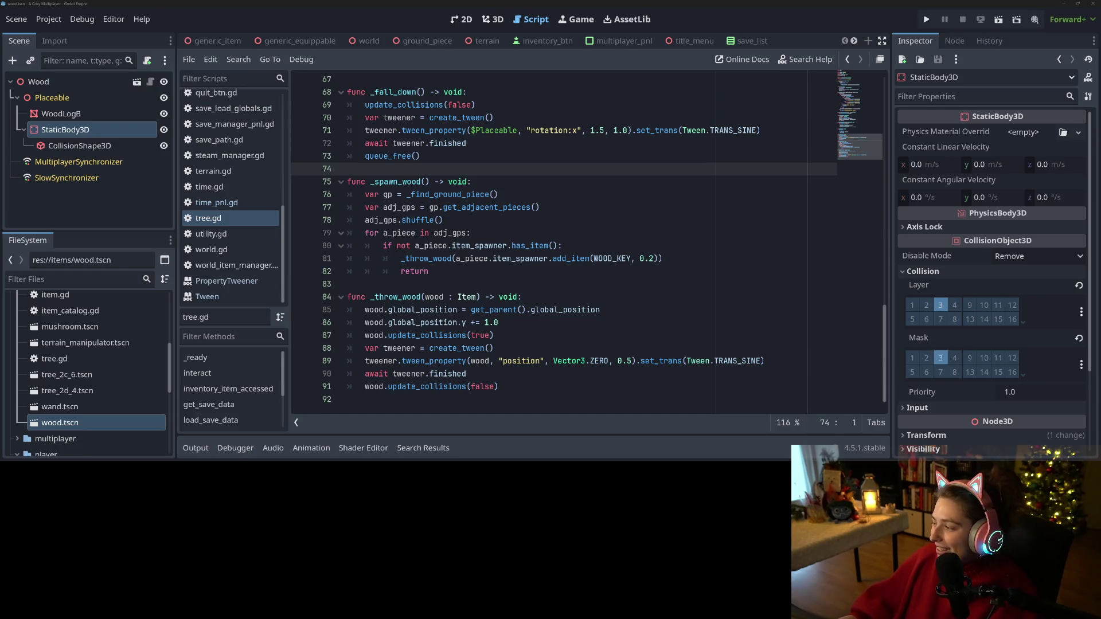
- Inspect the update_collisions and tween calls in _fall_down in tree.gd
{"action": "left_click", "coordinate": [424, 271]}
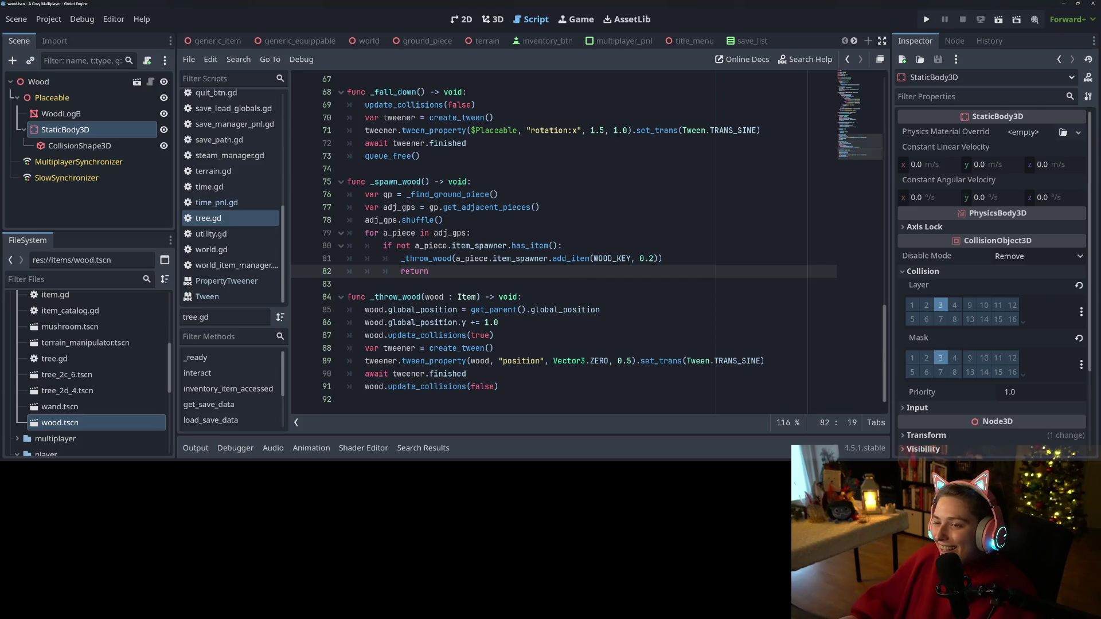
{"action": "left_click", "coordinate": [768, 131]}
{"action": "left_click", "coordinate": [476, 105]}
{"action": "left_click", "coordinate": [769, 131]}
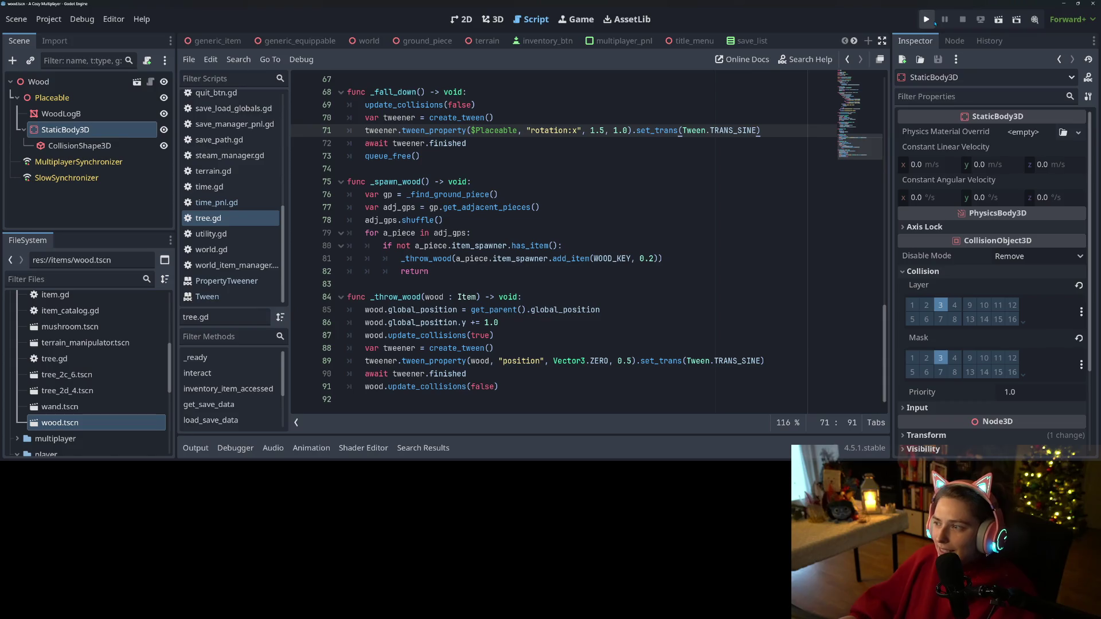
- Comment out _throw_wood's update_collisions(true) and update_collisions(false) lines with Ctrl+K and run the project
{"action": "left_click", "coordinate": [420, 336]}
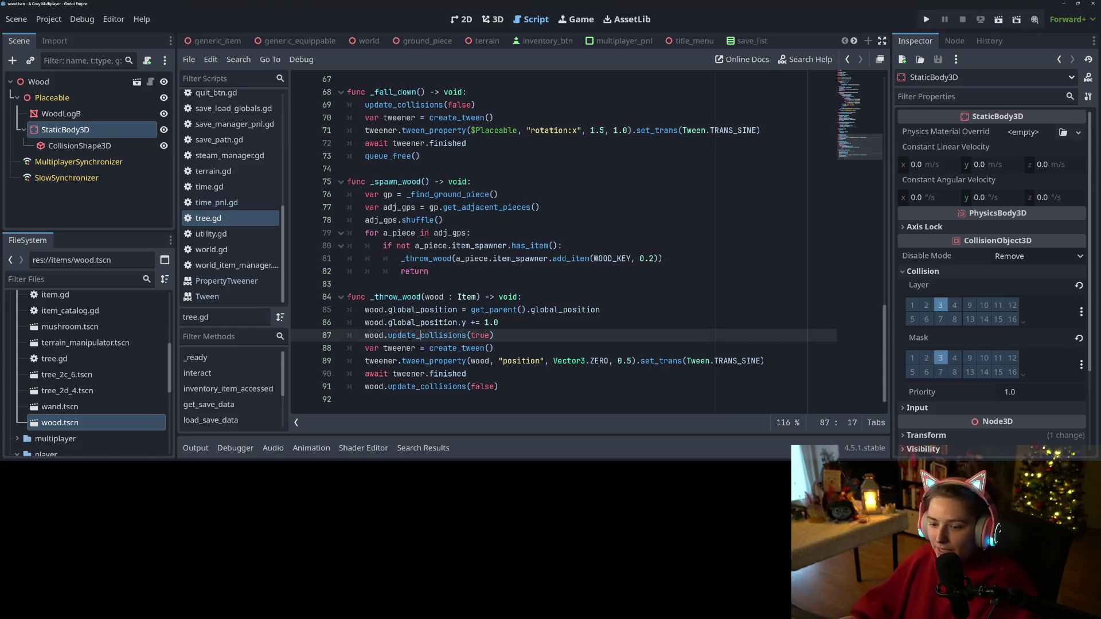
{"action": "key", "text": "ctrl+k"}
{"action": "left_click", "coordinate": [416, 387]}
{"action": "key", "text": "ctrl+k"}
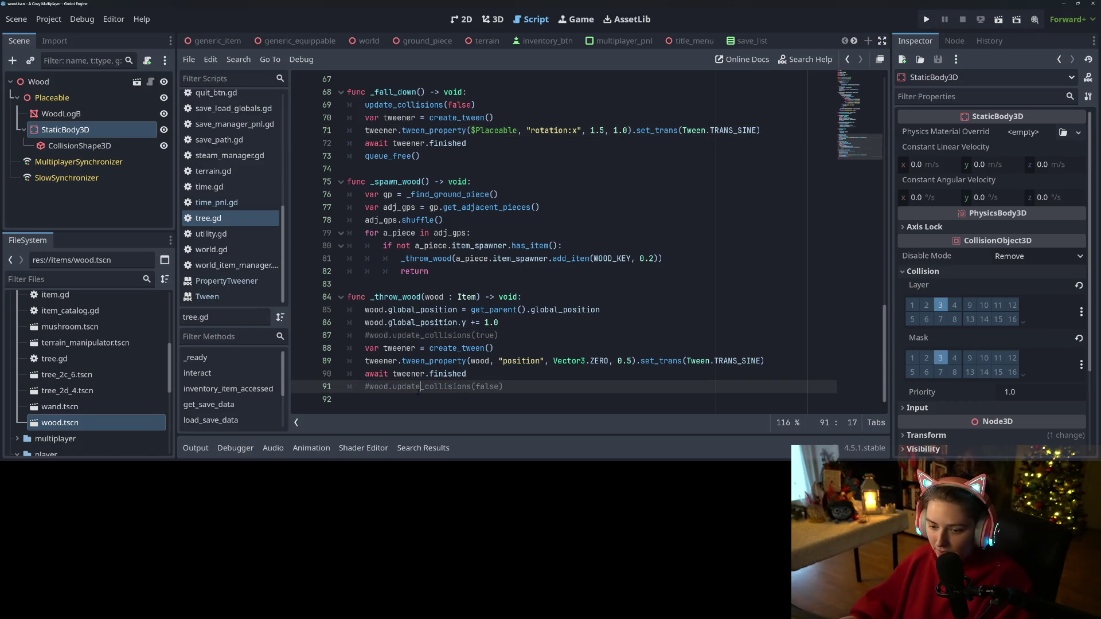
{"action": "key", "text": "F5"}
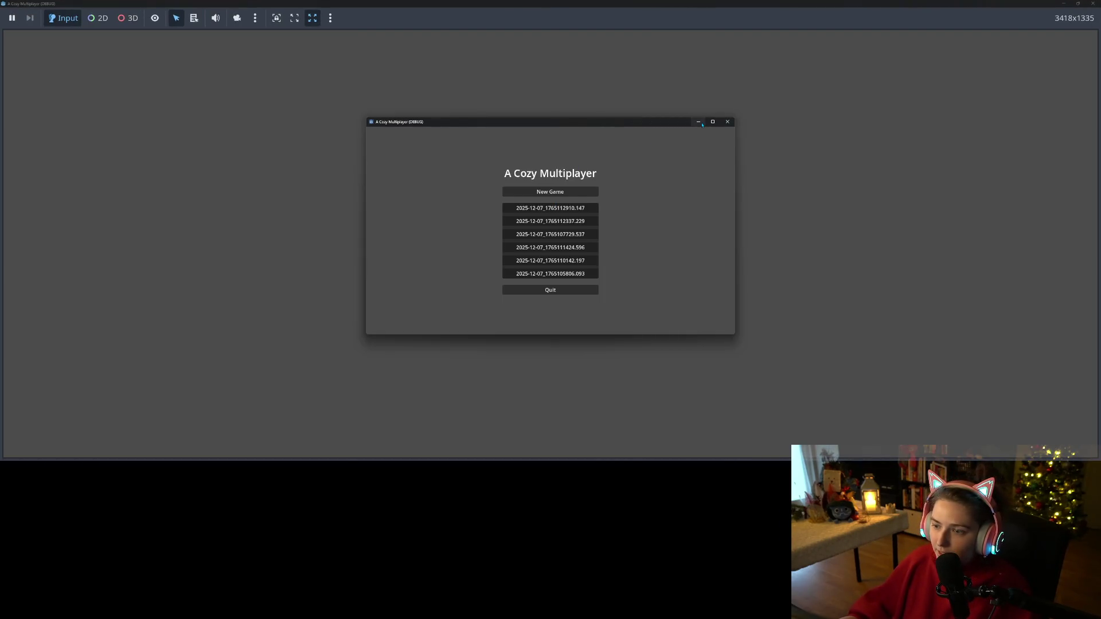
- Load the first save slot, test chopping, then stop the game with F8
{"action": "left_click", "coordinate": [567, 223]}
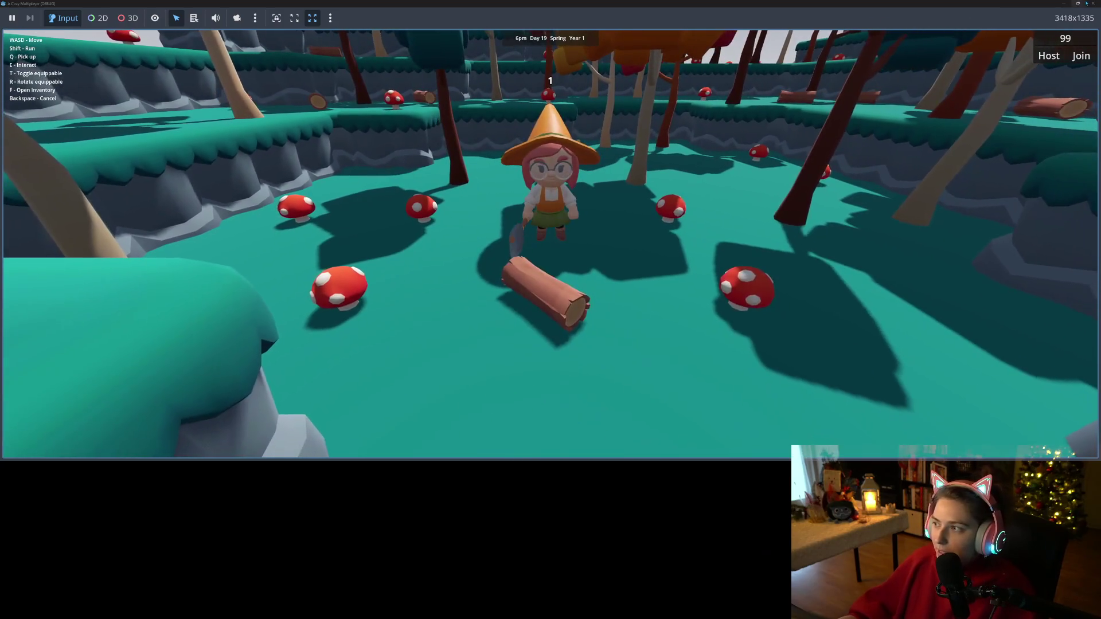
{"action": "key", "text": "F8"}
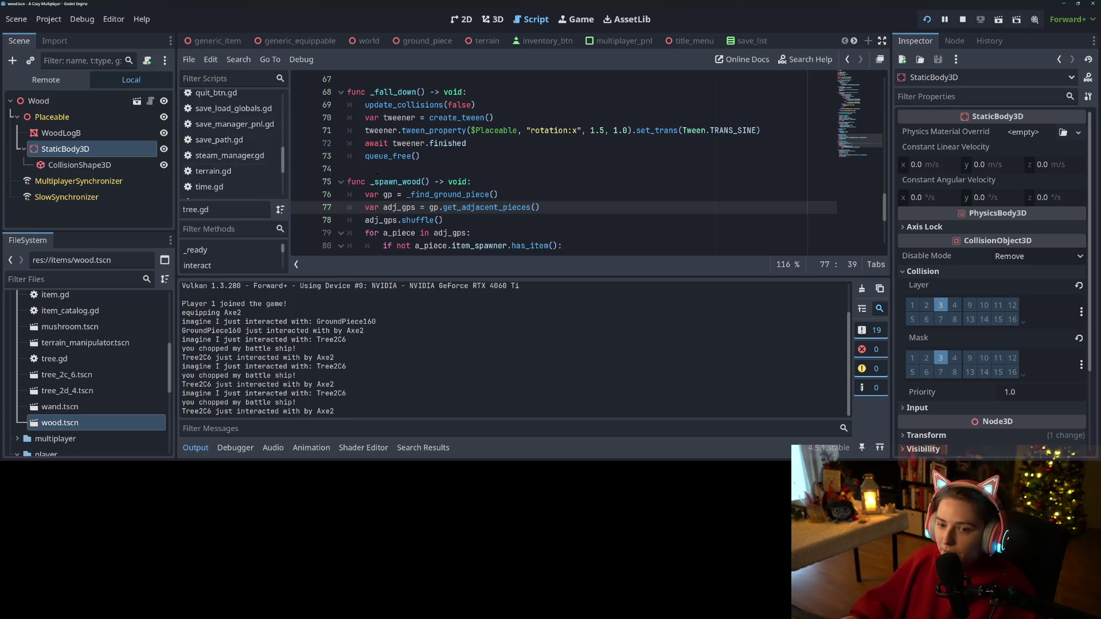
- Change _fall_down's update_collisions argument from false to true
{"action": "scroll", "coordinate": [353, 172], "scroll_direction": "up", "scroll_amount": 7}
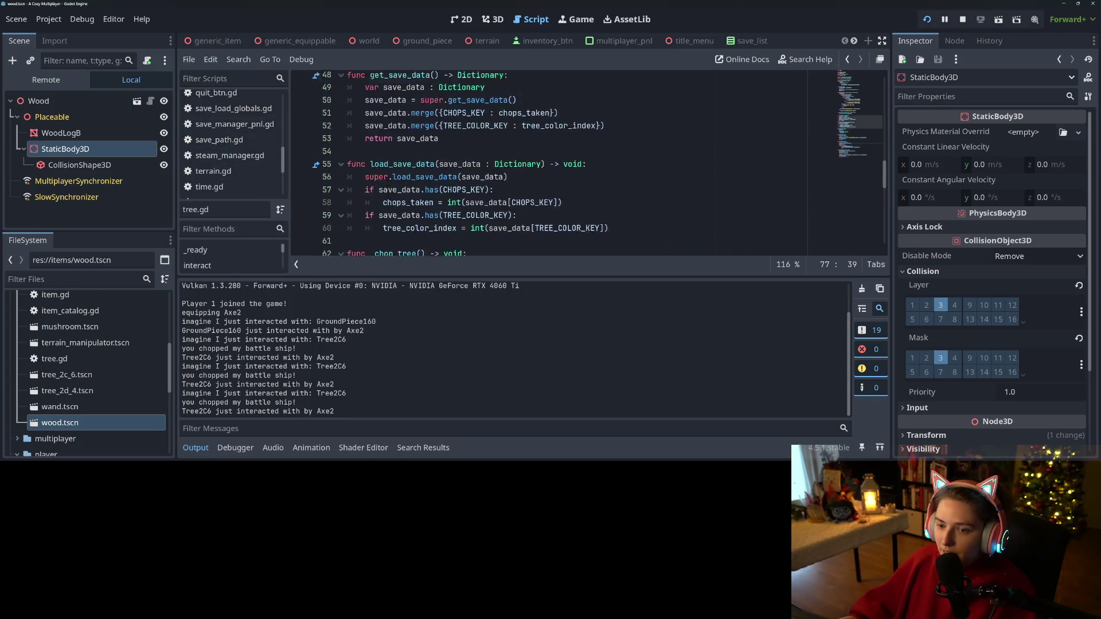
{"action": "left_click", "coordinate": [196, 448]}
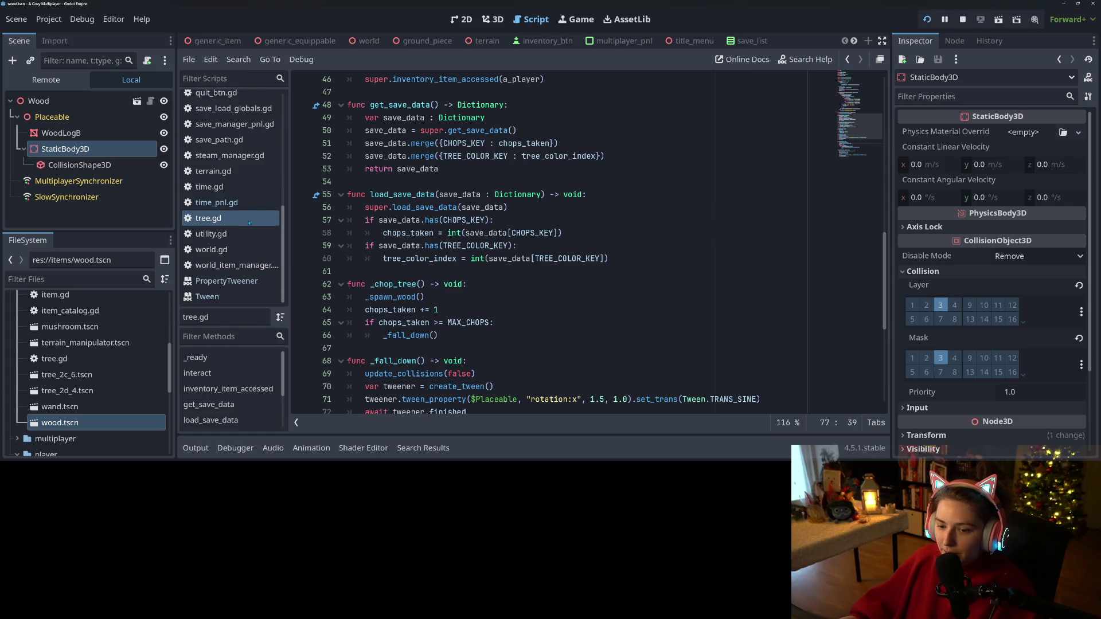
{"action": "scroll", "coordinate": [503, 338], "scroll_direction": "down", "scroll_amount": 2}
{"action": "double_click", "coordinate": [406, 258]}
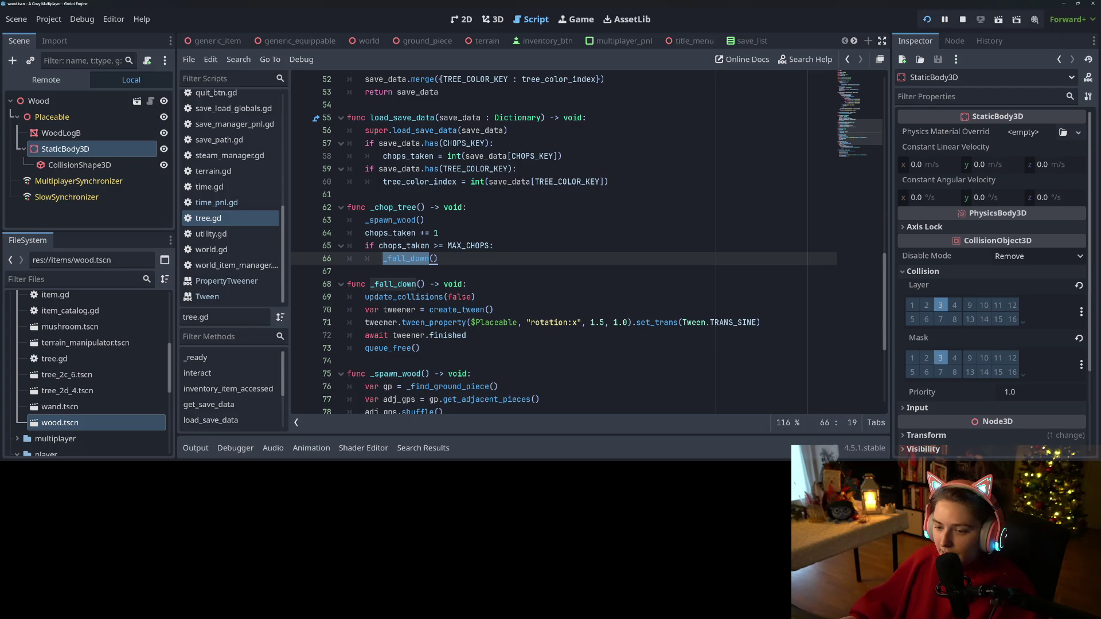
{"action": "double_click", "coordinate": [460, 297]}
{"action": "type", "text": "true"}
{"action": "left_click", "coordinate": [435, 284]}
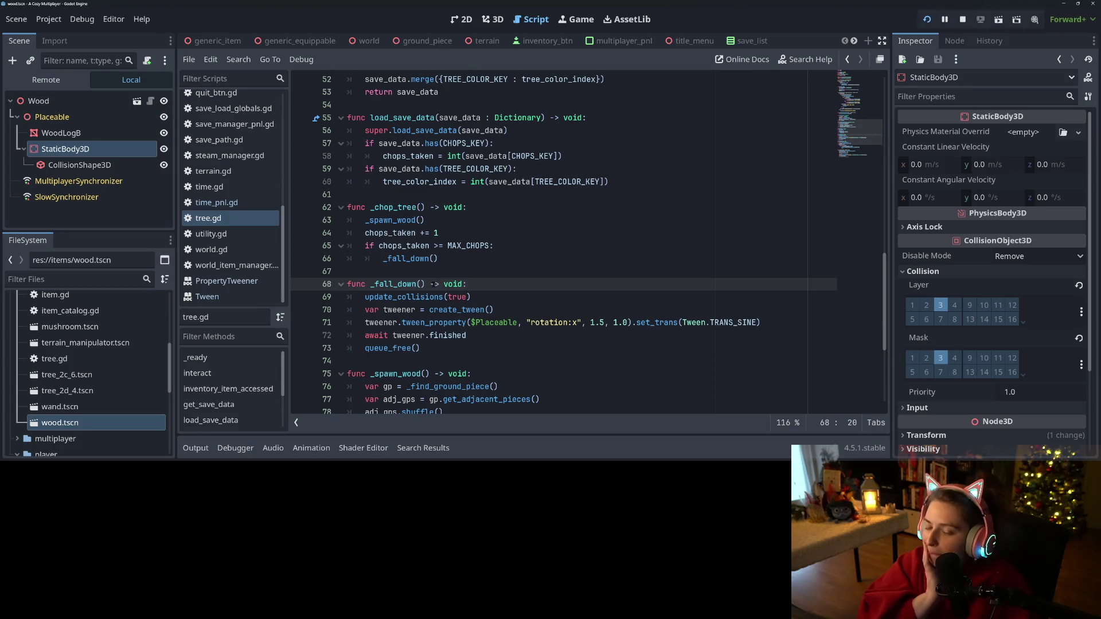
- Delete both commented update_collisions lines from _throw_wood, save tree.gd, and stop the project
{"action": "scroll", "coordinate": [562, 241], "scroll_direction": "down", "scroll_amount": 4}
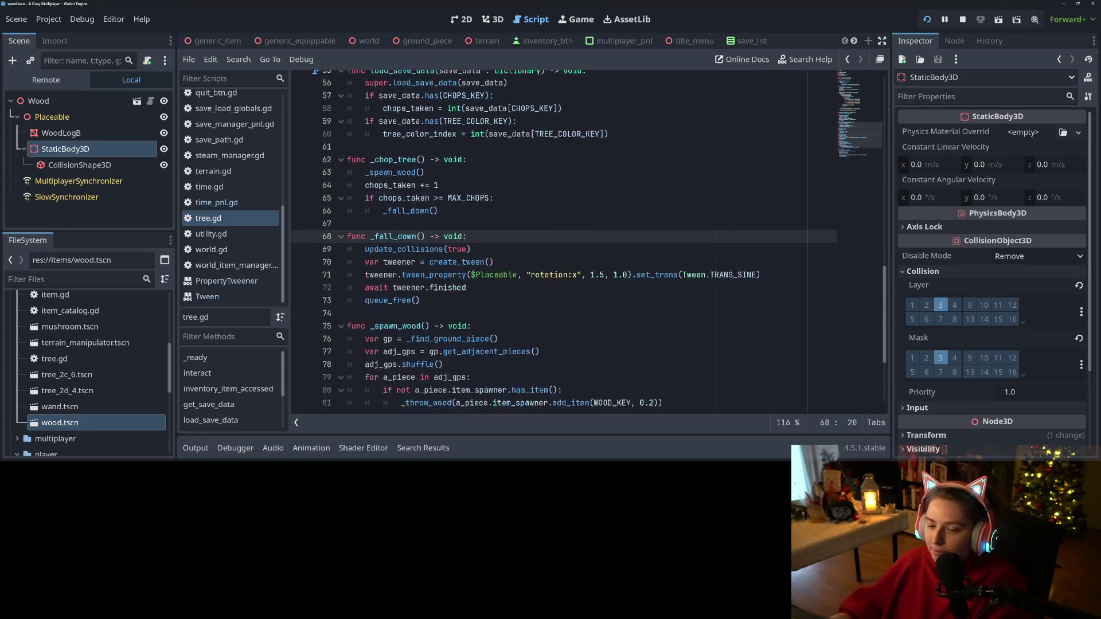
{"action": "left_click", "coordinate": [499, 336]}
{"action": "key", "text": "shift+Home"}
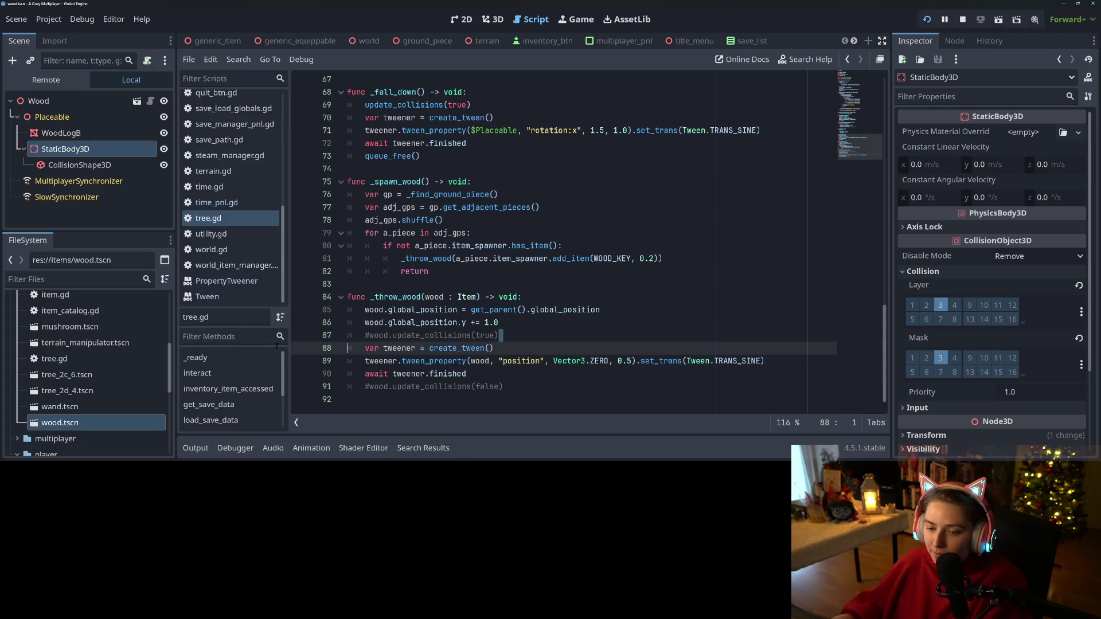
{"action": "key", "text": "BackSpace"}
{"action": "key", "text": "BackSpace"}
{"action": "left_click", "coordinate": [502, 374]}
{"action": "key", "text": "shift+Home"}
{"action": "key", "text": "BackSpace"}
{"action": "key", "text": "BackSpace"}
{"action": "key", "text": "ctrl+s"}
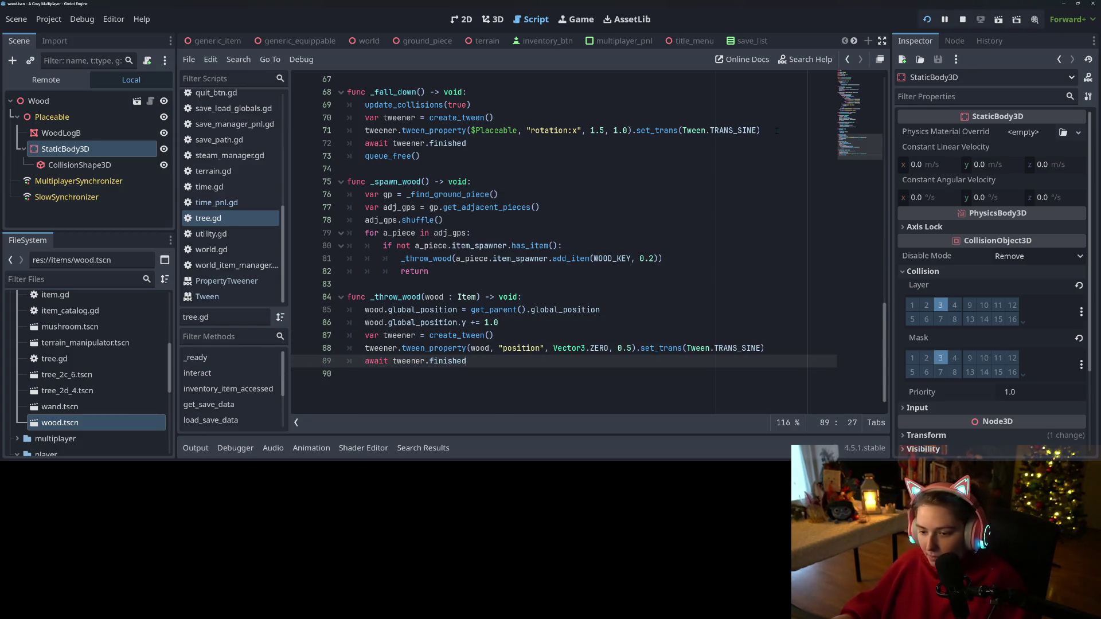
{"action": "left_click", "coordinate": [963, 22]}
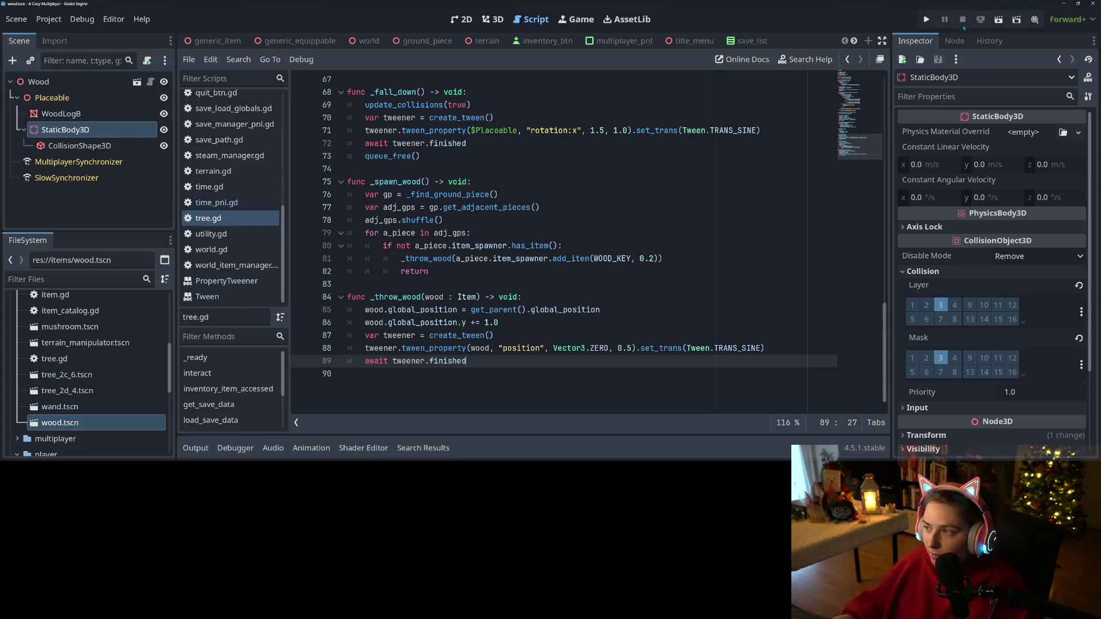
- Relaunch the game maximized, equip the axe, and pick up and drop a log
{"action": "left_click", "coordinate": [926, 19]}
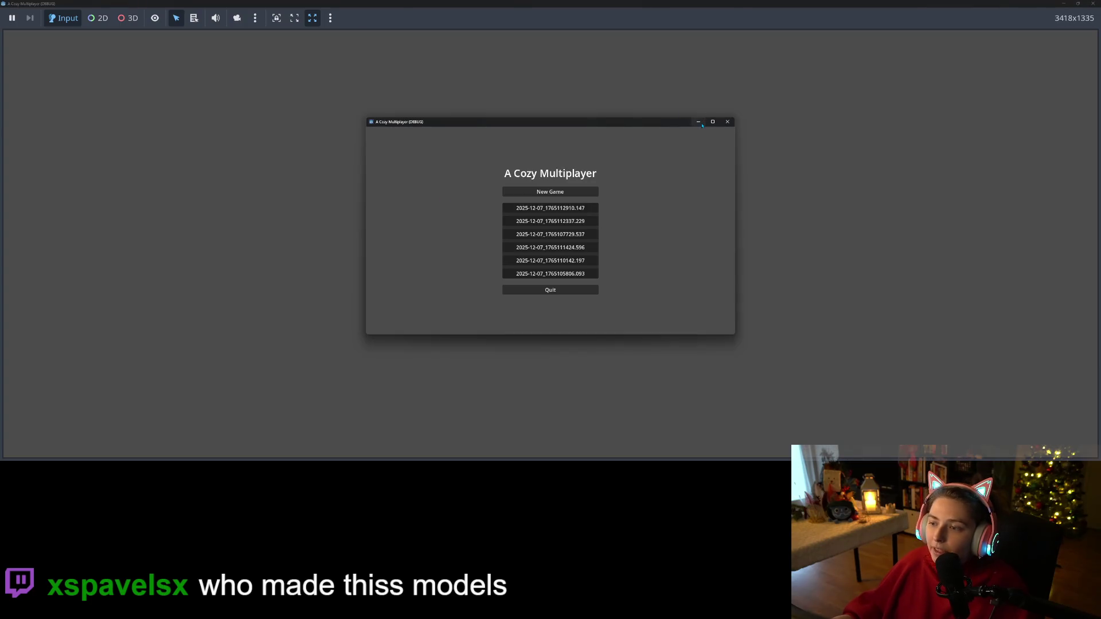
{"action": "left_click", "coordinate": [702, 125]}
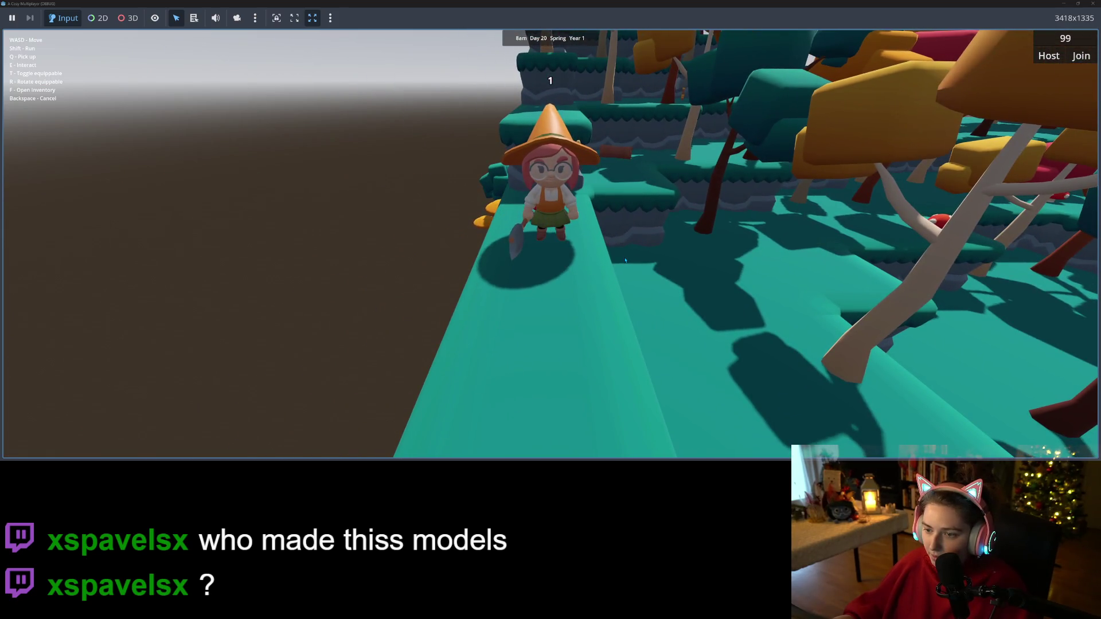
{"action": "key", "text": "w"}
{"action": "key", "text": "t"}
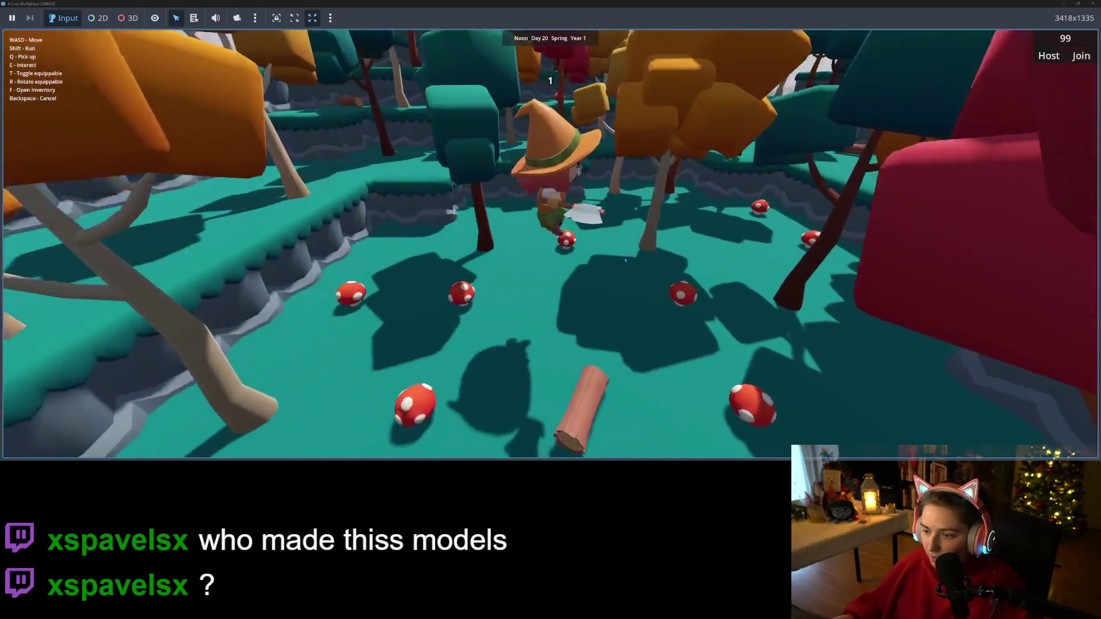
{"action": "key", "text": "w"}
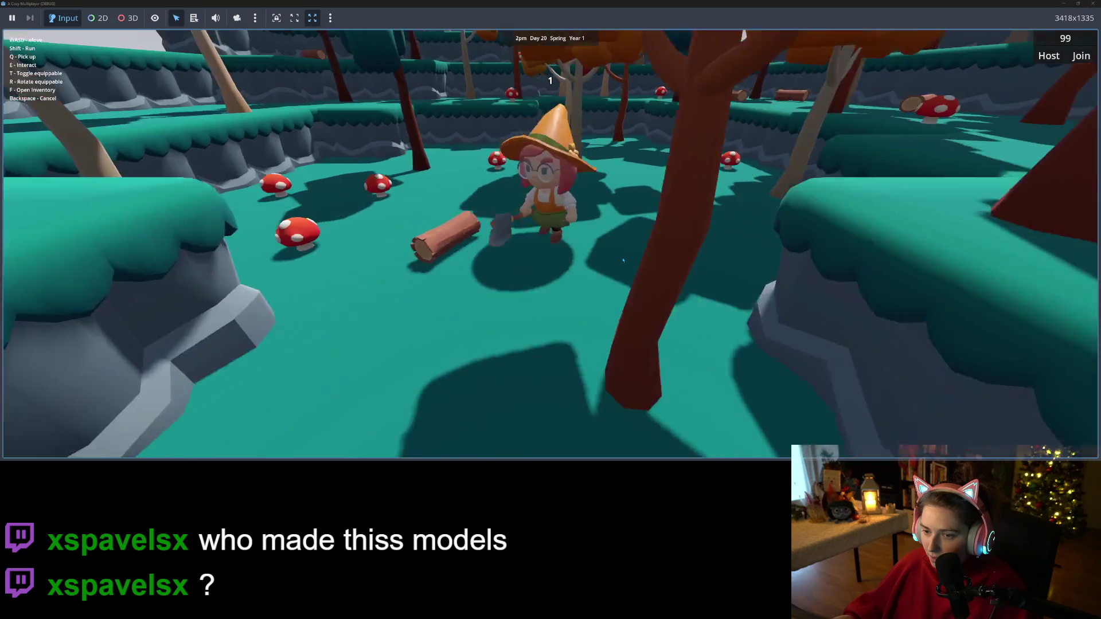
{"action": "key", "text": "q"}
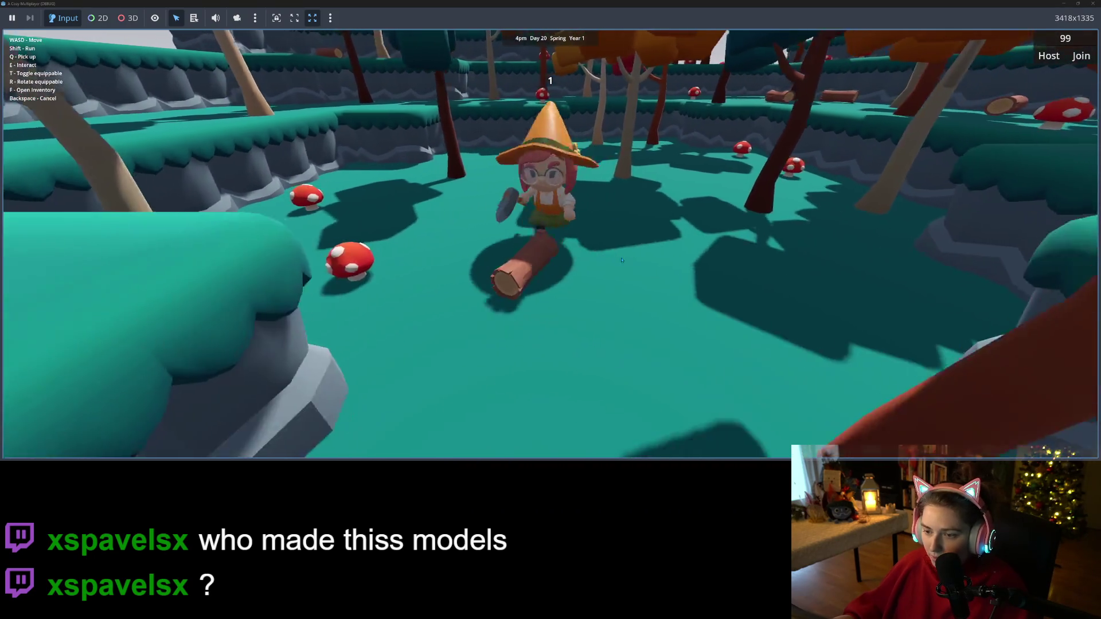
{"action": "key", "text": "q"}
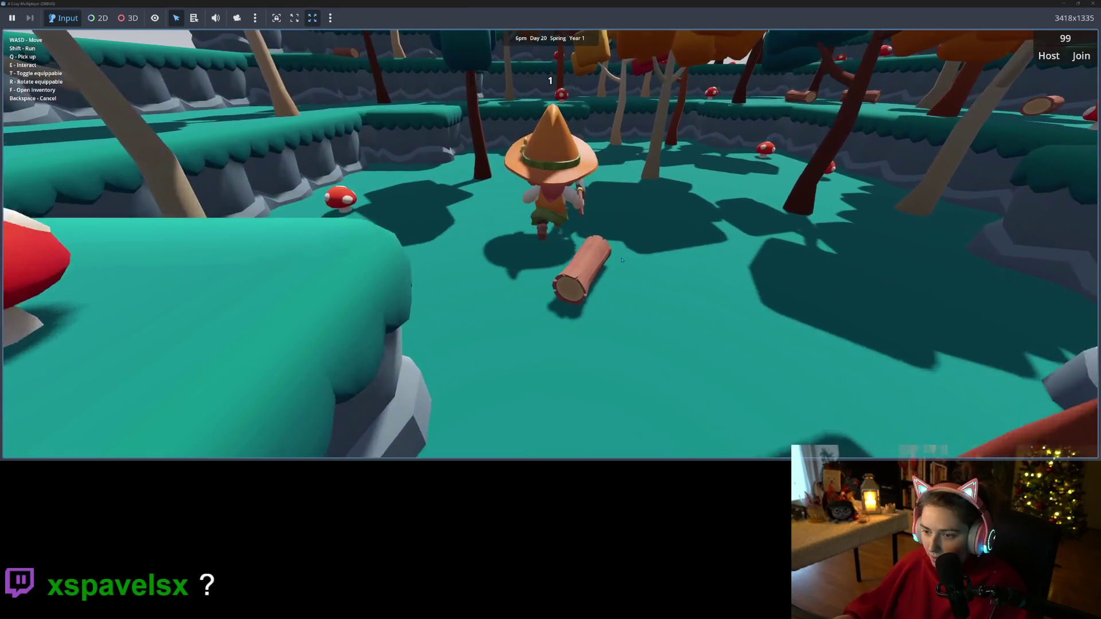
{"action": "key", "text": "s"}
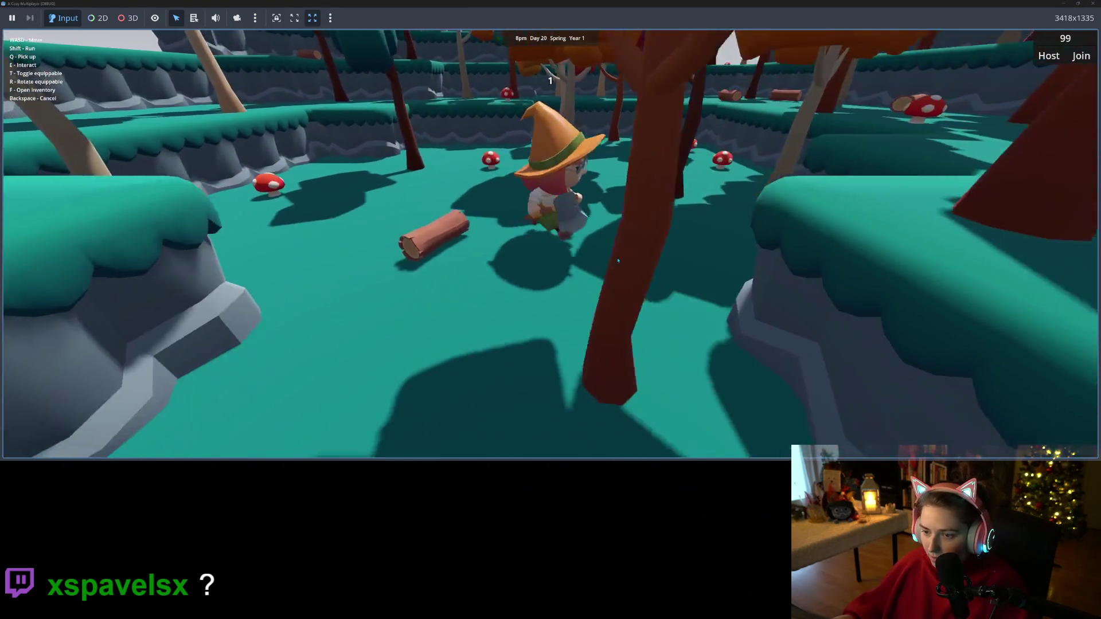
{"action": "key", "text": "w"}
{"action": "key", "text": "w"}
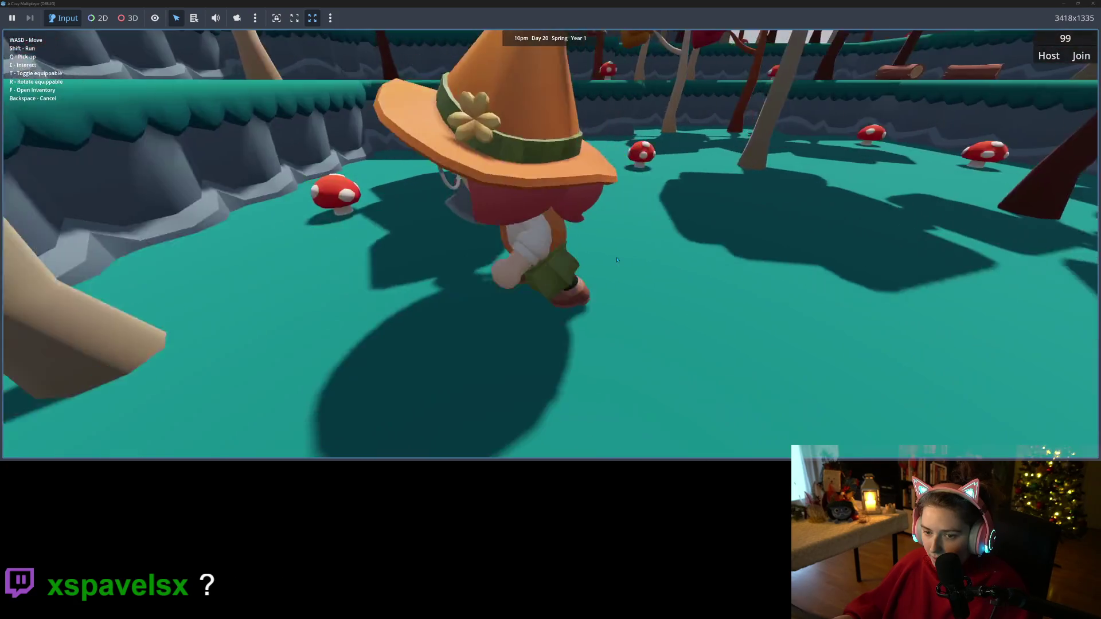
- Walk the character around the clearing toward the trees and the mushroom
{"action": "key", "text": "a"}
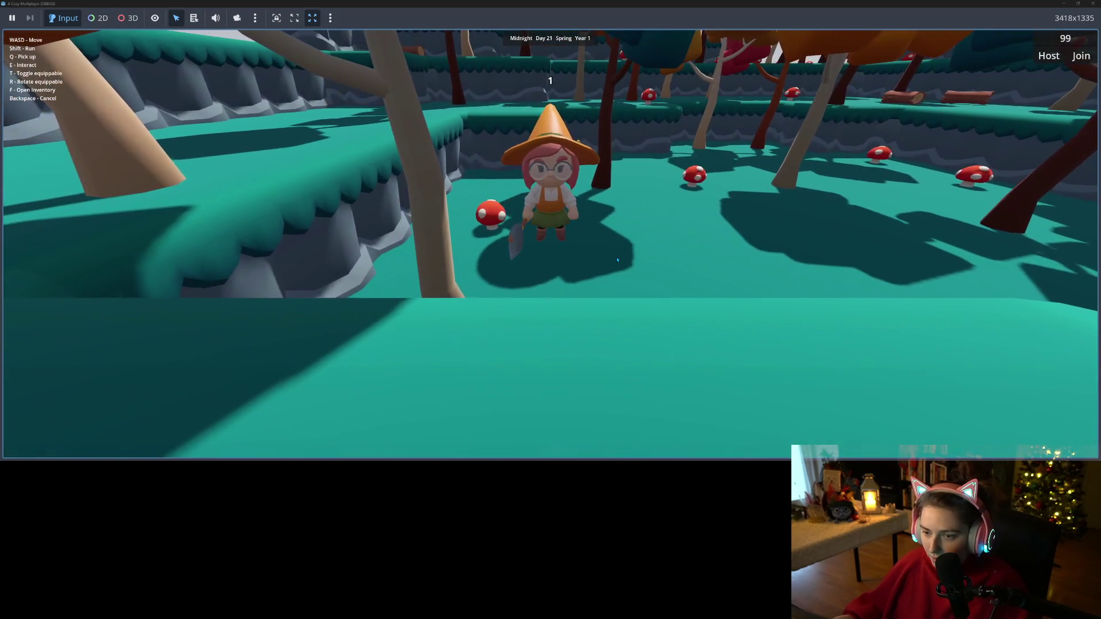
{"action": "key", "text": "a"}
{"action": "key", "text": "d"}
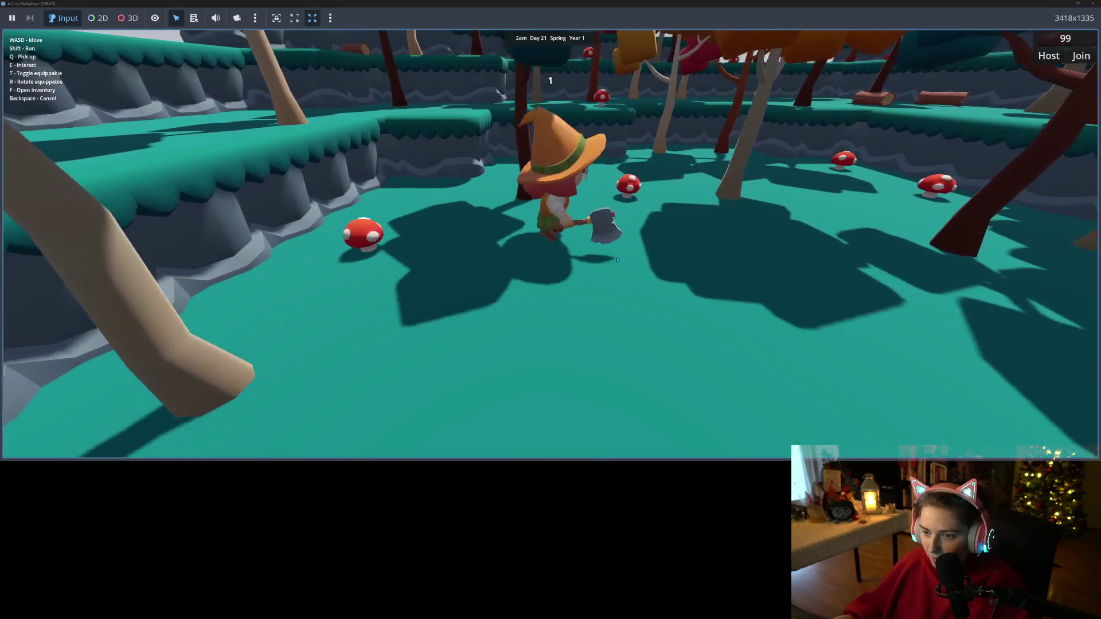
{"action": "key", "text": "w"}
{"action": "key", "text": "d"}
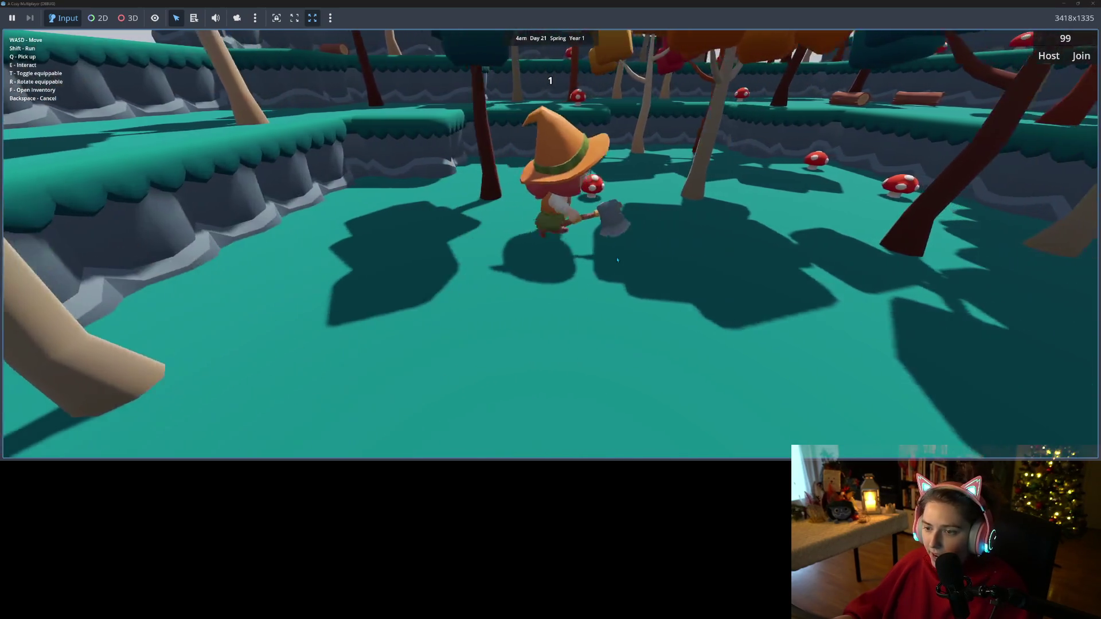
{"action": "key", "text": "s"}
{"action": "key", "text": "w"}
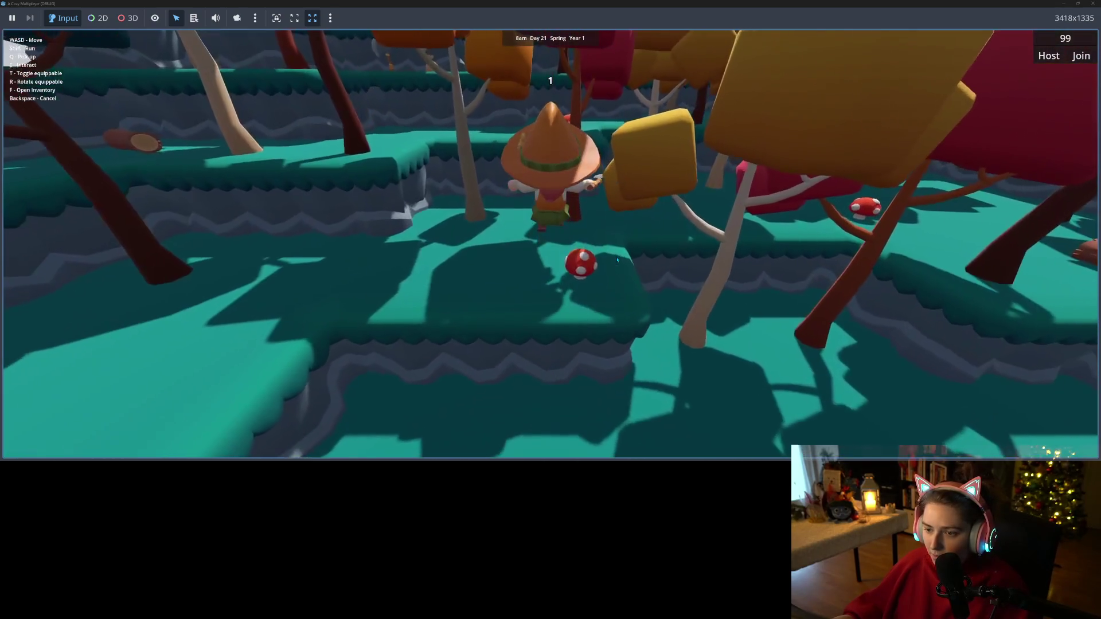
{"action": "key", "text": "s"}
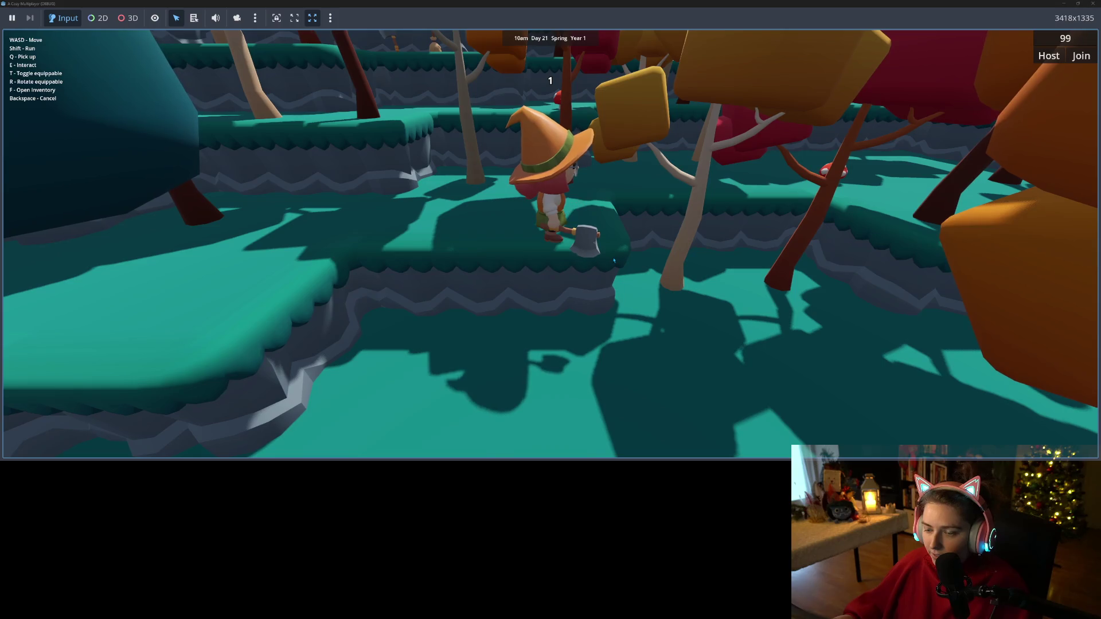
{"action": "key", "text": "w"}
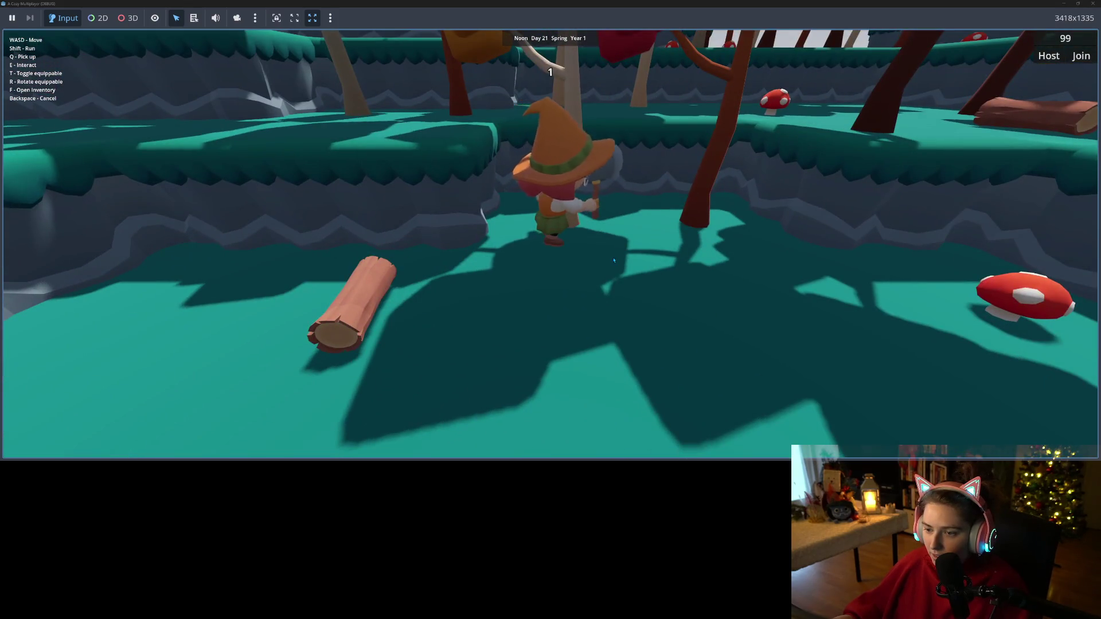
{"action": "key", "text": "s"}
{"action": "key", "text": "w"}
- Keep roaming the forest and swing the axe at a nearby tree
{"action": "key", "text": "a"}
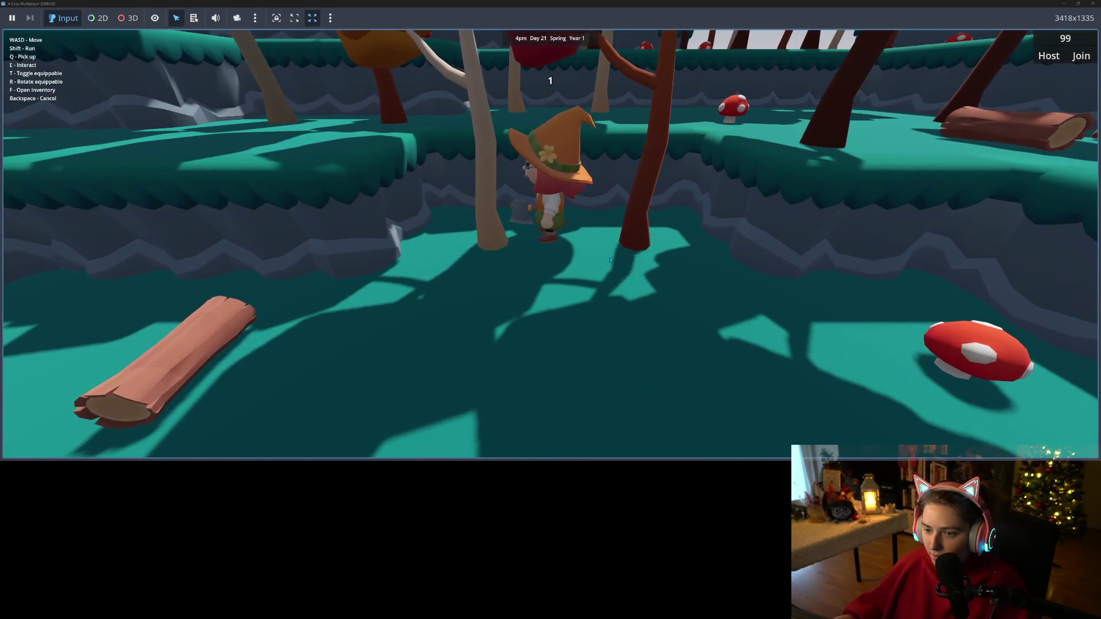
{"action": "key", "text": "s"}
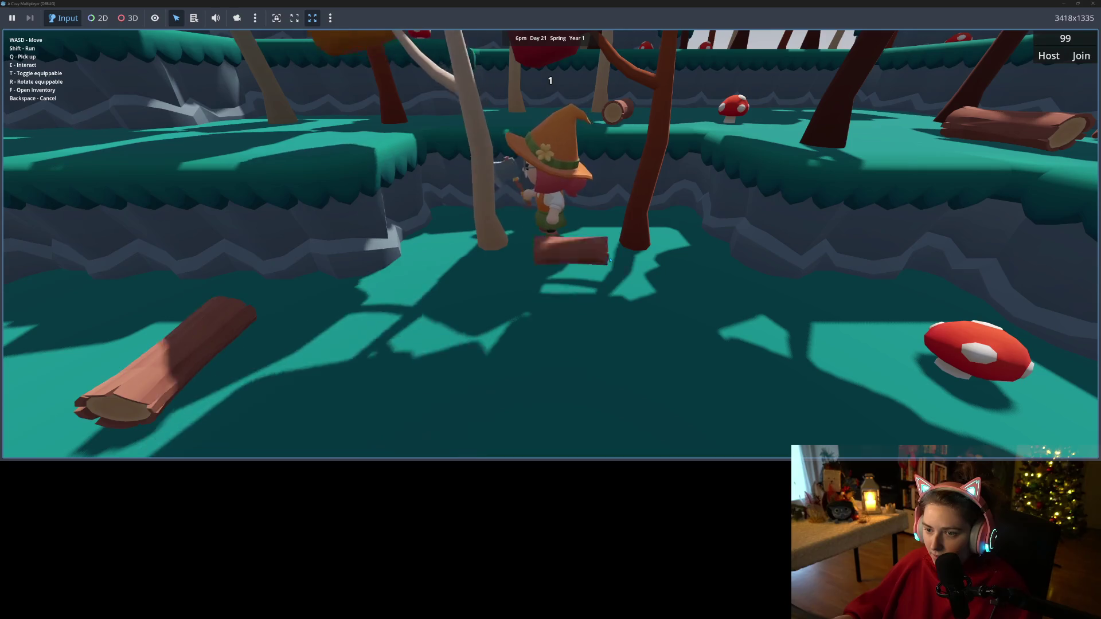
{"action": "key", "text": "d"}
{"action": "key", "text": "w"}
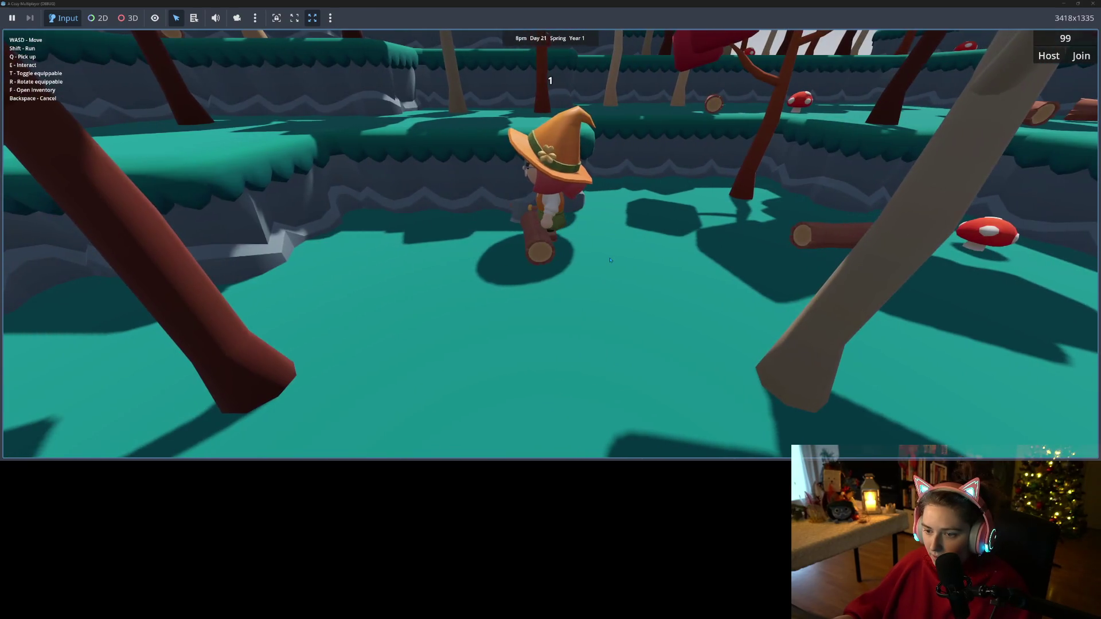
{"action": "key", "text": "s"}
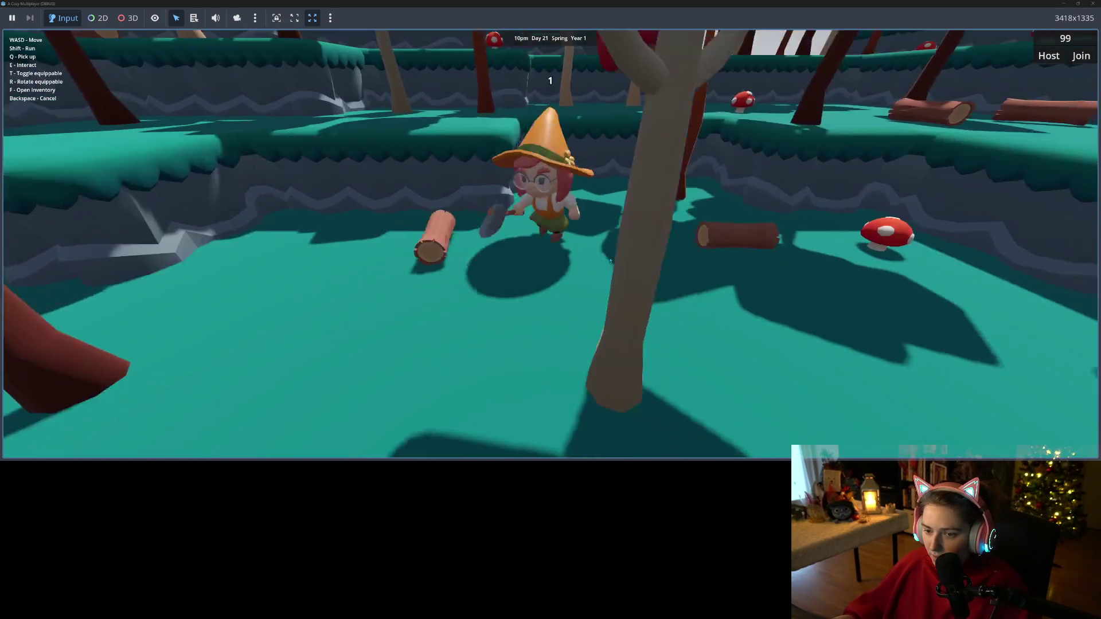
{"action": "key", "text": "w"}
{"action": "key", "text": "w"}
{"action": "key", "text": "s"}
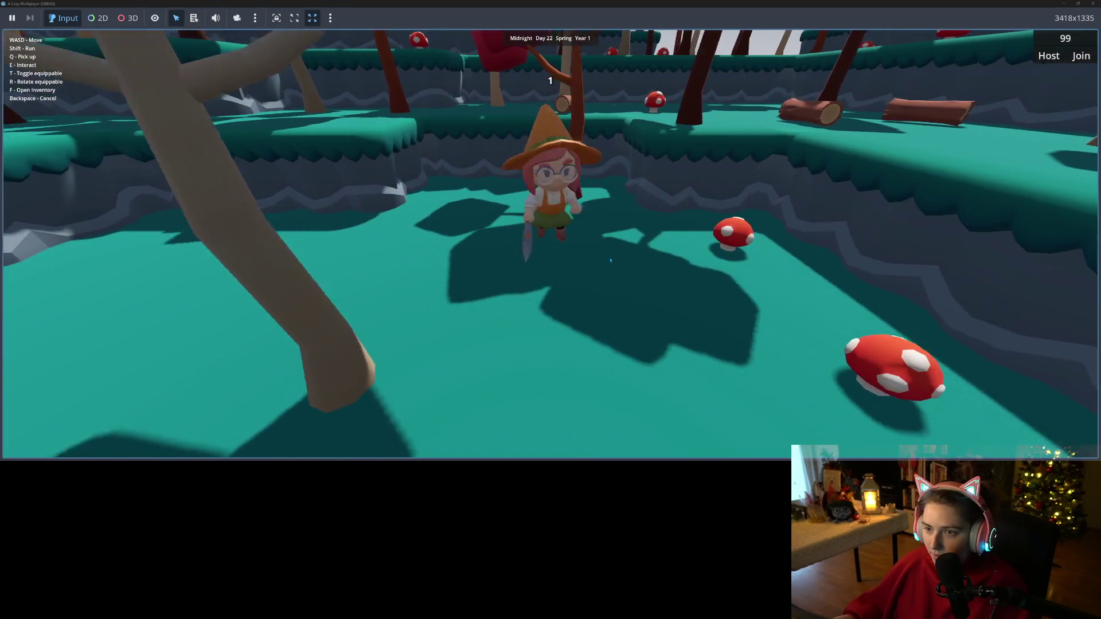
{"action": "key", "text": "s"}
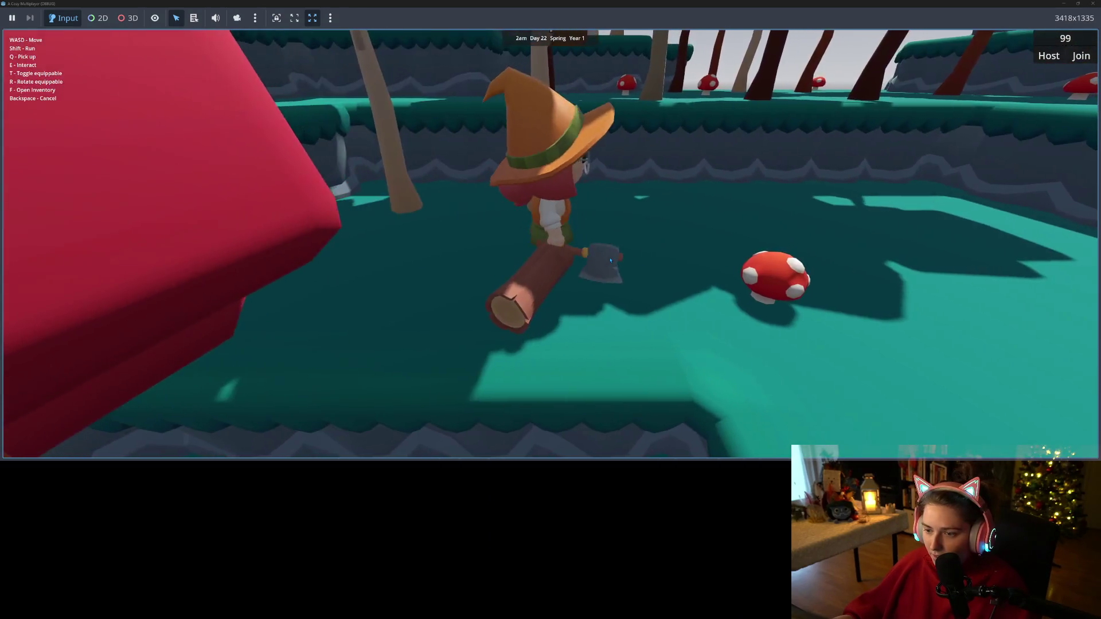
{"action": "key", "text": "w"}
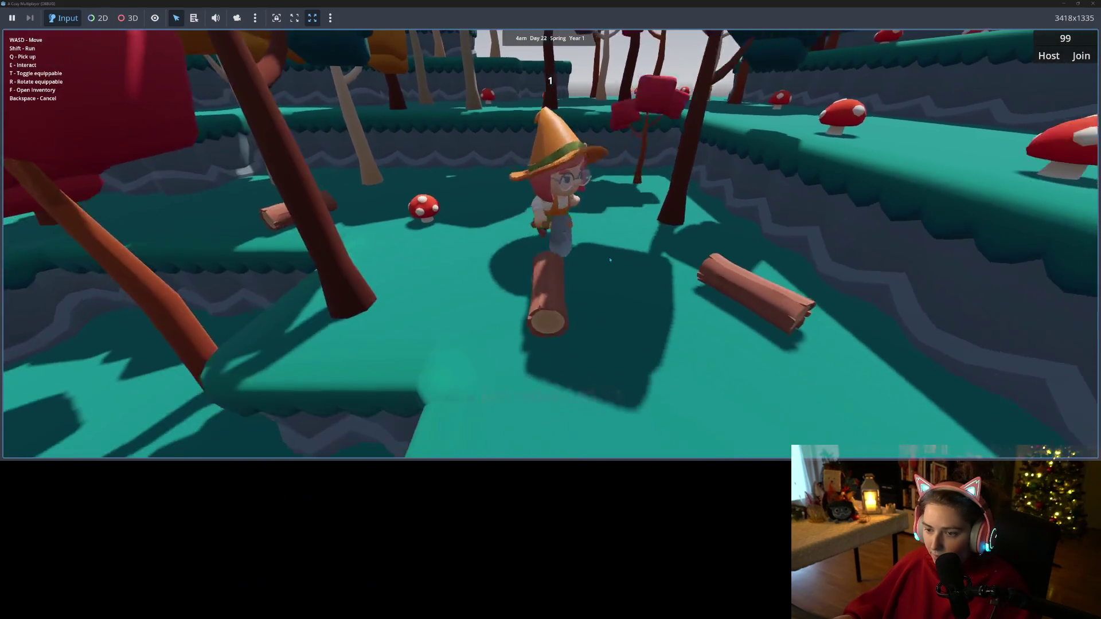
{"action": "key", "text": "w"}
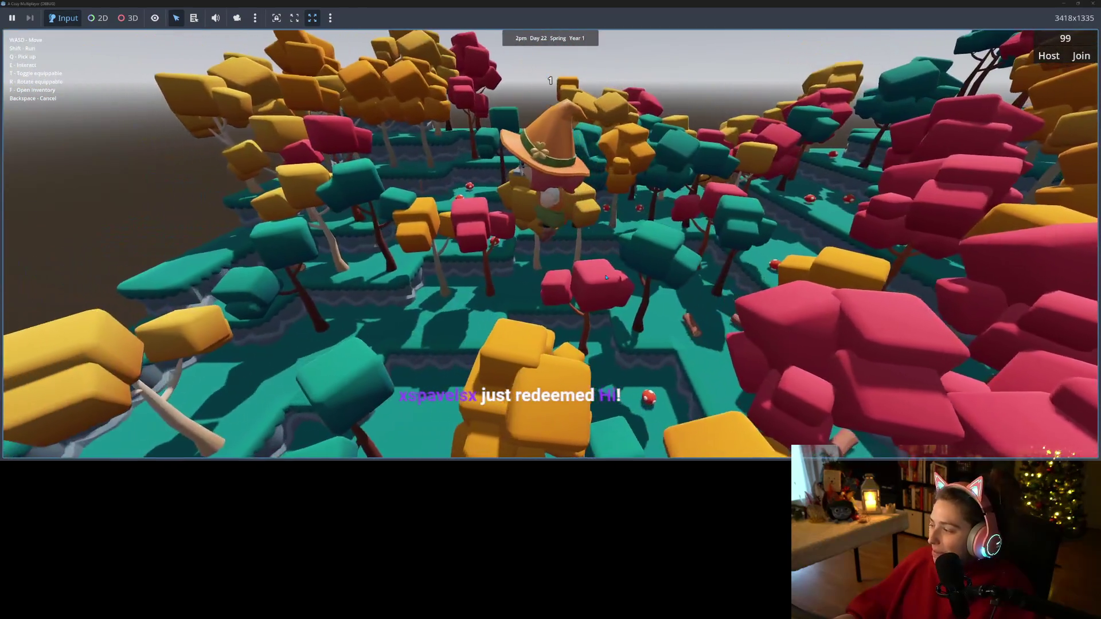
{"action": "scroll", "coordinate": [605, 279], "scroll_direction": "down", "scroll_amount": 5}
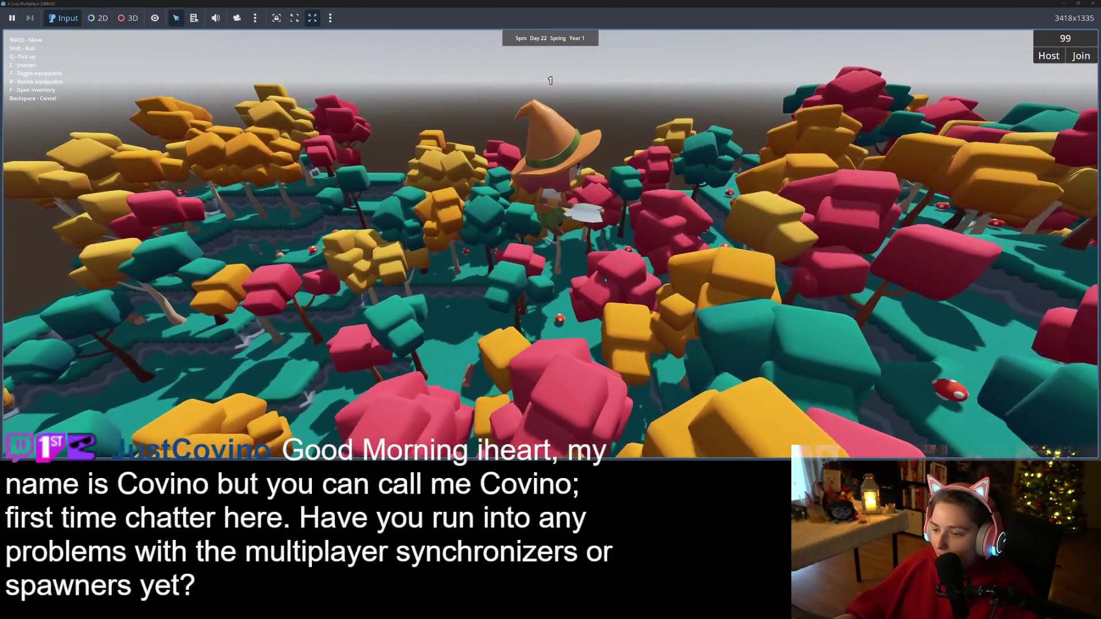
{"action": "scroll", "coordinate": [605, 280], "scroll_direction": "up", "scroll_amount": 5}
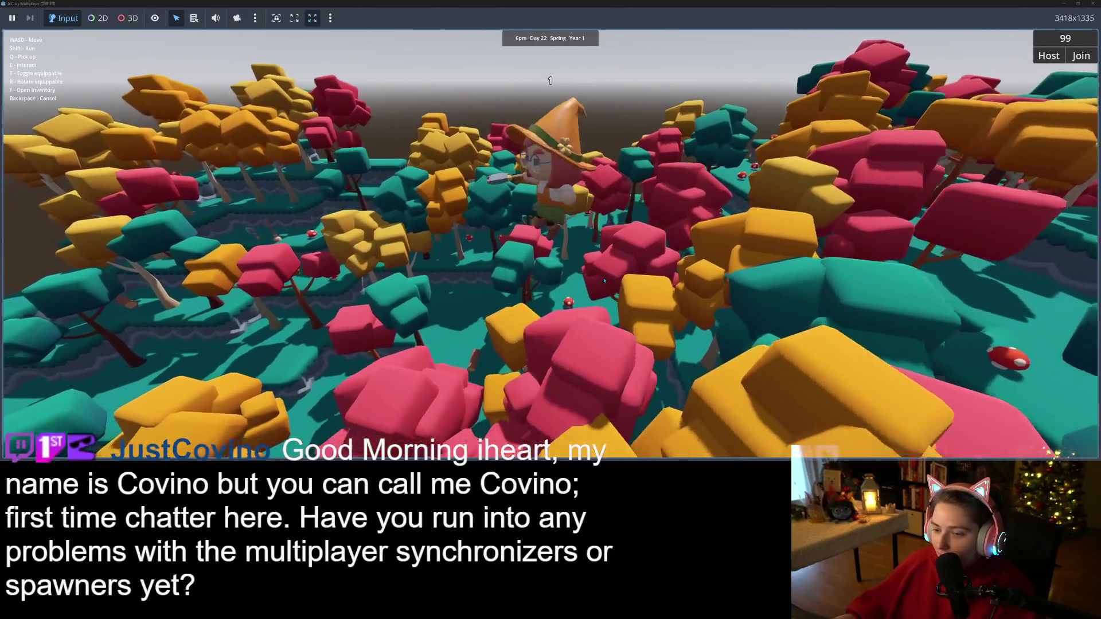
{"action": "key", "text": "w"}
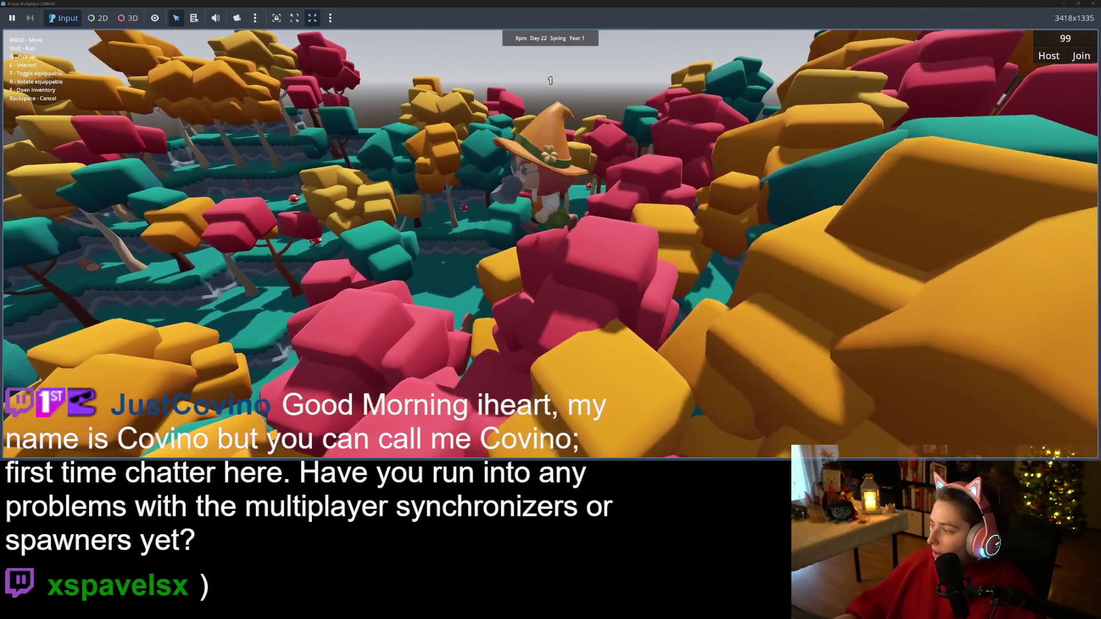
- Bring the GDScript documentation in front of the game window
{"action": "left_click", "coordinate": [1064, 3]}
{"action": "left_click", "coordinate": [1064, 5]}
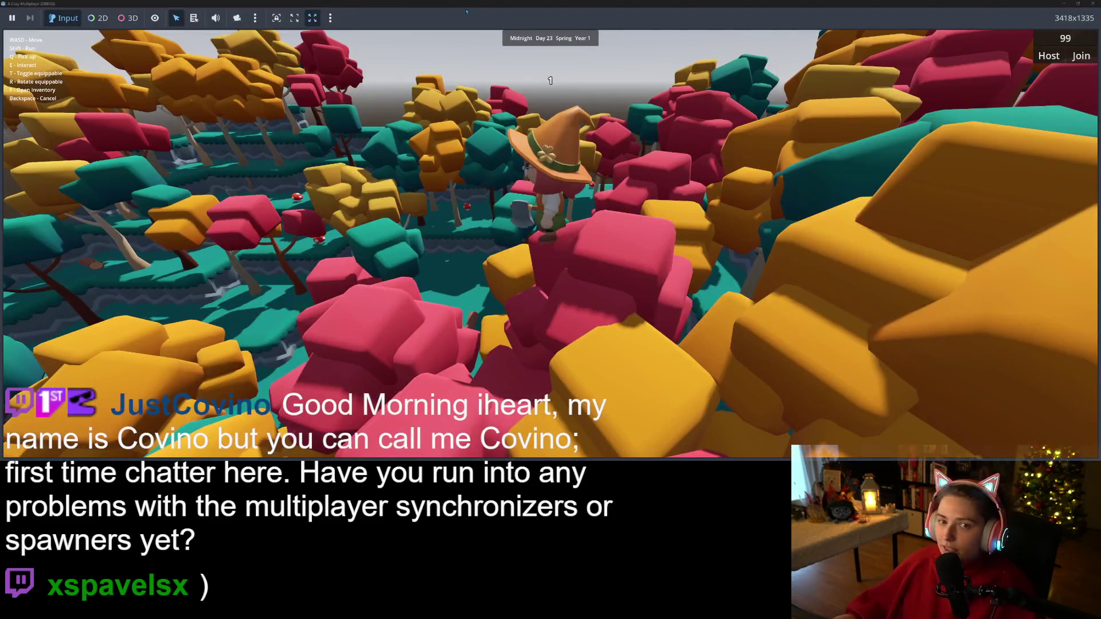
{"action": "left_click", "coordinate": [1064, 4]}
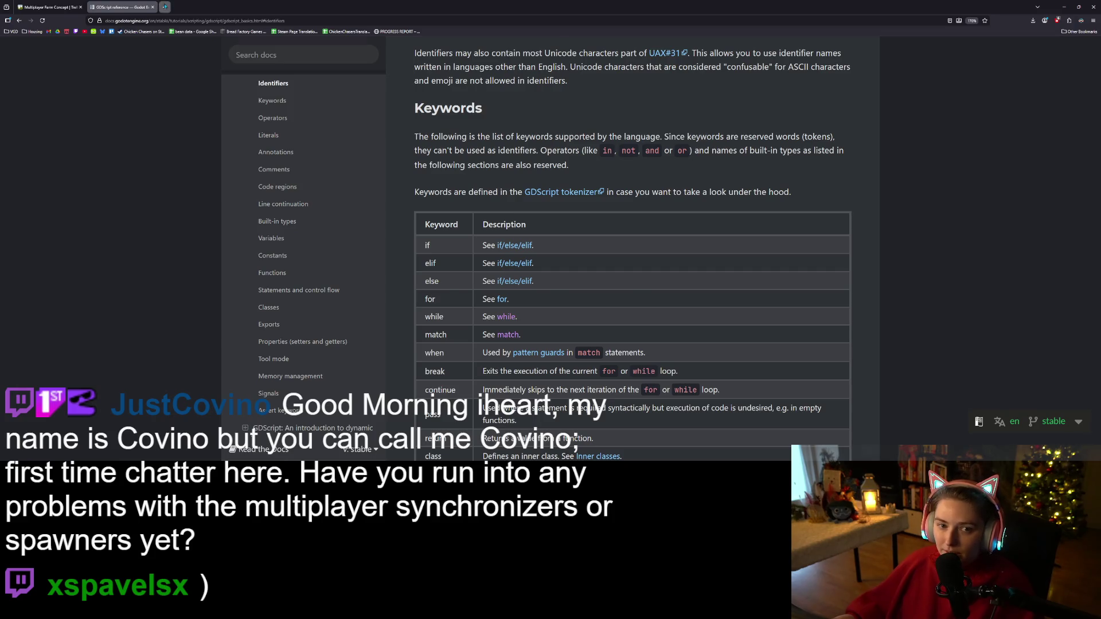
- Load itch.io/dashboard in a new browser tab
{"action": "left_click", "coordinate": [165, 7]}
{"action": "type", "text": "itch.io/dashboard"}
{"action": "key", "text": "Return"}
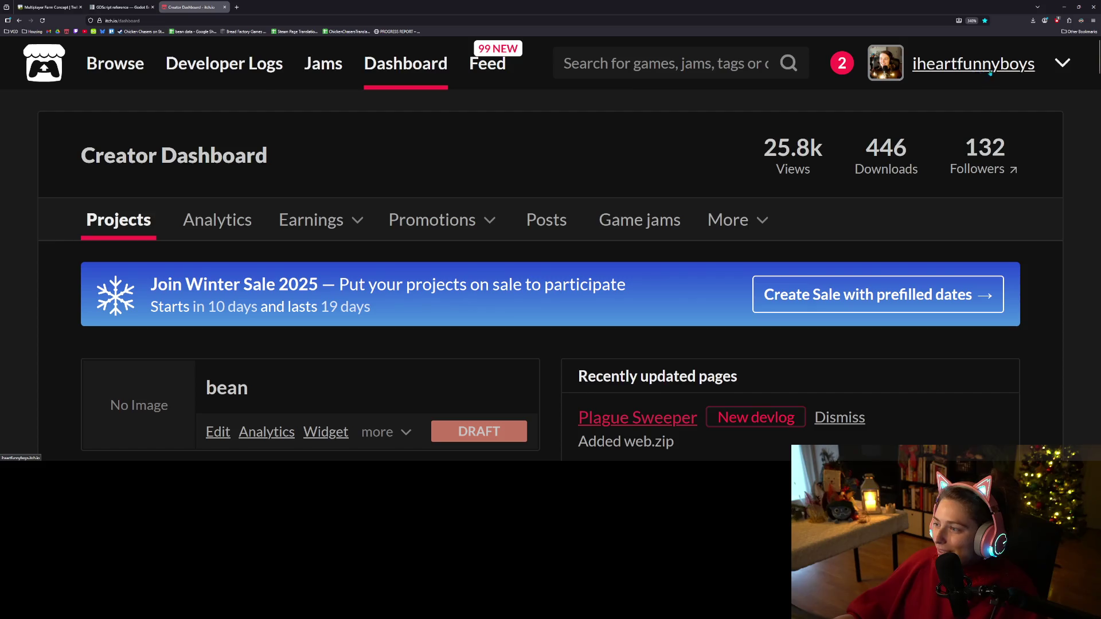
- Go to My library and browse the KayKit creator's asset packs
{"action": "left_click", "coordinate": [1078, 68]}
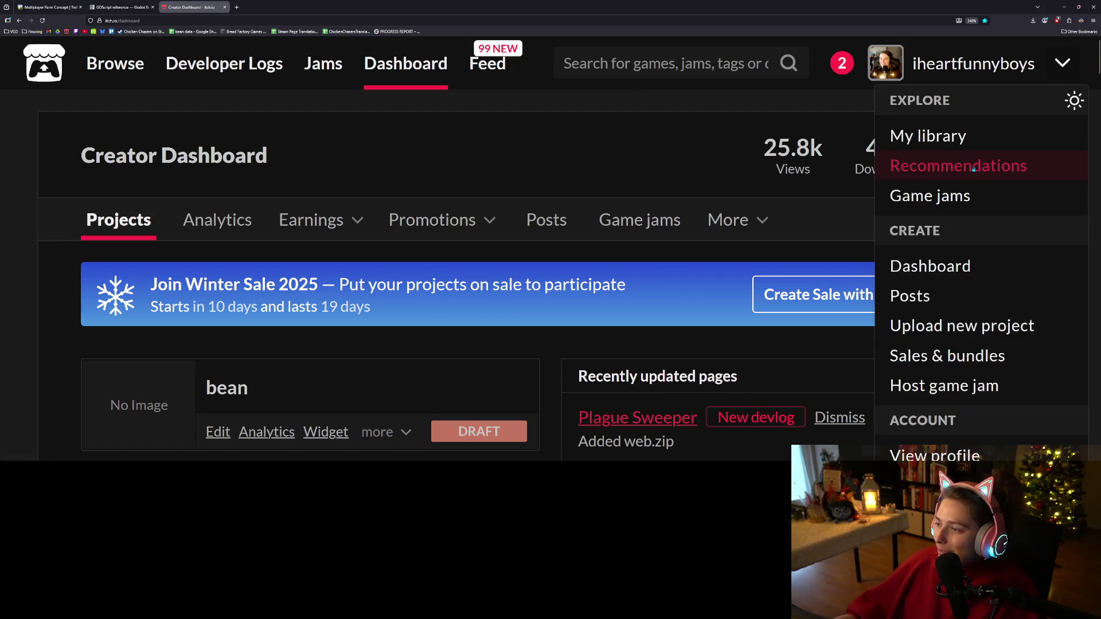
{"action": "left_click", "coordinate": [970, 136]}
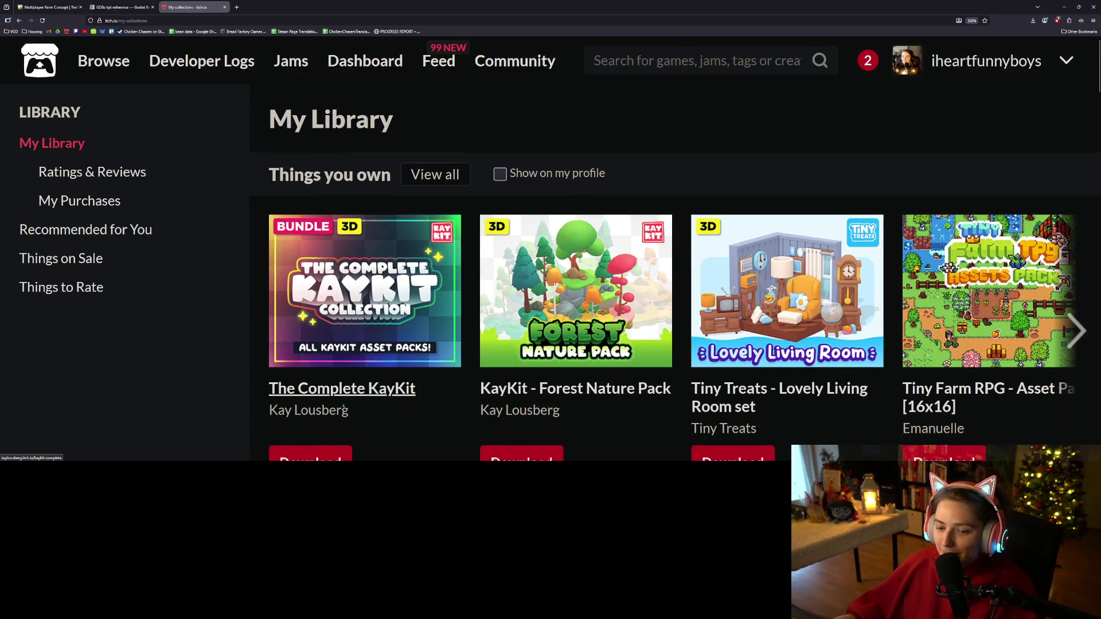
{"action": "left_click", "coordinate": [321, 410]}
{"action": "left_click", "coordinate": [354, 17]}
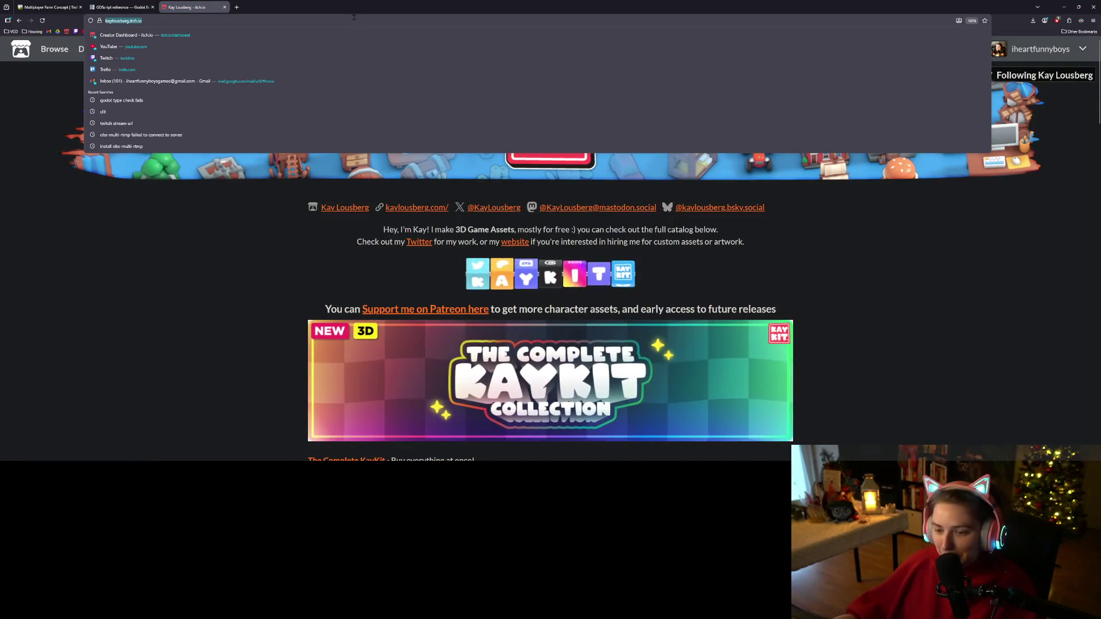
{"action": "scroll", "coordinate": [550, 258], "scroll_direction": "down", "scroll_amount": 3}
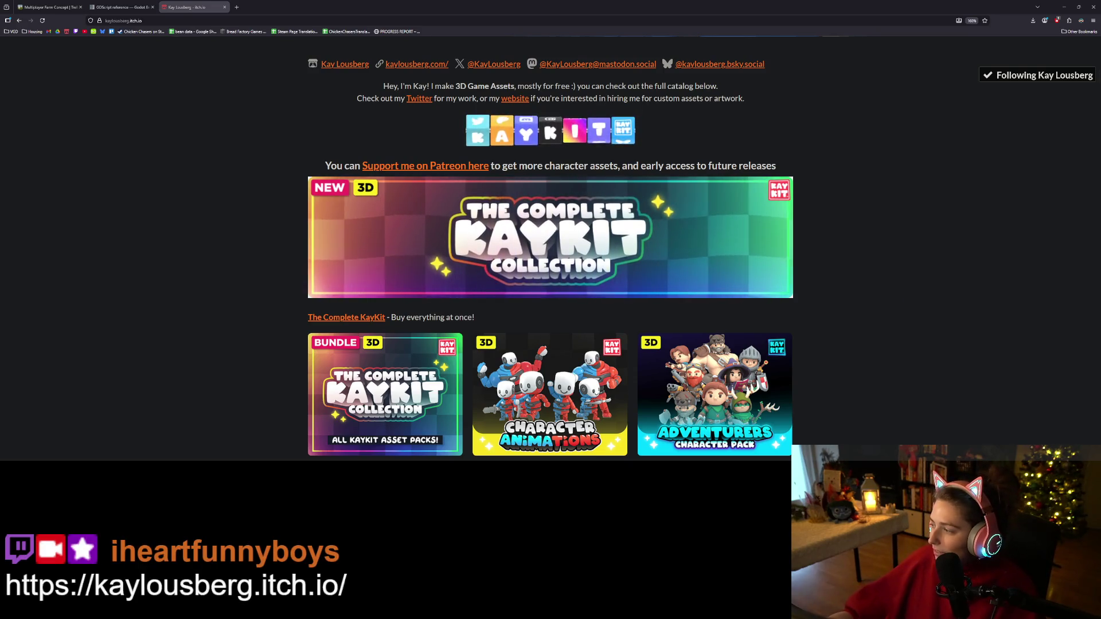
{"action": "scroll", "coordinate": [858, 389], "scroll_direction": "down", "scroll_amount": 3}
{"action": "scroll", "coordinate": [859, 388], "scroll_direction": "down", "scroll_amount": 5}
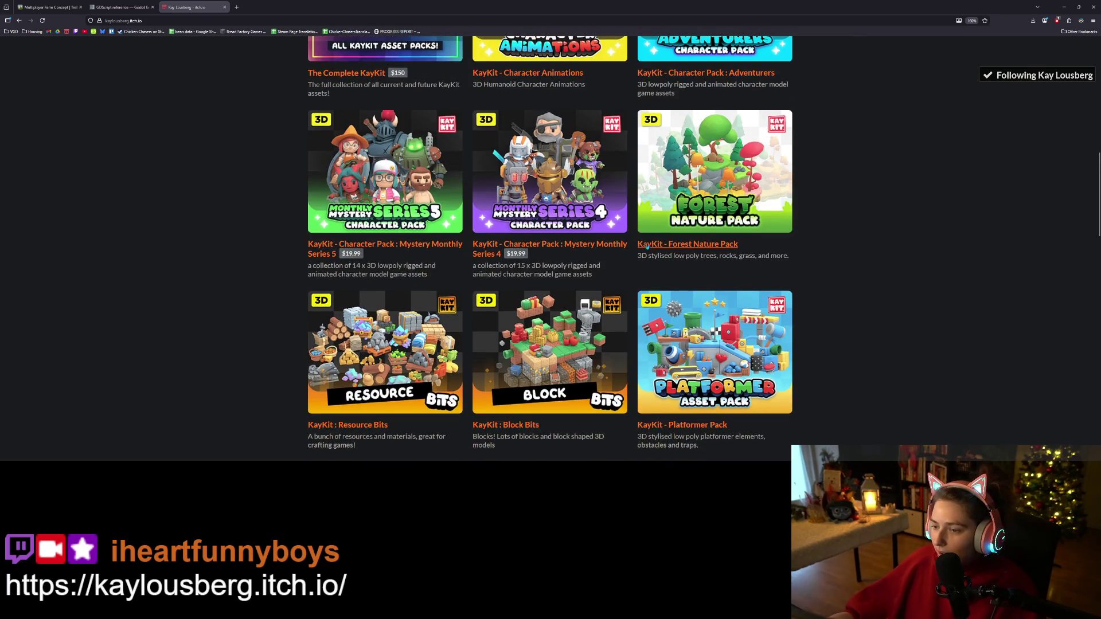
{"action": "scroll", "coordinate": [681, 301], "scroll_direction": "down", "scroll_amount": 2}
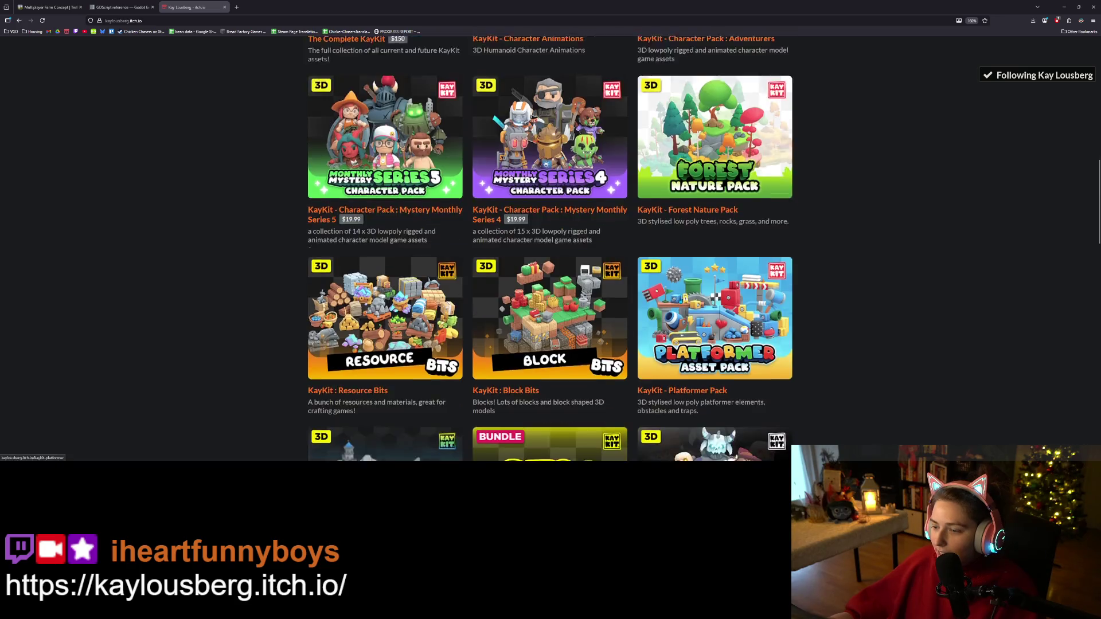
{"action": "scroll", "coordinate": [680, 301], "scroll_direction": "down", "scroll_amount": 3}
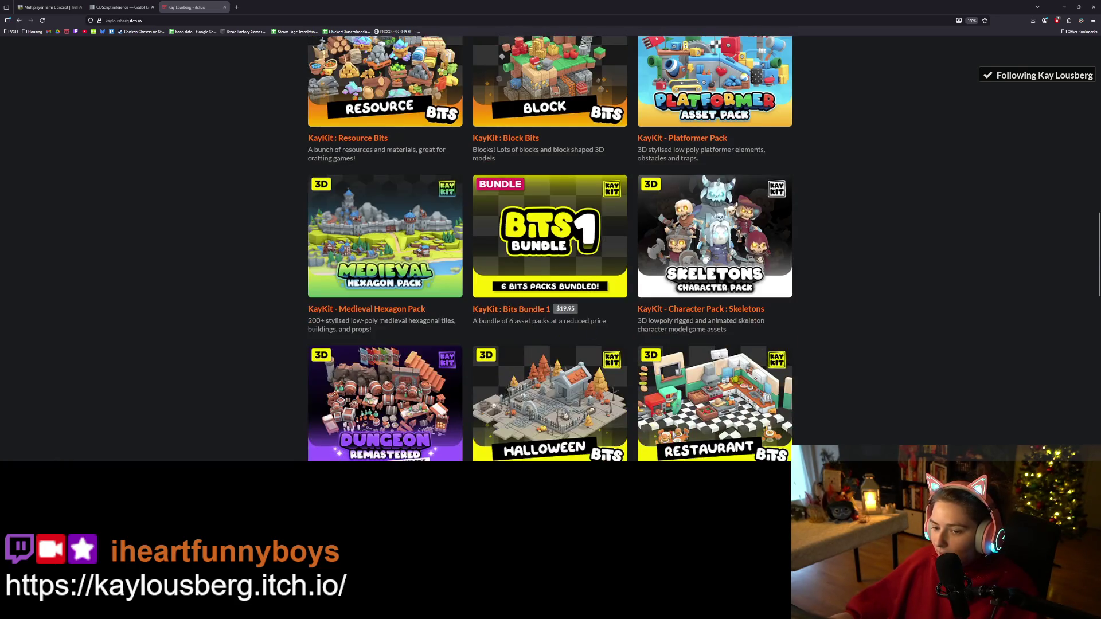
{"action": "scroll", "coordinate": [652, 436], "scroll_direction": "down", "scroll_amount": 6}
{"action": "scroll", "coordinate": [682, 165], "scroll_direction": "up", "scroll_amount": 1}
- View the Restaurant Bits pack page, then return to the KayKit pack grid
{"action": "left_click", "coordinate": [682, 164]}
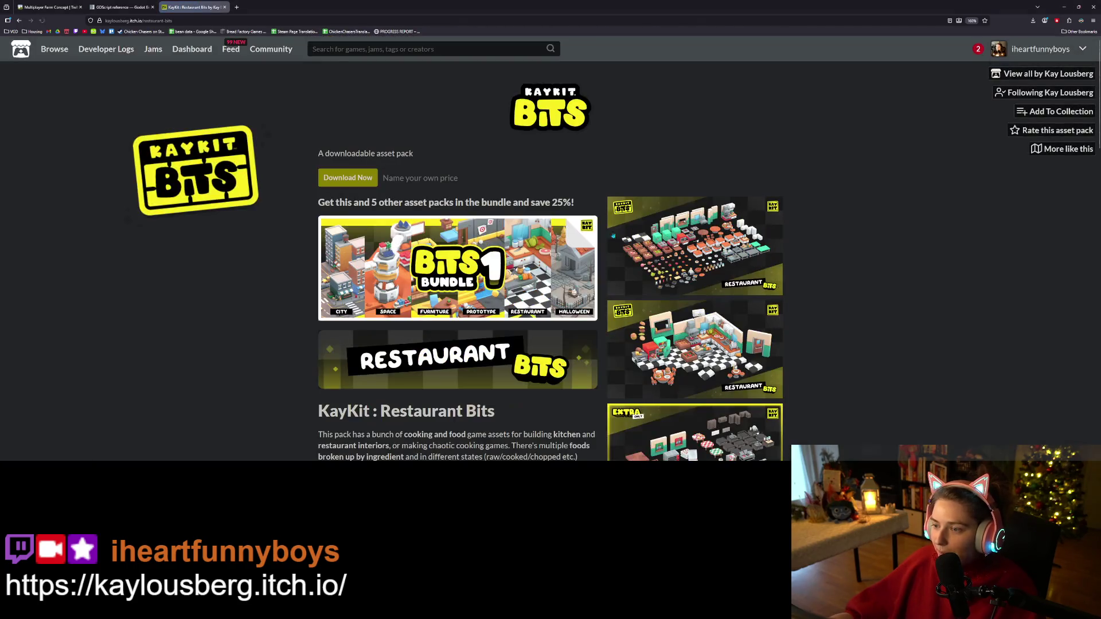
{"action": "scroll", "coordinate": [686, 287], "scroll_direction": "down", "scroll_amount": 3}
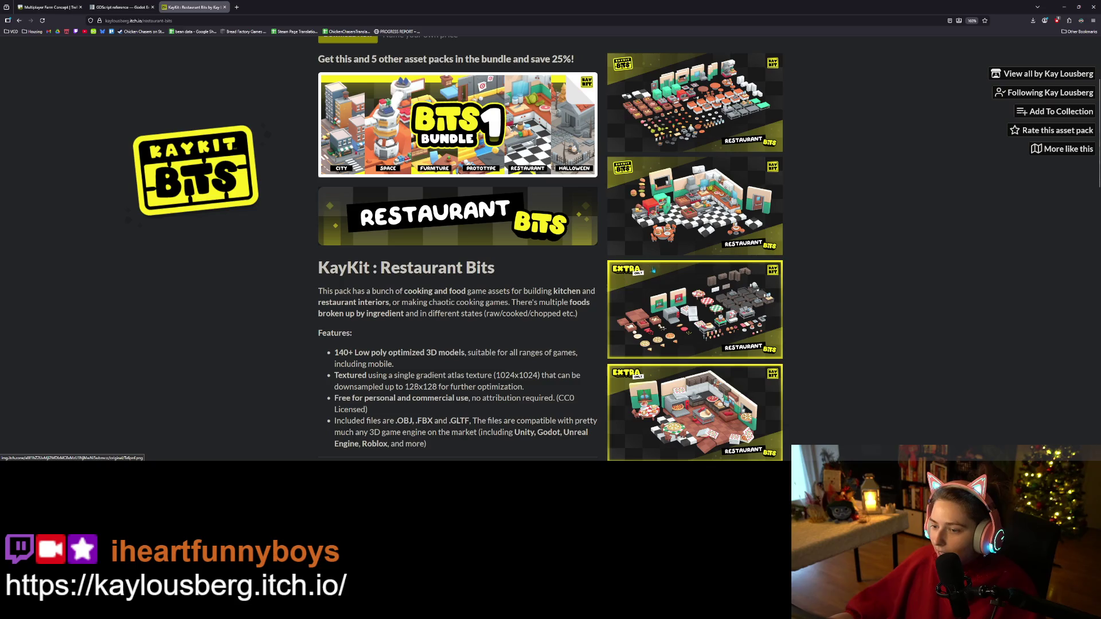
{"action": "scroll", "coordinate": [647, 386], "scroll_direction": "up", "scroll_amount": 2}
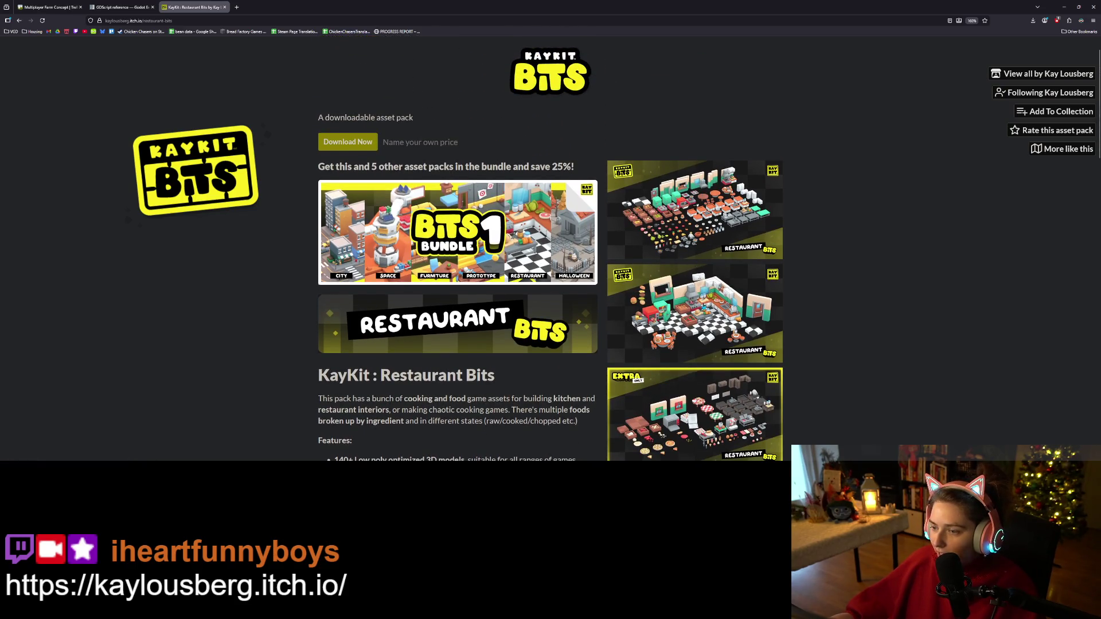
{"action": "scroll", "coordinate": [705, 248], "scroll_direction": "down", "scroll_amount": 3}
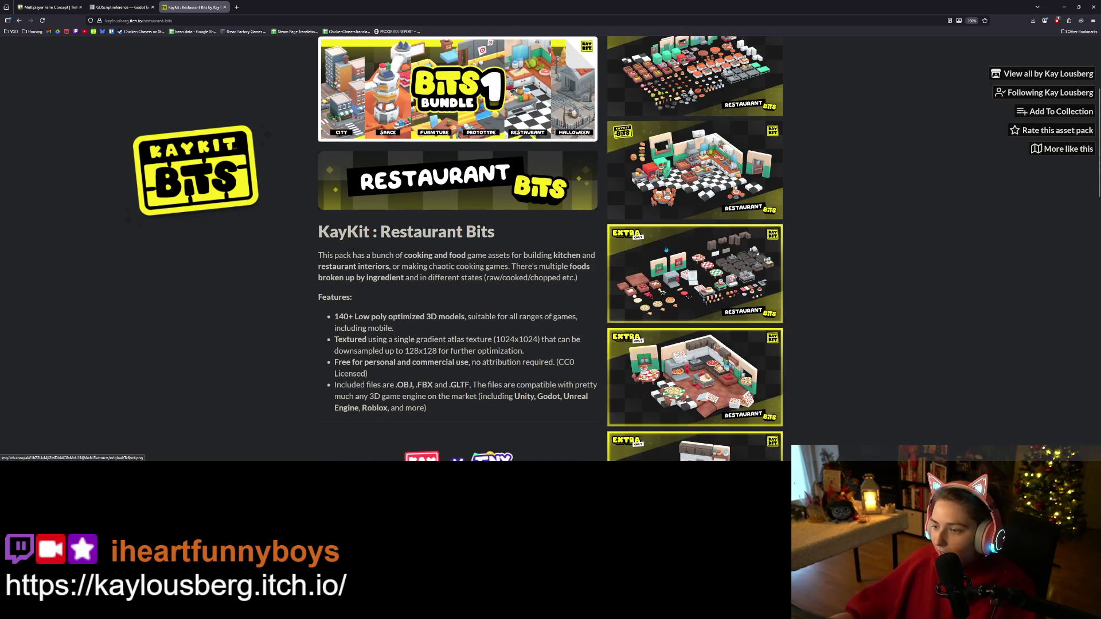
{"action": "scroll", "coordinate": [739, 333], "scroll_direction": "down", "scroll_amount": 2}
{"action": "scroll", "coordinate": [667, 384], "scroll_direction": "down", "scroll_amount": 3}
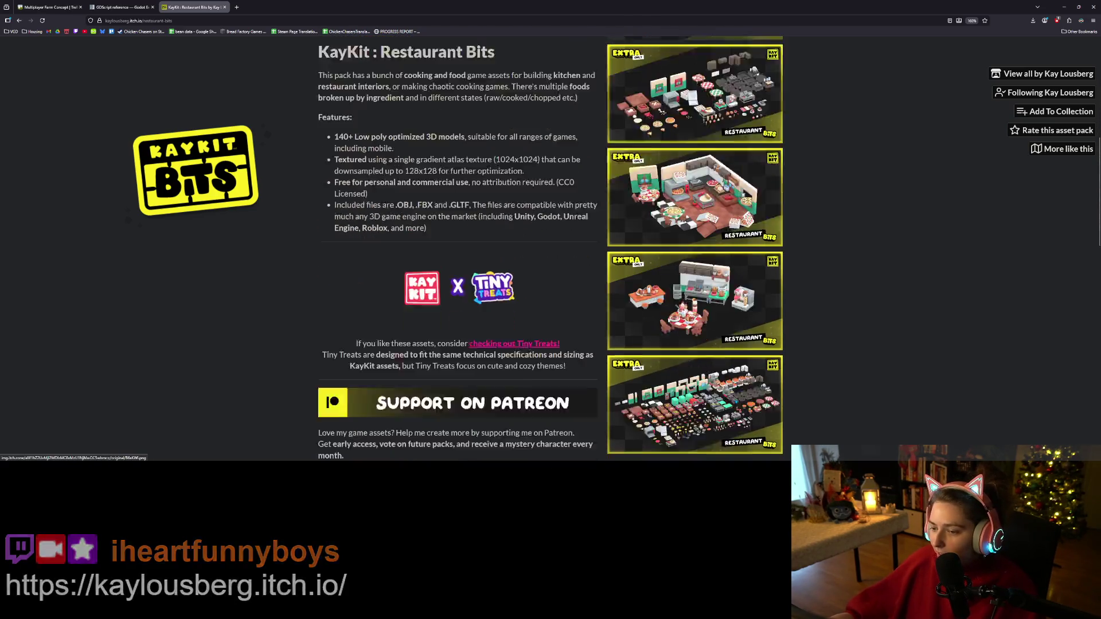
{"action": "scroll", "coordinate": [667, 384], "scroll_direction": "up", "scroll_amount": 8}
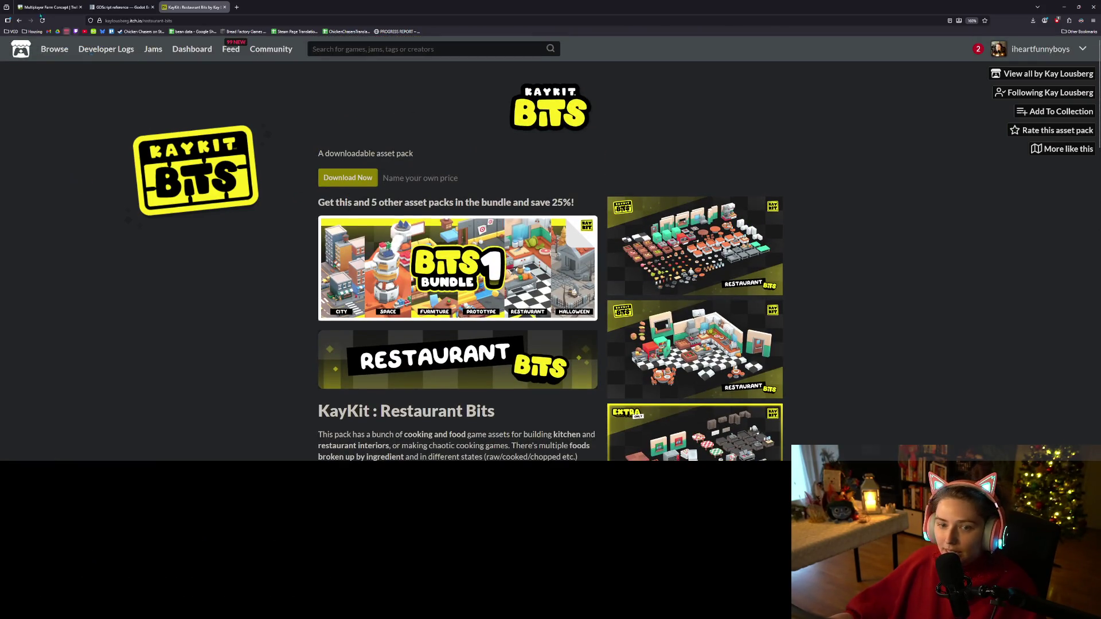
{"action": "left_click", "coordinate": [19, 20]}
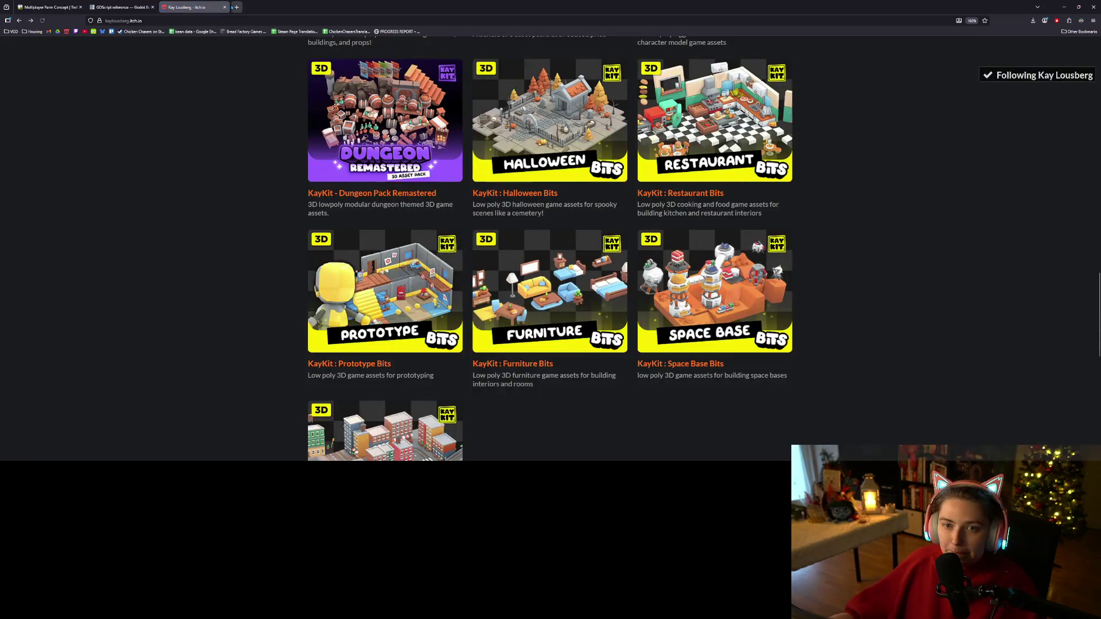
{"action": "left_click", "coordinate": [236, 7]}
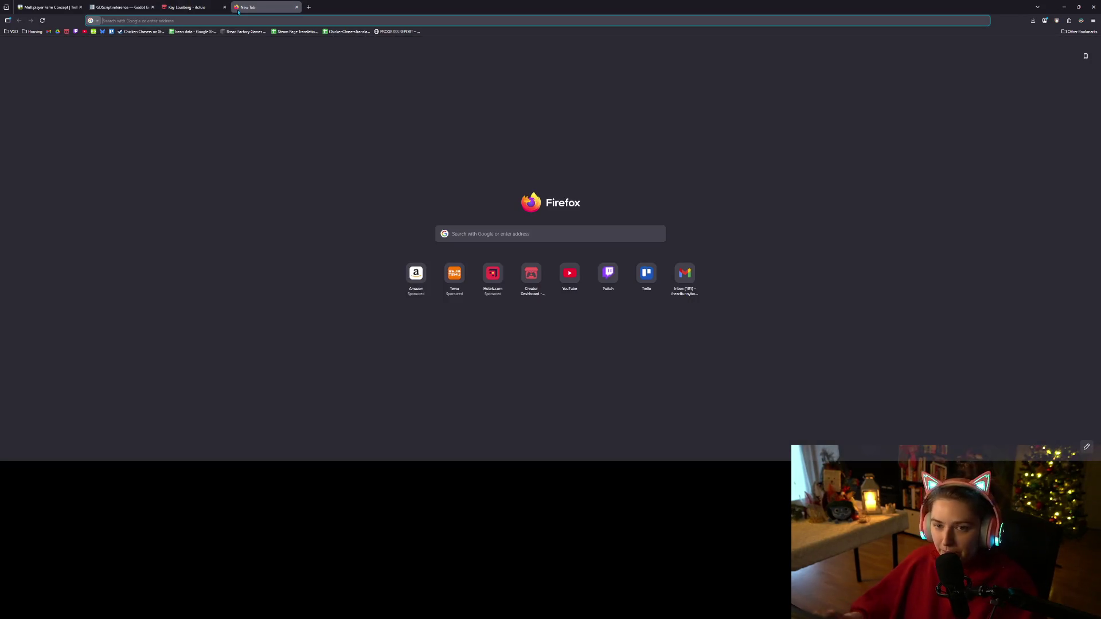
- Go to kenney.nl and browse the free assets catalogue to page 3
{"action": "type", "text": "kenney.nl"}
{"action": "key", "text": "Return"}
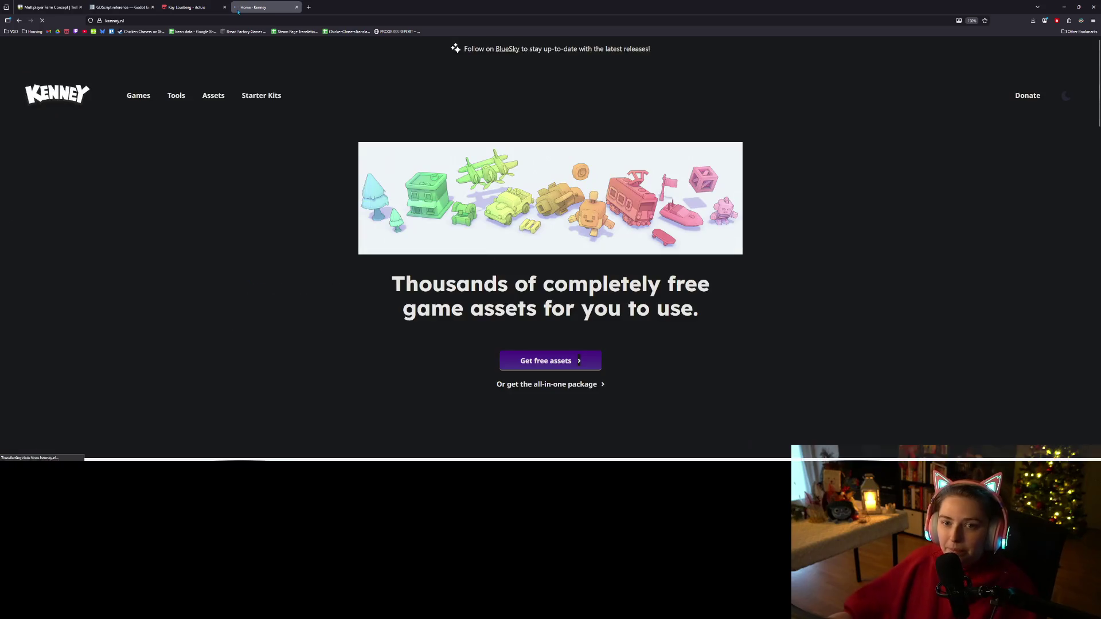
{"action": "left_click", "coordinate": [631, 20]}
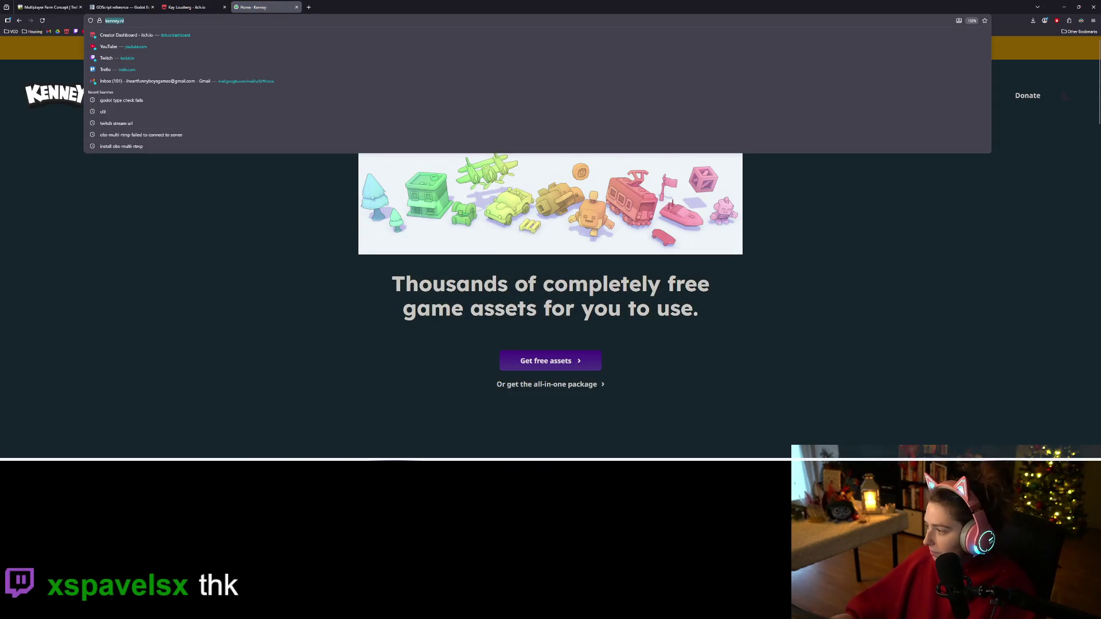
{"action": "key", "text": "Escape"}
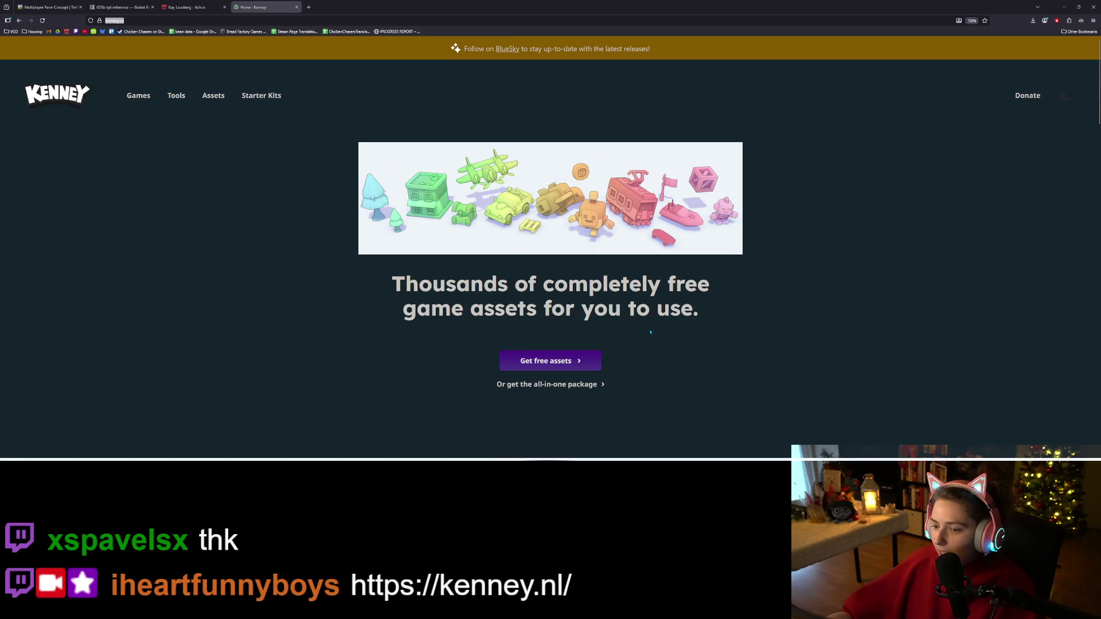
{"action": "scroll", "coordinate": [652, 331], "scroll_direction": "down", "scroll_amount": 2}
{"action": "left_click", "coordinate": [548, 228]}
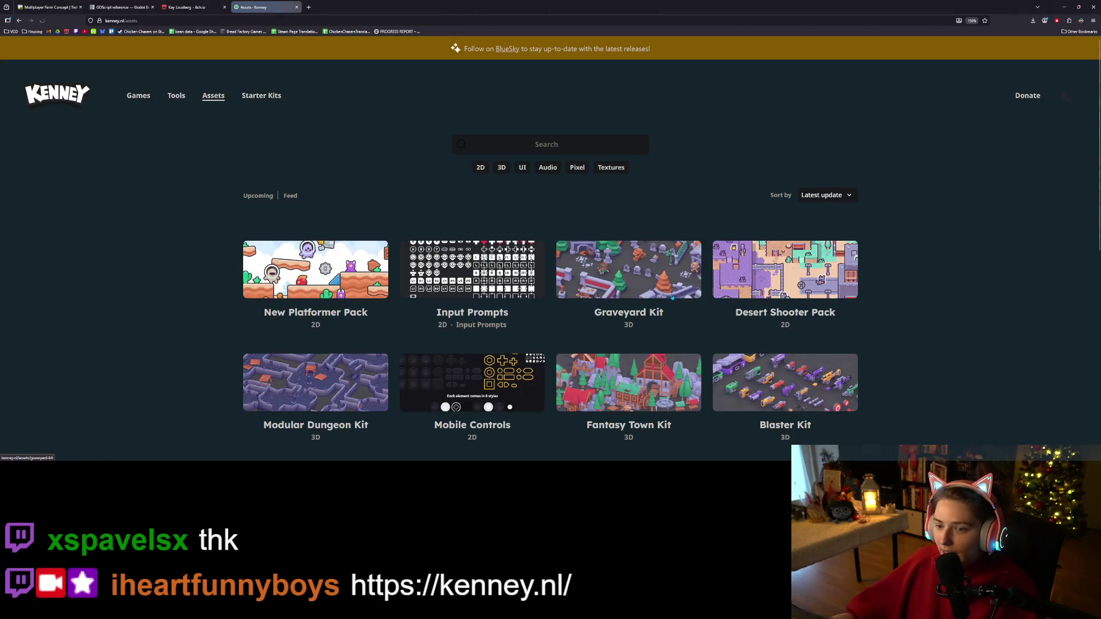
{"action": "scroll", "coordinate": [882, 329], "scroll_direction": "down", "scroll_amount": 3}
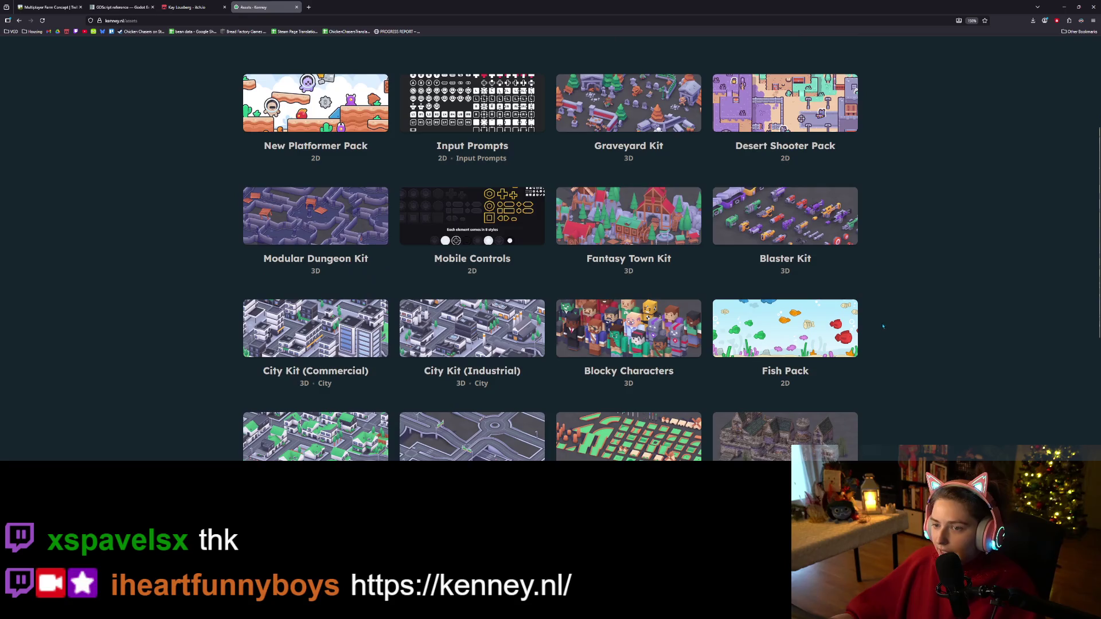
{"action": "scroll", "coordinate": [573, 315], "scroll_direction": "down", "scroll_amount": 1}
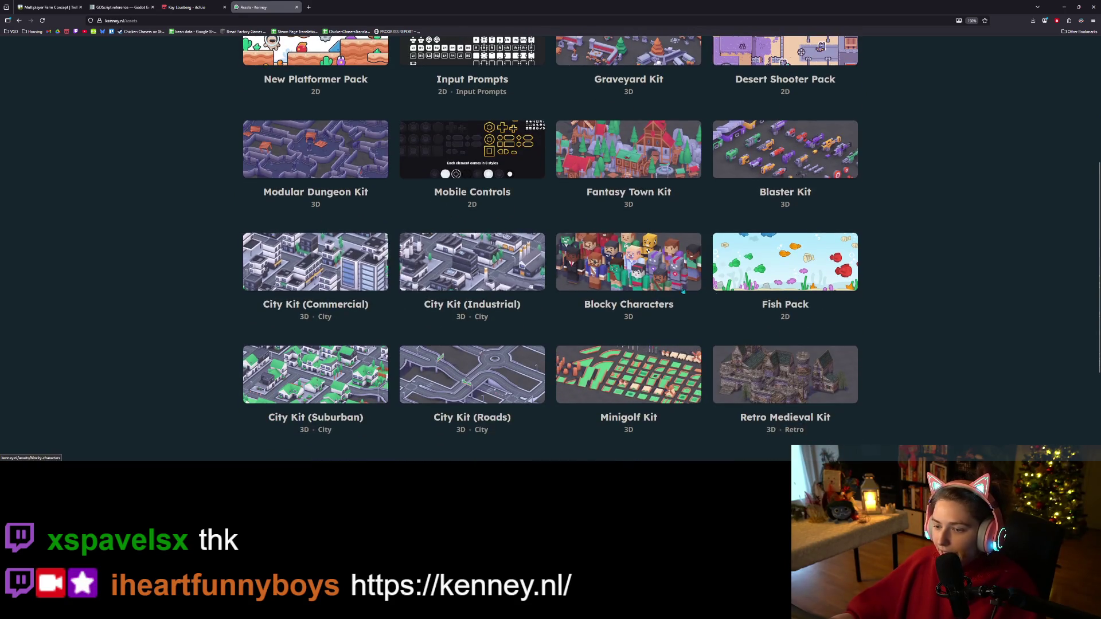
{"action": "scroll", "coordinate": [549, 349], "scroll_direction": "down", "scroll_amount": 3}
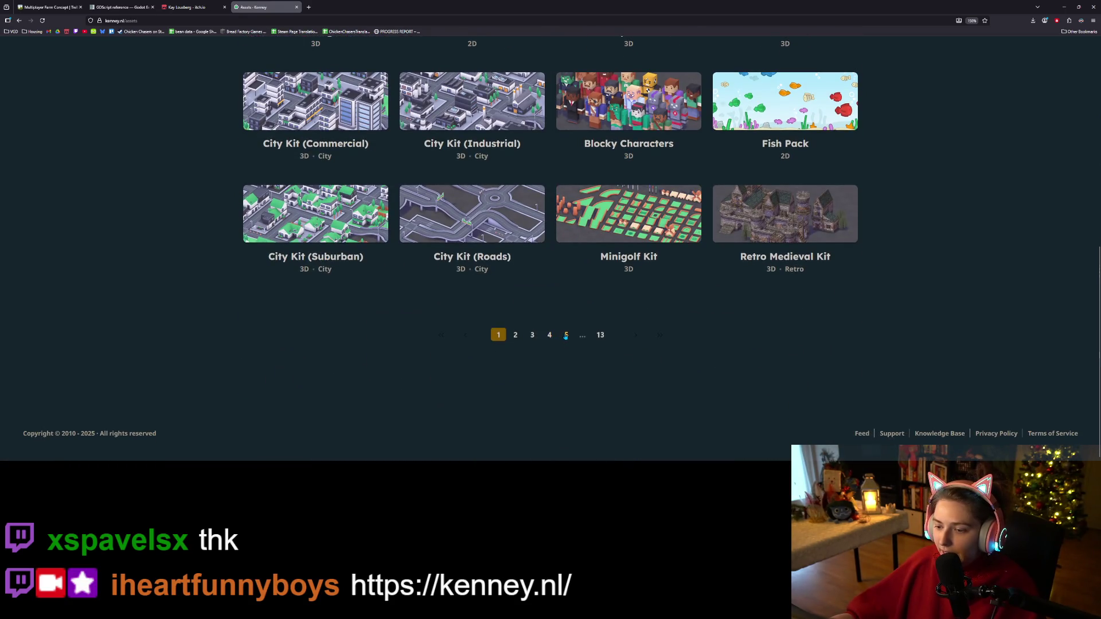
{"action": "scroll", "coordinate": [745, 344], "scroll_direction": "down", "scroll_amount": 4}
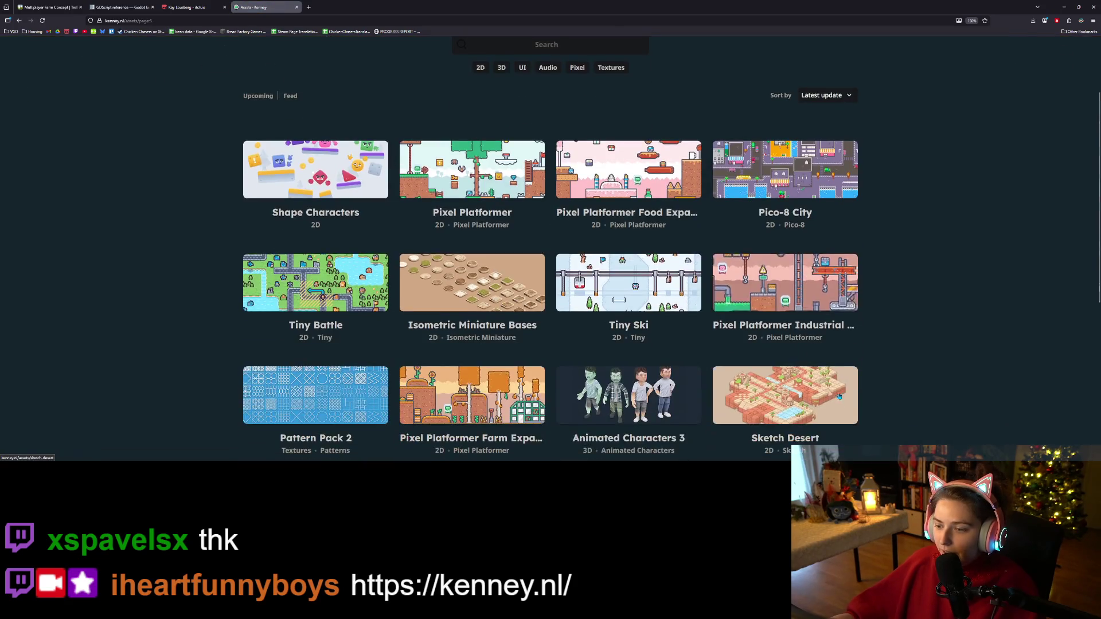
{"action": "scroll", "coordinate": [631, 356], "scroll_direction": "down", "scroll_amount": 3}
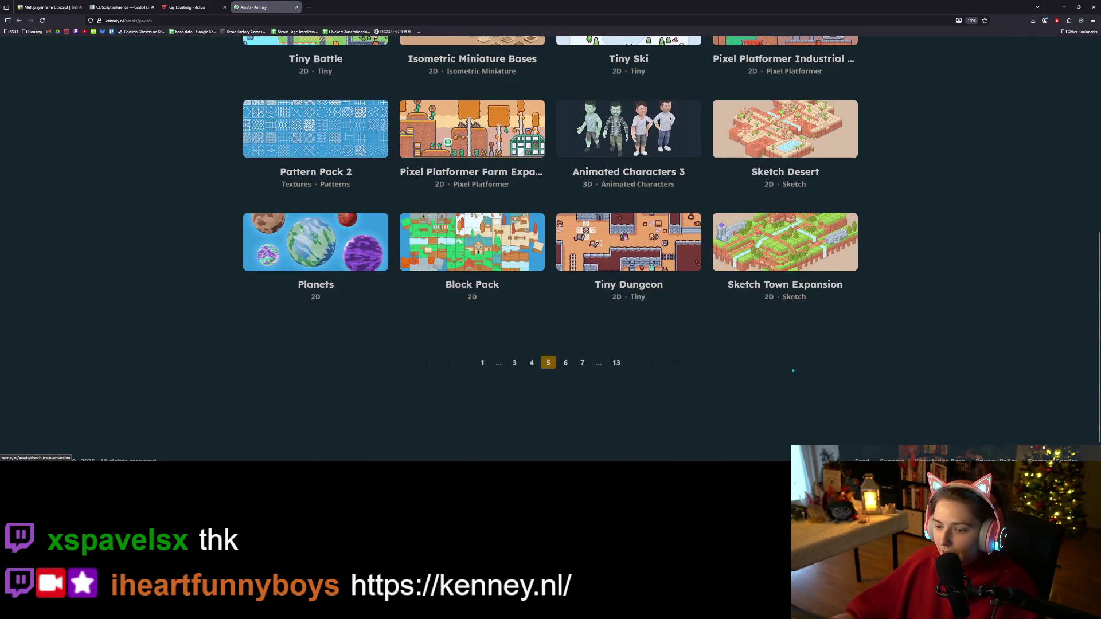
{"action": "left_click", "coordinate": [515, 363]}
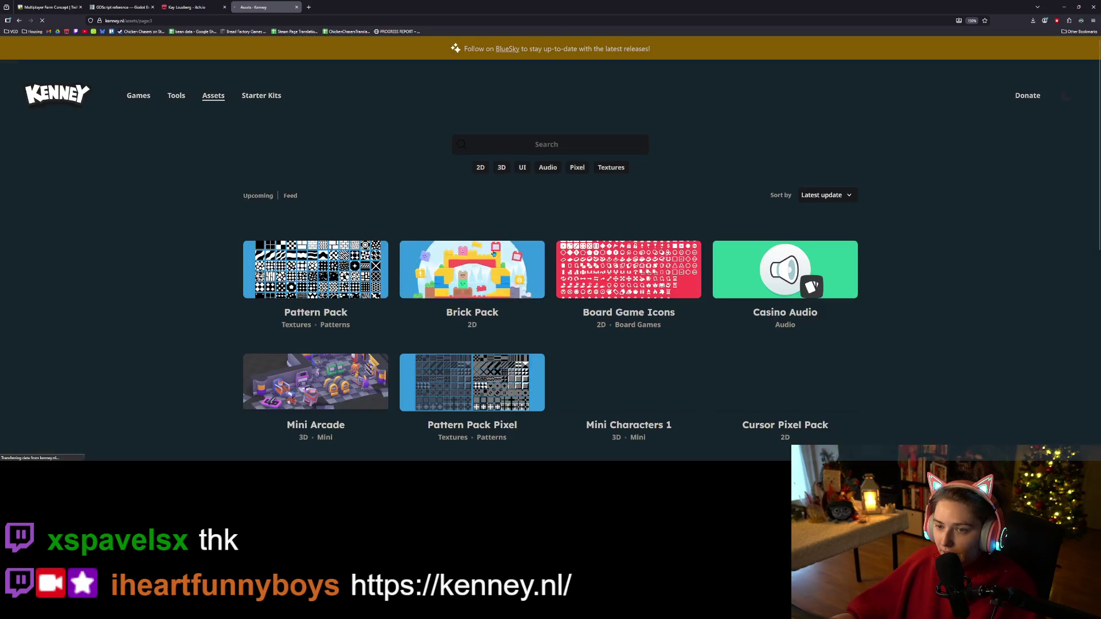
- Filter to 3D assets and preview the Blocky Characters and Holiday Kit pages
{"action": "left_click", "coordinate": [502, 168]}
{"action": "scroll", "coordinate": [631, 258], "scroll_direction": "down", "scroll_amount": 5}
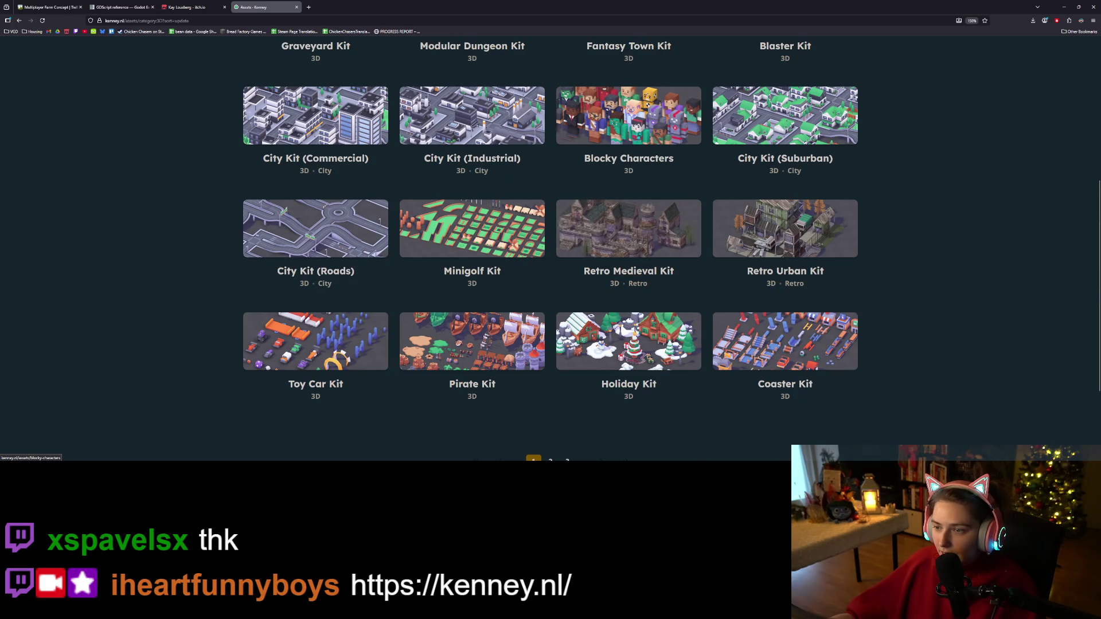
{"action": "left_click", "coordinate": [659, 126]}
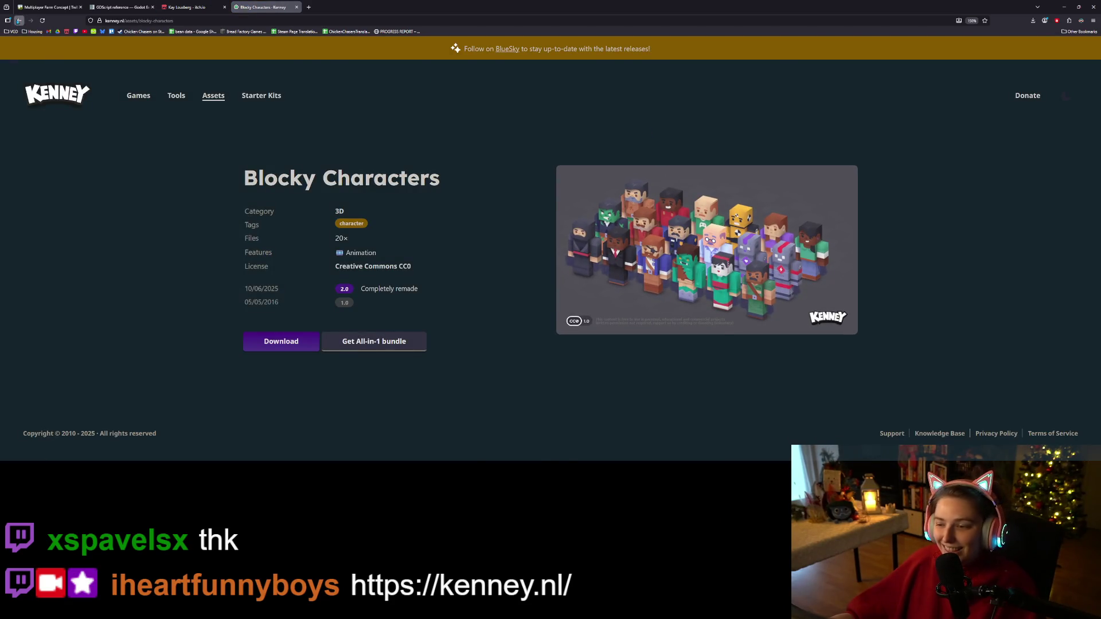
{"action": "left_click", "coordinate": [19, 20]}
{"action": "left_click", "coordinate": [628, 344]}
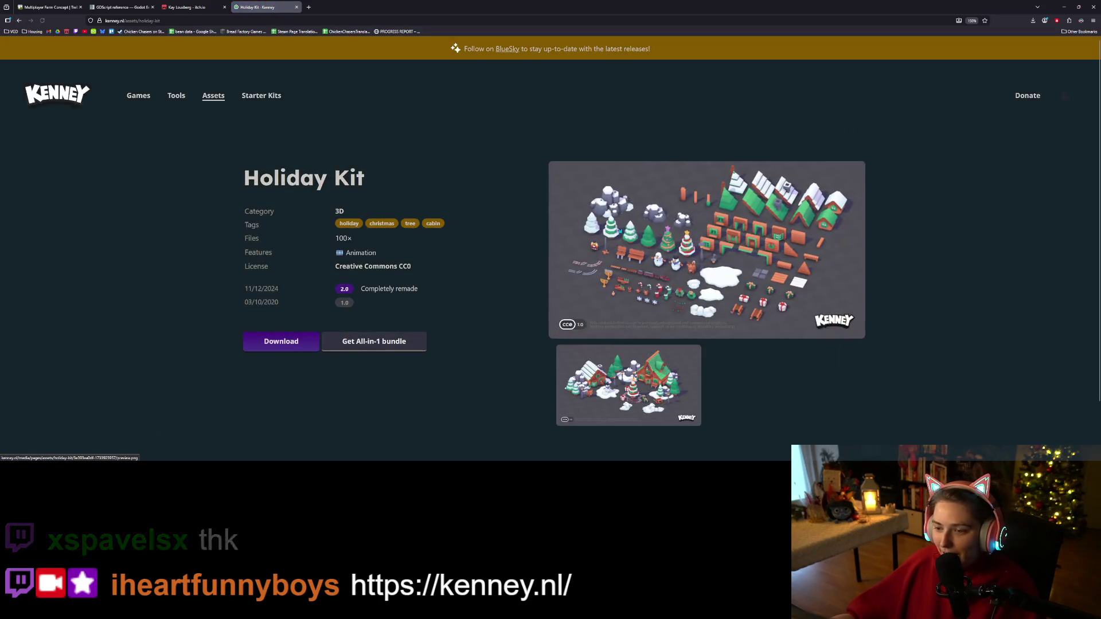
{"action": "left_click", "coordinate": [631, 233]}
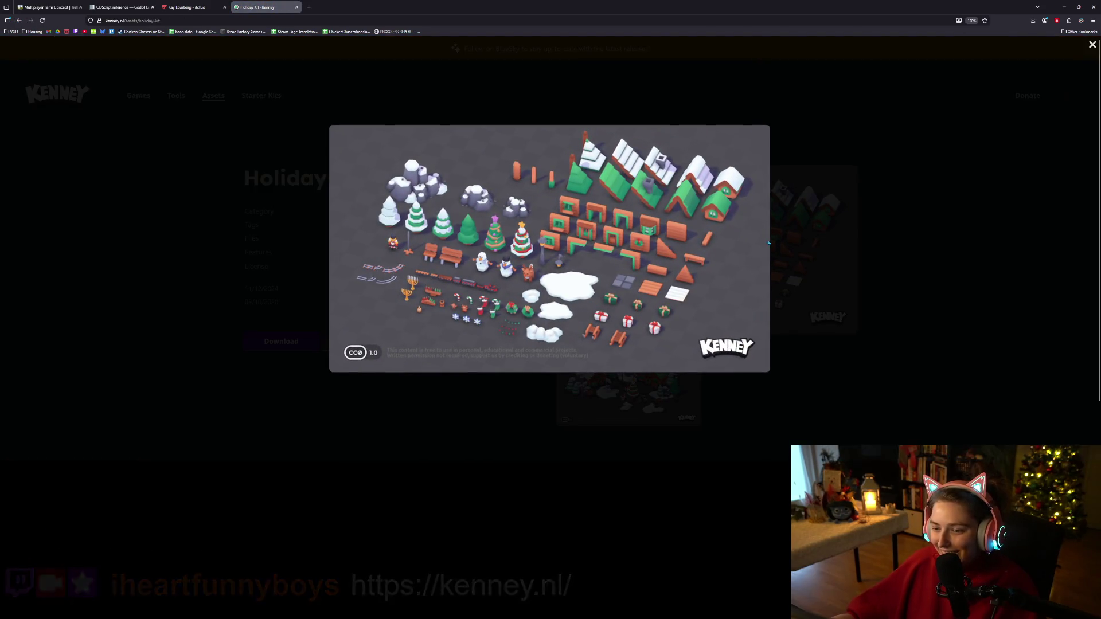
{"action": "left_click", "coordinate": [873, 229]}
{"action": "left_click", "coordinate": [19, 20]}
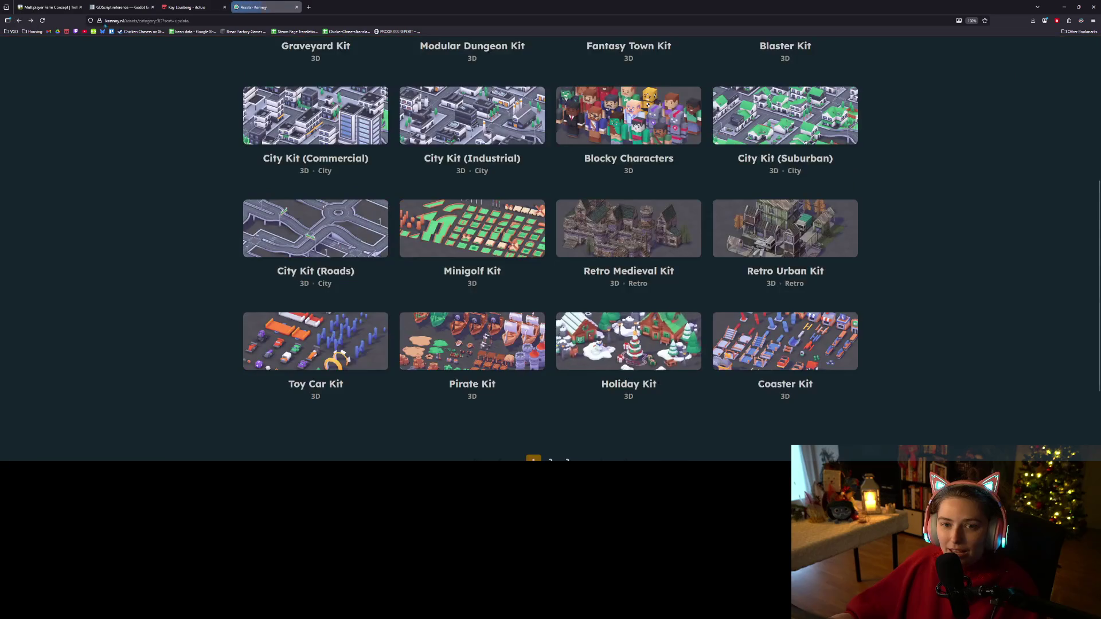
{"action": "left_click", "coordinate": [310, 7]}
- Go to craftpix.net and look up its 3d assets
{"action": "type", "text": "craftpix.net/"}
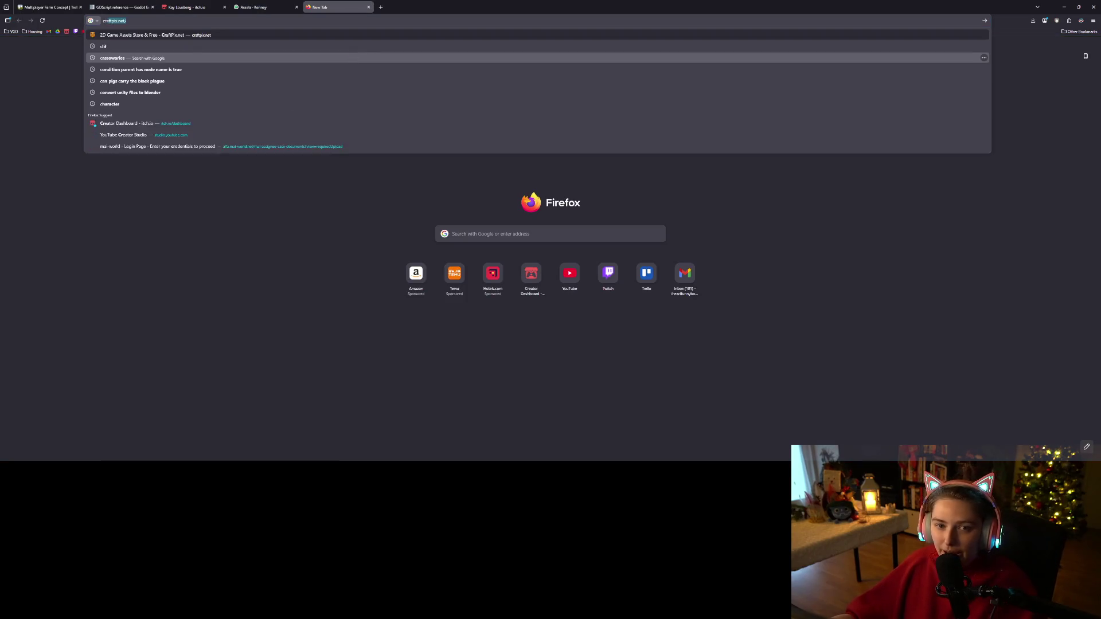
{"action": "key", "text": "Return"}
{"action": "key", "text": "ctrl+l"}
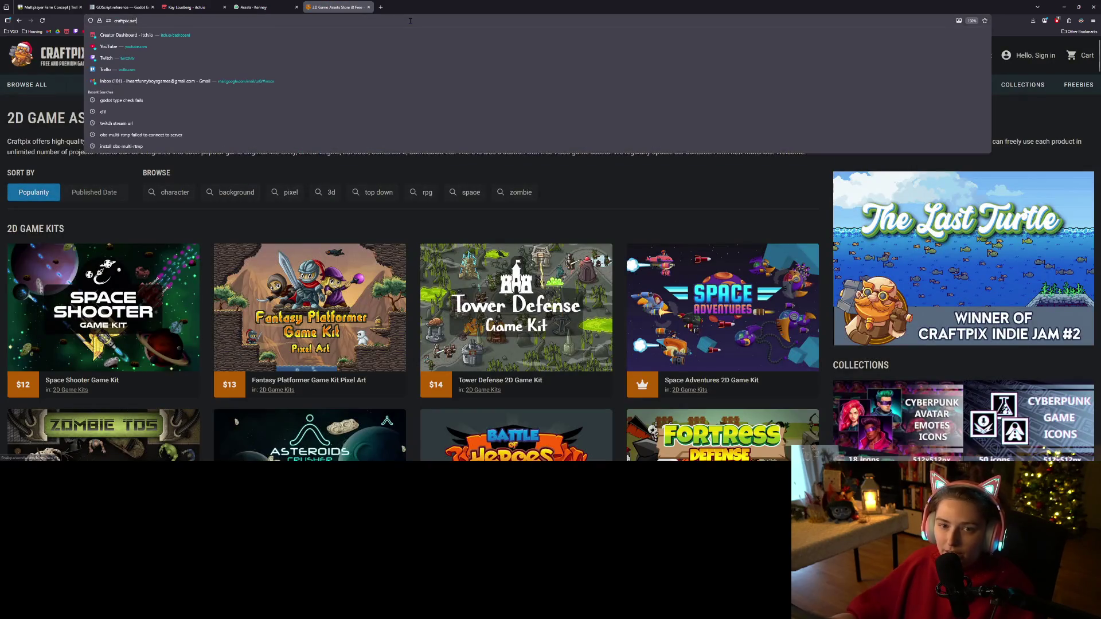
{"action": "key", "text": "Escape"}
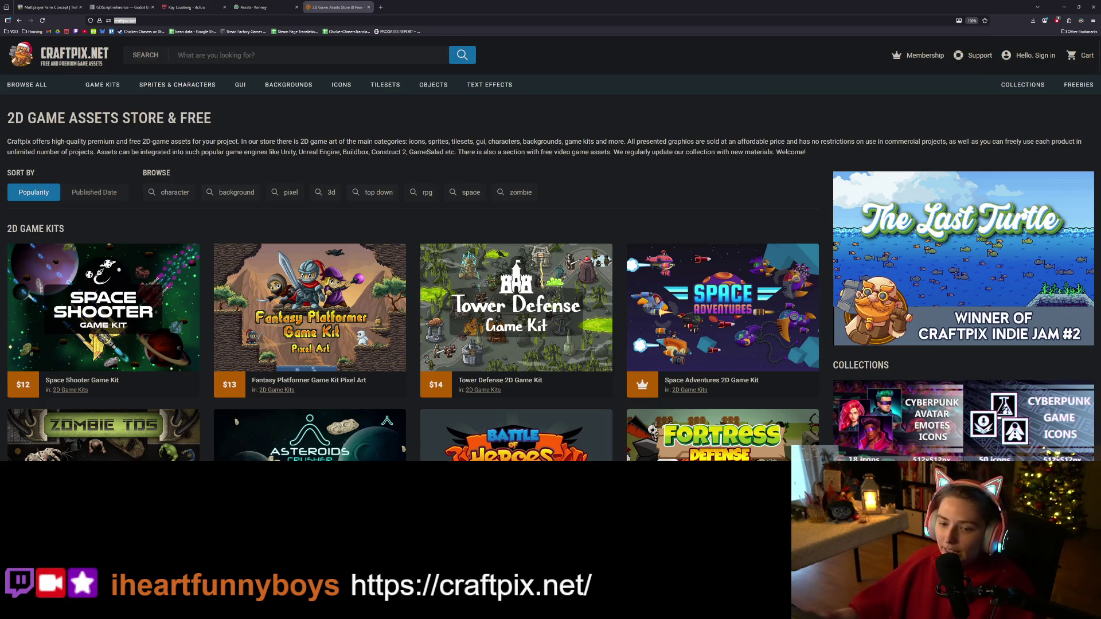
{"action": "left_click", "coordinate": [322, 194]}
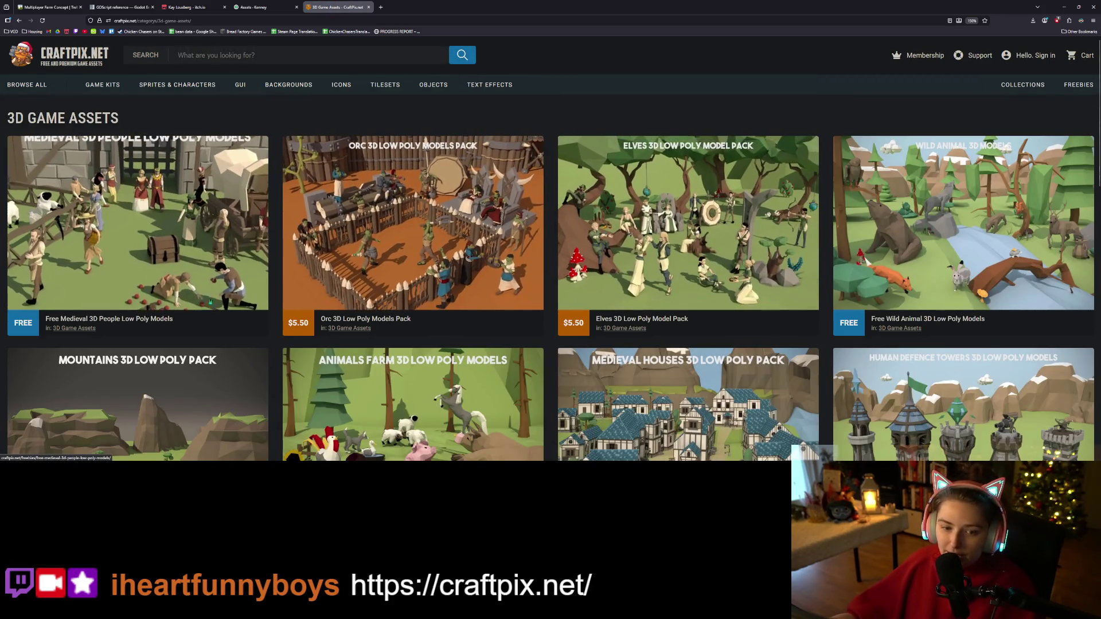
- Browse CraftPix's FREEBIES to page 4, then close the asset tabs
{"action": "left_click", "coordinate": [1076, 86]}
{"action": "scroll", "coordinate": [565, 265], "scroll_direction": "down", "scroll_amount": 2}
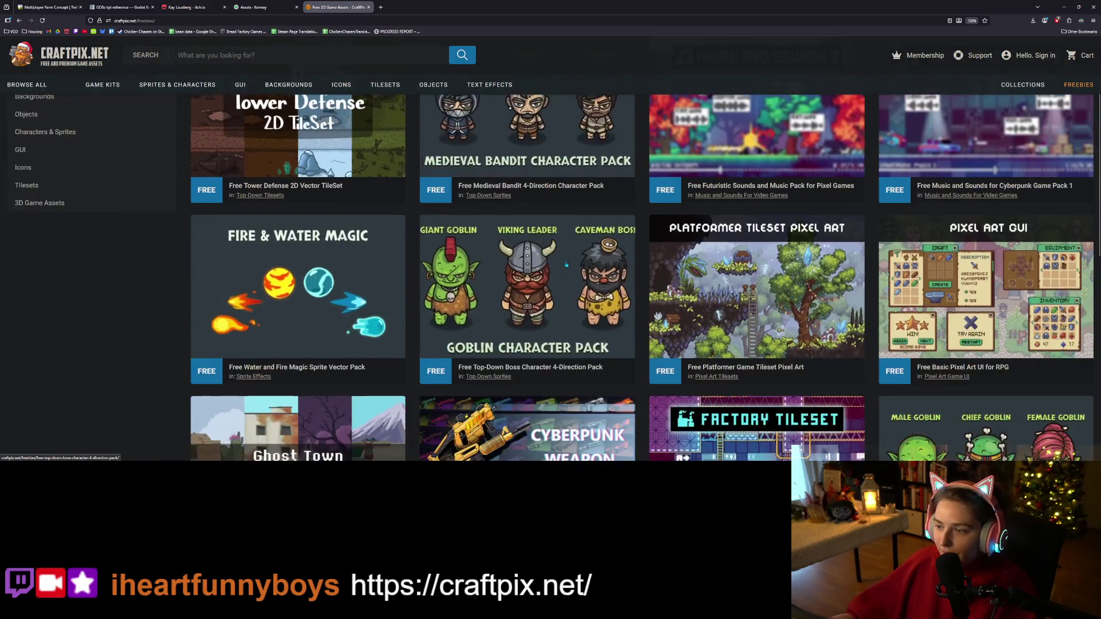
{"action": "scroll", "coordinate": [565, 265], "scroll_direction": "down", "scroll_amount": 8}
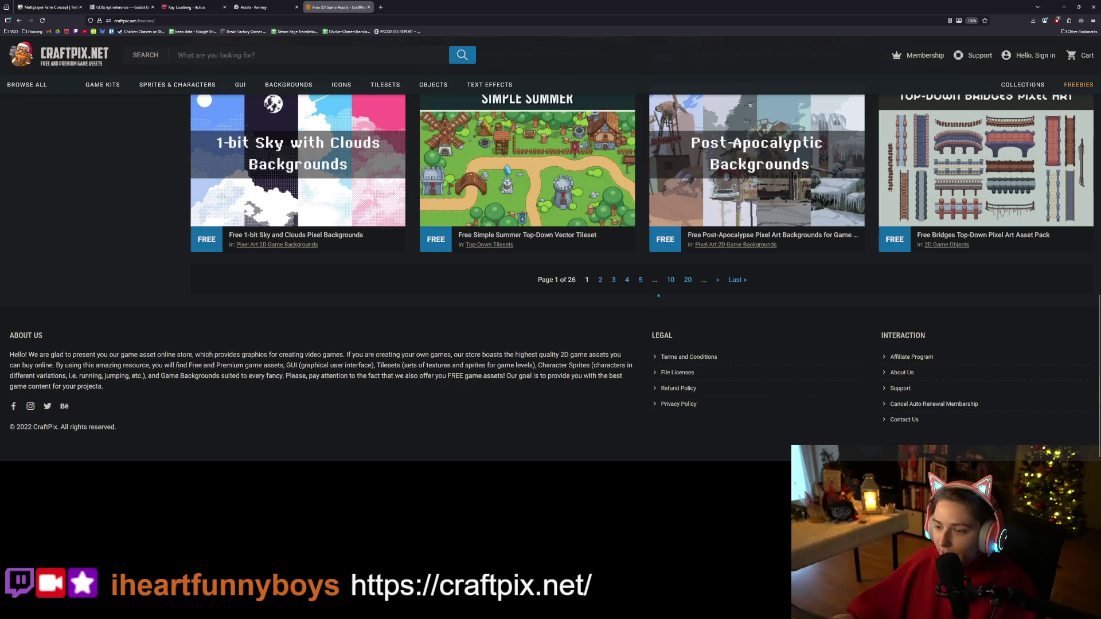
{"action": "left_click", "coordinate": [627, 279]}
{"action": "scroll", "coordinate": [598, 329], "scroll_direction": "down", "scroll_amount": 5}
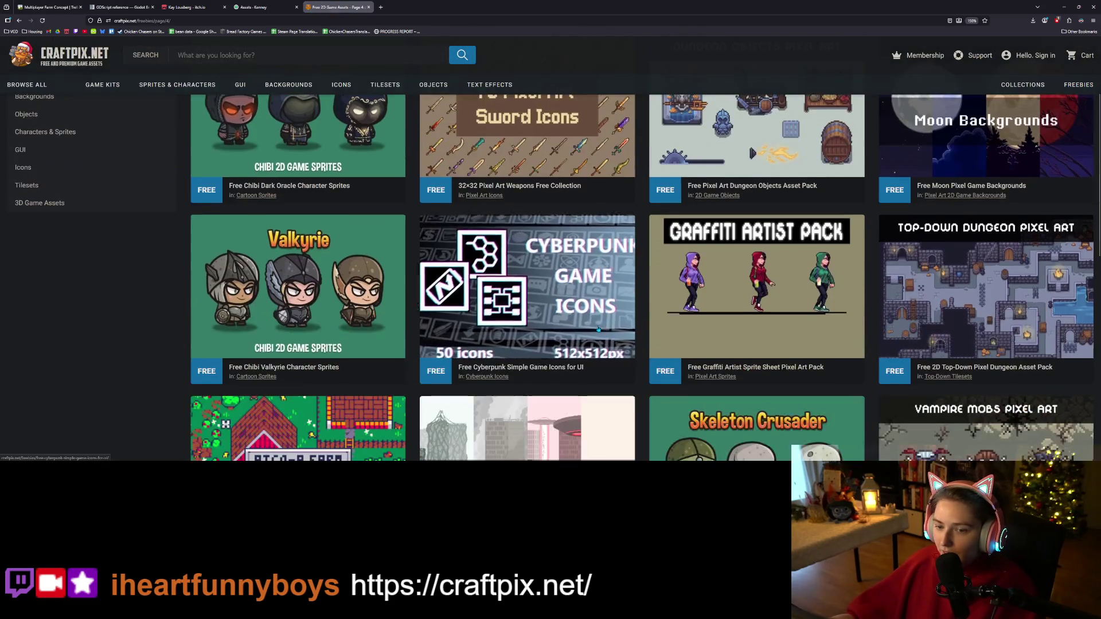
{"action": "scroll", "coordinate": [599, 329], "scroll_direction": "down", "scroll_amount": 3}
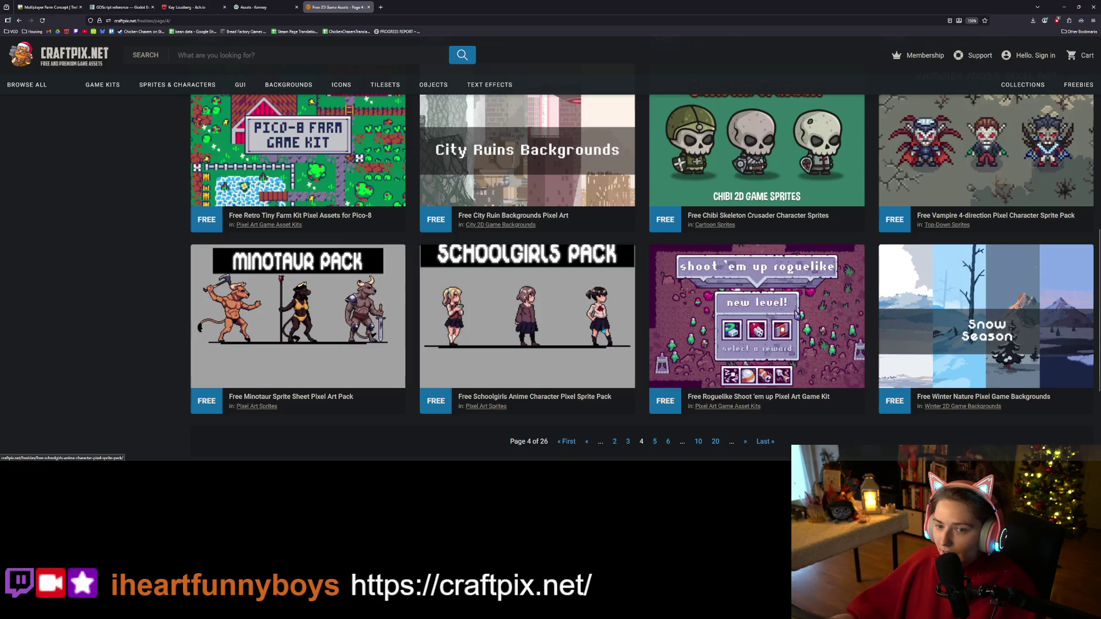
{"action": "scroll", "coordinate": [605, 329], "scroll_direction": "up", "scroll_amount": 6}
{"action": "scroll", "coordinate": [605, 329], "scroll_direction": "up", "scroll_amount": 2}
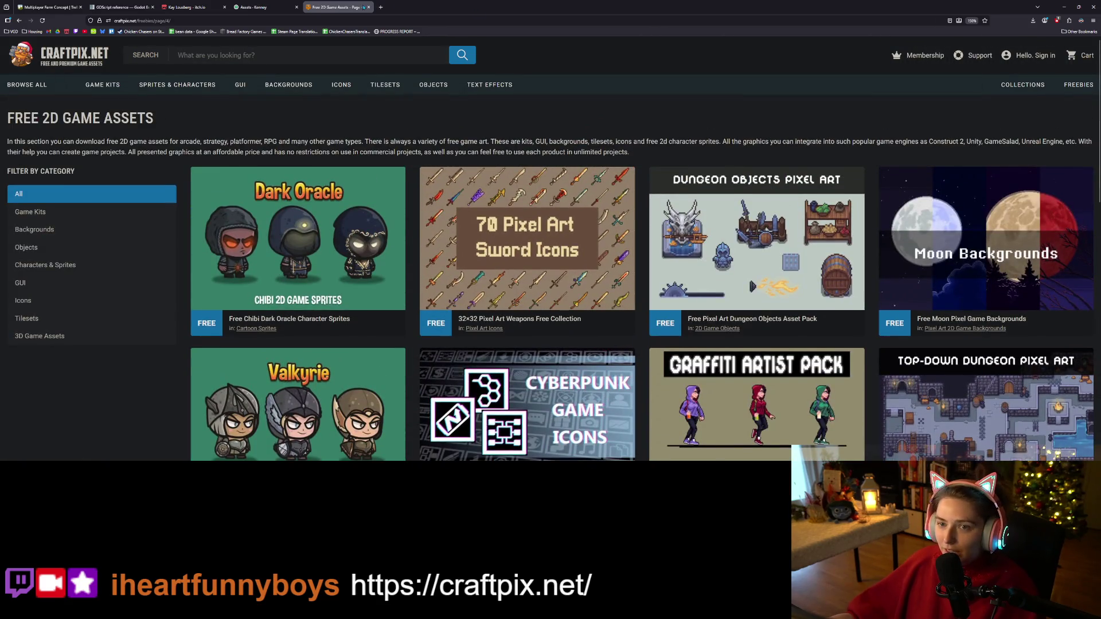
{"action": "left_click", "coordinate": [369, 7]}
{"action": "left_click", "coordinate": [297, 7]}
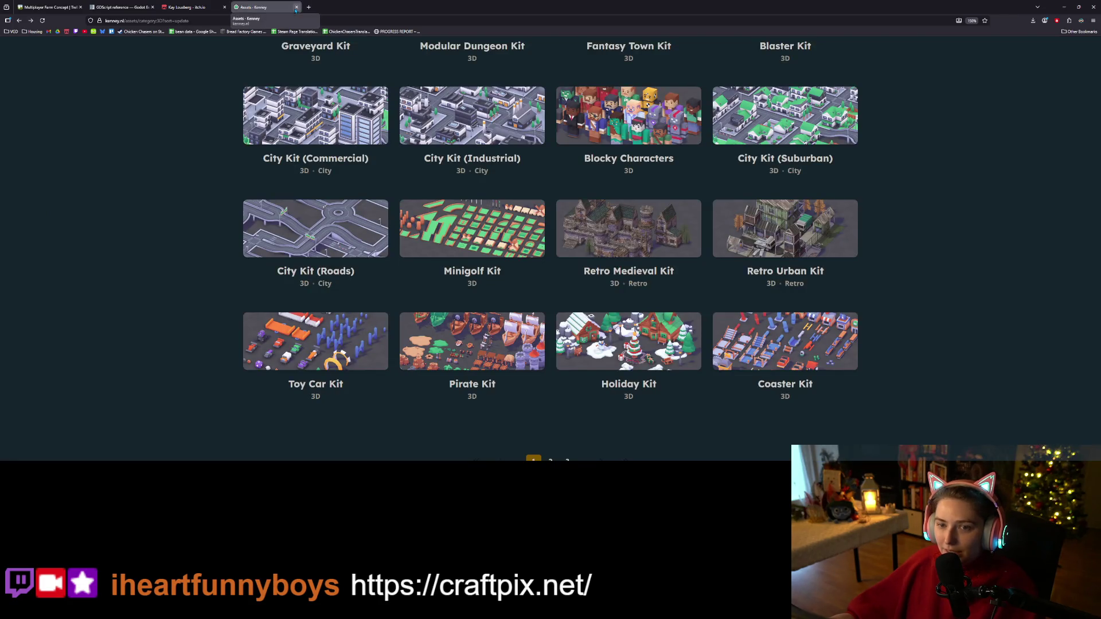
- Close the itch.io and GDScript reference tabs and minimise the browser
{"action": "left_click", "coordinate": [224, 7]}
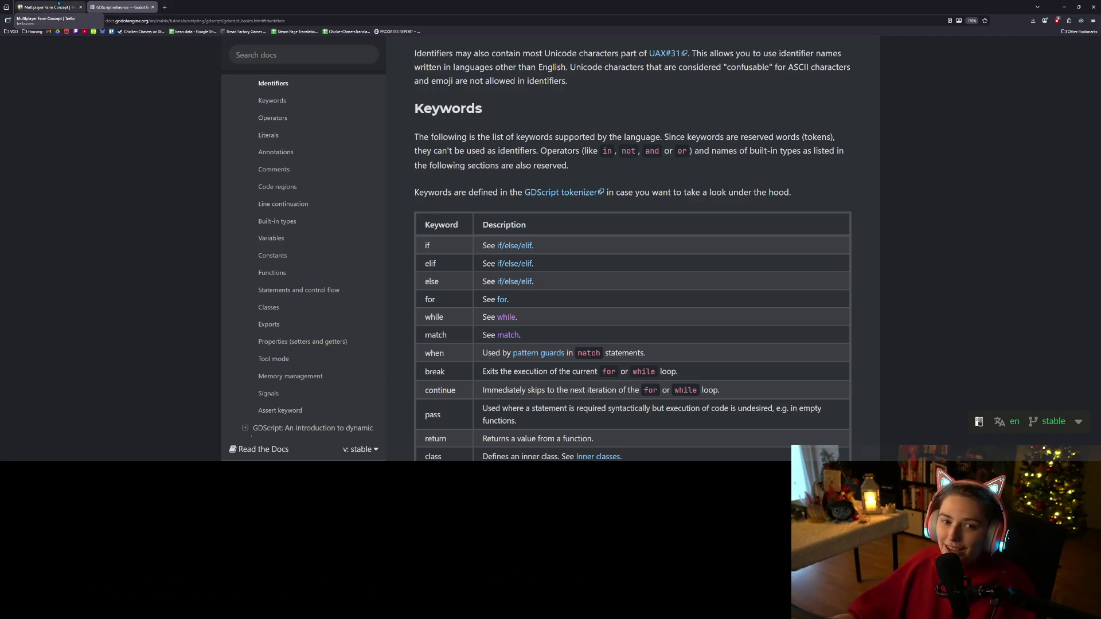
{"action": "left_click", "coordinate": [153, 7]}
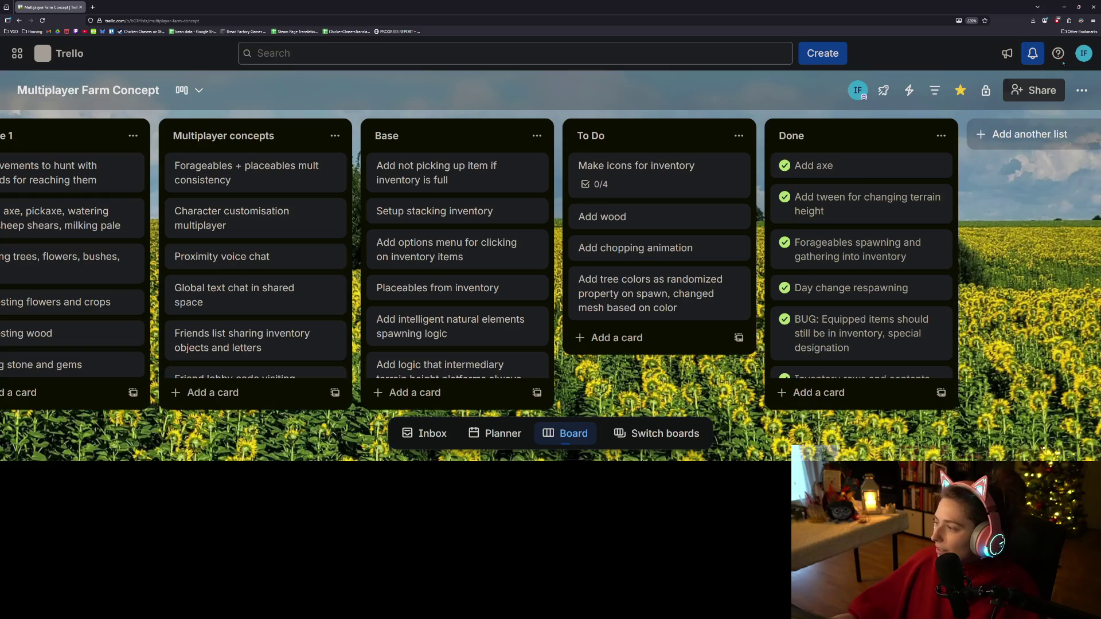
{"action": "left_click", "coordinate": [1065, 7]}
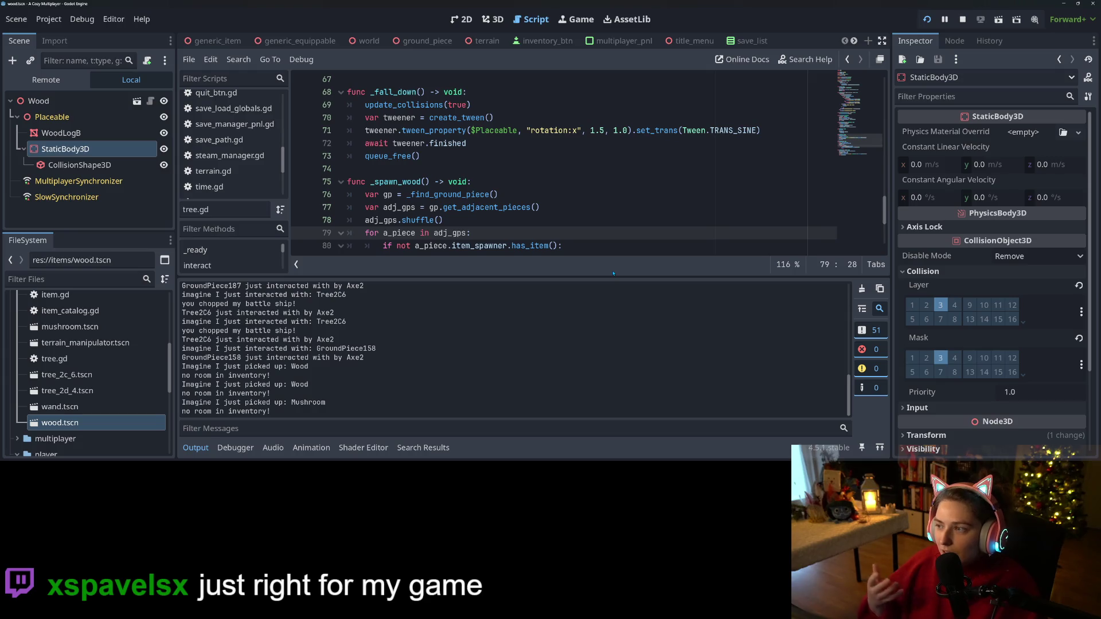
- Stop the game, collapse the debug output, place the cursor on tree.gd's last line, and switch to GitHub Desktop
{"action": "left_click", "coordinate": [963, 19]}
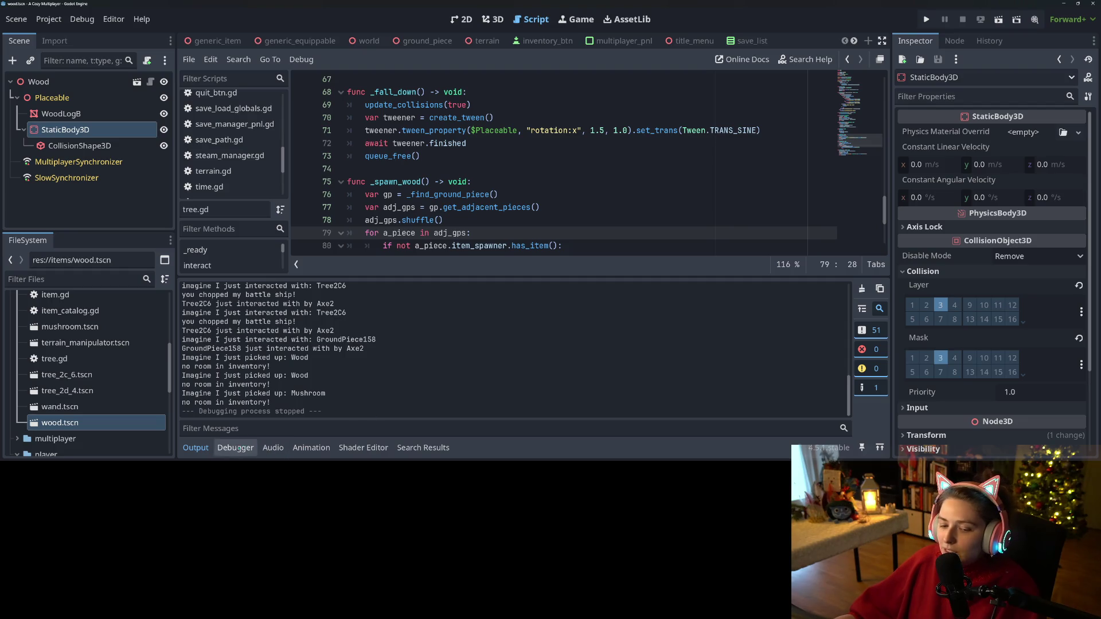
{"action": "left_click", "coordinate": [199, 453]}
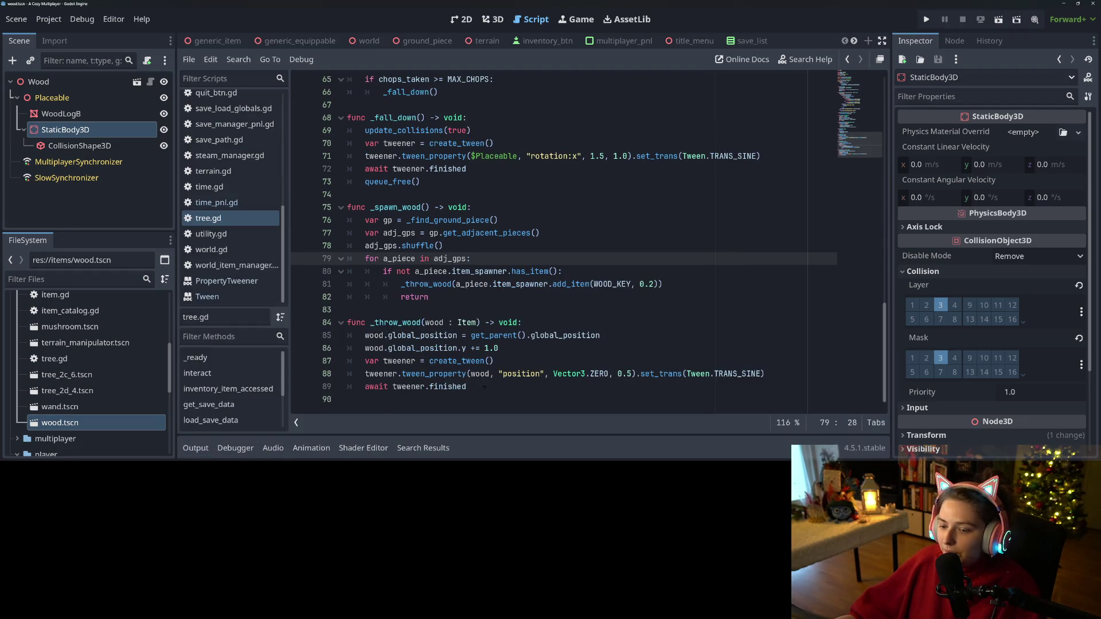
{"action": "left_click", "coordinate": [547, 400]}
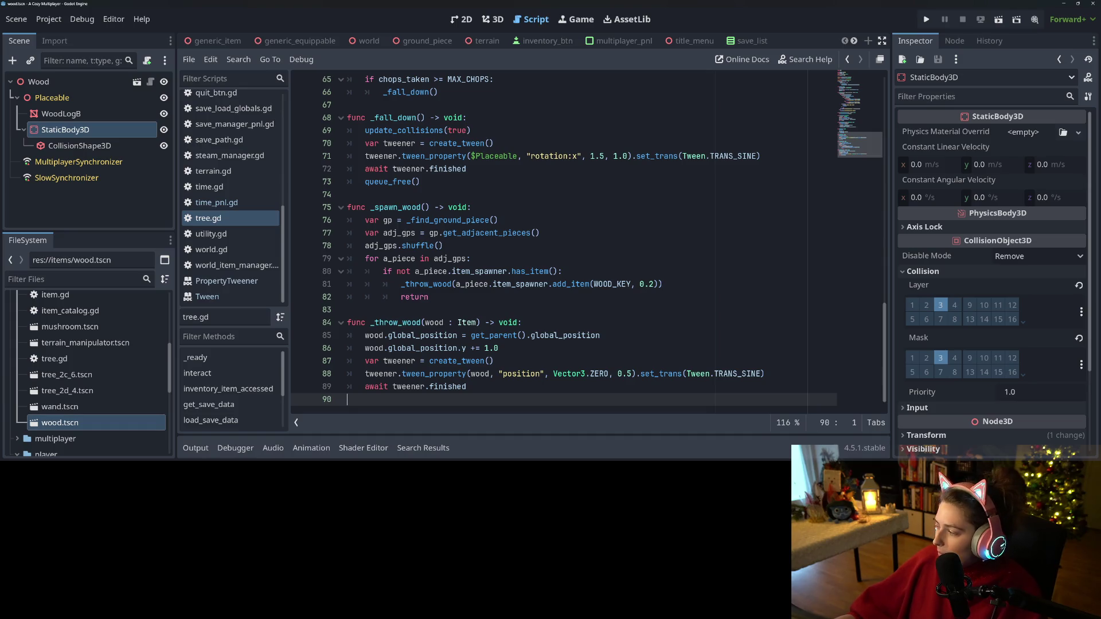
{"action": "key", "text": "alt+Tab"}
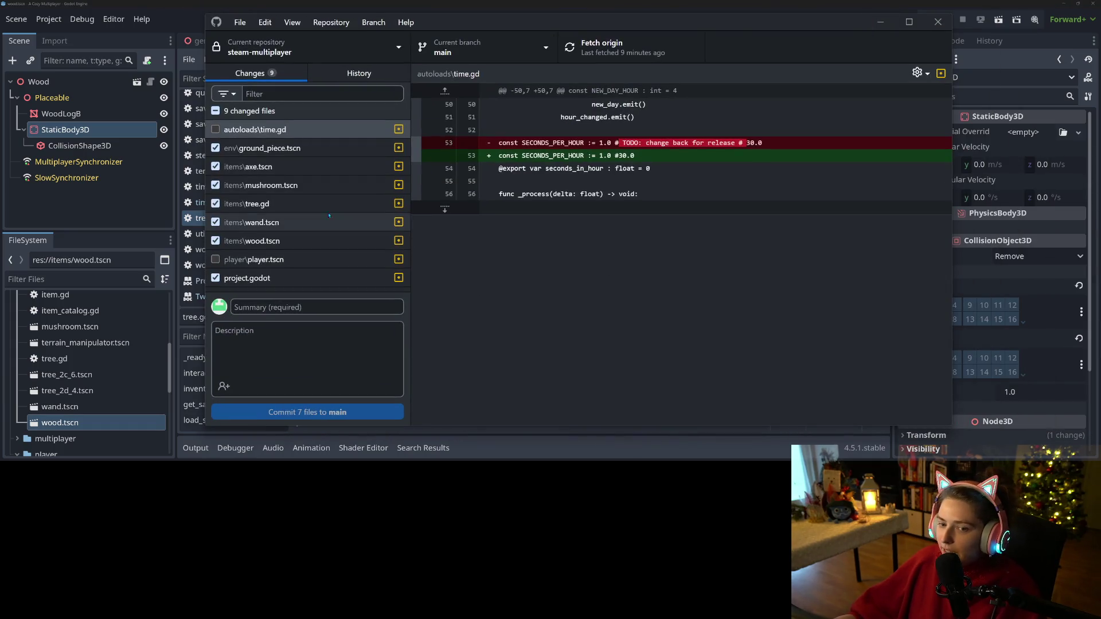
- Review the diffs of ground_piece.tscn, axe.tscn, mushroom.tscn, tree.gd, wand.tscn, wood.tscn and project.godot
{"action": "left_click", "coordinate": [295, 148]}
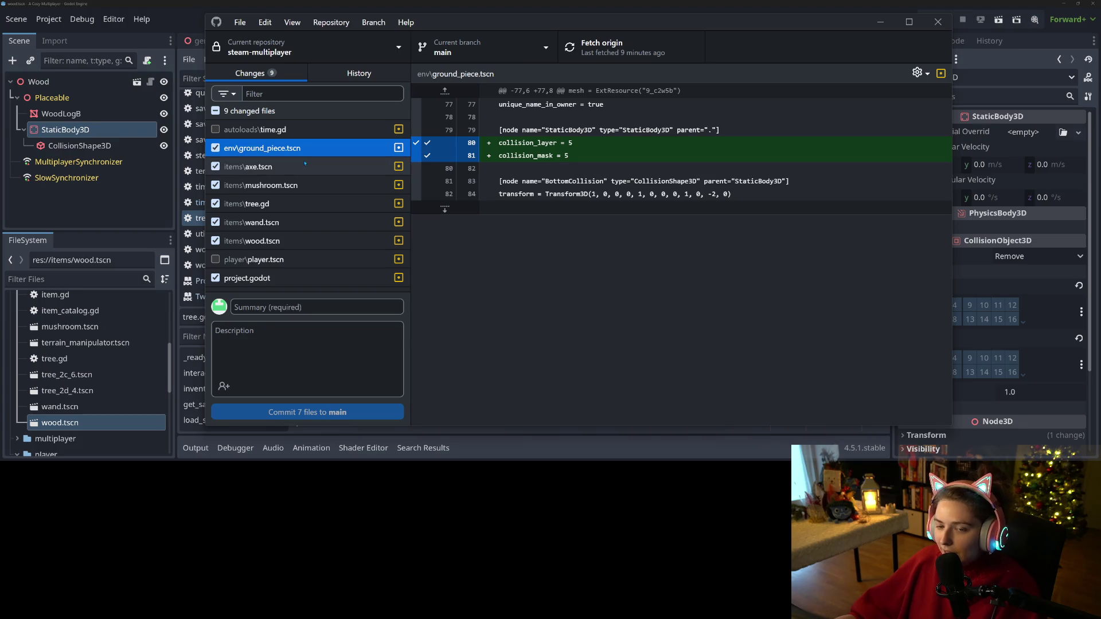
{"action": "left_click", "coordinate": [304, 165]}
{"action": "left_click", "coordinate": [315, 184]}
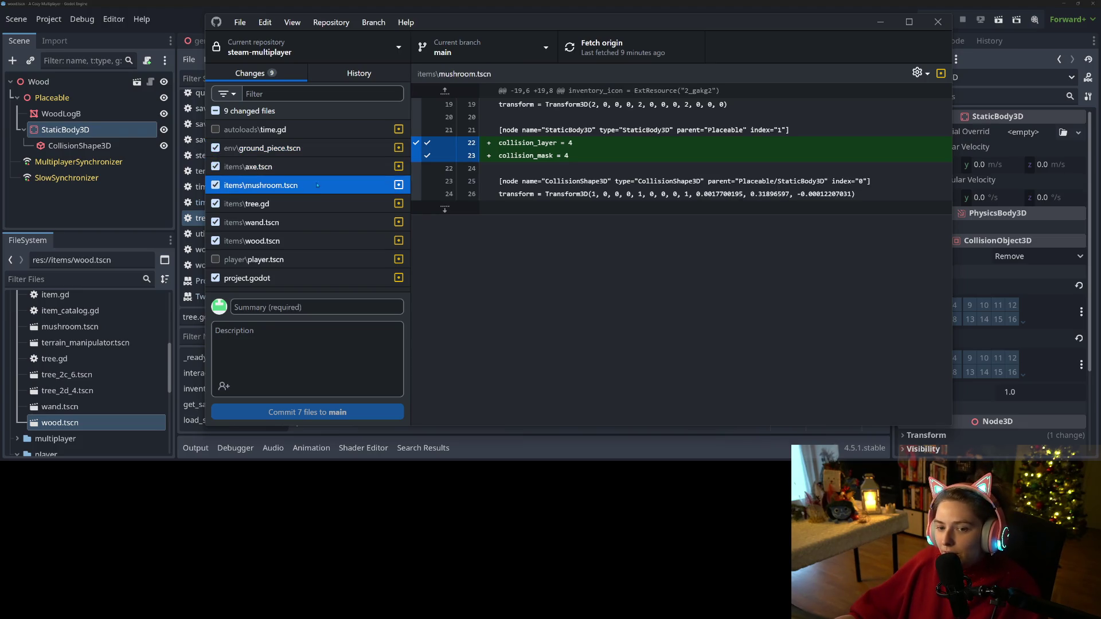
{"action": "left_click", "coordinate": [322, 203]}
{"action": "key", "text": "Up"}
{"action": "key", "text": "Up"}
{"action": "key", "text": "Up"}
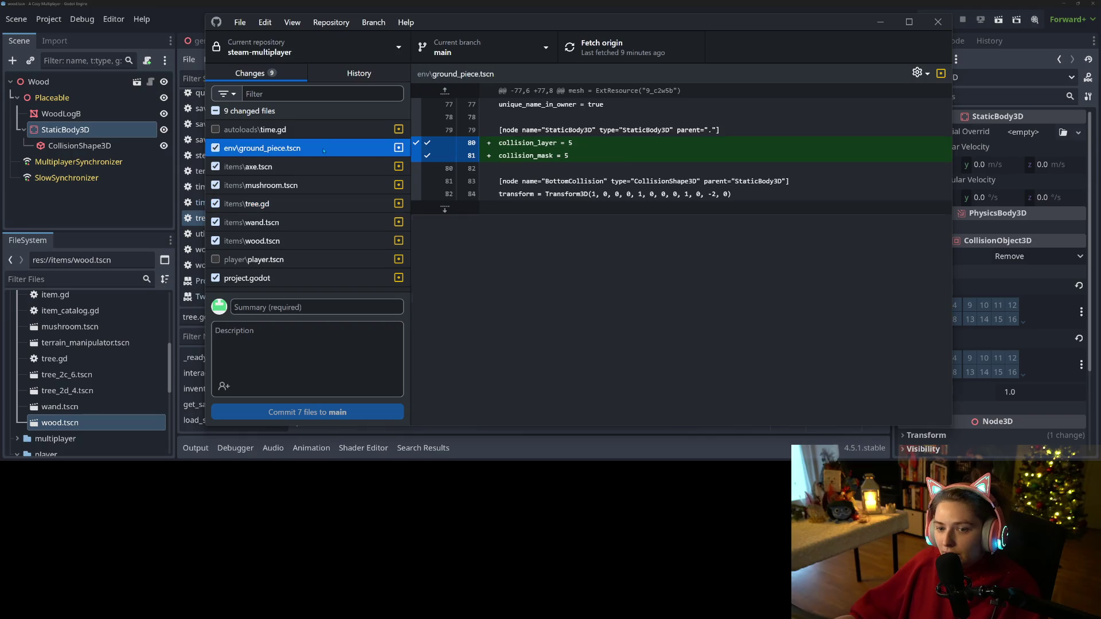
{"action": "key", "text": "Down"}
{"action": "key", "text": "Down"}
{"action": "key", "text": "Down"}
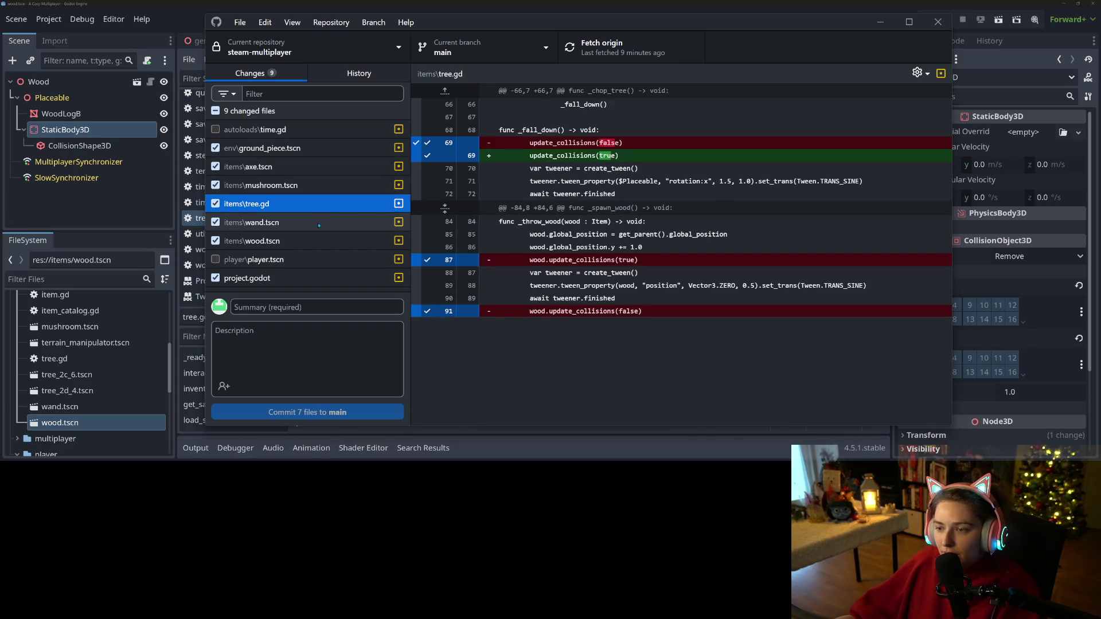
{"action": "left_click", "coordinate": [320, 222]}
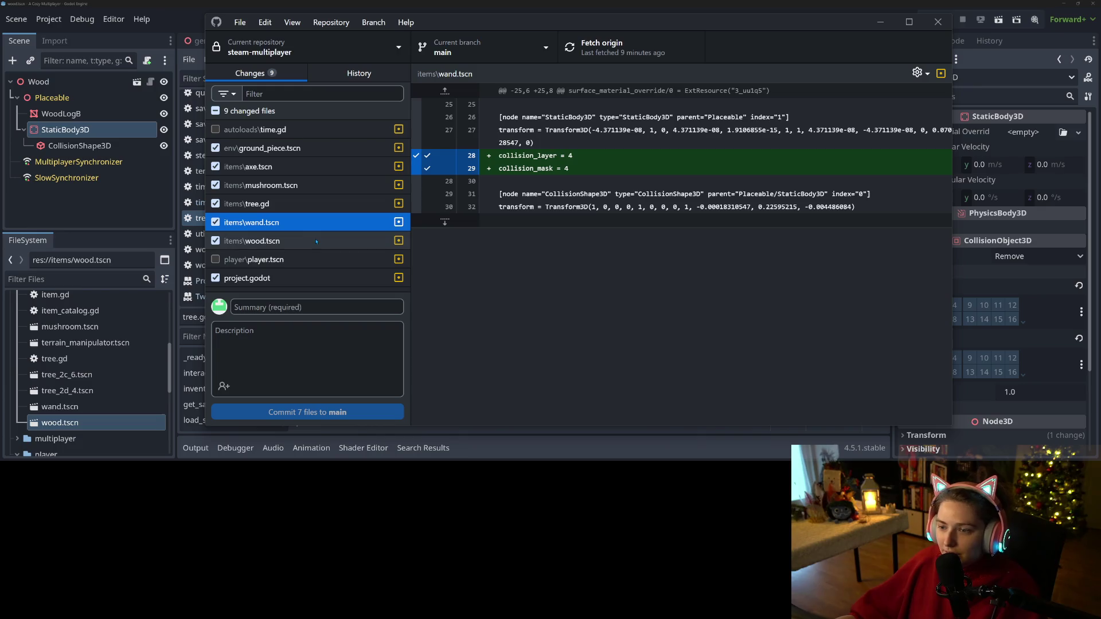
{"action": "left_click", "coordinate": [318, 241]}
{"action": "left_click", "coordinate": [342, 278]}
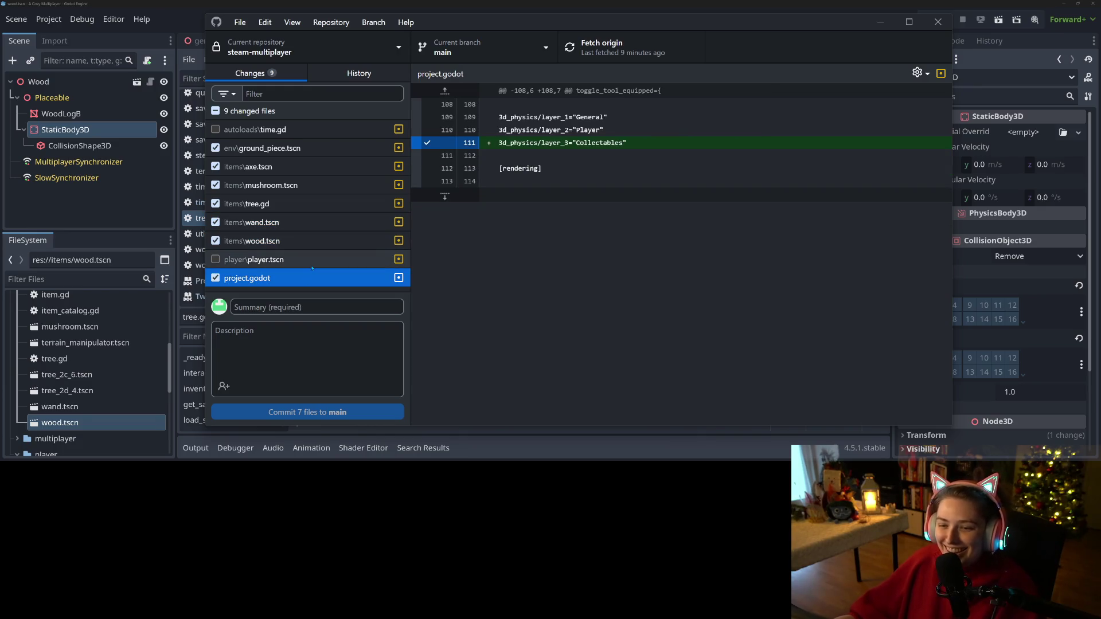
- Commit the seven files to main with summary 'changes phs layer for collectables to not hit player'
{"action": "left_click", "coordinate": [341, 308]}
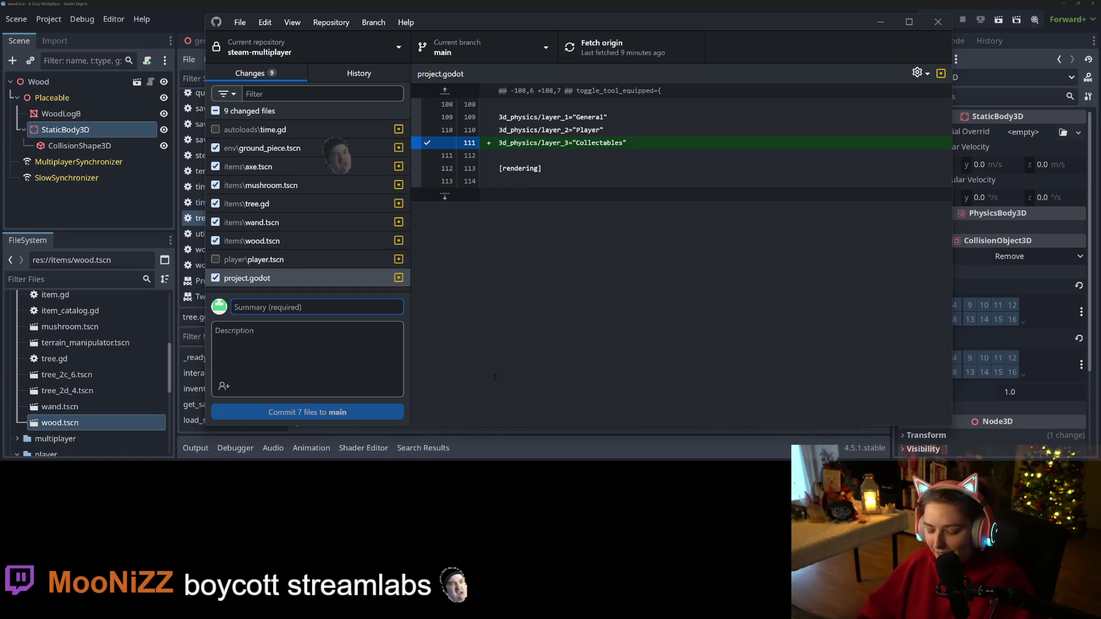
{"action": "type", "text": "changes ph"}
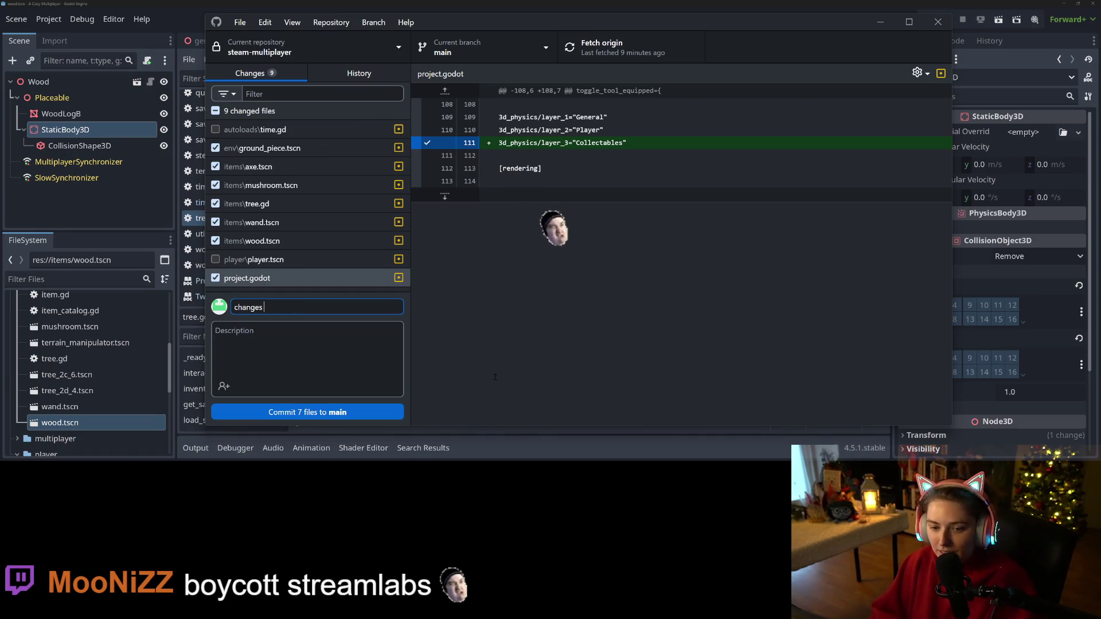
{"action": "type", "text": "s layer for"}
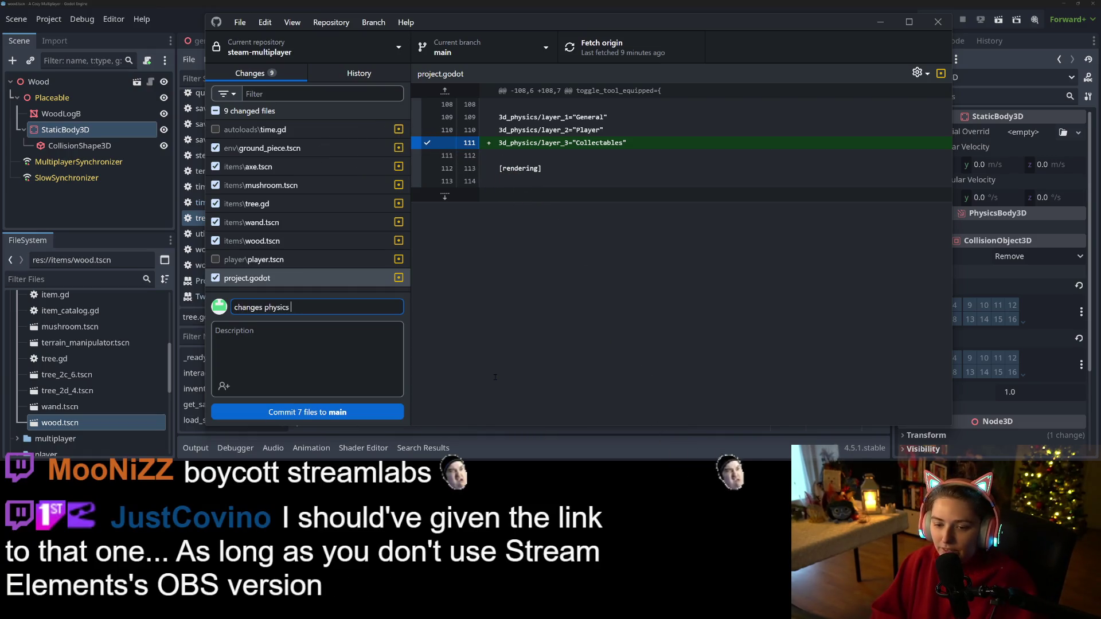
{"action": "type", "text": " collectables to not hit"}
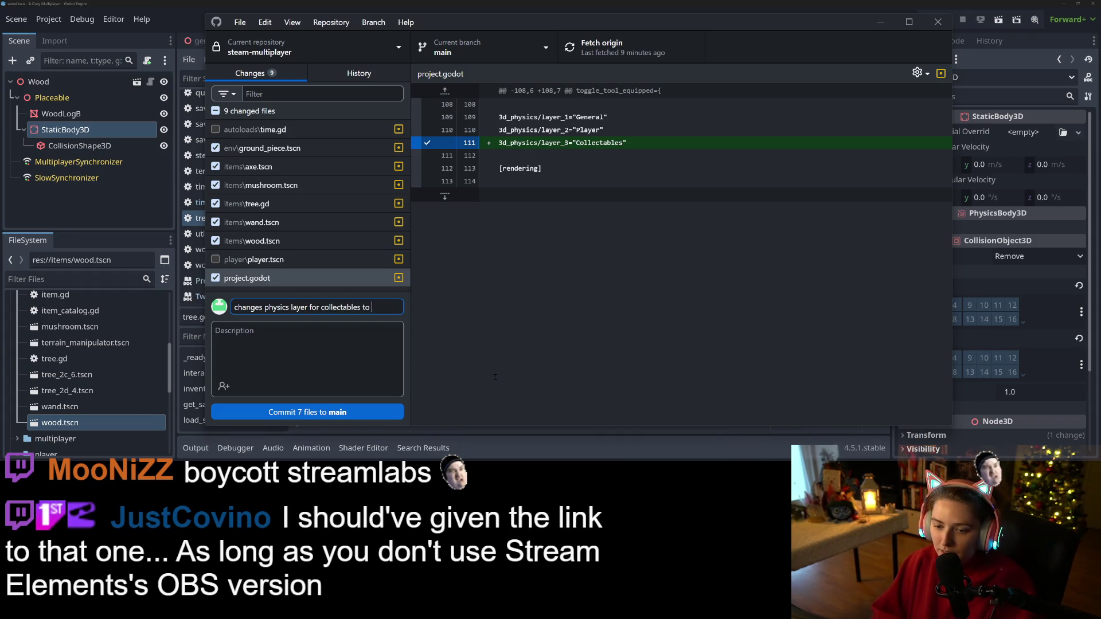
{"action": "type", "text": " player"}
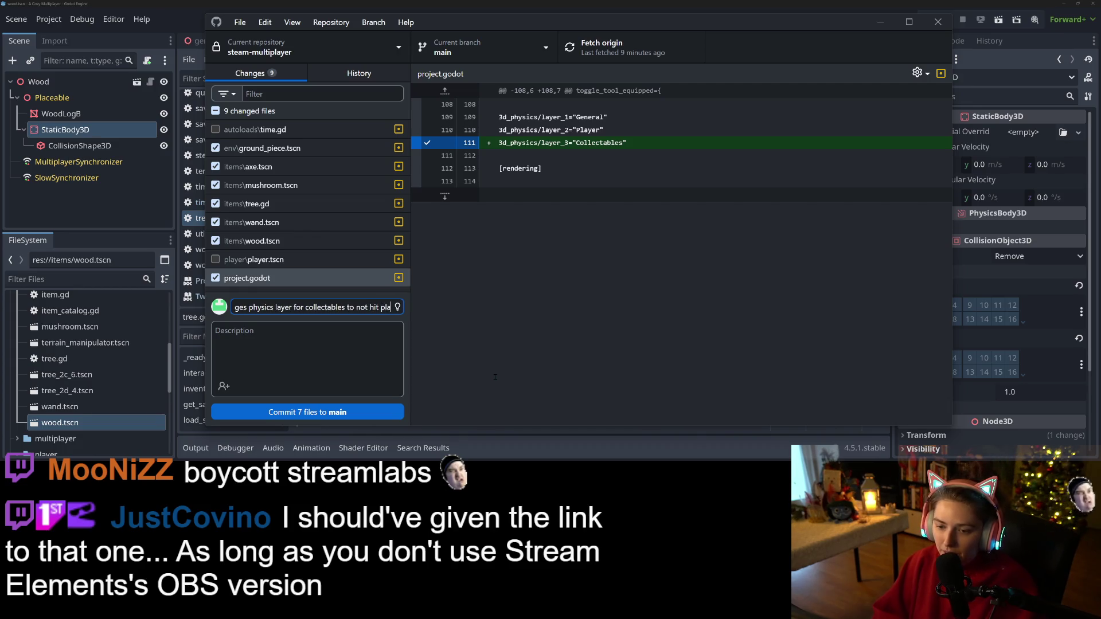
{"action": "key", "text": "ctrl+Return"}
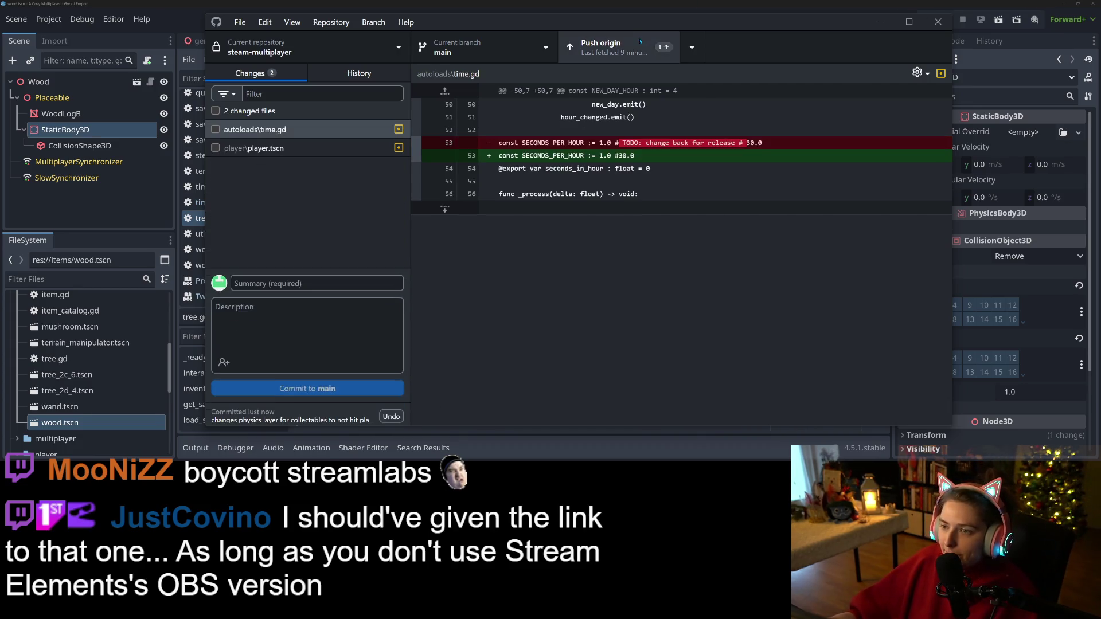
{"action": "left_click", "coordinate": [881, 21]}
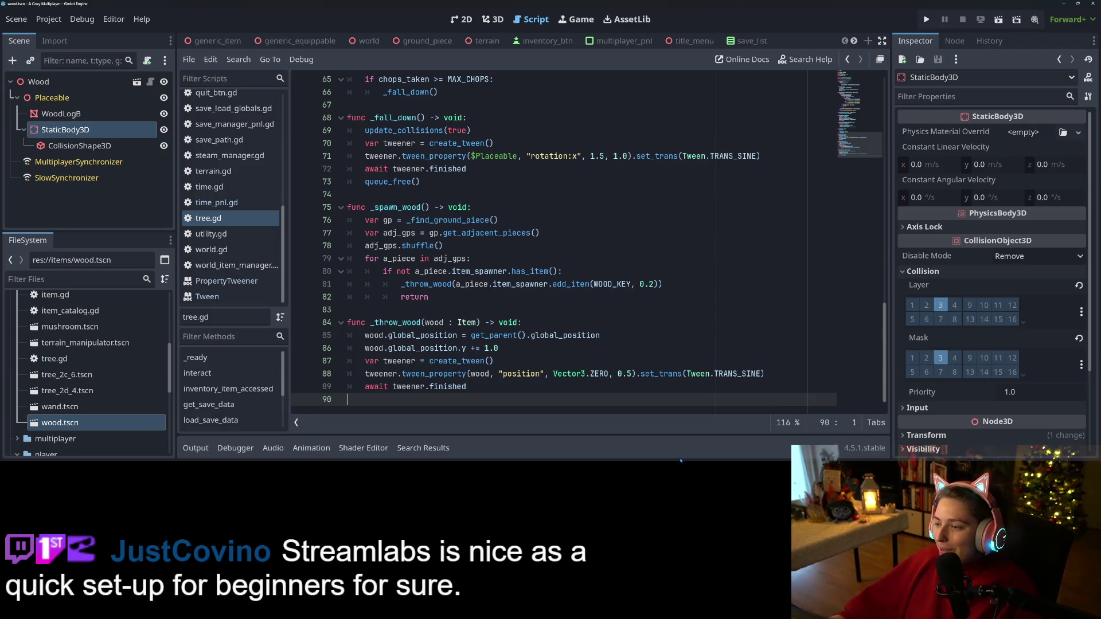
- Read through tree.gd around lines 83-87 and the EQUIPMENT.AXE case on line 36
{"action": "left_click", "coordinate": [555, 364]}
{"action": "left_click", "coordinate": [356, 310]}
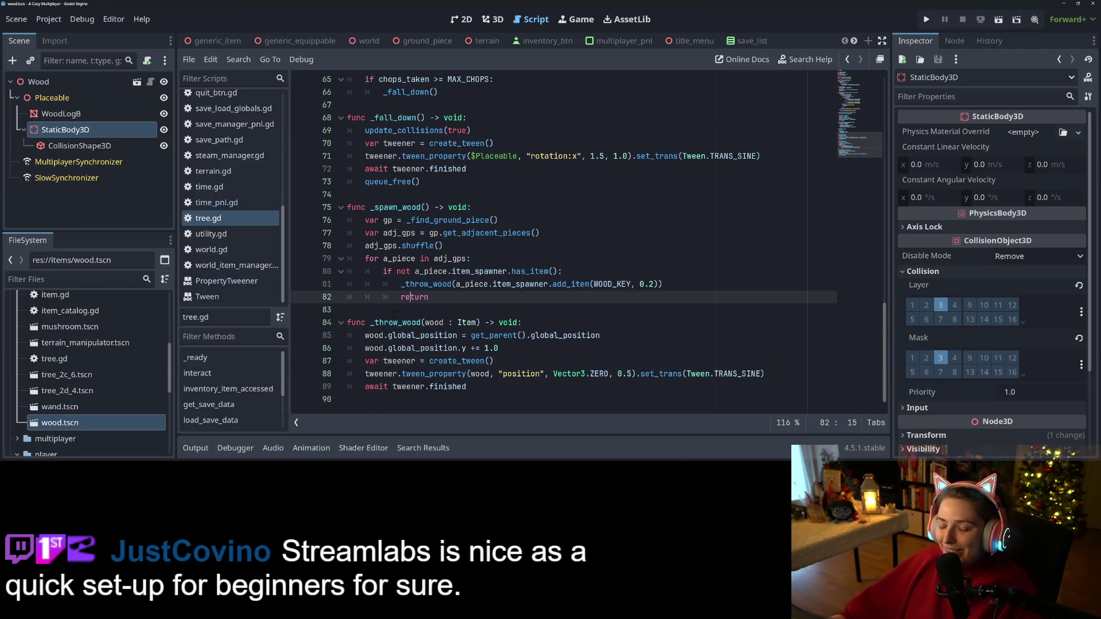
{"action": "scroll", "coordinate": [574, 241], "scroll_direction": "up", "scroll_amount": 12}
{"action": "scroll", "coordinate": [424, 314], "scroll_direction": "up", "scroll_amount": 6}
{"action": "scroll", "coordinate": [425, 315], "scroll_direction": "down", "scroll_amount": 10}
{"action": "scroll", "coordinate": [425, 314], "scroll_direction": "up", "scroll_amount": 5}
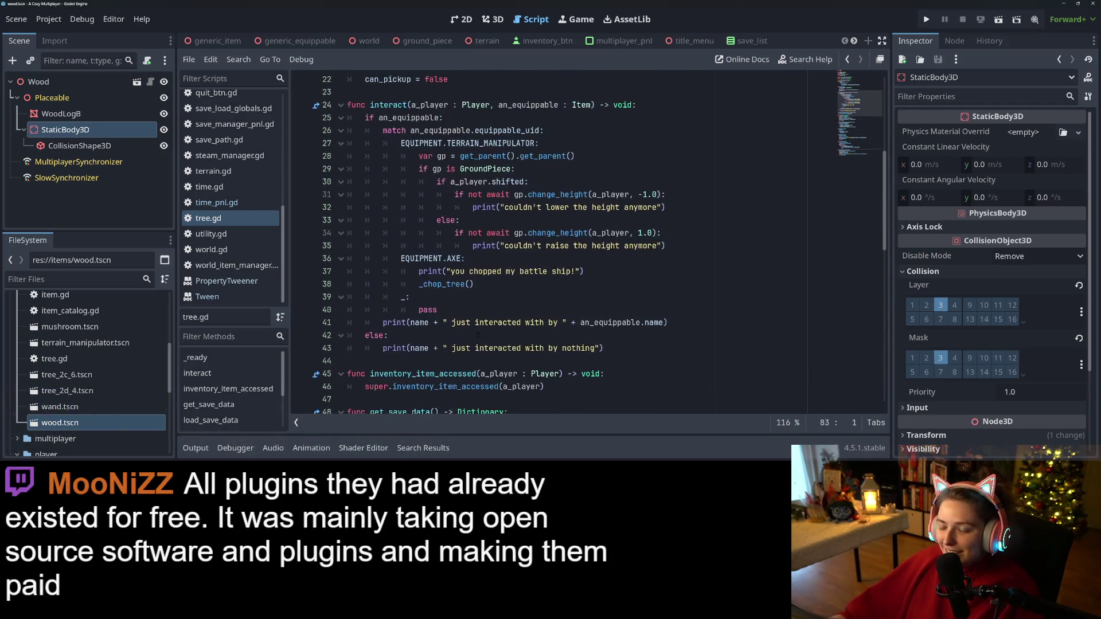
{"action": "scroll", "coordinate": [478, 337], "scroll_direction": "down", "scroll_amount": 4}
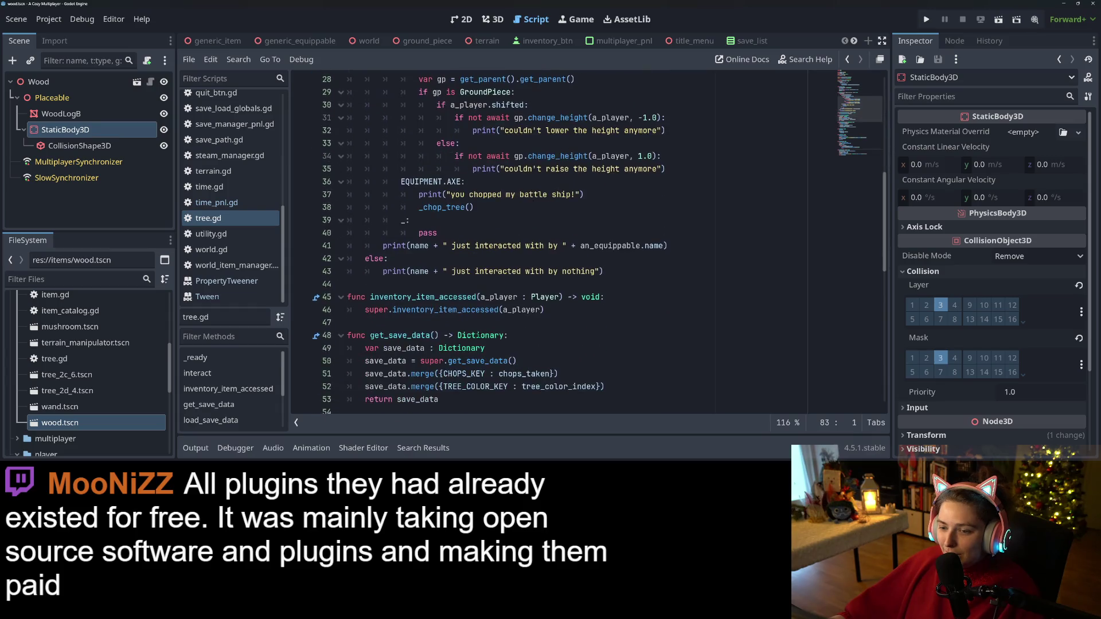
{"action": "scroll", "coordinate": [479, 336], "scroll_direction": "up", "scroll_amount": 3}
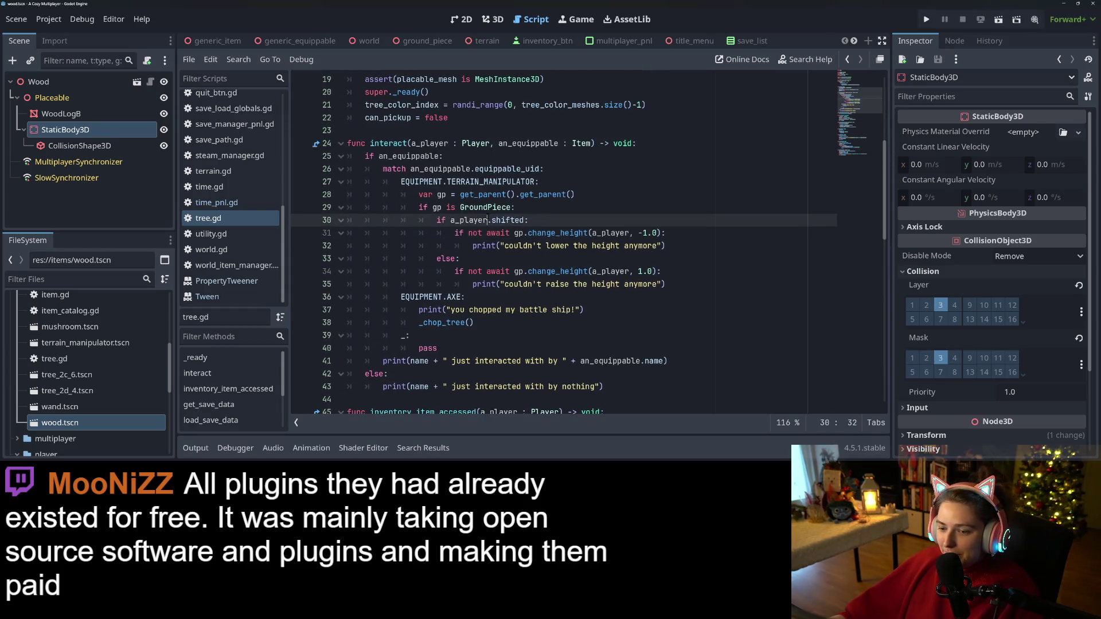
{"action": "left_click", "coordinate": [466, 297]}
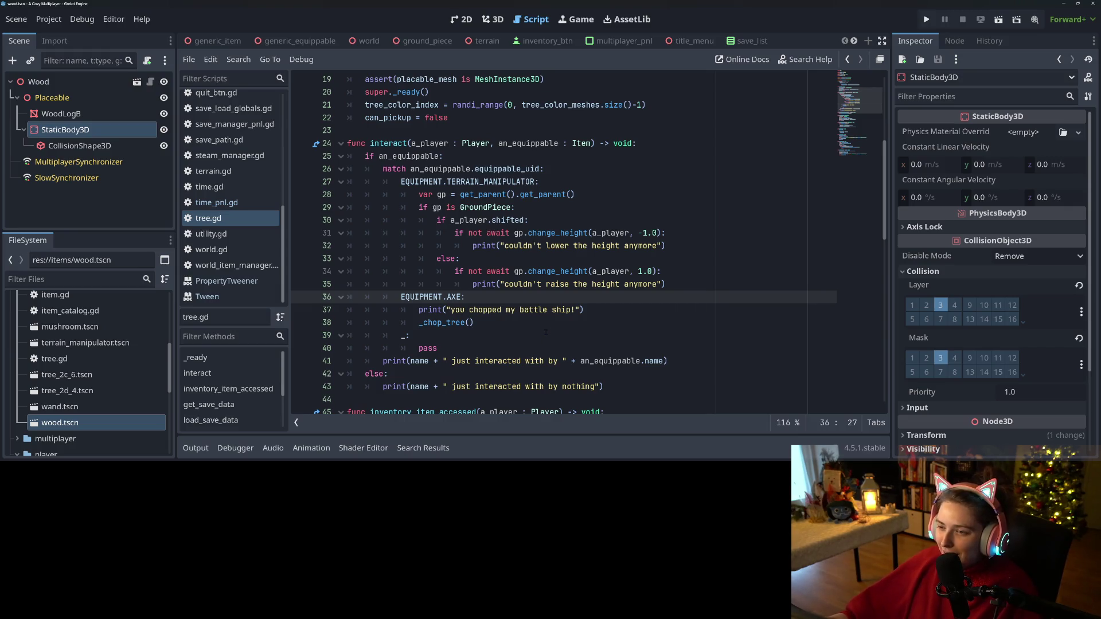
- Inspect the exports near lines 8-10 of tree.gd, then switch to the Trello board
{"action": "scroll", "coordinate": [563, 300], "scroll_direction": "up", "scroll_amount": 6}
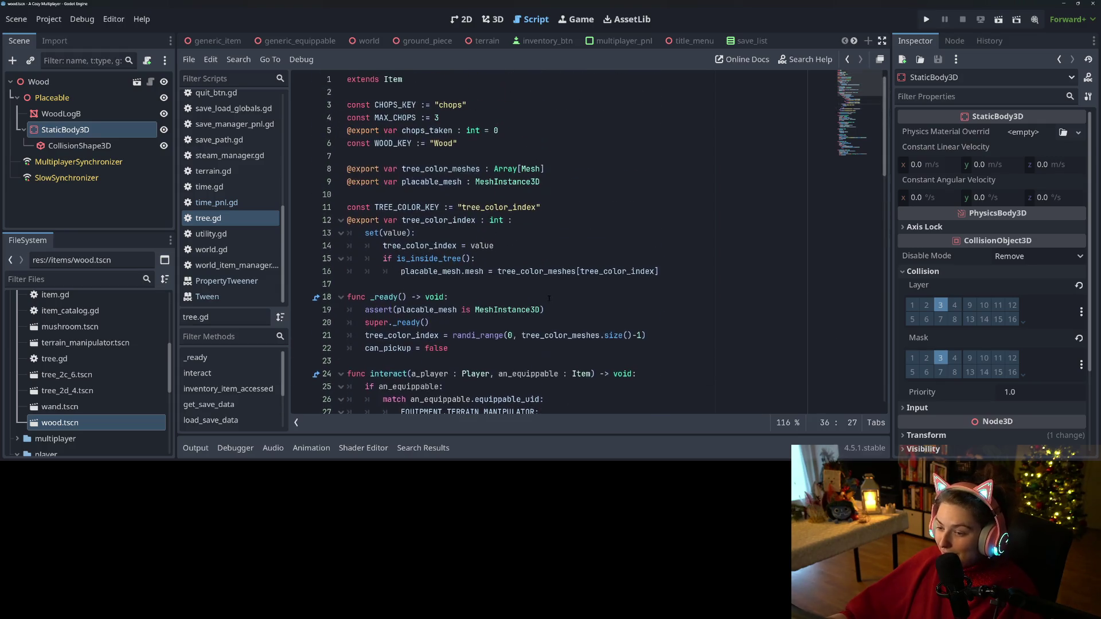
{"action": "scroll", "coordinate": [549, 299], "scroll_direction": "down", "scroll_amount": 3}
{"action": "scroll", "coordinate": [603, 360], "scroll_direction": "up", "scroll_amount": 3}
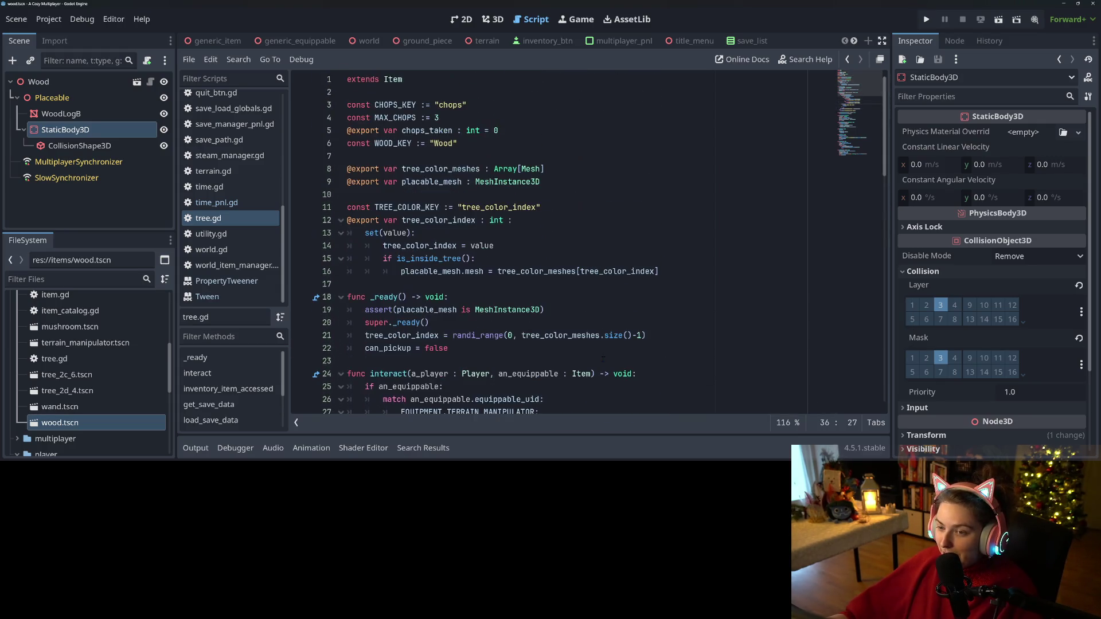
{"action": "left_click", "coordinate": [601, 171]}
{"action": "left_click", "coordinate": [586, 195]}
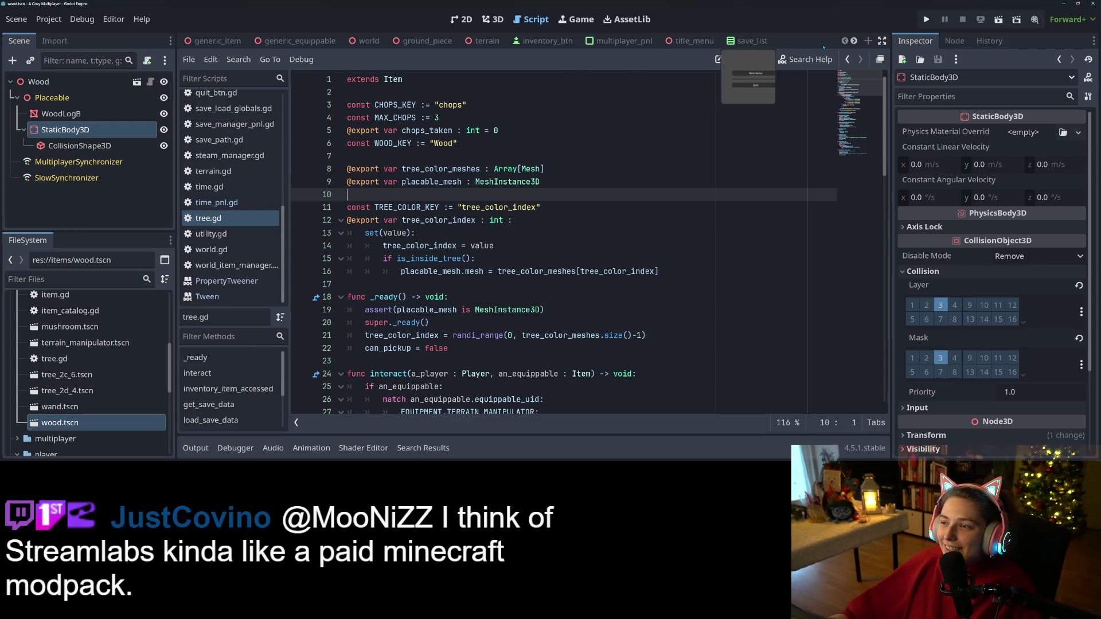
{"action": "scroll", "coordinate": [612, 214], "scroll_direction": "down", "scroll_amount": 15}
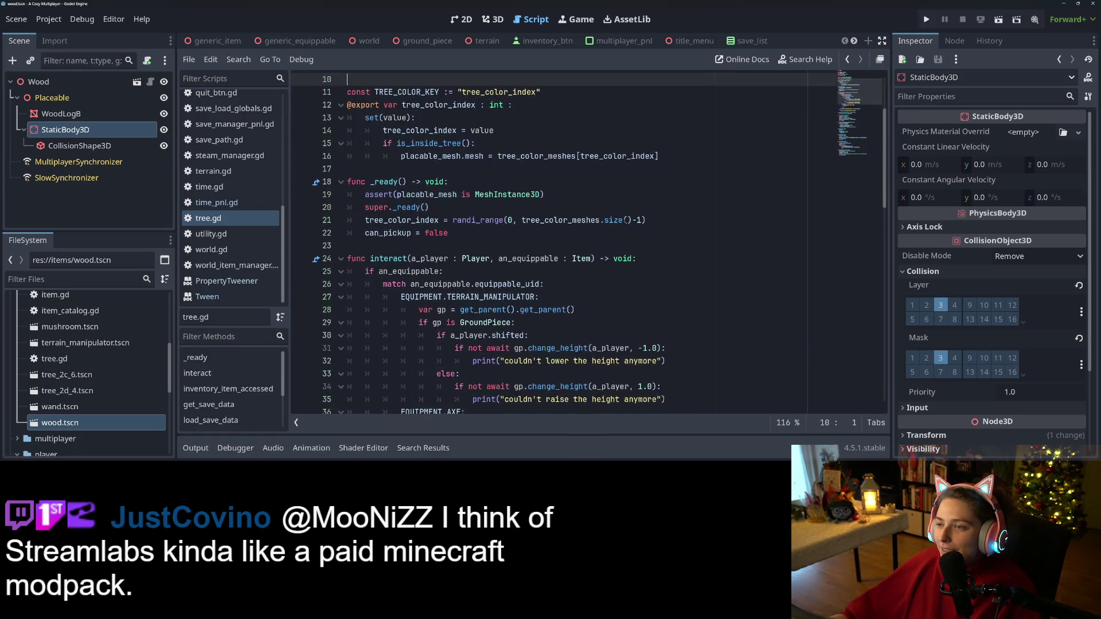
{"action": "scroll", "coordinate": [612, 215], "scroll_direction": "down", "scroll_amount": 5}
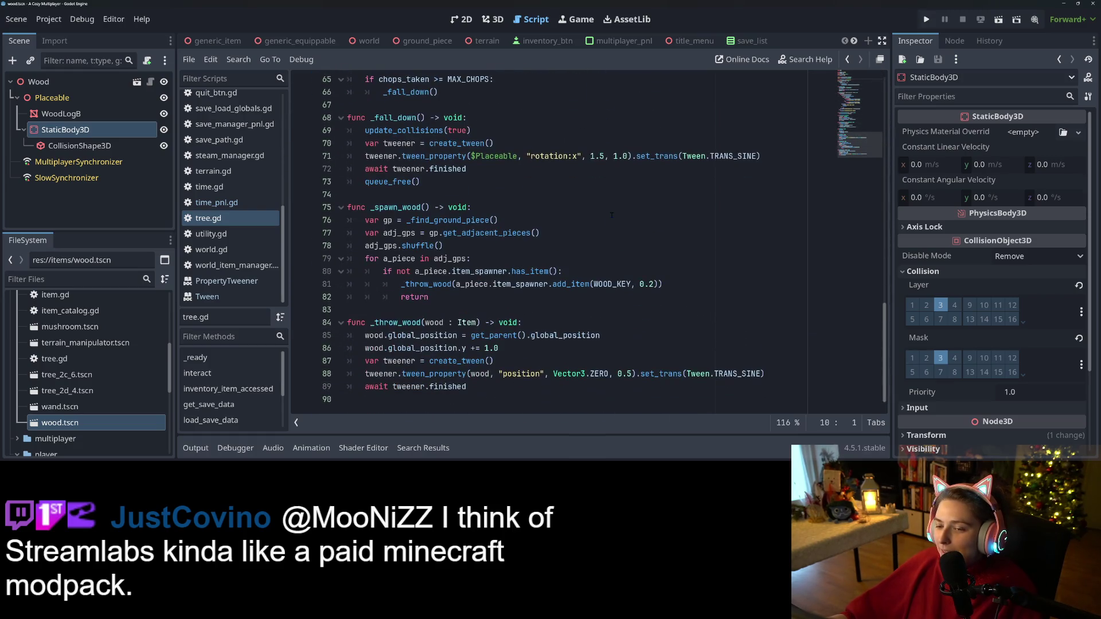
{"action": "scroll", "coordinate": [612, 215], "scroll_direction": "up", "scroll_amount": 20}
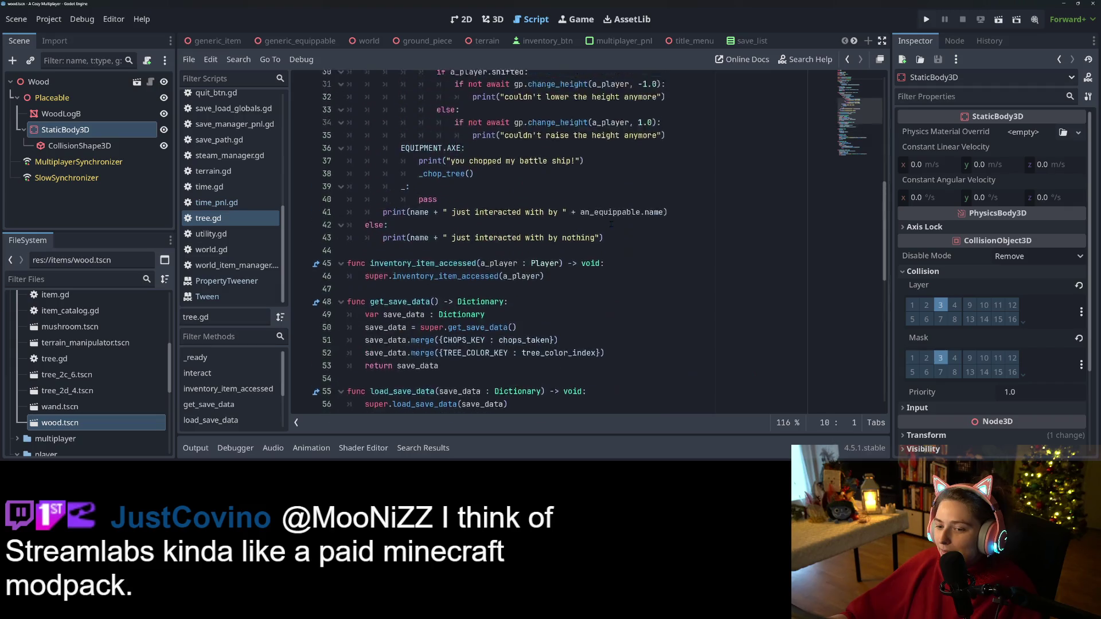
{"action": "scroll", "coordinate": [590, 296], "scroll_direction": "up", "scroll_amount": 2}
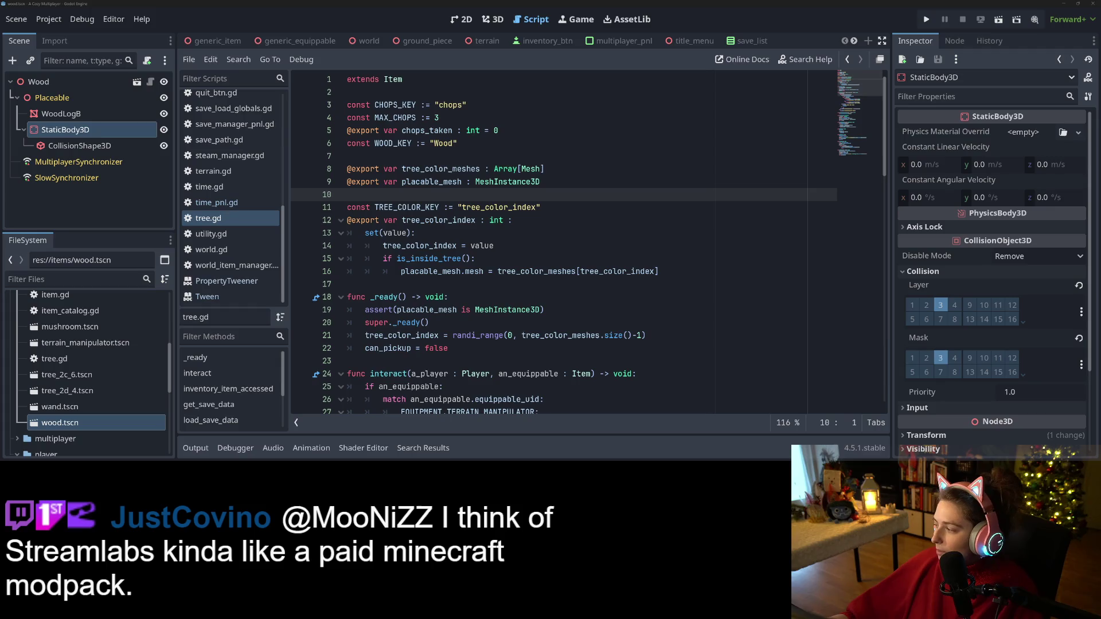
{"action": "key", "text": "alt+Tab"}
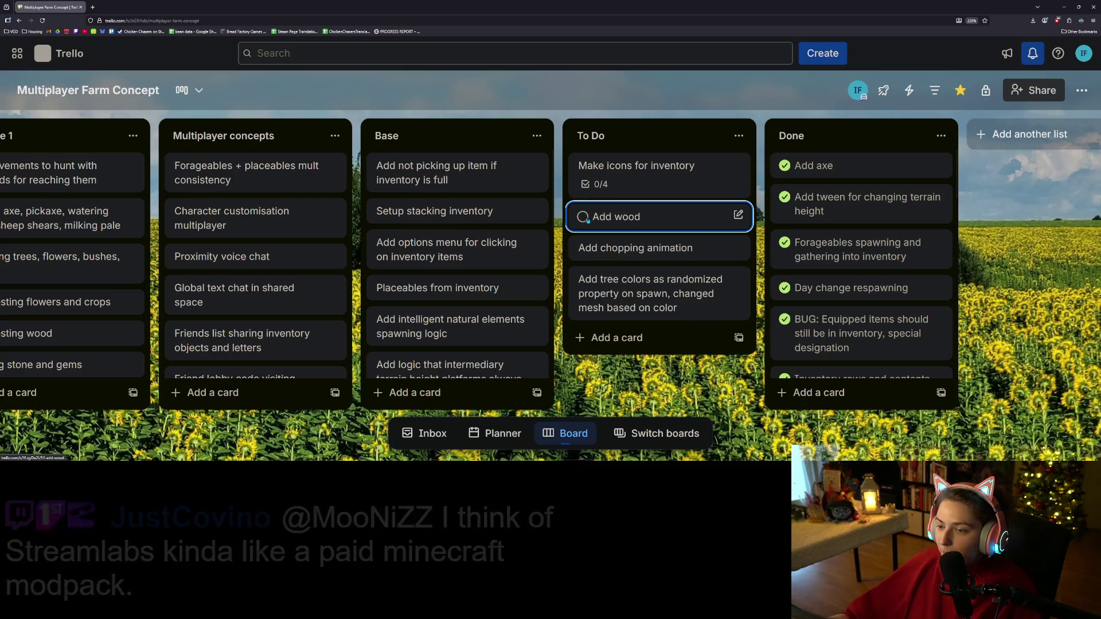
- Mark the 'Add wood' and 'Add tree colors' cards complete so they move to Done
{"action": "left_click", "coordinate": [582, 217]}
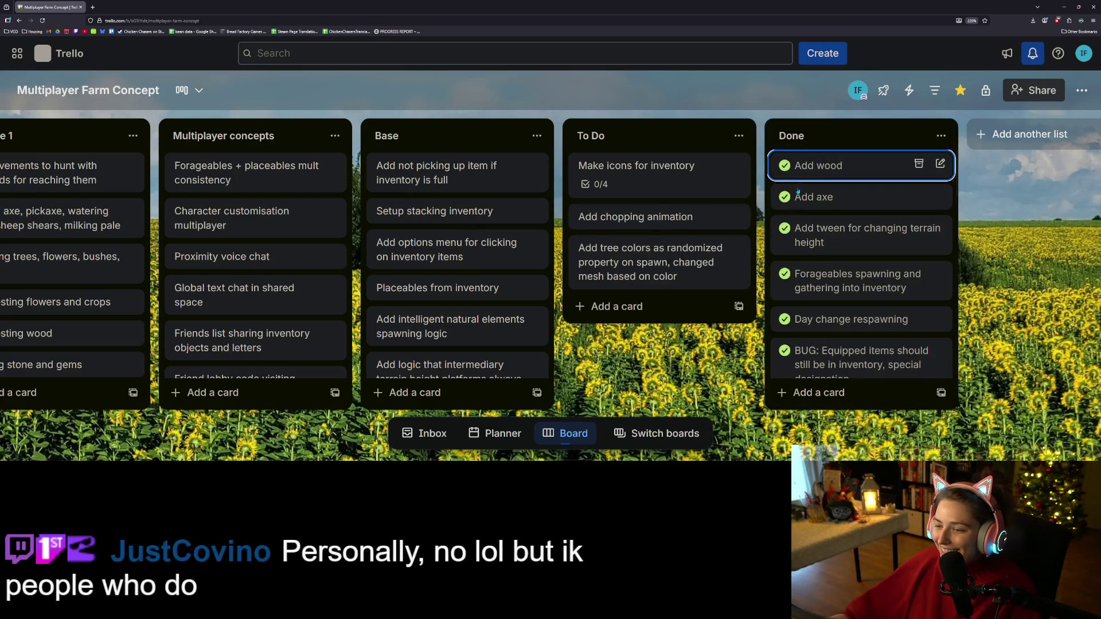
{"action": "left_click", "coordinate": [582, 248]}
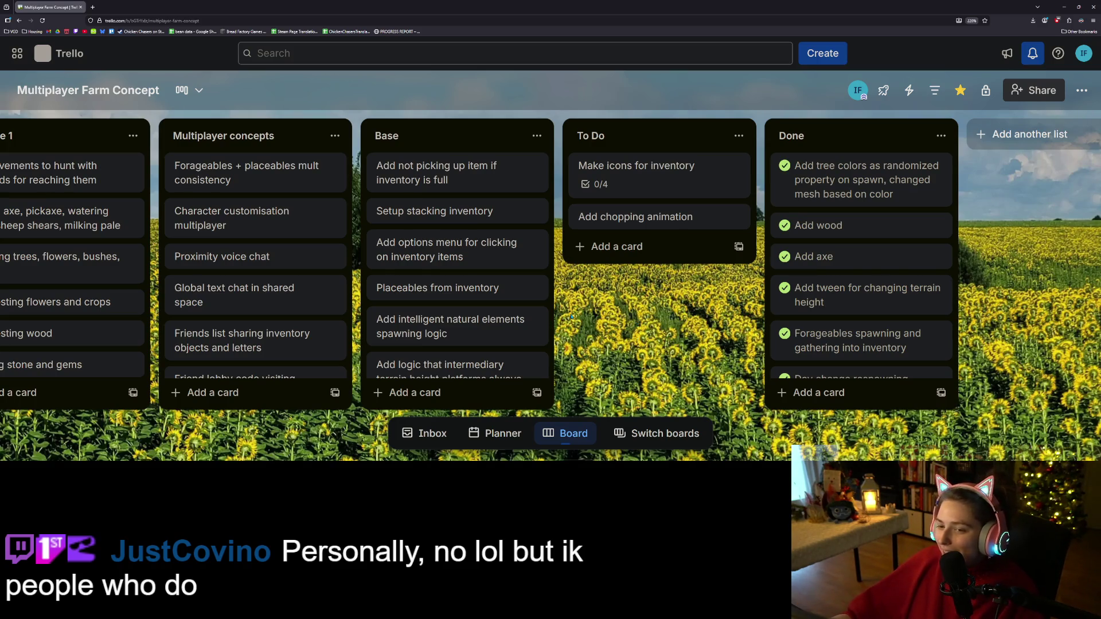
{"action": "mouse_move", "coordinate": [472, 197]}
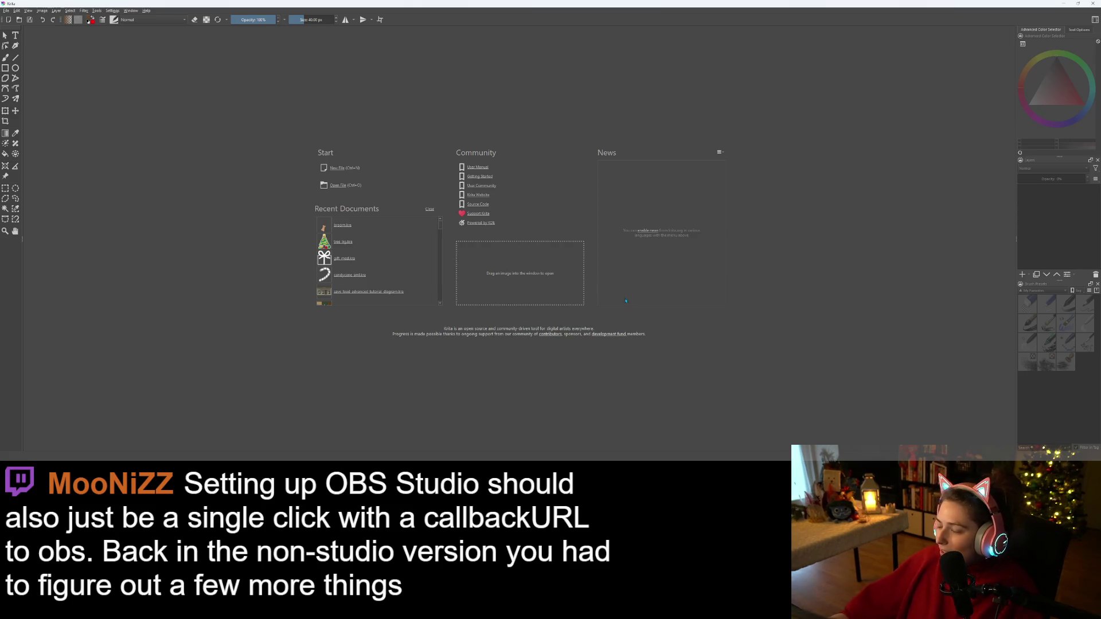
- Open broom.kra and save a copy of it as axe.kra
{"action": "left_click", "coordinate": [349, 228]}
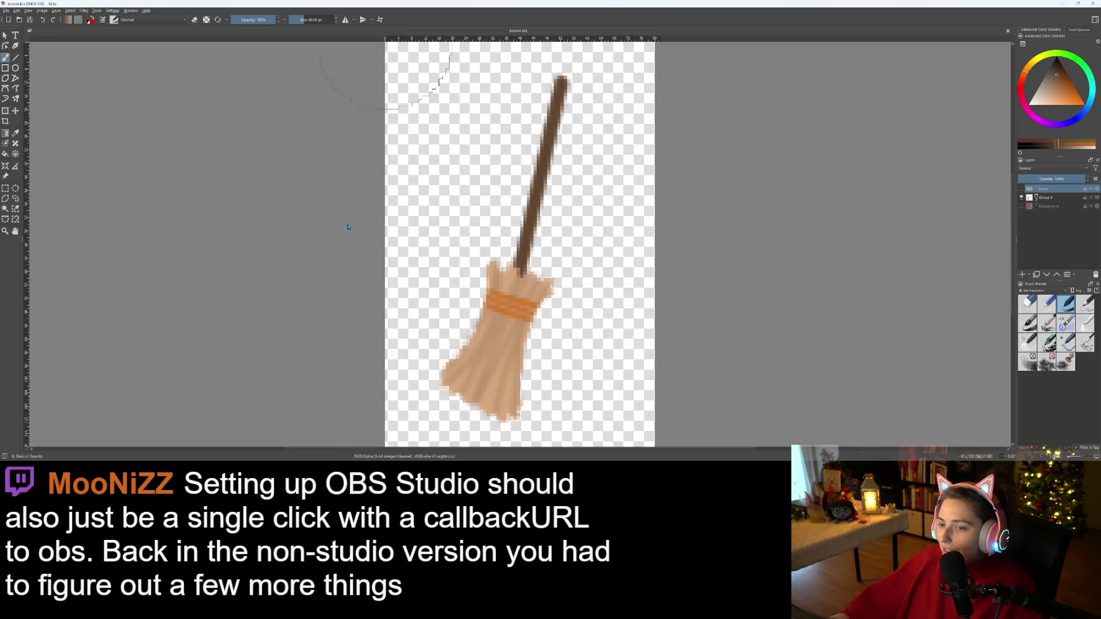
{"action": "scroll", "coordinate": [287, 172], "scroll_direction": "down", "scroll_amount": 3}
{"action": "left_click", "coordinate": [6, 10]}
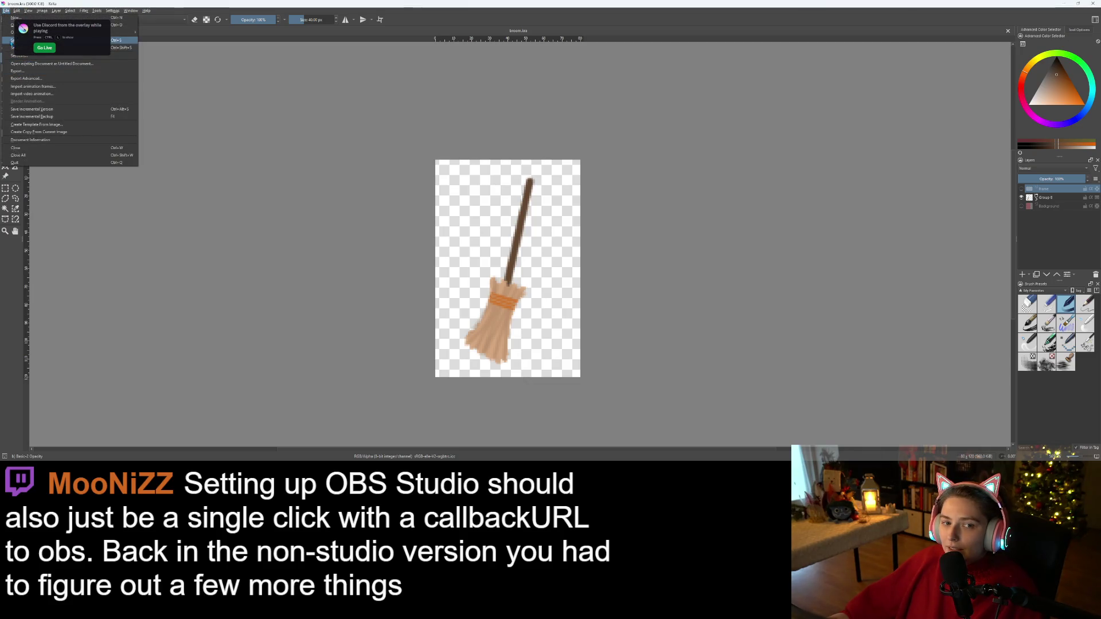
{"action": "left_click", "coordinate": [129, 50]}
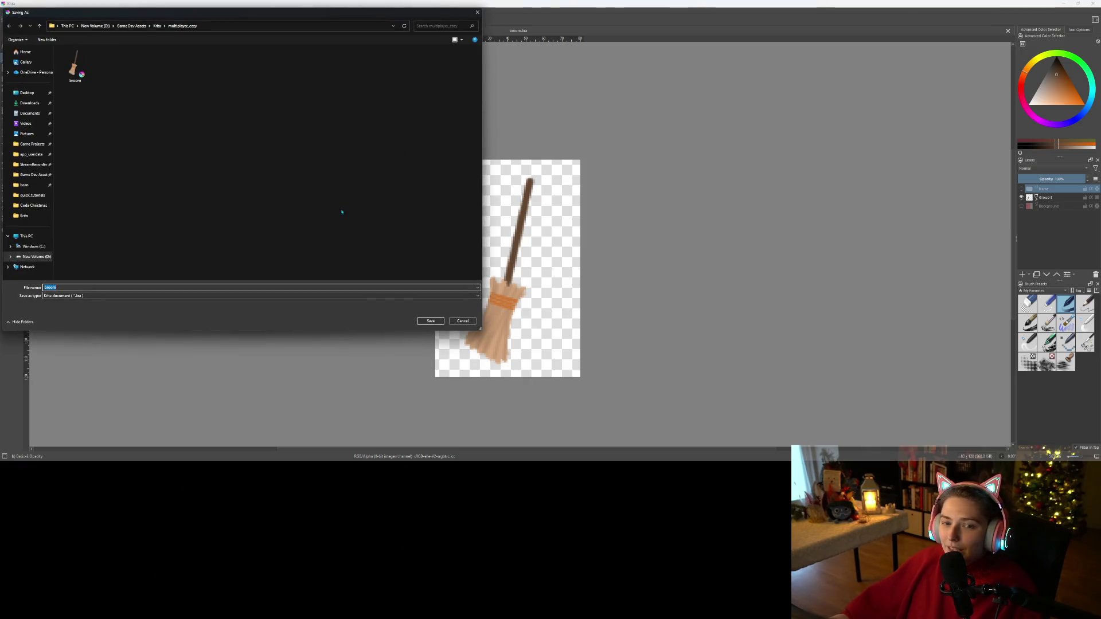
{"action": "type", "text": "axe"}
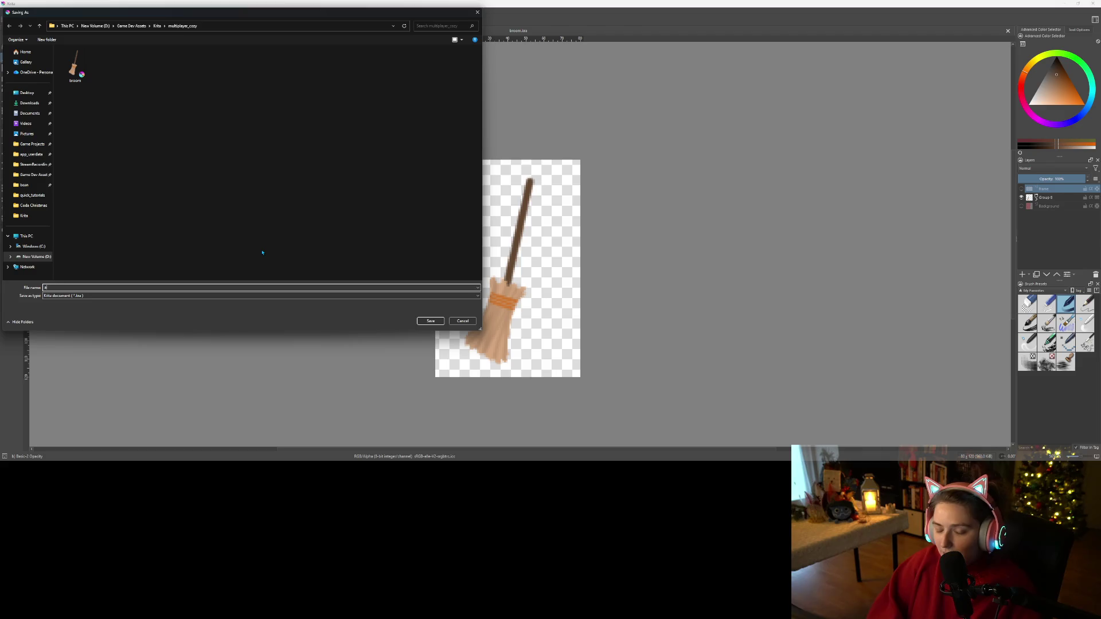
{"action": "key", "text": "Return"}
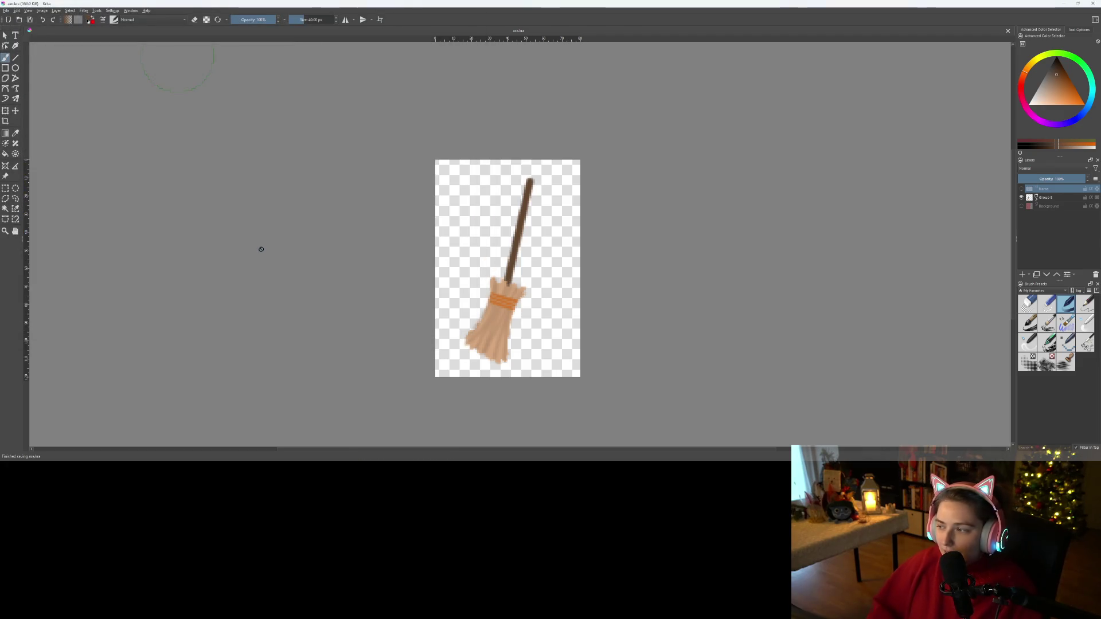
- Reopen broom.kra from Open Recent in its own tab
{"action": "left_click", "coordinate": [1060, 199]}
{"action": "right_click", "coordinate": [1059, 199]}
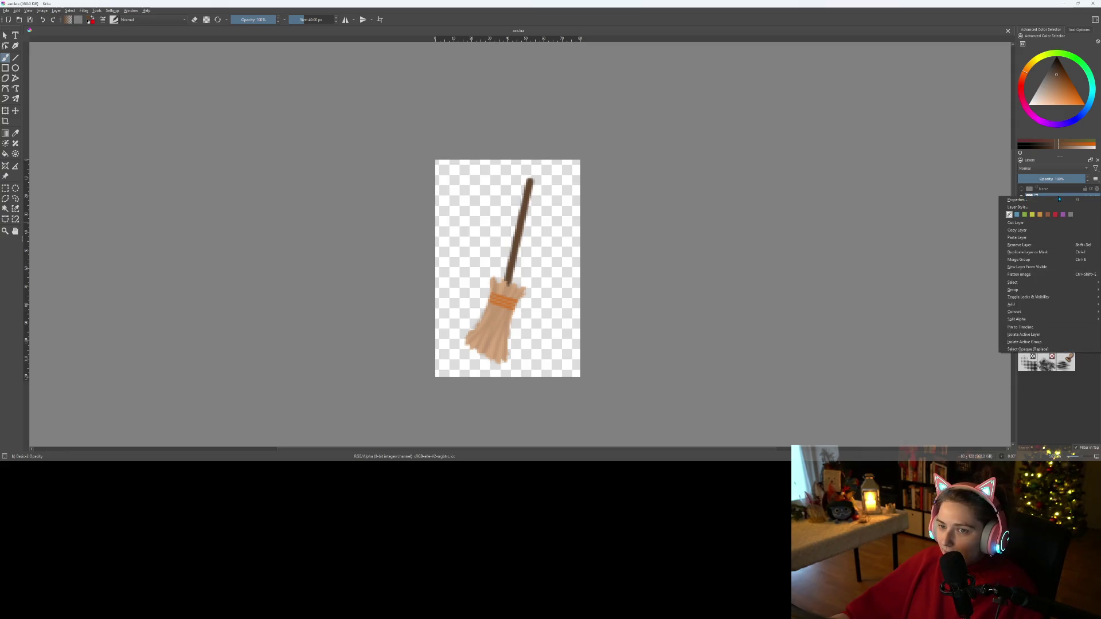
{"action": "left_click", "coordinate": [946, 178]}
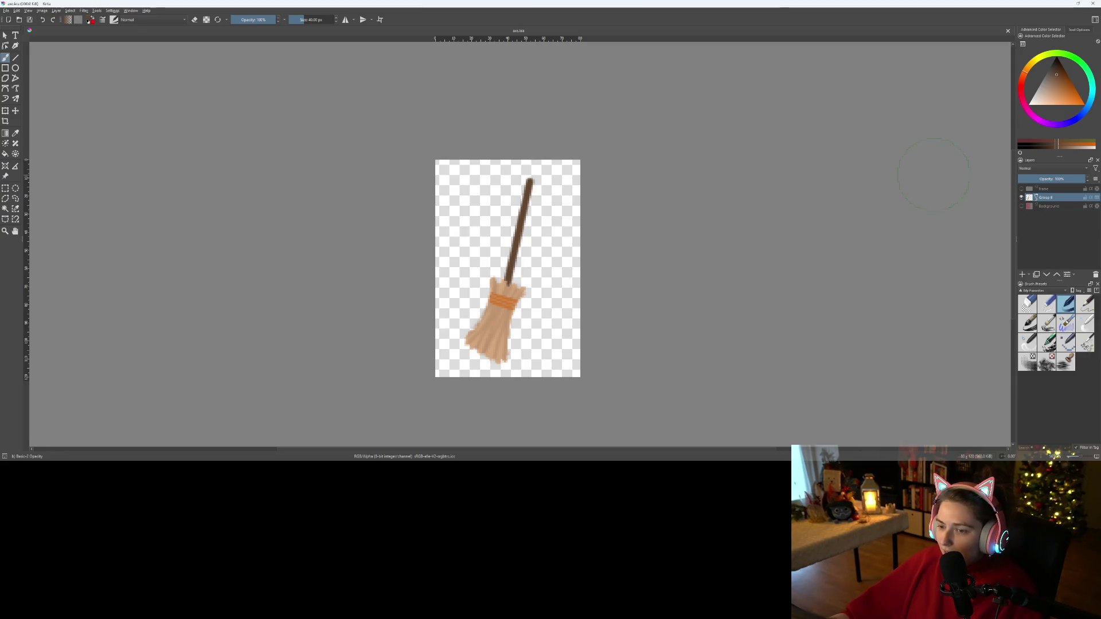
{"action": "left_click", "coordinate": [6, 10]}
{"action": "mouse_move", "coordinate": [34, 32]}
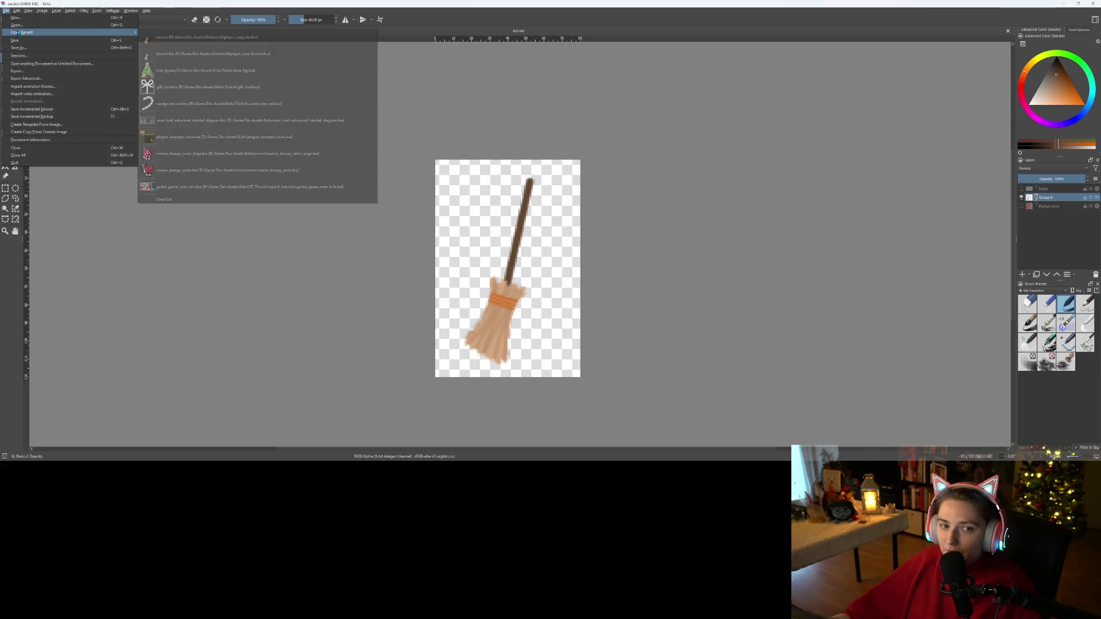
{"action": "left_click", "coordinate": [164, 53]}
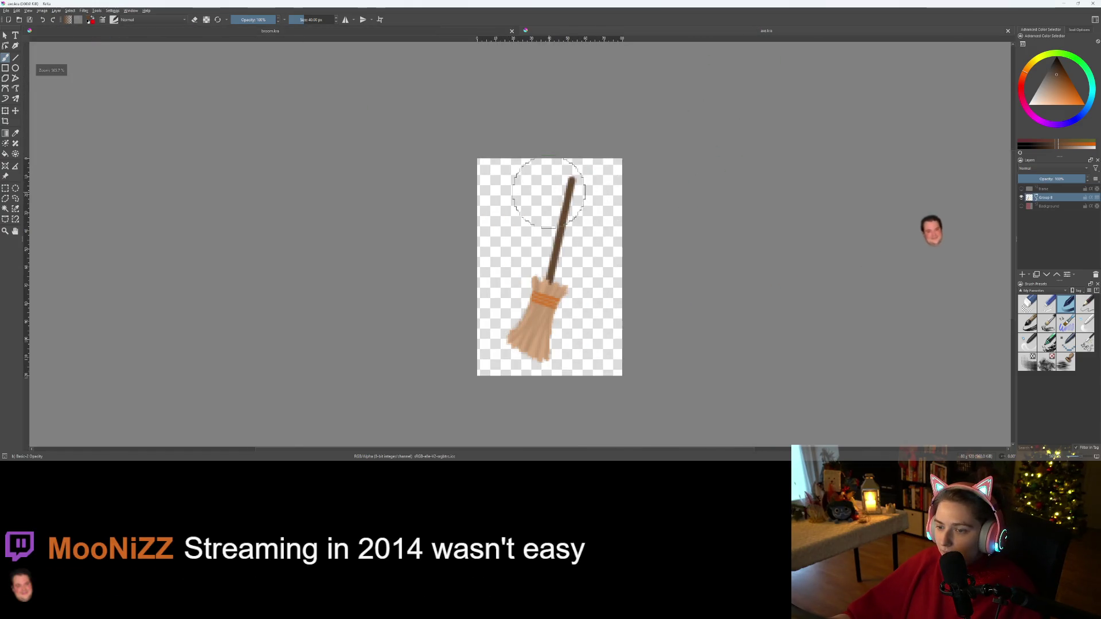
- Delete the broom layer, add an empty paint layer, and show the red Background
{"action": "right_click", "coordinate": [1063, 198]}
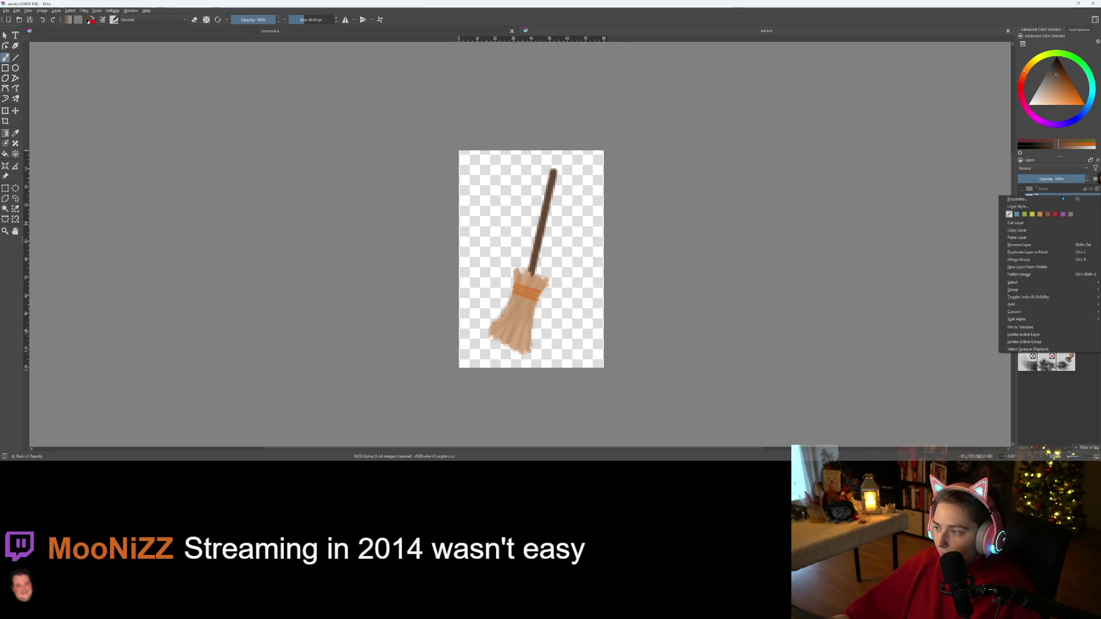
{"action": "mouse_move", "coordinate": [1017, 304]}
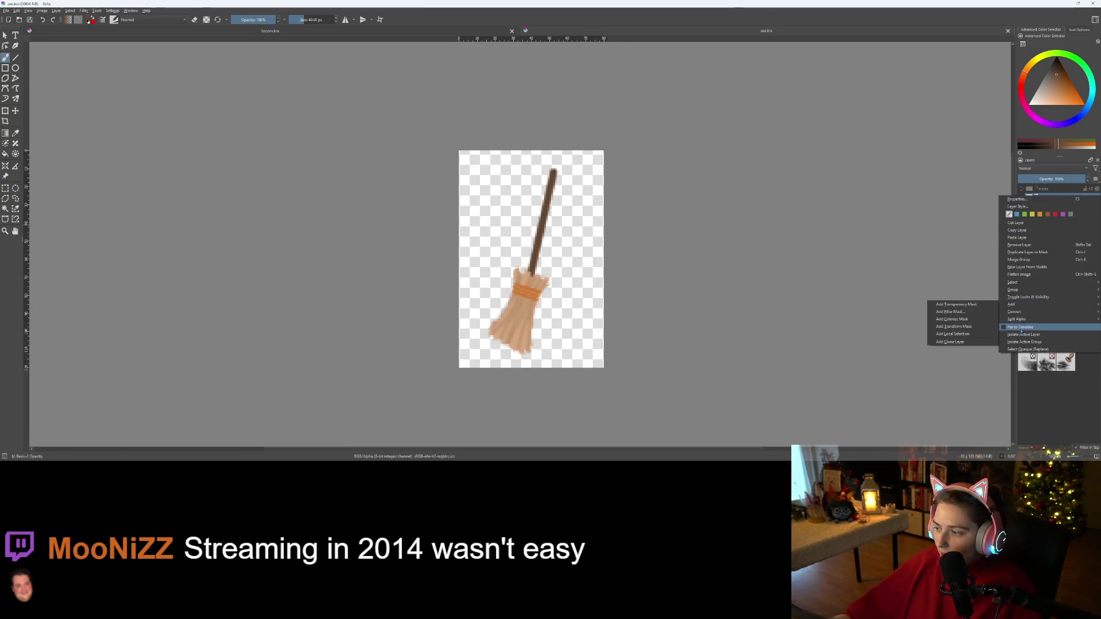
{"action": "left_click", "coordinate": [1025, 246]}
{"action": "left_click", "coordinate": [1023, 274]}
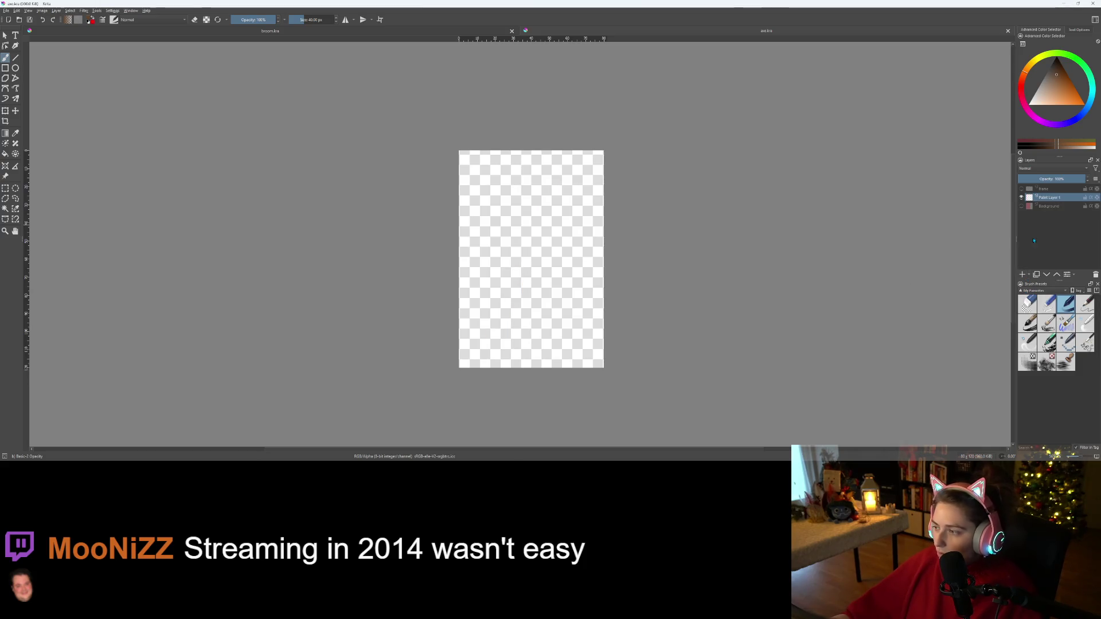
{"action": "left_click", "coordinate": [1022, 206]}
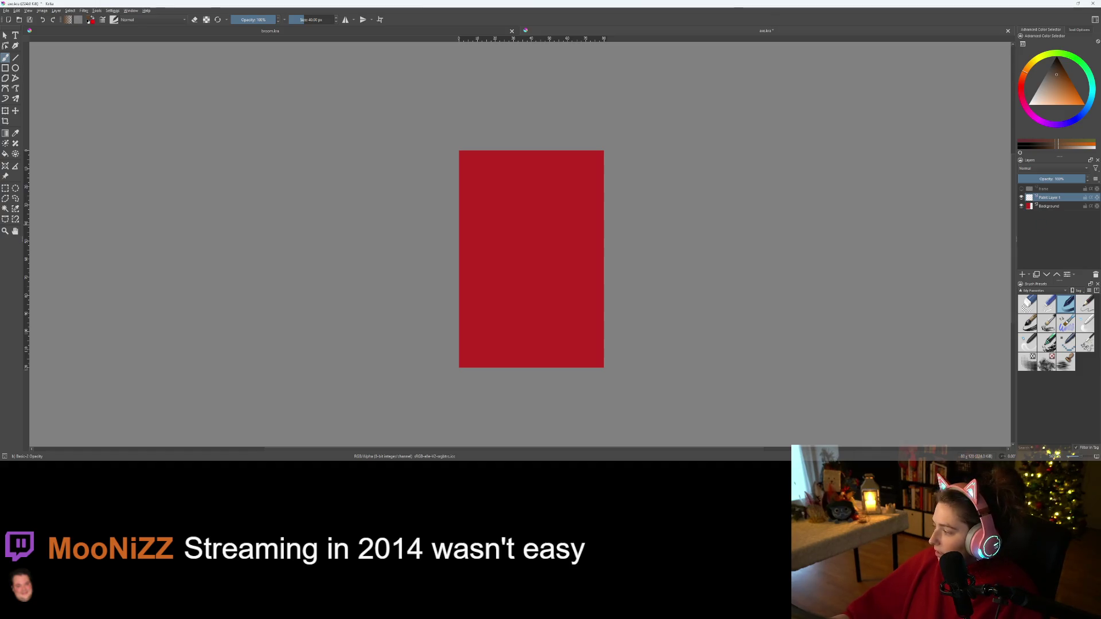
{"action": "key", "text": "alt+Tab"}
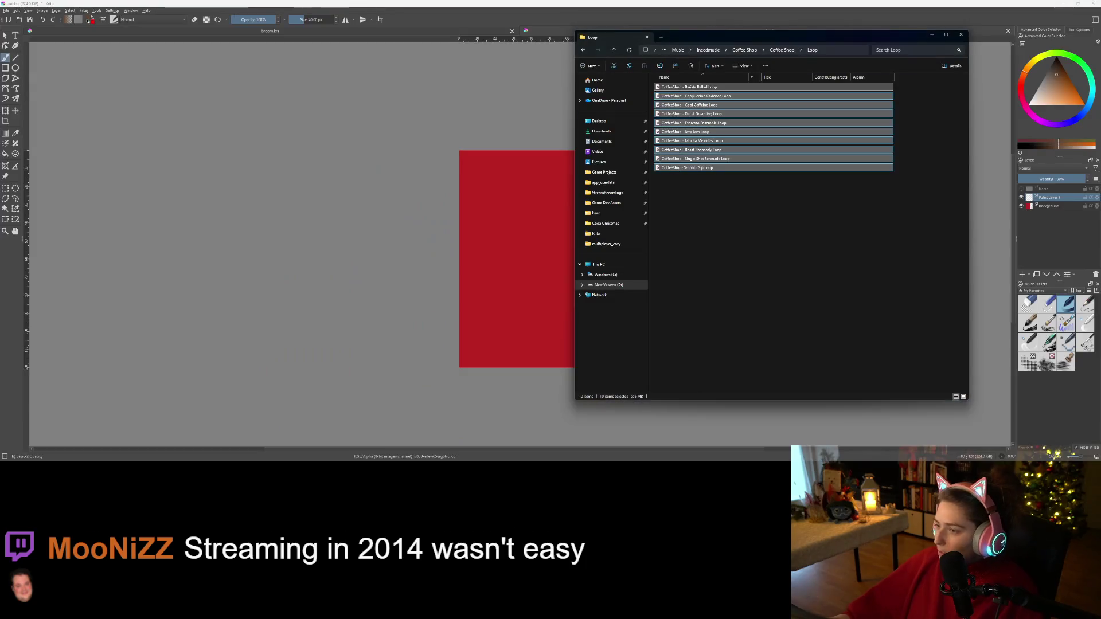
{"action": "left_click", "coordinate": [706, 51]}
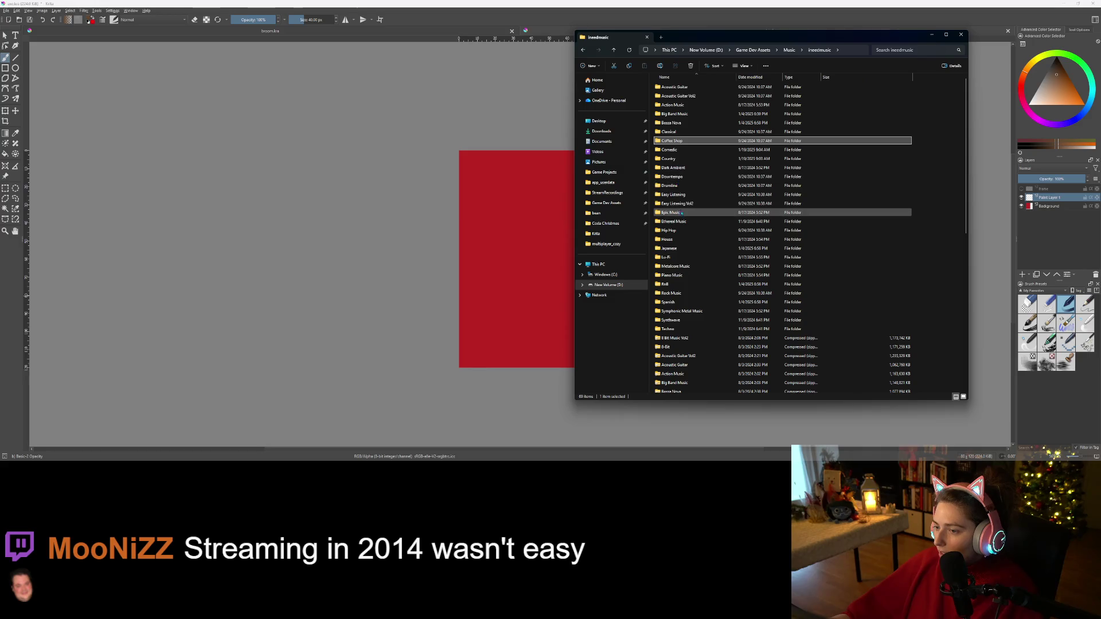
{"action": "left_click", "coordinate": [682, 258]}
{"action": "double_click", "coordinate": [682, 258]}
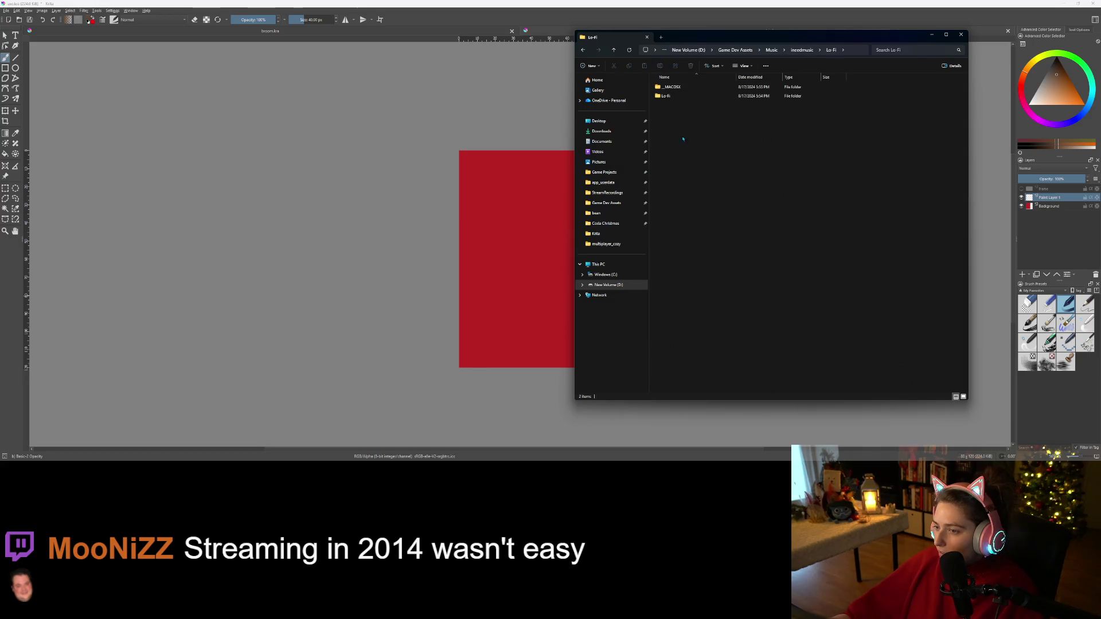
{"action": "double_click", "coordinate": [682, 91]}
{"action": "double_click", "coordinate": [682, 87]}
{"action": "left_click_drag", "start_coordinate": [706, 253], "coordinate": [689, 86]}
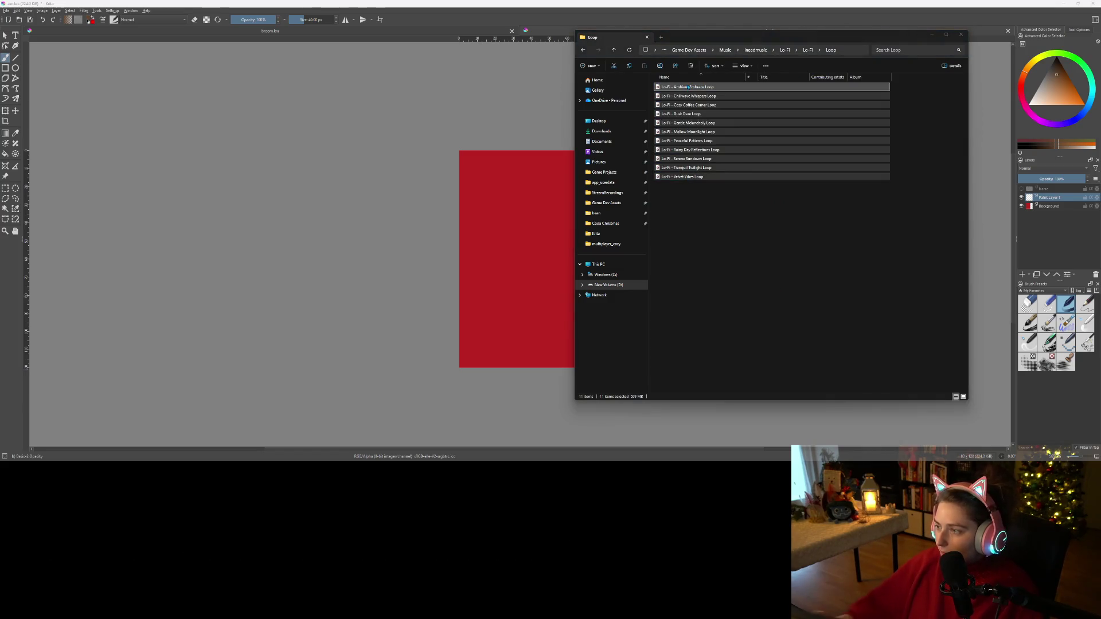
{"action": "left_click", "coordinate": [932, 34]}
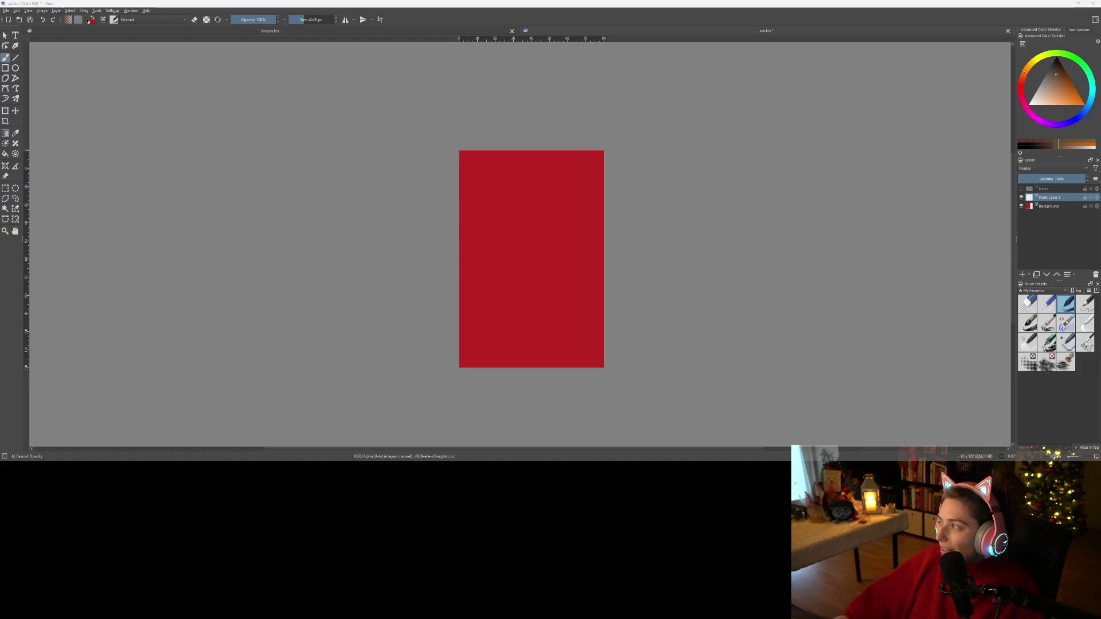
- Undo the stray brown mark beside the broom handle in broom.kra
{"action": "scroll", "coordinate": [394, 245], "scroll_direction": "up", "scroll_amount": 3}
{"action": "scroll", "coordinate": [580, 315], "scroll_direction": "down", "scroll_amount": 2}
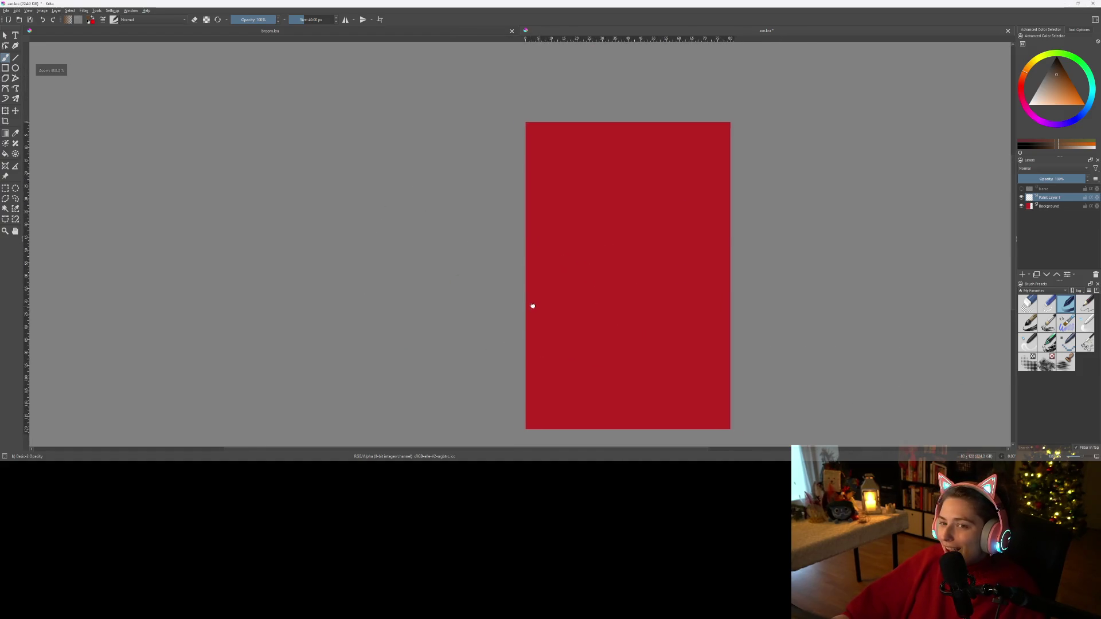
{"action": "left_click", "coordinate": [407, 33]}
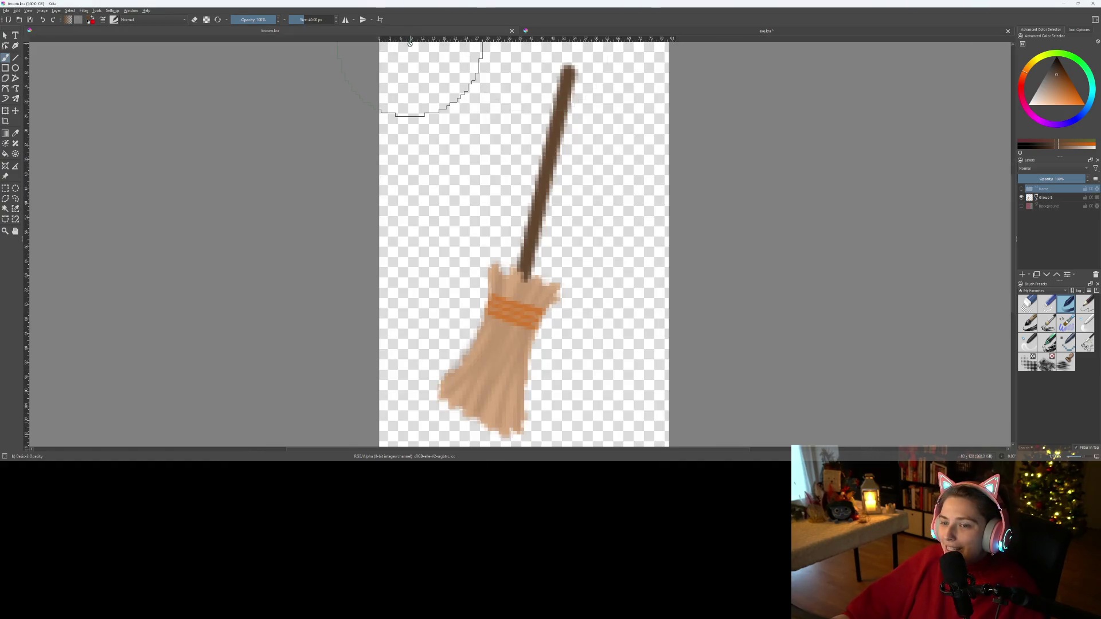
{"action": "scroll", "coordinate": [493, 218], "scroll_direction": "down", "scroll_amount": 1}
{"action": "key", "text": "ctrl+z"}
- Draw a curved brown handle stroke on axe.kra's red canvas and add a new paint layer
{"action": "left_click", "coordinate": [598, 32]}
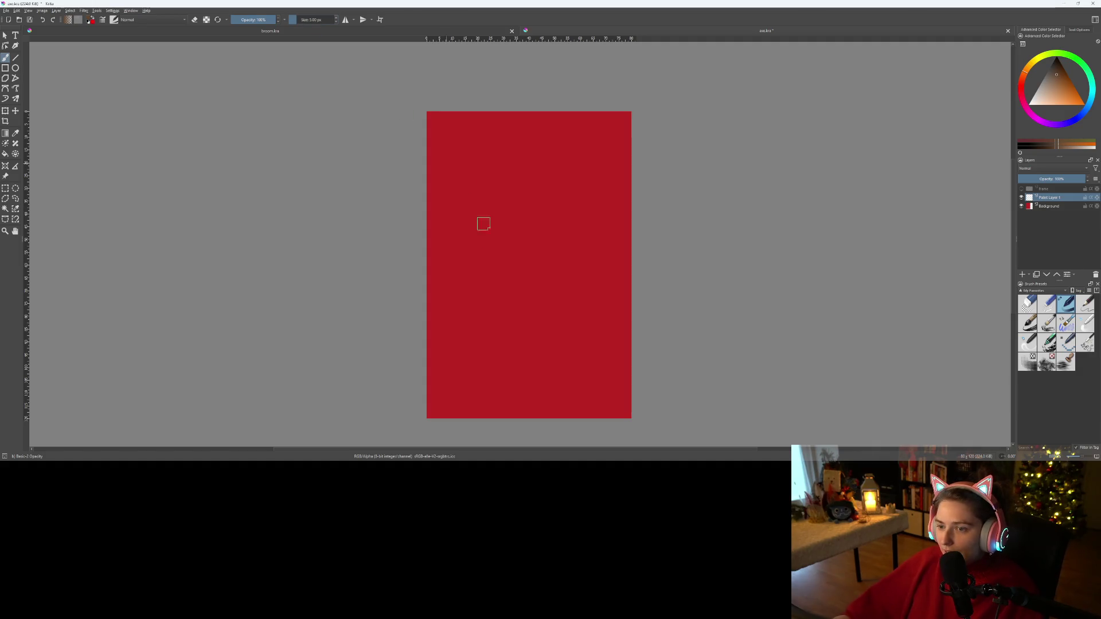
{"action": "mouse_move", "coordinate": [509, 273]}
{"action": "left_mouse_down"}
{"action": "mouse_move", "coordinate": [470, 250]}
{"action": "mouse_move", "coordinate": [454, 257]}
{"action": "left_mouse_up"}
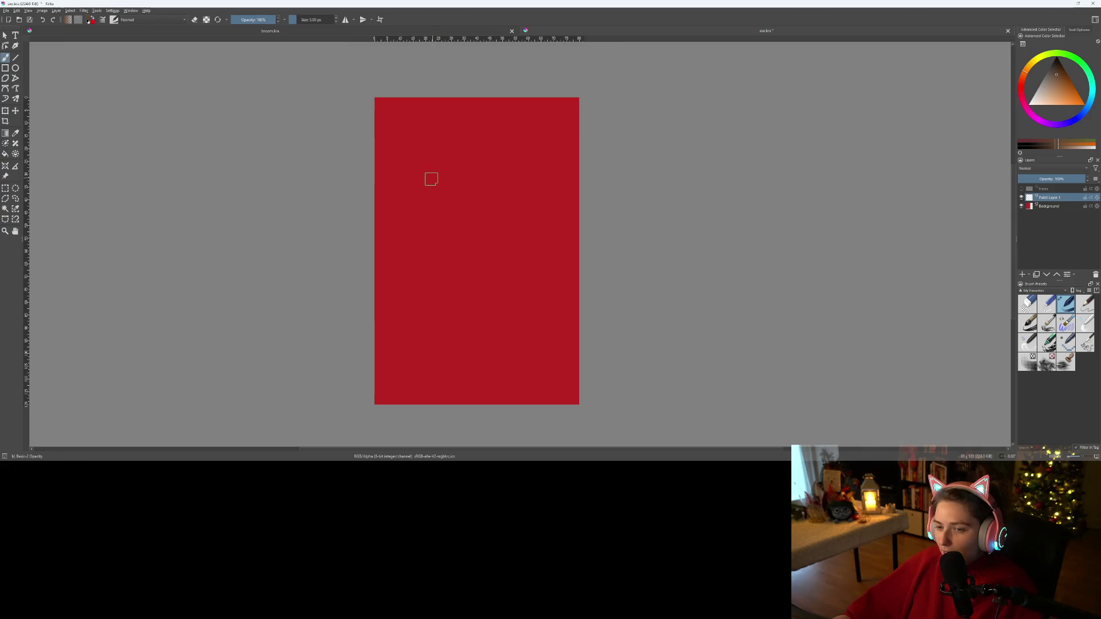
{"action": "left_click_drag", "start_coordinate": [457, 302], "coordinate": [452, 323]}
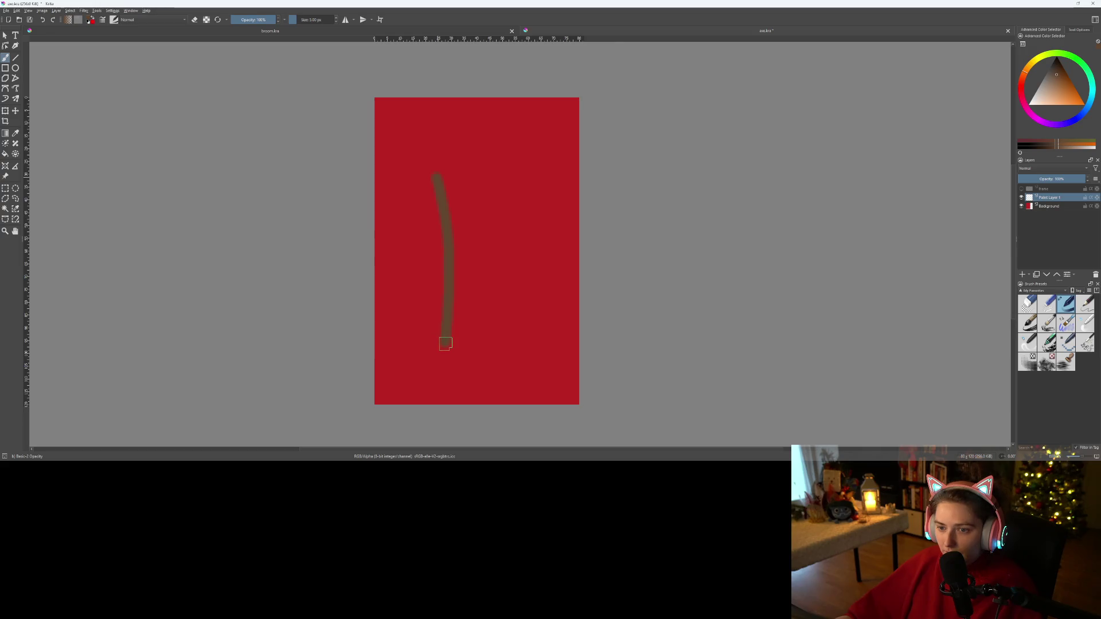
{"action": "scroll", "coordinate": [472, 228], "scroll_direction": "up", "scroll_amount": 2}
{"action": "scroll", "coordinate": [472, 229], "scroll_direction": "down", "scroll_amount": 1}
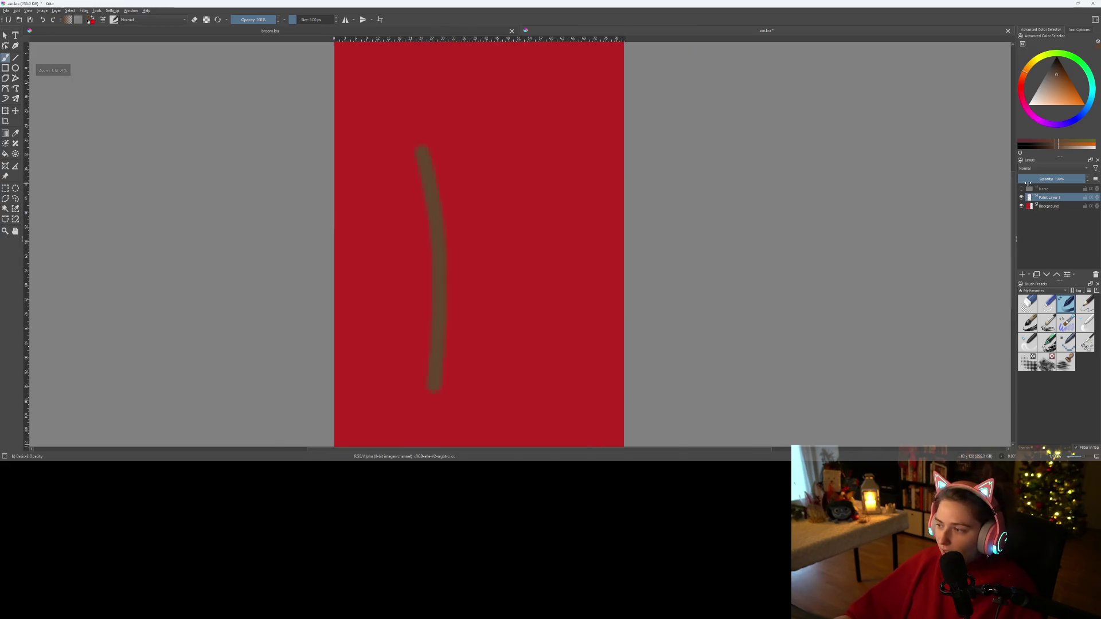
{"action": "left_click", "coordinate": [1022, 275]}
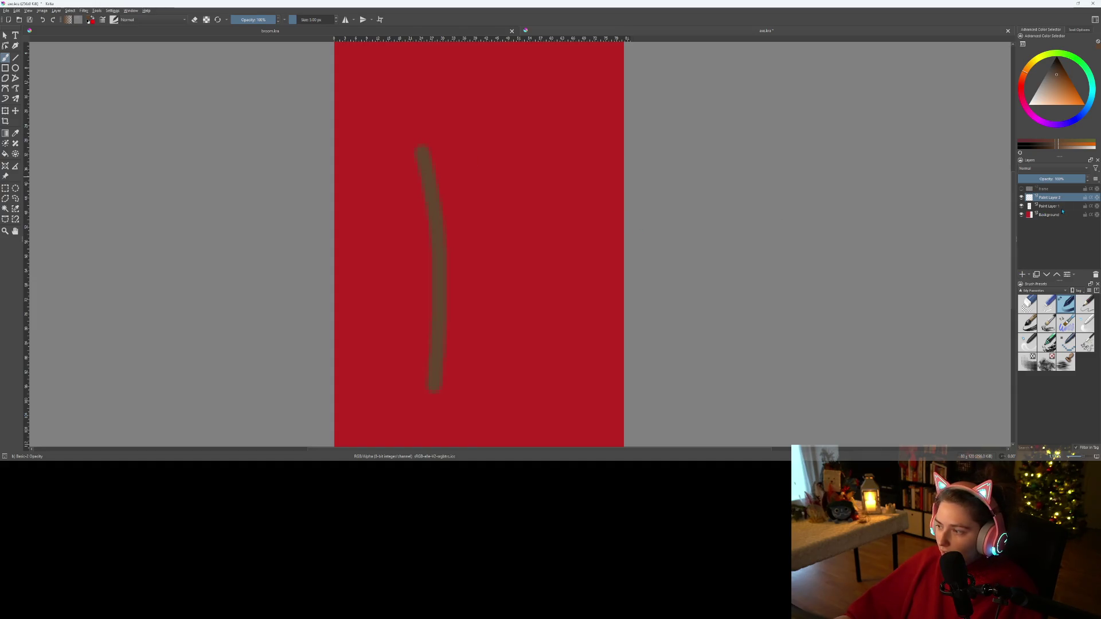
- Group the two paint layers and paint a peach band over the lower handle on Paint Layer 2
{"action": "left_click", "coordinate": [1057, 206], "text": "shift"}
{"action": "key", "text": "ctrl+g"}
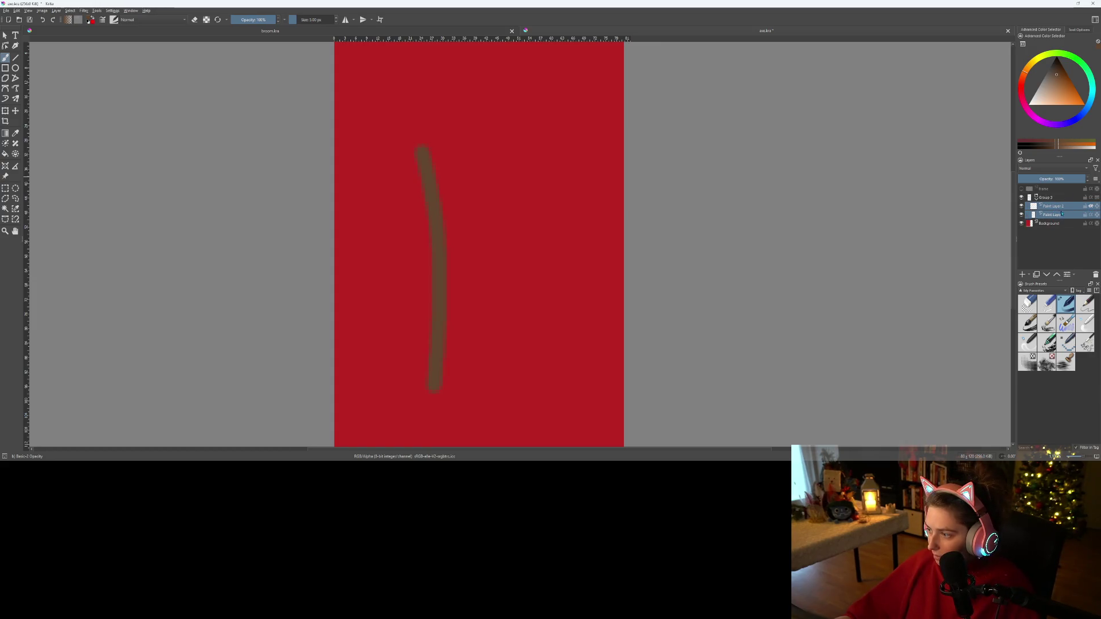
{"action": "left_click", "coordinate": [1050, 210]}
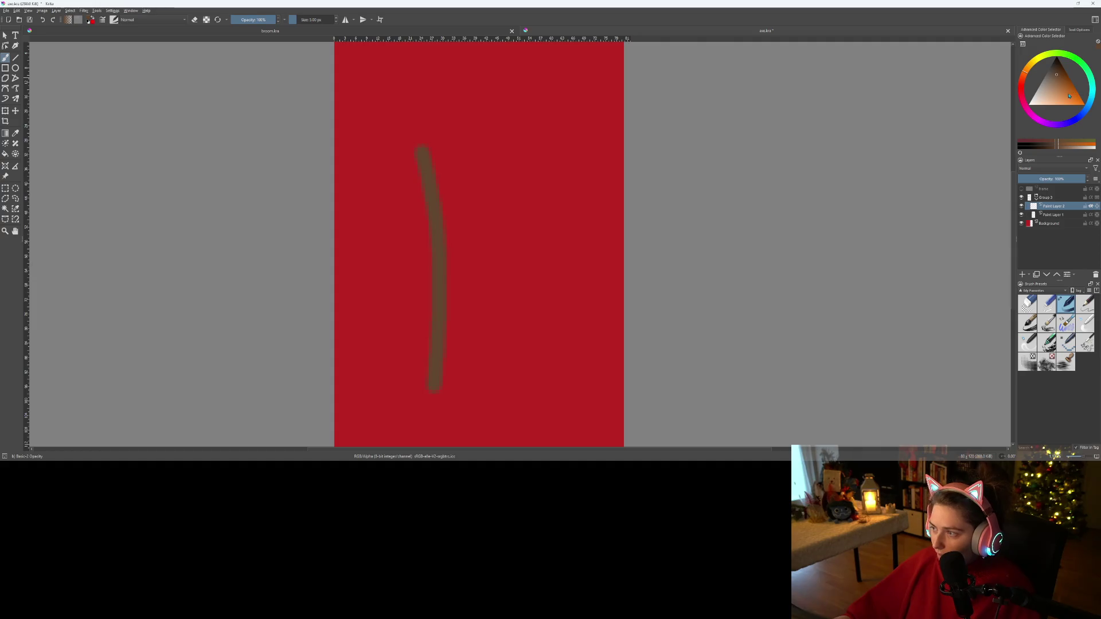
{"action": "scroll", "coordinate": [364, 236], "scroll_direction": "up", "scroll_amount": 1}
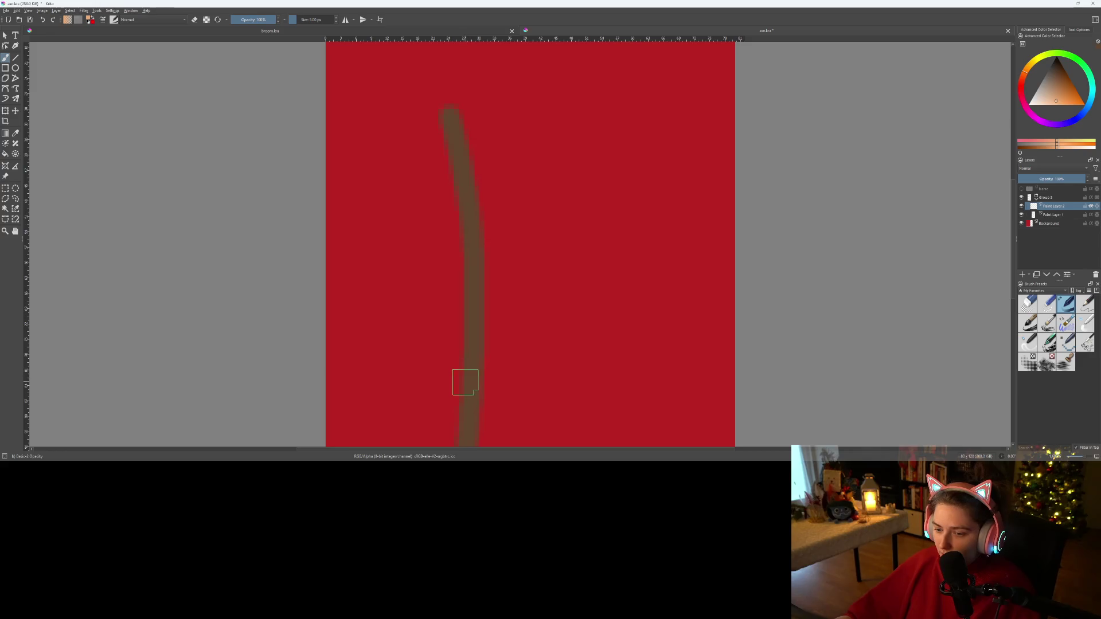
{"action": "left_click_drag", "start_coordinate": [466, 383], "coordinate": [470, 424]}
{"action": "scroll", "coordinate": [494, 408], "scroll_direction": "down", "scroll_amount": 1}
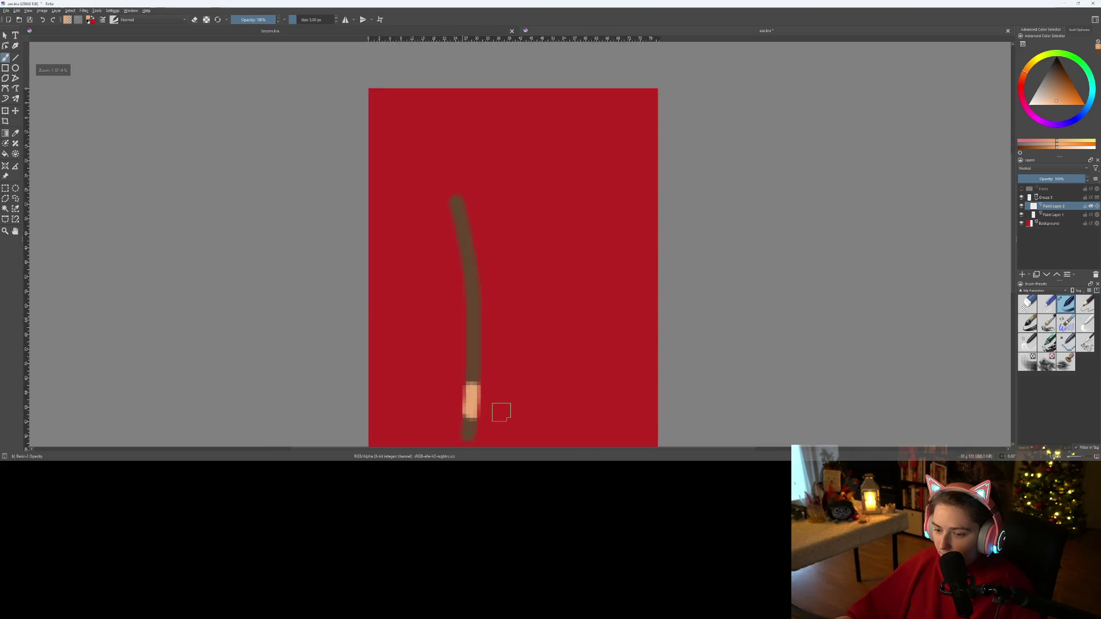
{"action": "scroll", "coordinate": [502, 412], "scroll_direction": "up", "scroll_amount": 2}
{"action": "mouse_move", "coordinate": [472, 313]}
{"action": "left_mouse_down"}
{"action": "mouse_move", "coordinate": [472, 281]}
{"action": "mouse_move", "coordinate": [484, 313]}
{"action": "mouse_move", "coordinate": [473, 353]}
{"action": "left_mouse_up"}
- Trim the peach band's bottom with the eraser, extend it upward, then switch to Godot
{"action": "scroll", "coordinate": [472, 351], "scroll_direction": "down", "scroll_amount": 1}
{"action": "scroll", "coordinate": [473, 351], "scroll_direction": "up", "scroll_amount": 1}
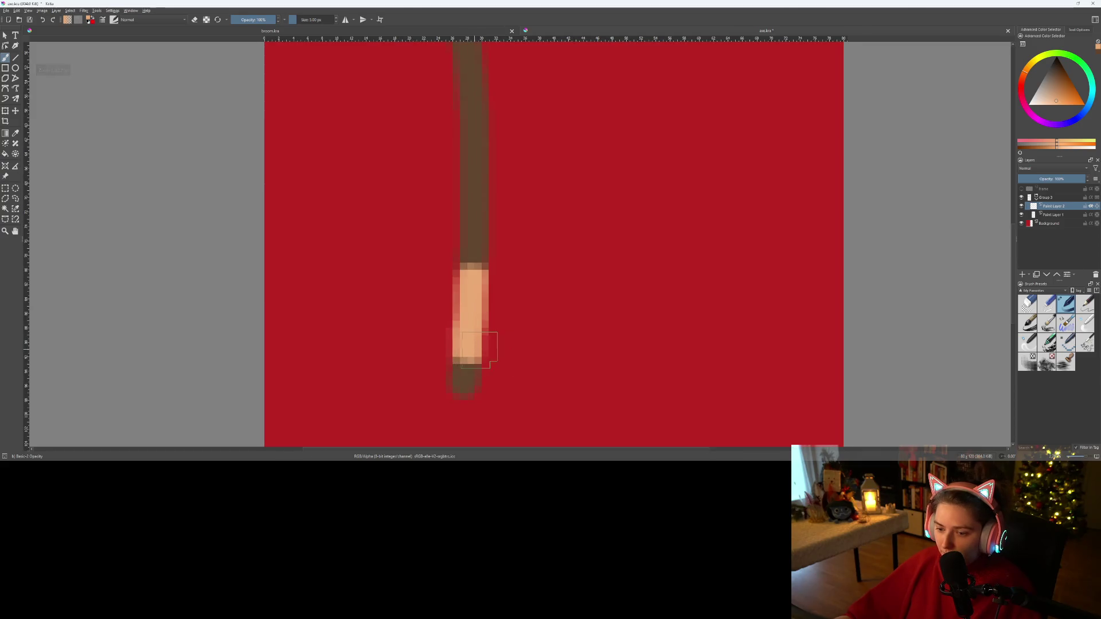
{"action": "scroll", "coordinate": [568, 360], "scroll_direction": "down", "scroll_amount": 3}
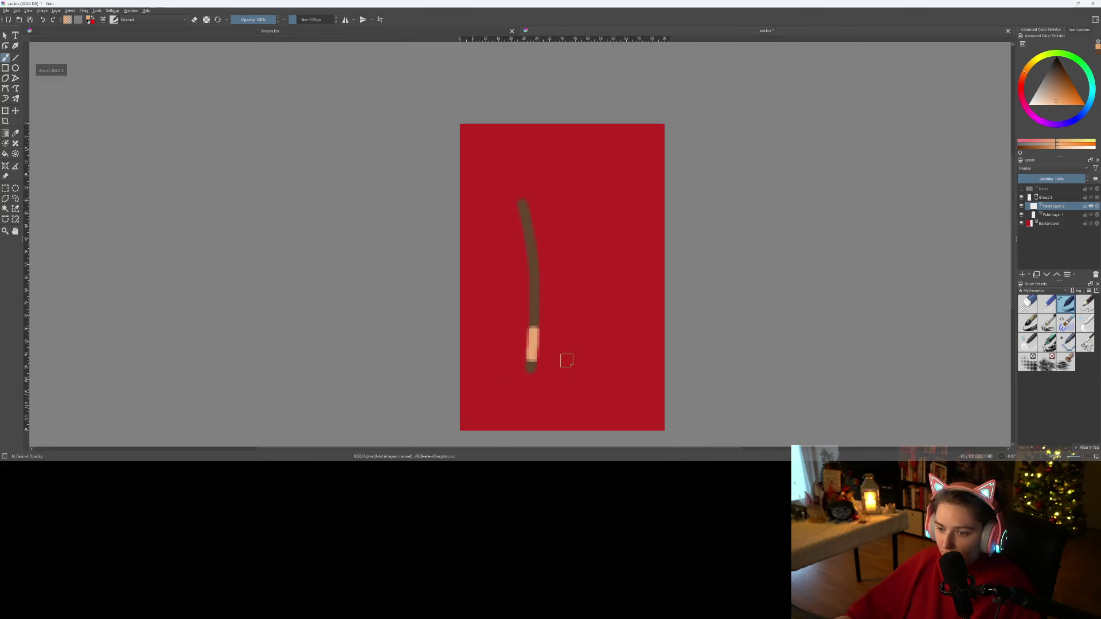
{"action": "scroll", "coordinate": [567, 360], "scroll_direction": "up", "scroll_amount": 3}
{"action": "key", "text": "e"}
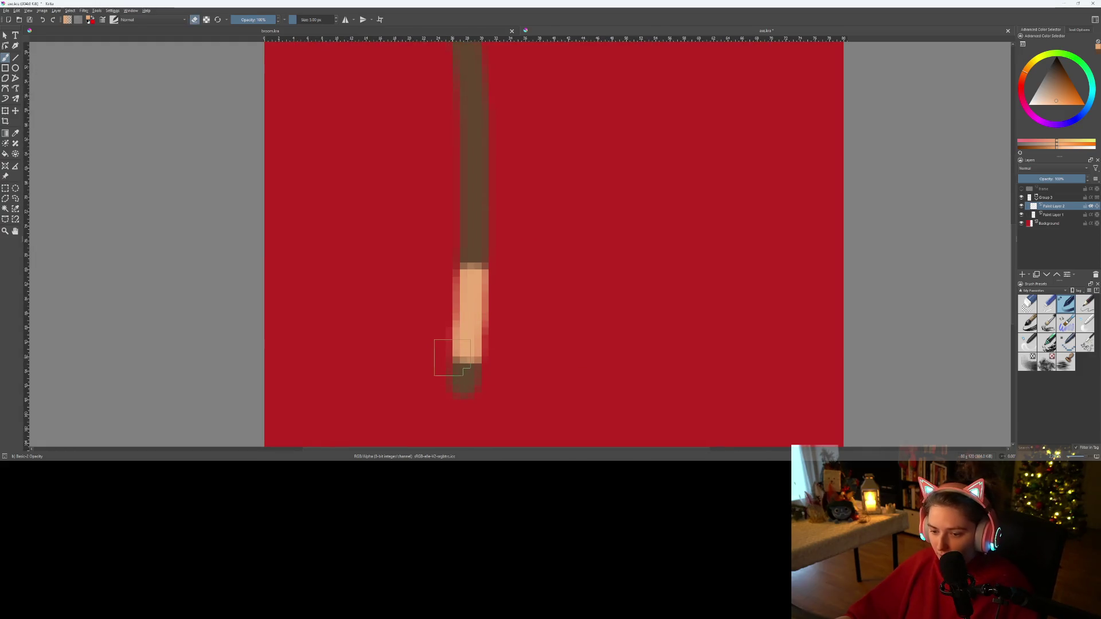
{"action": "left_click_drag", "start_coordinate": [453, 358], "coordinate": [509, 359]}
{"action": "key", "text": "e"}
{"action": "left_click_drag", "start_coordinate": [480, 280], "coordinate": [474, 261]}
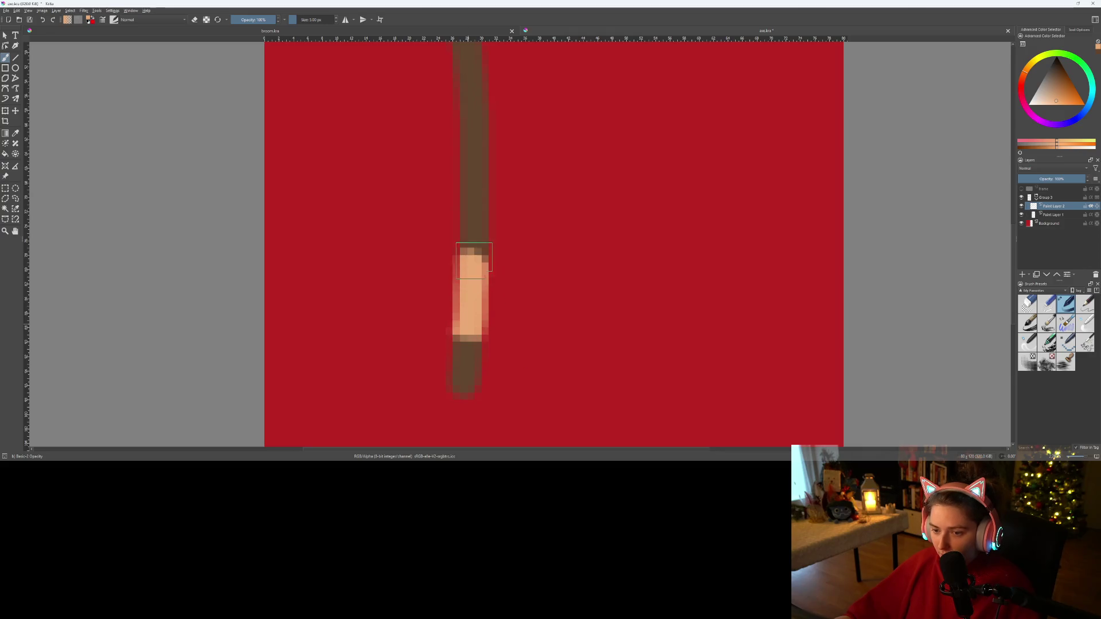
{"action": "scroll", "coordinate": [487, 296], "scroll_direction": "down", "scroll_amount": 5}
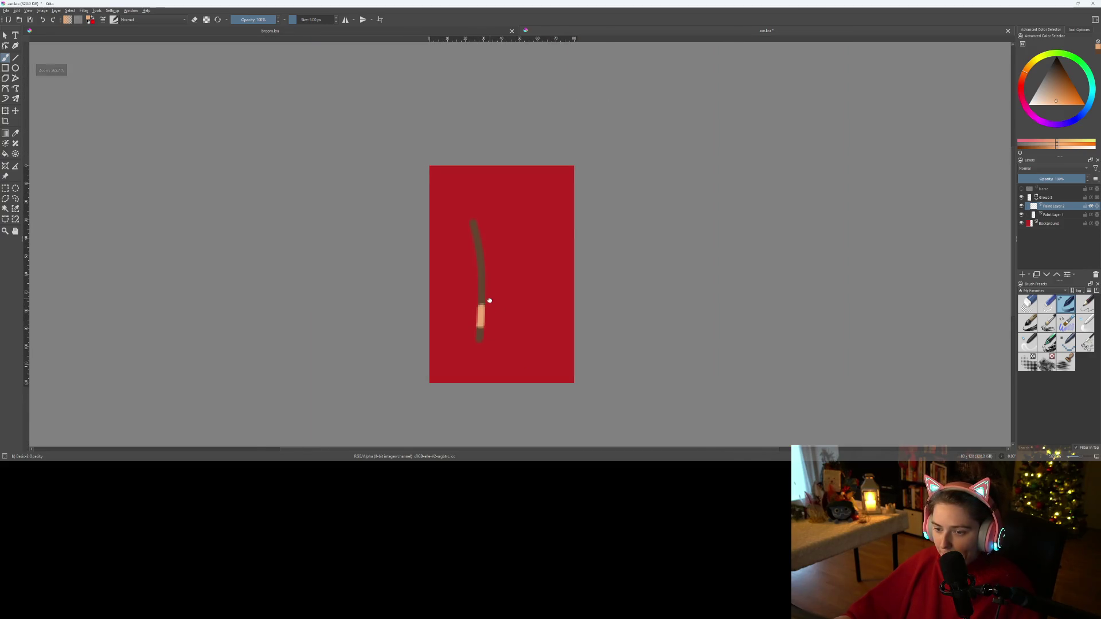
{"action": "scroll", "coordinate": [489, 299], "scroll_direction": "up", "scroll_amount": 2}
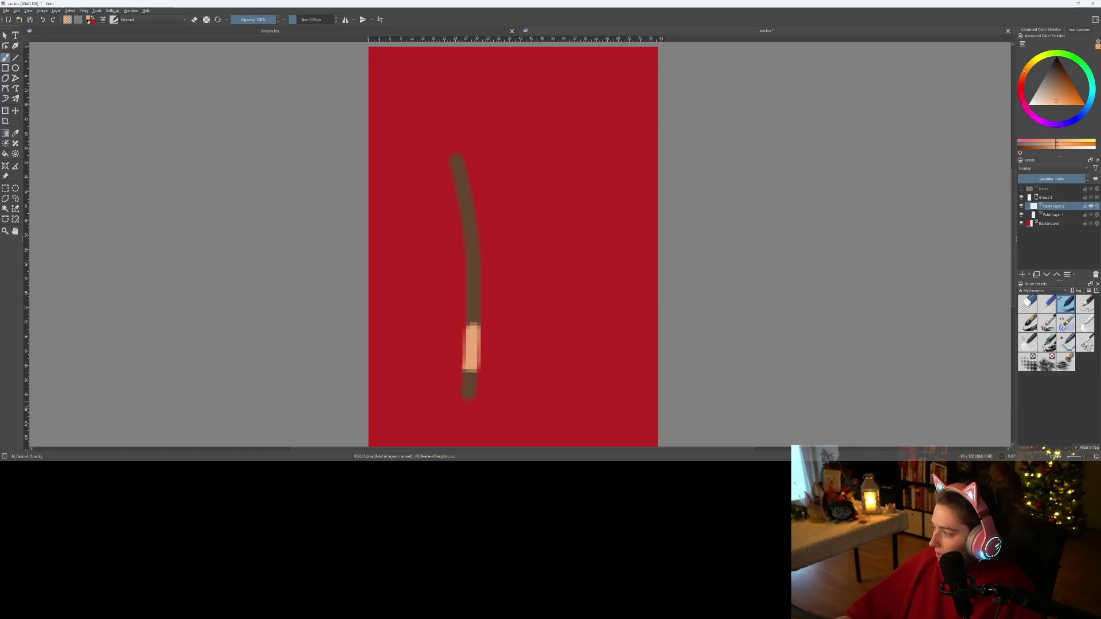
{"action": "key", "text": "alt+Tab"}
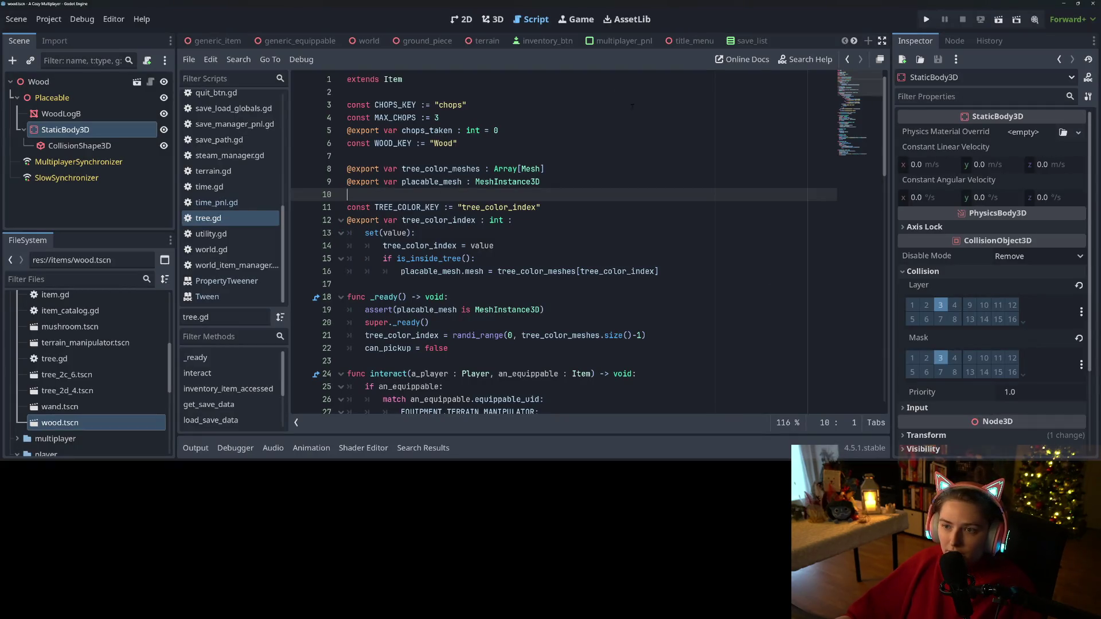
- Open the axe scene in the 3D view and hide the Equippable axe model
{"action": "left_click", "coordinate": [854, 41]}
{"action": "left_click", "coordinate": [854, 41]}
{"action": "left_click", "coordinate": [854, 42]}
{"action": "left_click", "coordinate": [854, 42]}
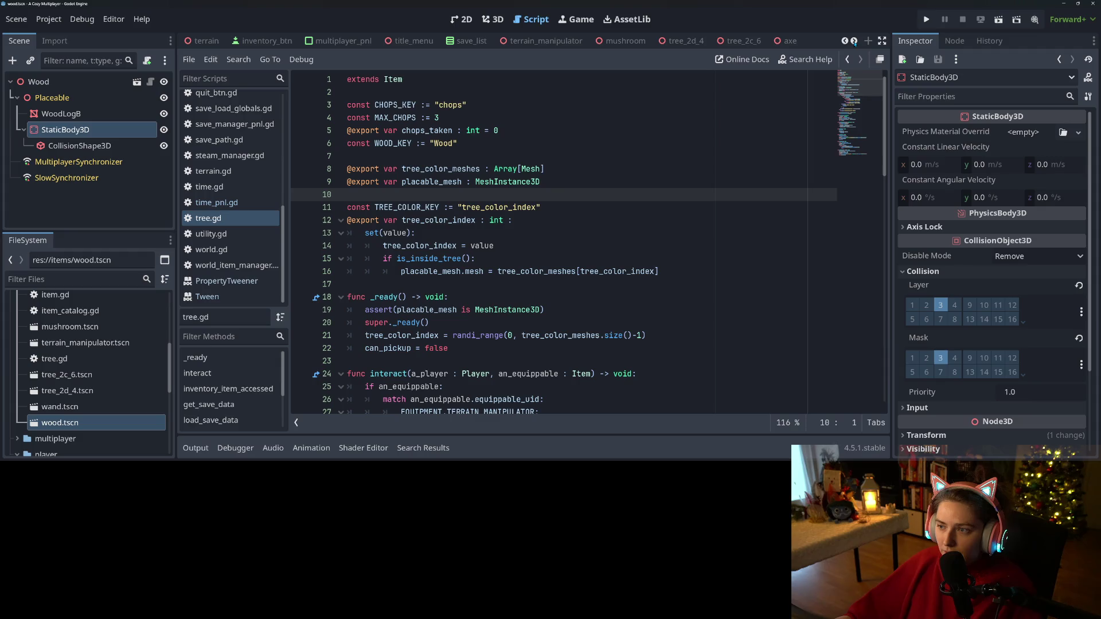
{"action": "left_click", "coordinate": [790, 40]}
{"action": "left_click", "coordinate": [493, 19]}
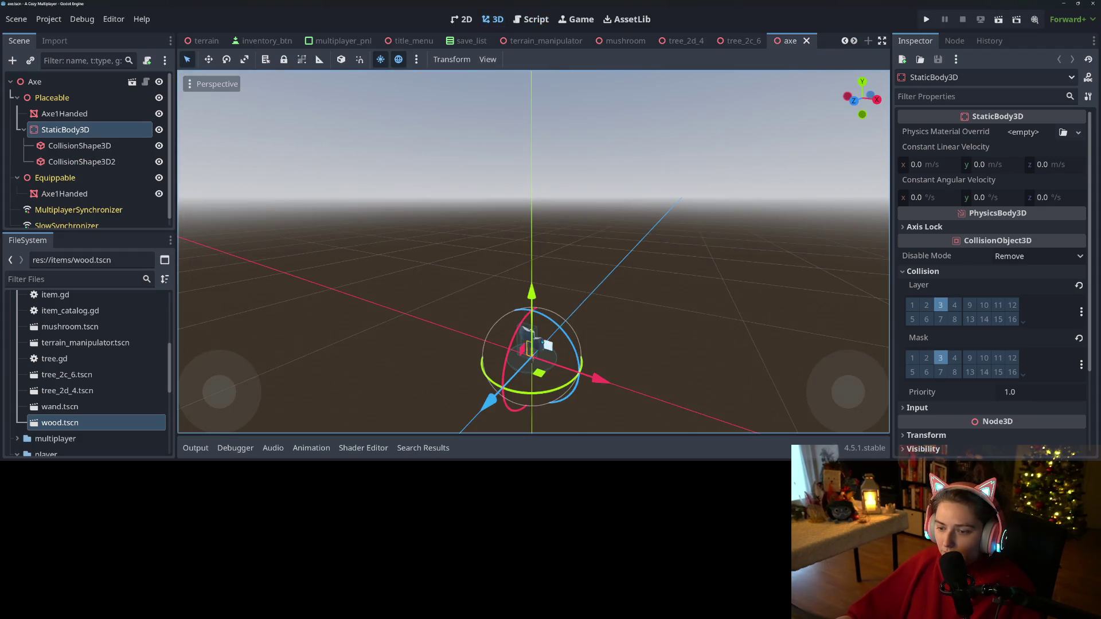
{"action": "scroll", "coordinate": [578, 305], "scroll_direction": "up", "scroll_amount": 5}
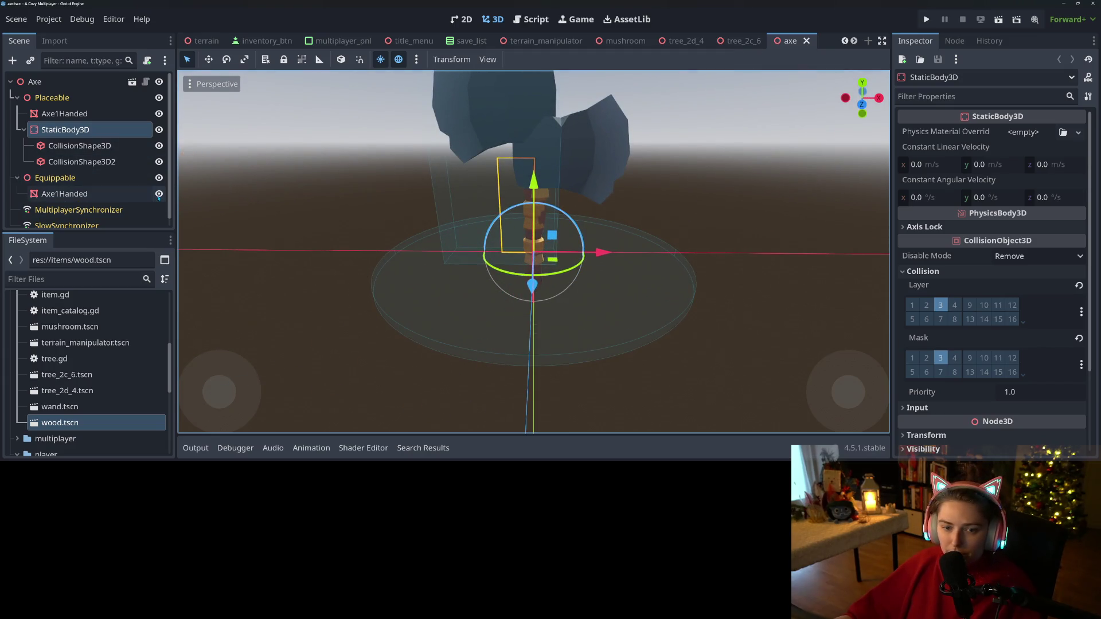
{"action": "left_click", "coordinate": [159, 178]}
{"action": "scroll", "coordinate": [533, 262], "scroll_direction": "down", "scroll_amount": 2}
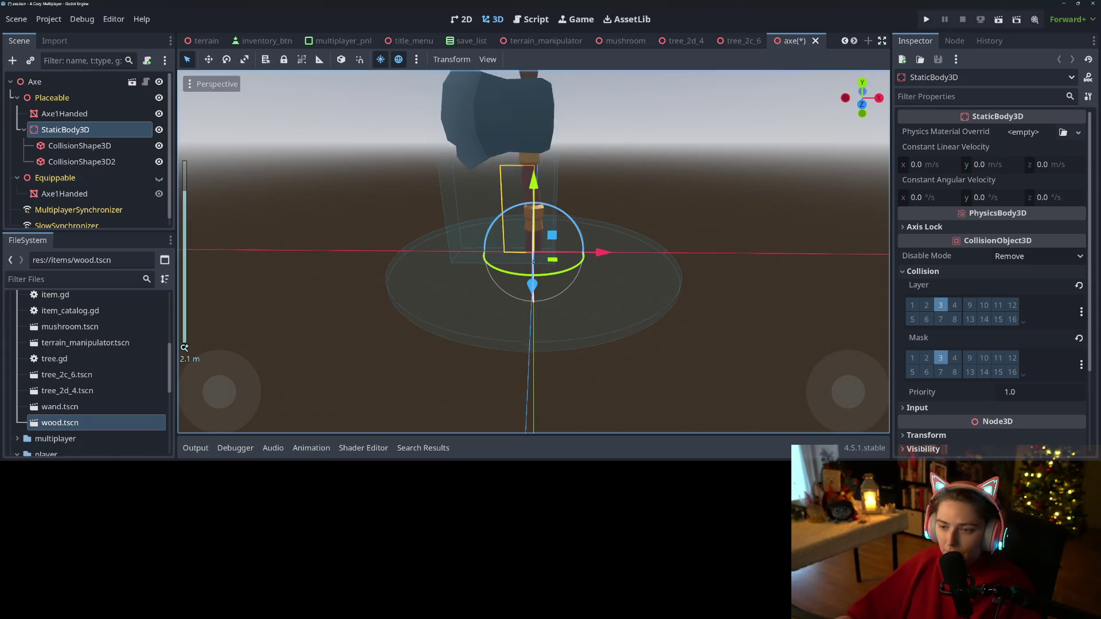
{"action": "scroll", "coordinate": [533, 262], "scroll_direction": "down", "scroll_amount": 3}
{"action": "scroll", "coordinate": [531, 253], "scroll_direction": "up", "scroll_amount": 5}
{"action": "scroll", "coordinate": [529, 243], "scroll_direction": "down", "scroll_amount": 4}
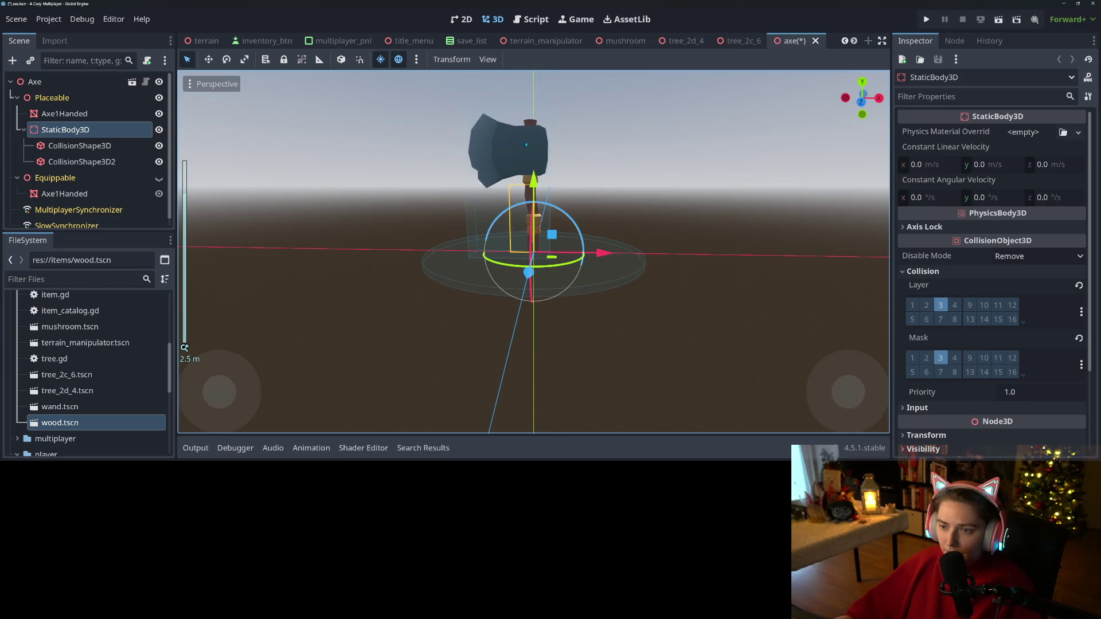
- Compare the axe's front and rear orthogonal views, then return to Krita
{"action": "key", "text": "KP_1"}
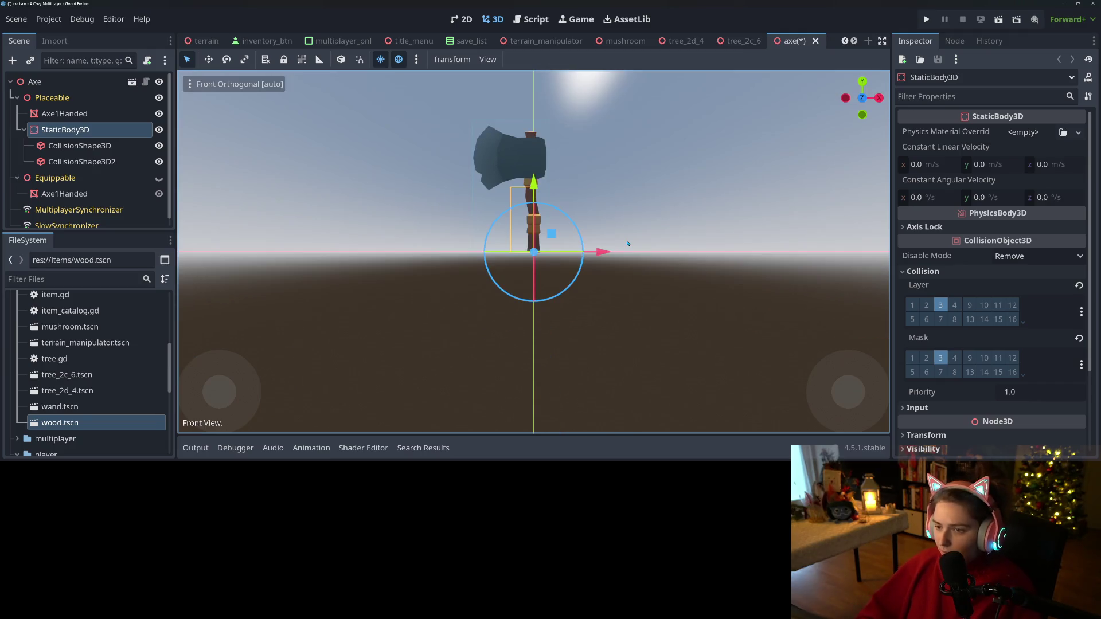
{"action": "scroll", "coordinate": [628, 243], "scroll_direction": "up", "scroll_amount": 2}
{"action": "scroll", "coordinate": [596, 299], "scroll_direction": "down", "scroll_amount": 2}
{"action": "scroll", "coordinate": [574, 274], "scroll_direction": "up", "scroll_amount": 2}
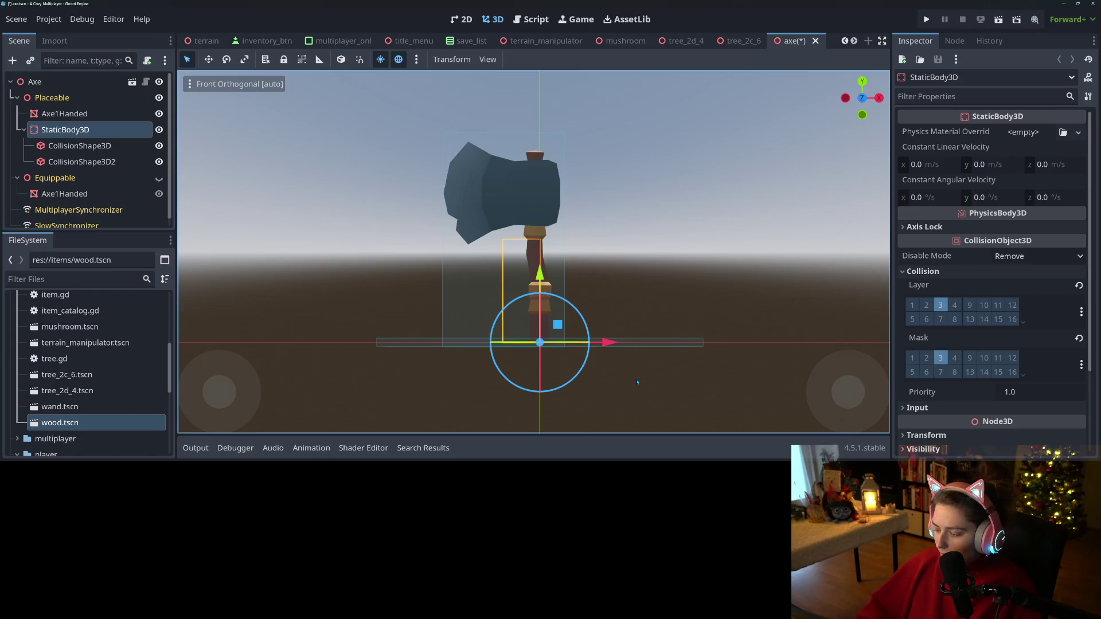
{"action": "key", "text": "ctrl+KP_1"}
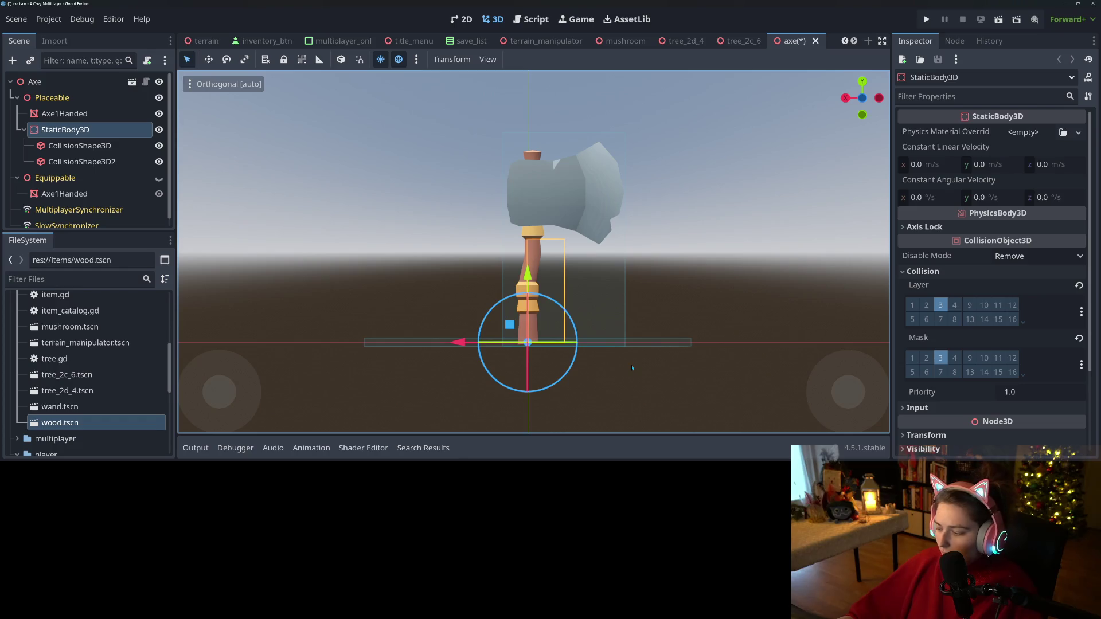
{"action": "key", "text": "KP_1"}
{"action": "key", "text": "ctrl+KP_1"}
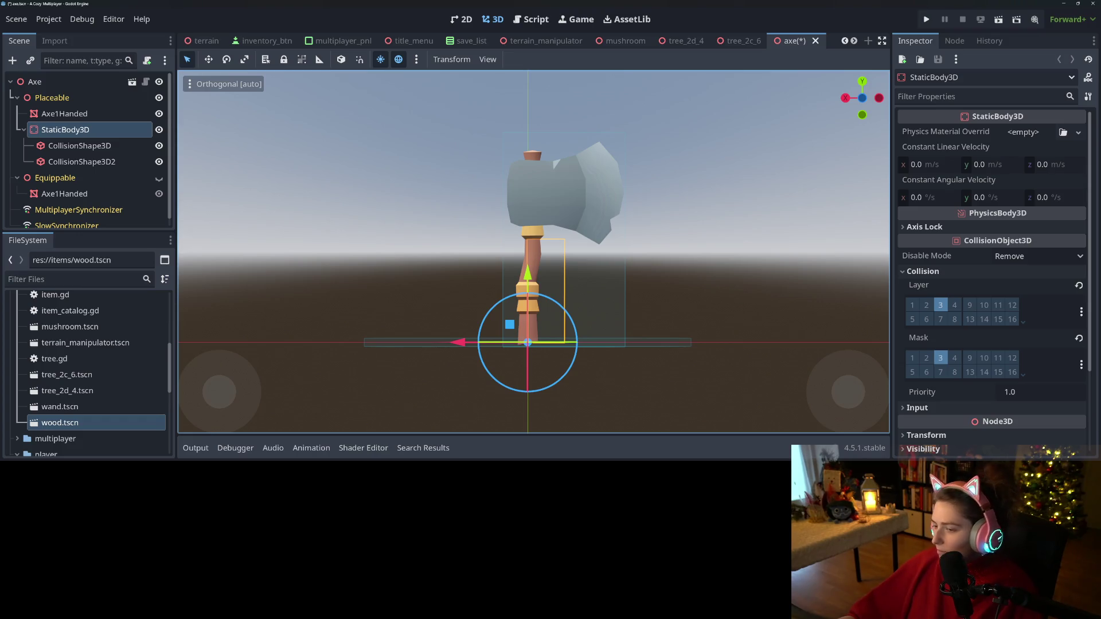
{"action": "key", "text": "alt+Tab"}
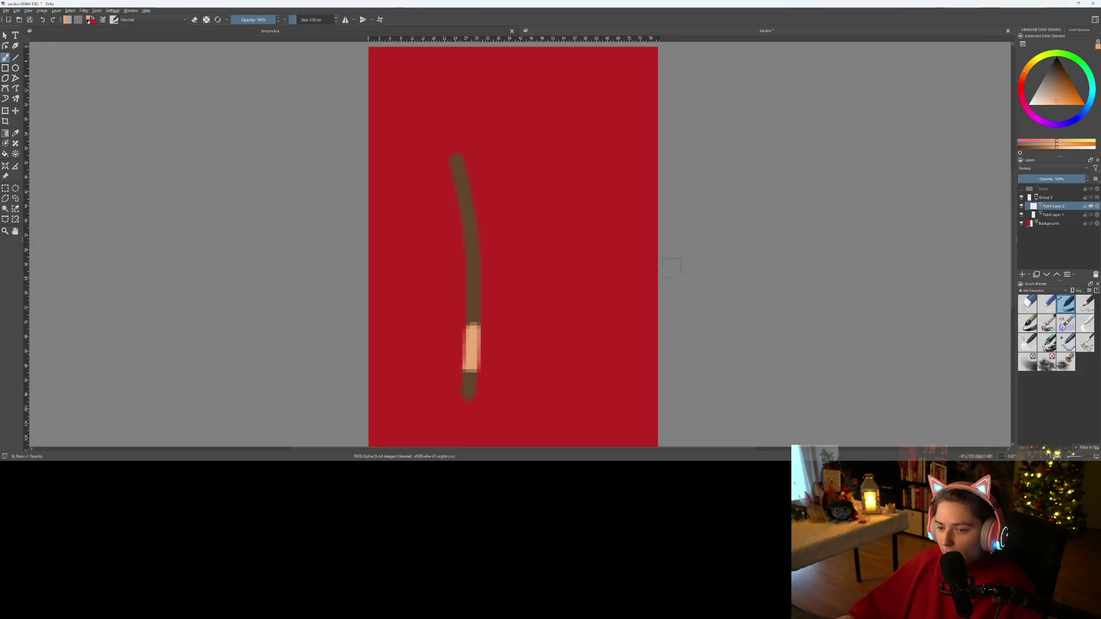
- Paint a second peach band higher on the handle and add a new layer above Group 3
{"action": "scroll", "coordinate": [457, 261], "scroll_direction": "up", "scroll_amount": 1}
{"action": "left_click", "coordinate": [475, 236]}
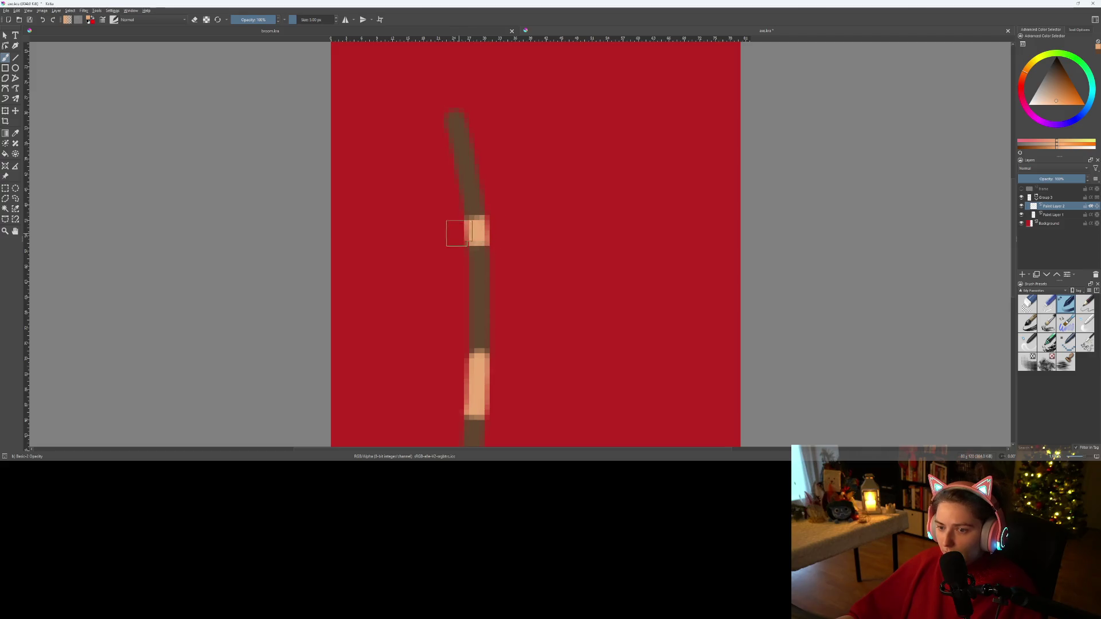
{"action": "left_click", "coordinate": [1055, 198]}
{"action": "left_click", "coordinate": [1023, 275]}
{"action": "left_click_drag", "start_coordinate": [1047, 210], "coordinate": [1051, 198]}
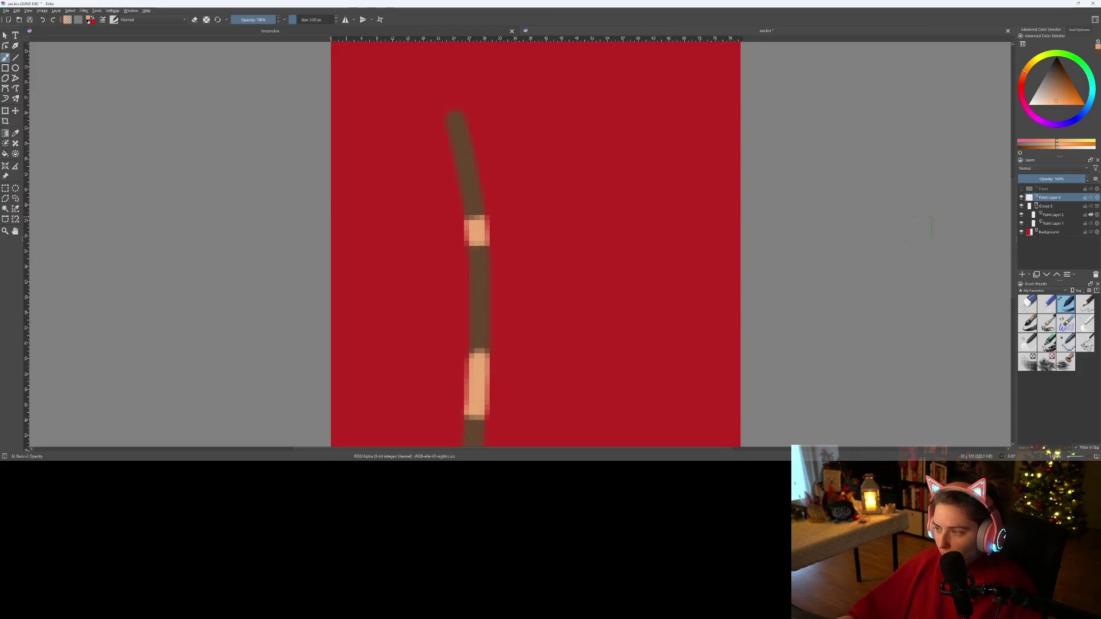
- Pick a grey colour and draw the wedge-shaped axe-head outline at the handle top
{"action": "left_click", "coordinate": [1045, 82]}
{"action": "left_click", "coordinate": [1042, 87]}
{"action": "left_click", "coordinate": [1042, 86]}
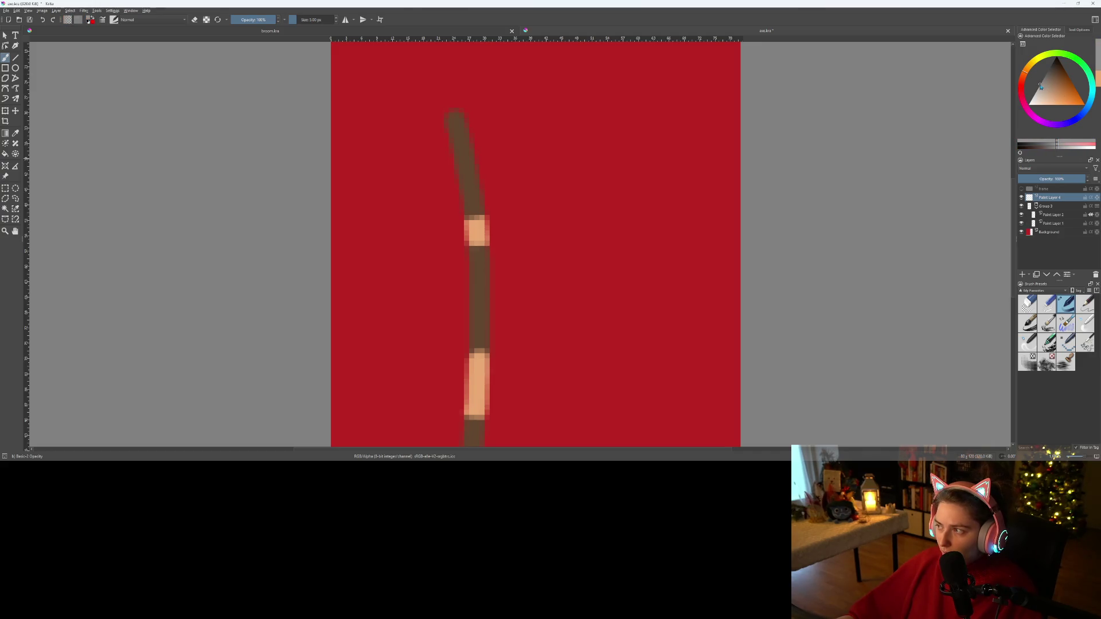
{"action": "left_click", "coordinate": [1040, 84]}
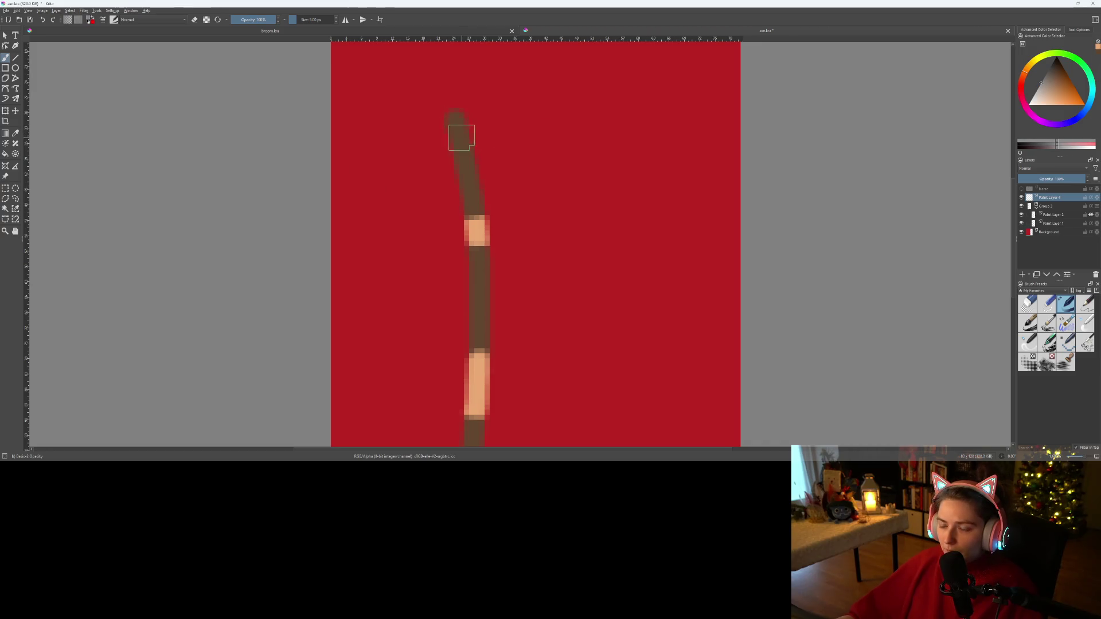
{"action": "mouse_move", "coordinate": [462, 138]}
{"action": "left_mouse_down"}
{"action": "mouse_move", "coordinate": [542, 96]}
{"action": "mouse_move", "coordinate": [563, 232]}
{"action": "mouse_move", "coordinate": [469, 221]}
{"action": "mouse_move", "coordinate": [457, 150]}
{"action": "mouse_move", "coordinate": [574, 70]}
{"action": "mouse_move", "coordinate": [590, 116]}
{"action": "mouse_move", "coordinate": [596, 265]}
{"action": "mouse_move", "coordinate": [571, 240]}
{"action": "left_mouse_up"}
{"action": "scroll", "coordinate": [614, 280], "scroll_direction": "up", "scroll_amount": 2}
- Erase the stray grey below the axe head's right side
{"action": "key", "text": "e"}
{"action": "mouse_move", "coordinate": [574, 275]}
{"action": "left_mouse_down"}
{"action": "mouse_move", "coordinate": [639, 269]}
{"action": "mouse_move", "coordinate": [579, 258]}
{"action": "mouse_move", "coordinate": [644, 270]}
{"action": "mouse_move", "coordinate": [559, 215]}
{"action": "mouse_move", "coordinate": [643, 261]}
{"action": "mouse_move", "coordinate": [666, 247]}
{"action": "mouse_move", "coordinate": [613, 252]}
{"action": "left_mouse_up"}
{"action": "key", "text": "e"}
{"action": "scroll", "coordinate": [613, 252], "scroll_direction": "down", "scroll_amount": 3}
{"action": "scroll", "coordinate": [631, 224], "scroll_direction": "up", "scroll_amount": 3}
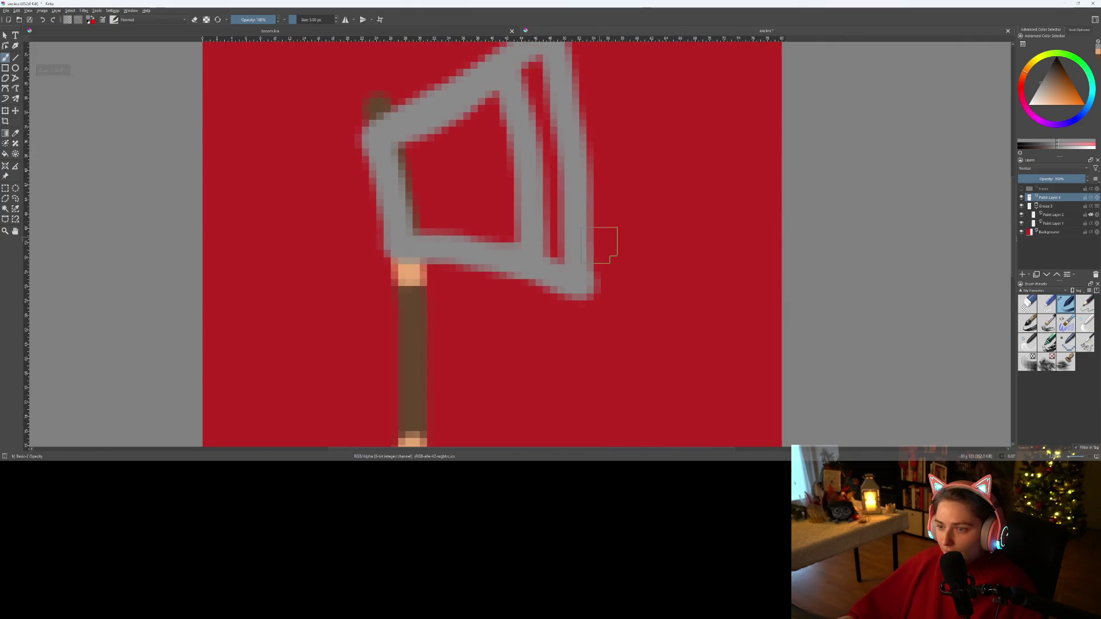
{"action": "scroll", "coordinate": [605, 253], "scroll_direction": "down", "scroll_amount": 1}
{"action": "key", "text": "e"}
{"action": "key", "text": "e"}
{"action": "scroll", "coordinate": [637, 290], "scroll_direction": "down", "scroll_amount": 5}
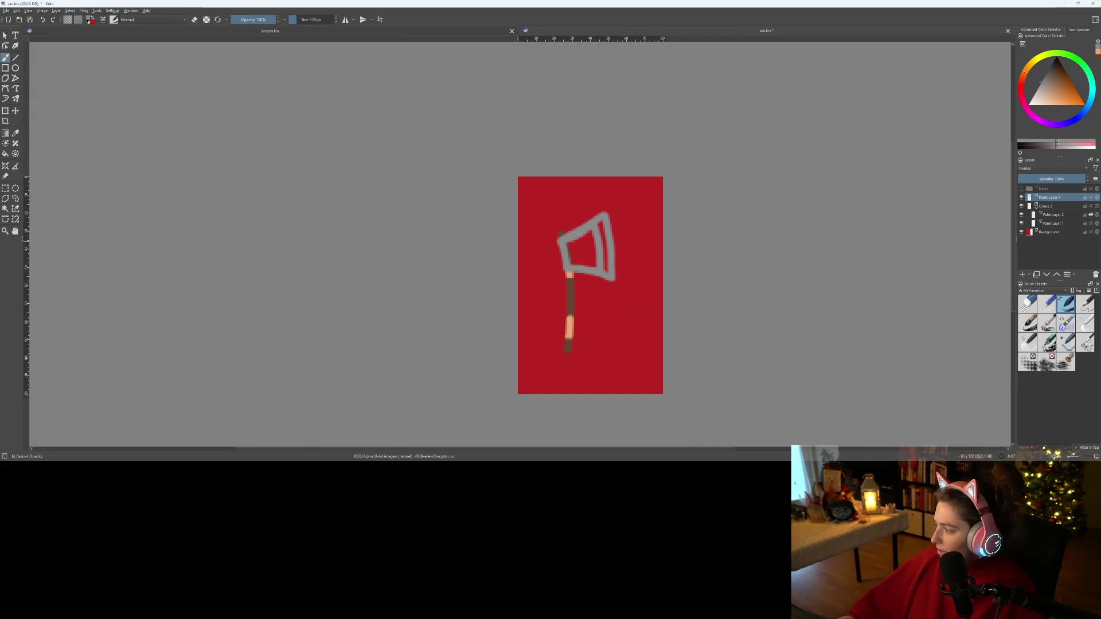
- After checking the Godot axe, paint a curved right side for the blade and fill the red gap inside
{"action": "key", "text": "alt+Tab"}
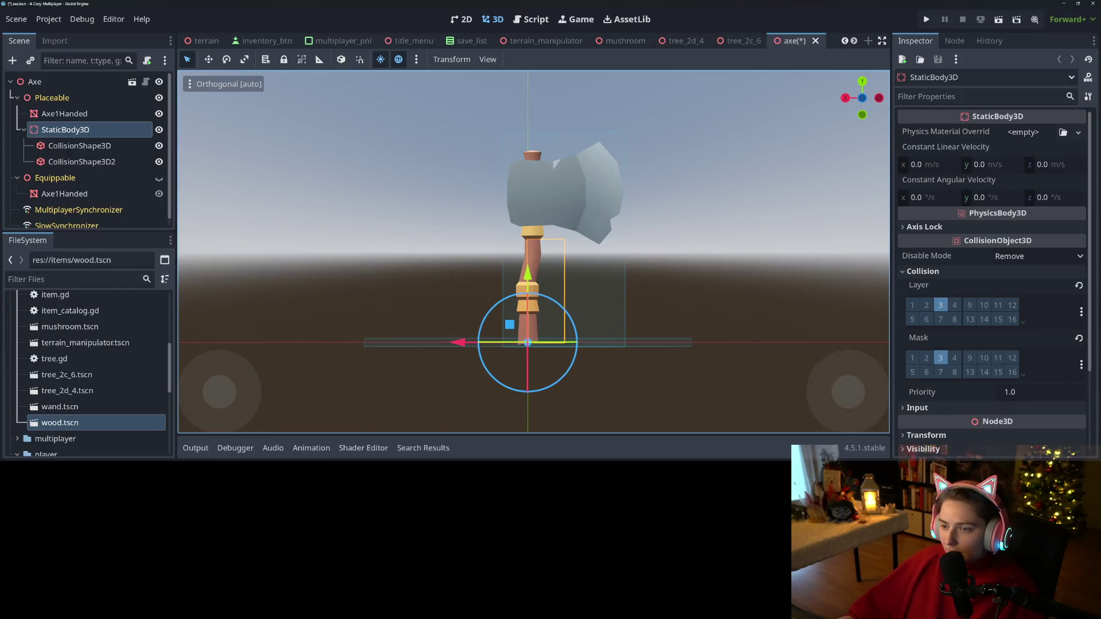
{"action": "key", "text": "alt+Tab"}
{"action": "scroll", "coordinate": [490, 203], "scroll_direction": "up", "scroll_amount": 4}
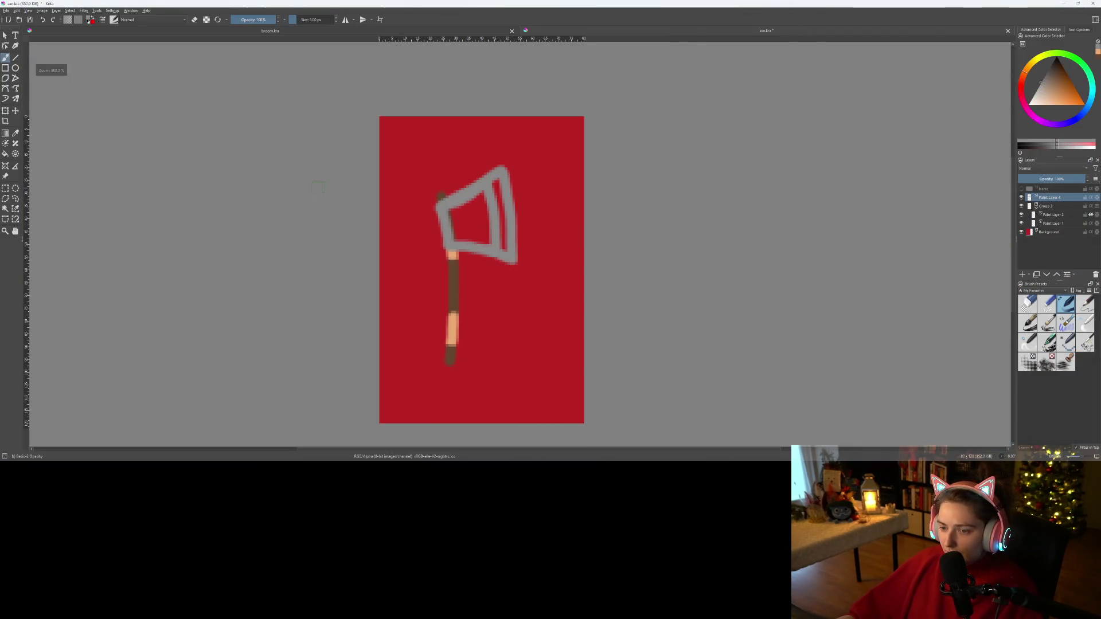
{"action": "scroll", "coordinate": [608, 218], "scroll_direction": "up", "scroll_amount": 2}
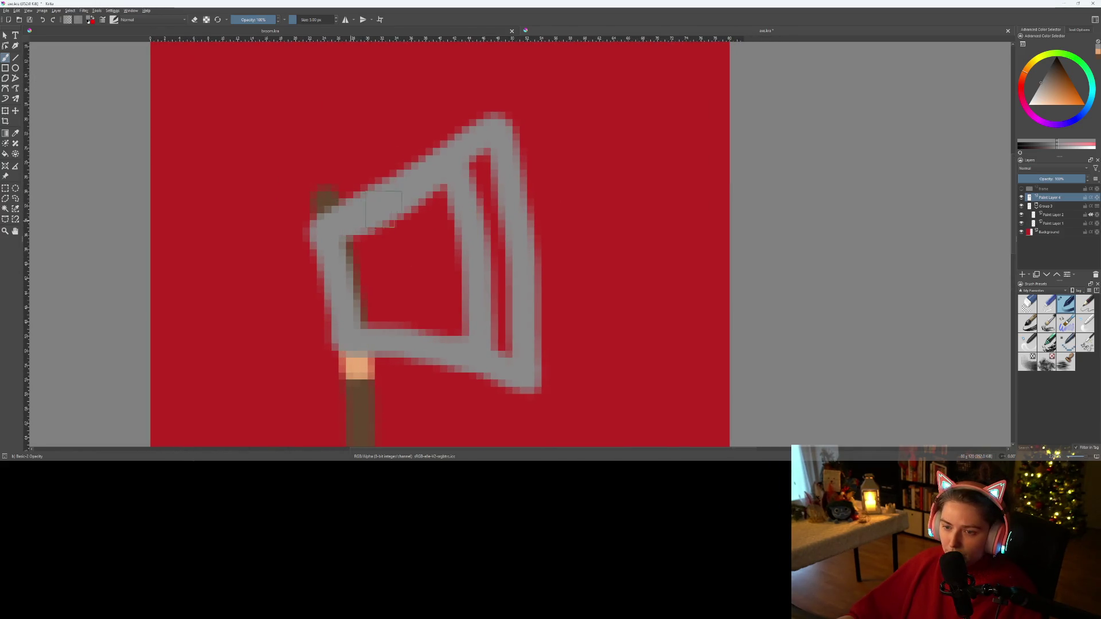
{"action": "mouse_move", "coordinate": [473, 172]}
{"action": "left_mouse_down"}
{"action": "mouse_move", "coordinate": [534, 122]}
{"action": "mouse_move", "coordinate": [568, 120]}
{"action": "mouse_move", "coordinate": [597, 162]}
{"action": "mouse_move", "coordinate": [592, 299]}
{"action": "mouse_move", "coordinate": [545, 370]}
{"action": "left_mouse_up"}
{"action": "key", "text": "ctrl+z"}
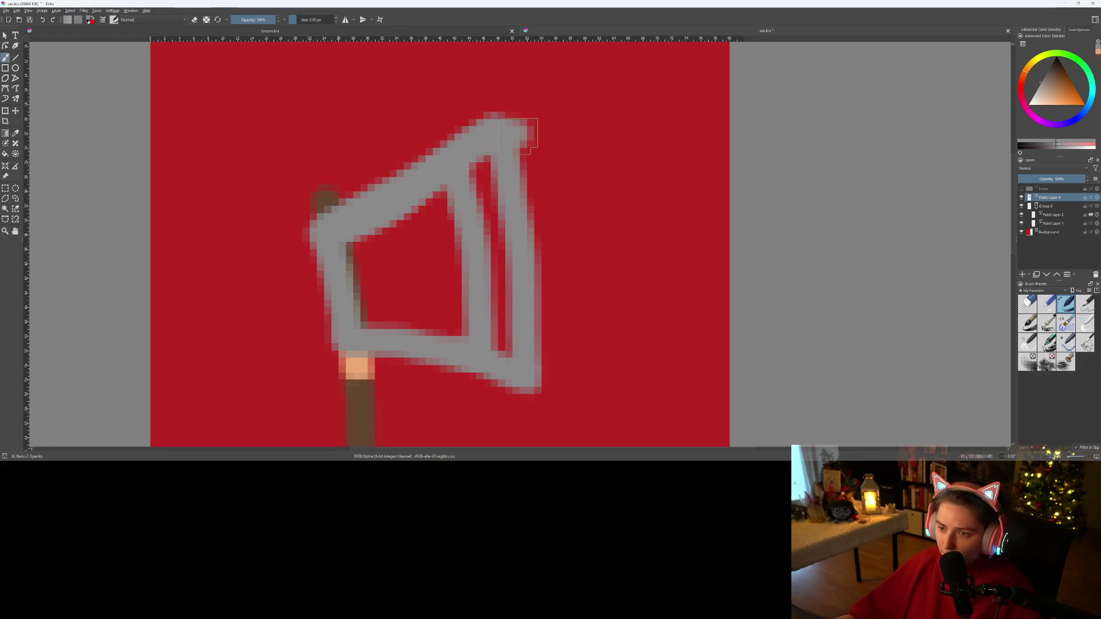
{"action": "mouse_move", "coordinate": [508, 137]}
{"action": "left_mouse_down"}
{"action": "mouse_move", "coordinate": [555, 182]}
{"action": "mouse_move", "coordinate": [570, 259]}
{"action": "mouse_move", "coordinate": [569, 336]}
{"action": "mouse_move", "coordinate": [549, 387]}
{"action": "mouse_move", "coordinate": [535, 385]}
{"action": "mouse_move", "coordinate": [491, 226]}
{"action": "mouse_move", "coordinate": [492, 163]}
{"action": "mouse_move", "coordinate": [414, 212]}
{"action": "mouse_move", "coordinate": [367, 264]}
{"action": "mouse_move", "coordinate": [436, 321]}
{"action": "mouse_move", "coordinate": [407, 324]}
{"action": "mouse_move", "coordinate": [354, 279]}
{"action": "mouse_move", "coordinate": [423, 258]}
{"action": "mouse_move", "coordinate": [460, 287]}
{"action": "mouse_move", "coordinate": [413, 253]}
{"action": "left_mouse_up"}
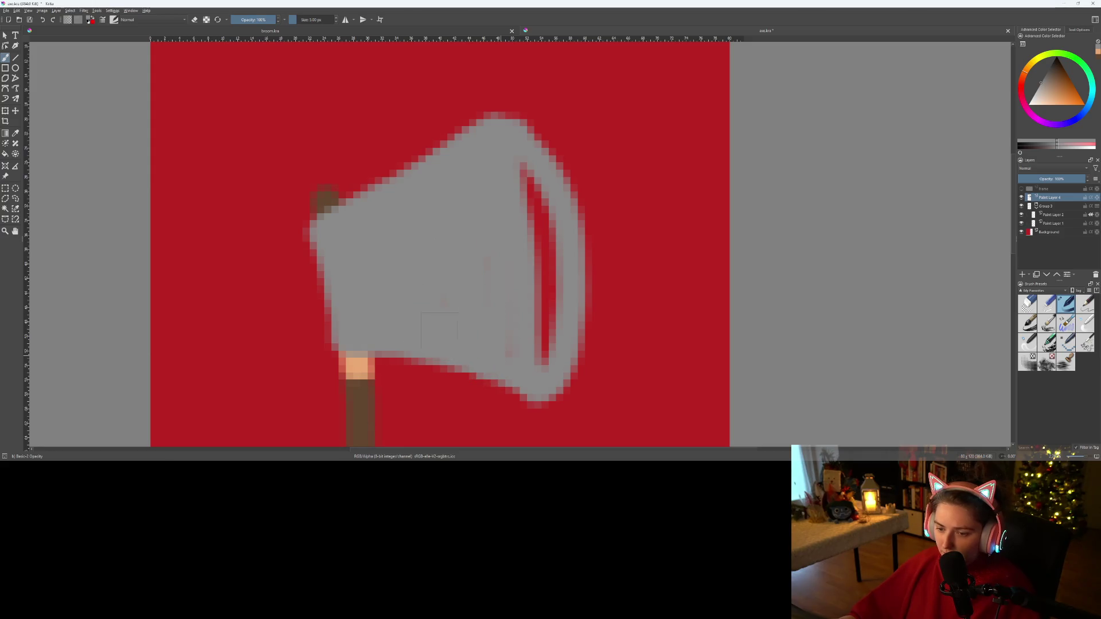
{"action": "mouse_move", "coordinate": [542, 347]}
{"action": "left_mouse_down"}
{"action": "mouse_move", "coordinate": [527, 172]}
{"action": "mouse_move", "coordinate": [548, 320]}
{"action": "left_mouse_up"}
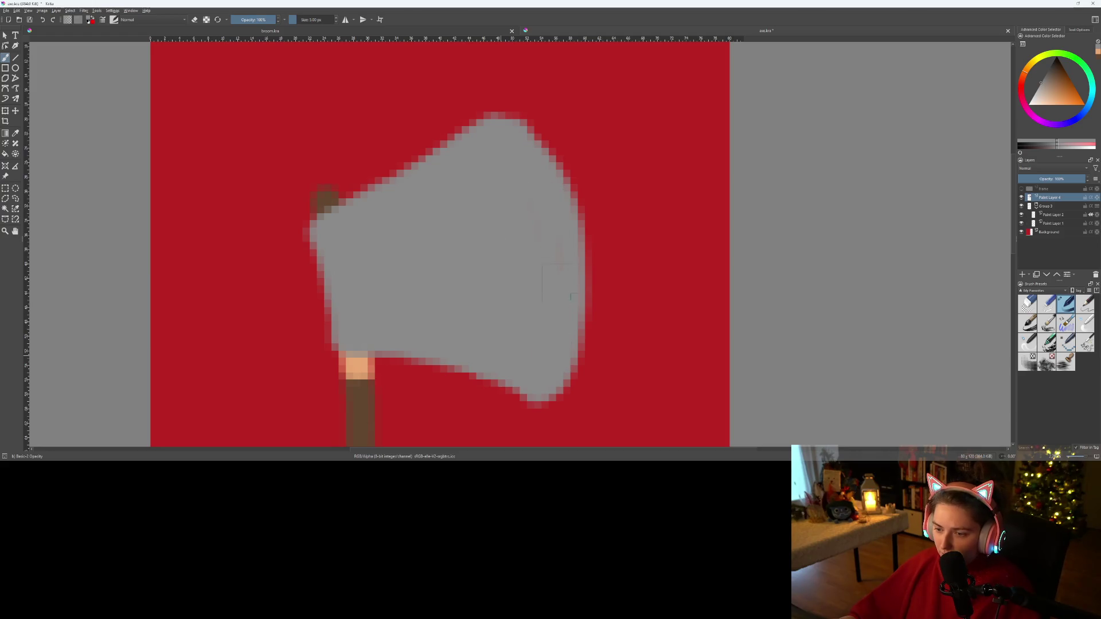
- Trim stray grey pixels off the blade's top, right and lower edges with the eraser
{"action": "scroll", "coordinate": [537, 264], "scroll_direction": "up", "scroll_amount": 3}
{"action": "scroll", "coordinate": [537, 263], "scroll_direction": "down", "scroll_amount": 3}
{"action": "key", "text": "e"}
{"action": "mouse_move", "coordinate": [350, 179]}
{"action": "left_mouse_down"}
{"action": "mouse_move", "coordinate": [534, 111]}
{"action": "mouse_move", "coordinate": [295, 216]}
{"action": "left_mouse_up"}
{"action": "mouse_move", "coordinate": [538, 115]}
{"action": "left_mouse_down"}
{"action": "mouse_move", "coordinate": [591, 208]}
{"action": "mouse_move", "coordinate": [612, 312]}
{"action": "mouse_move", "coordinate": [589, 288]}
{"action": "left_mouse_up"}
{"action": "mouse_move", "coordinate": [557, 201]}
{"action": "left_mouse_down"}
{"action": "mouse_move", "coordinate": [561, 258]}
{"action": "mouse_move", "coordinate": [511, 374]}
{"action": "left_mouse_up"}
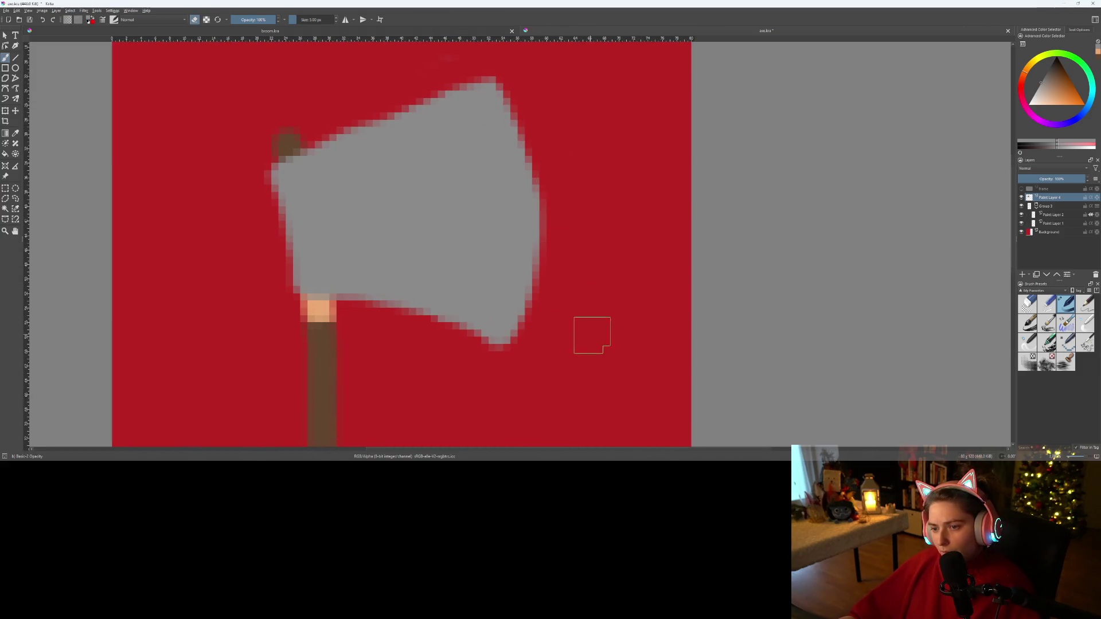
- Put the axe head layer into a new group and add an empty layer above it
{"action": "scroll", "coordinate": [594, 332], "scroll_direction": "down", "scroll_amount": 2}
{"action": "scroll", "coordinate": [591, 326], "scroll_direction": "up", "scroll_amount": 3}
{"action": "scroll", "coordinate": [561, 315], "scroll_direction": "down", "scroll_amount": 3}
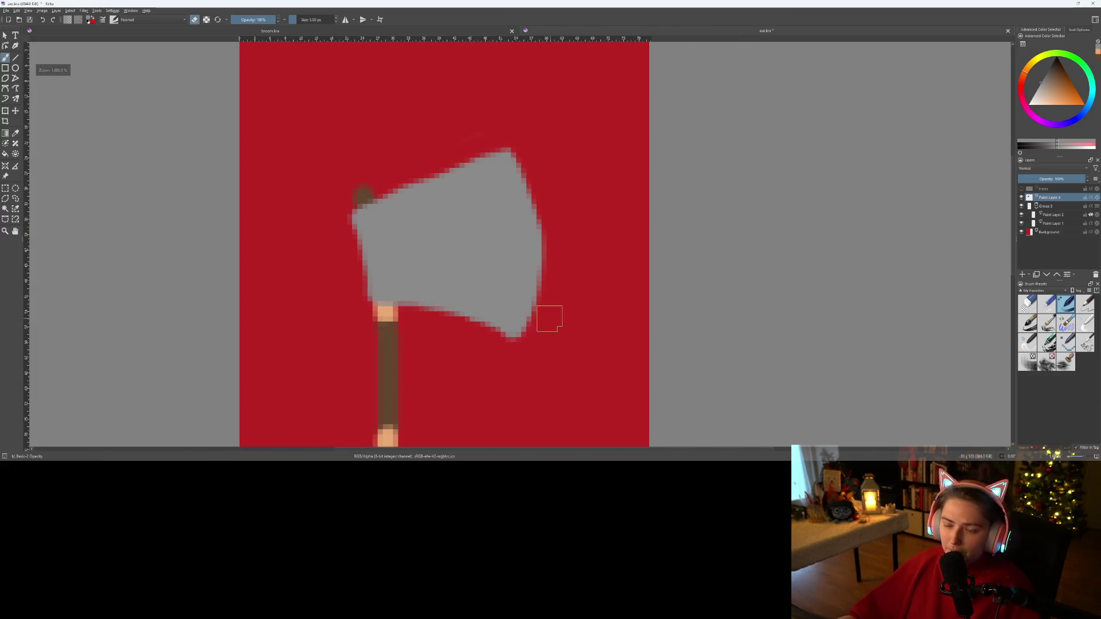
{"action": "scroll", "coordinate": [579, 247], "scroll_direction": "down", "scroll_amount": 3}
{"action": "scroll", "coordinate": [510, 238], "scroll_direction": "up", "scroll_amount": 3}
{"action": "scroll", "coordinate": [509, 239], "scroll_direction": "down", "scroll_amount": 1}
{"action": "scroll", "coordinate": [510, 239], "scroll_direction": "up", "scroll_amount": 1}
{"action": "scroll", "coordinate": [489, 312], "scroll_direction": "up", "scroll_amount": 2}
{"action": "scroll", "coordinate": [491, 312], "scroll_direction": "down", "scroll_amount": 2}
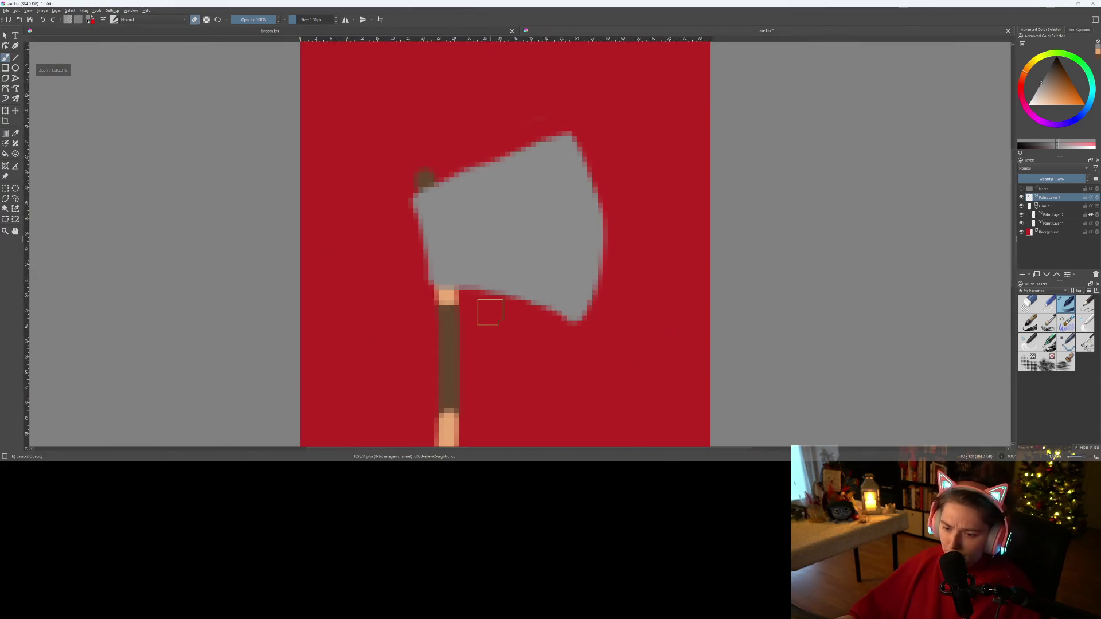
{"action": "scroll", "coordinate": [490, 313], "scroll_direction": "down", "scroll_amount": 2}
{"action": "key", "text": "ctrl+g"}
{"action": "left_click", "coordinate": [1023, 276]}
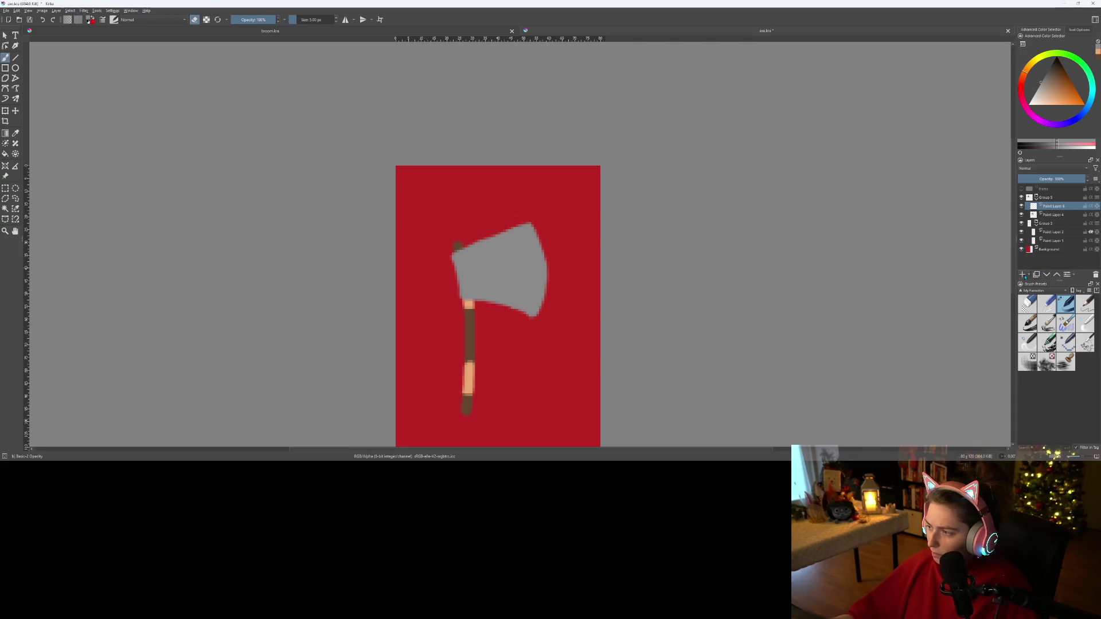
- Choose a very light grey and paint a highlight stroke down the blade's curved right edge
{"action": "left_click_drag", "start_coordinate": [1038, 98], "coordinate": [1036, 96]}
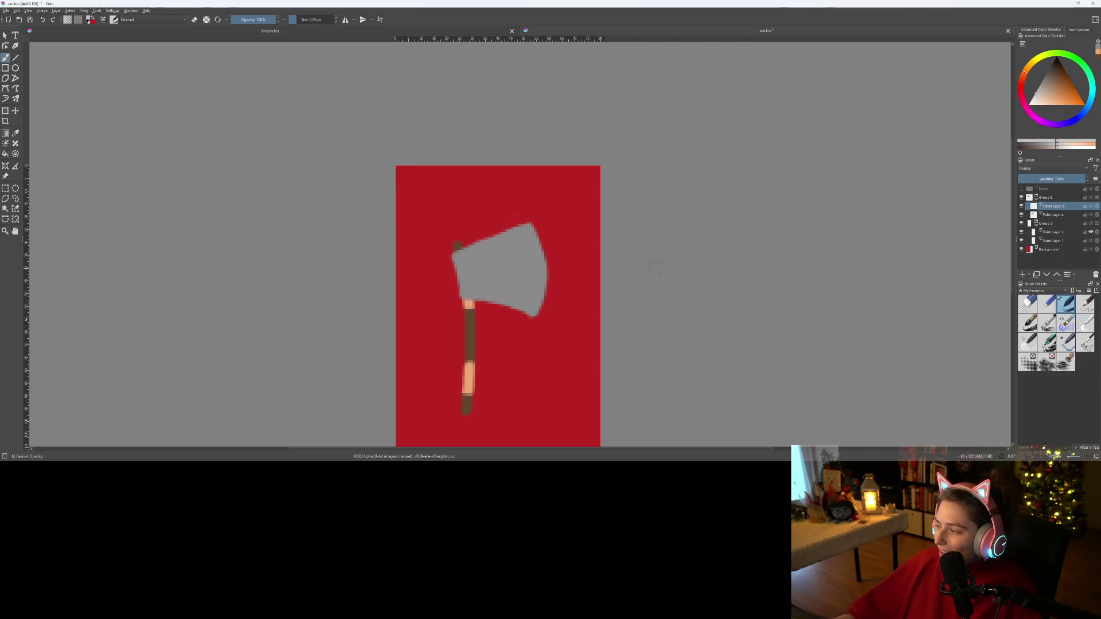
{"action": "scroll", "coordinate": [547, 282], "scroll_direction": "up", "scroll_amount": 2}
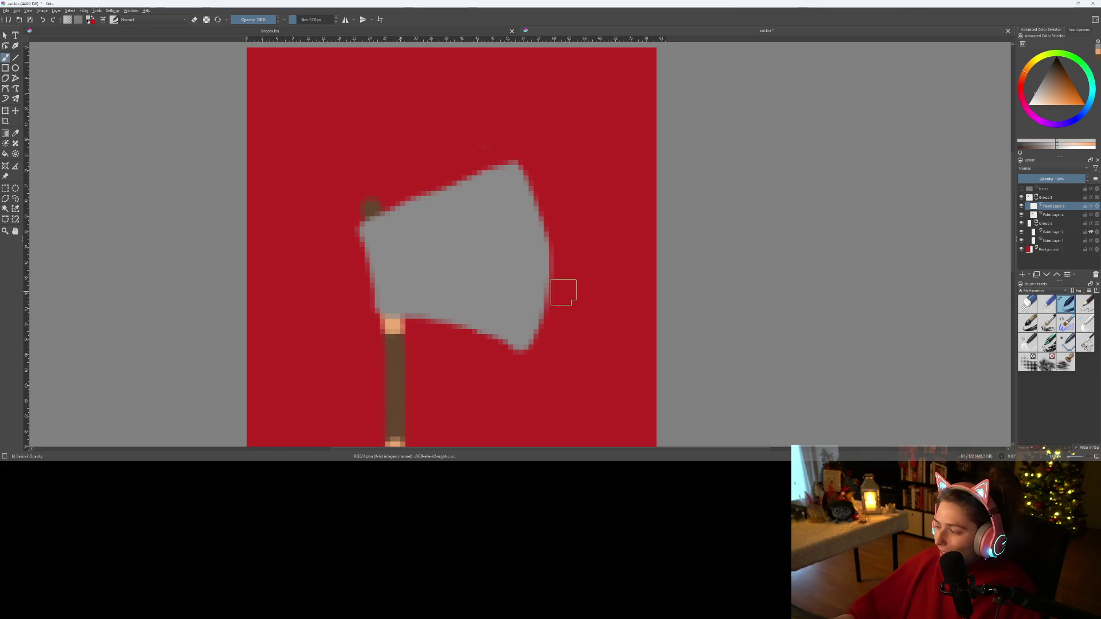
{"action": "scroll", "coordinate": [487, 304], "scroll_direction": "up", "scroll_amount": 1}
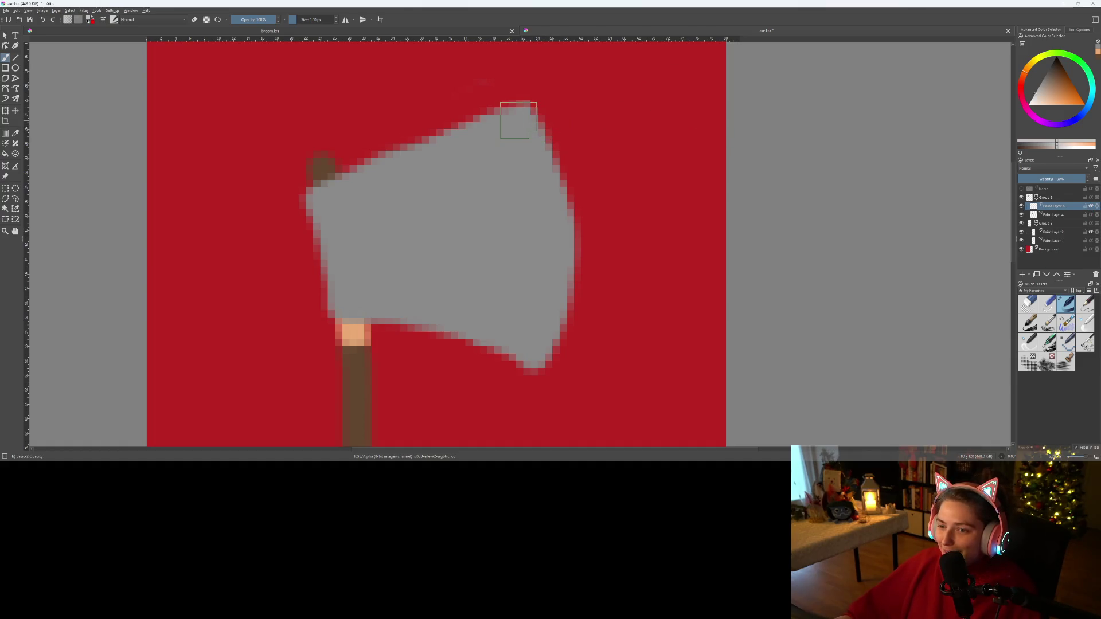
{"action": "mouse_move", "coordinate": [519, 118]}
{"action": "left_mouse_down"}
{"action": "mouse_move", "coordinate": [553, 220]}
{"action": "mouse_move", "coordinate": [561, 348]}
{"action": "mouse_move", "coordinate": [566, 269]}
{"action": "mouse_move", "coordinate": [548, 133]}
{"action": "mouse_move", "coordinate": [556, 140]}
{"action": "mouse_move", "coordinate": [519, 152]}
{"action": "mouse_move", "coordinate": [532, 265]}
{"action": "mouse_move", "coordinate": [511, 374]}
{"action": "mouse_move", "coordinate": [543, 383]}
{"action": "mouse_move", "coordinate": [530, 338]}
{"action": "mouse_move", "coordinate": [546, 239]}
{"action": "mouse_move", "coordinate": [539, 183]}
{"action": "left_mouse_up"}
{"action": "key", "text": "ctrl+z"}
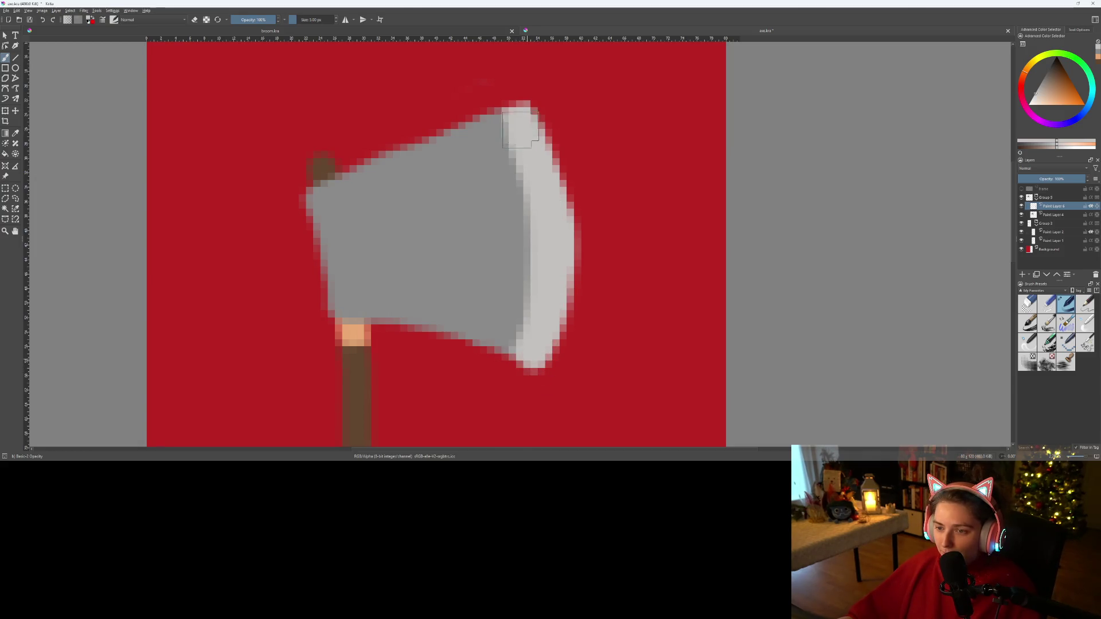
{"action": "scroll", "coordinate": [625, 287], "scroll_direction": "down", "scroll_amount": 3}
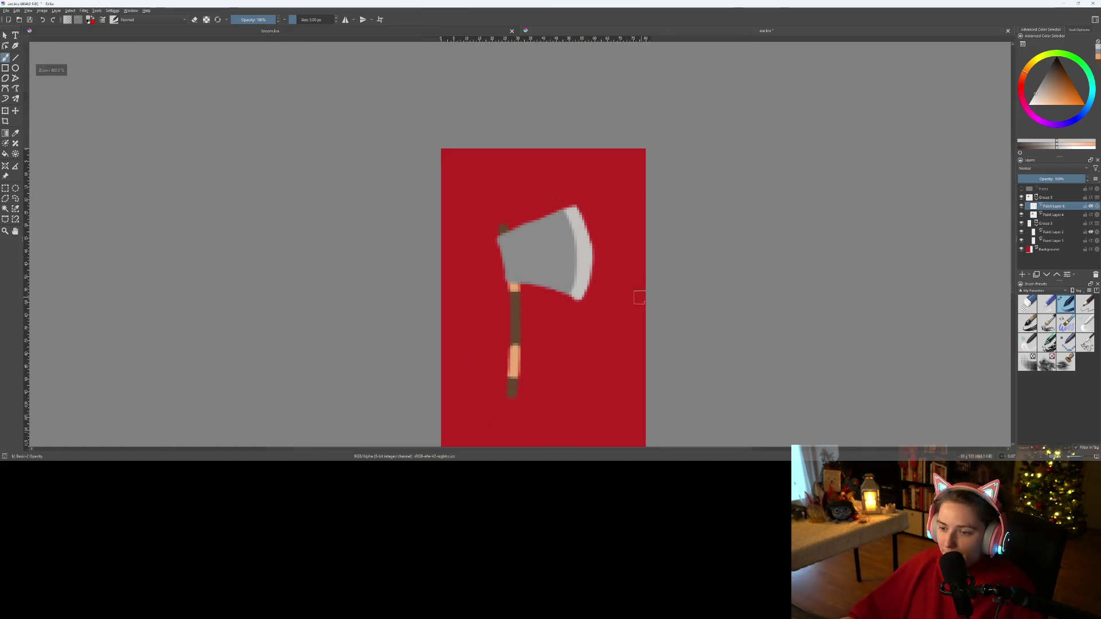
{"action": "scroll", "coordinate": [602, 280], "scroll_direction": "up", "scroll_amount": 3}
{"action": "scroll", "coordinate": [531, 246], "scroll_direction": "down", "scroll_amount": 2}
{"action": "left_click_drag", "start_coordinate": [539, 241], "coordinate": [522, 236]}
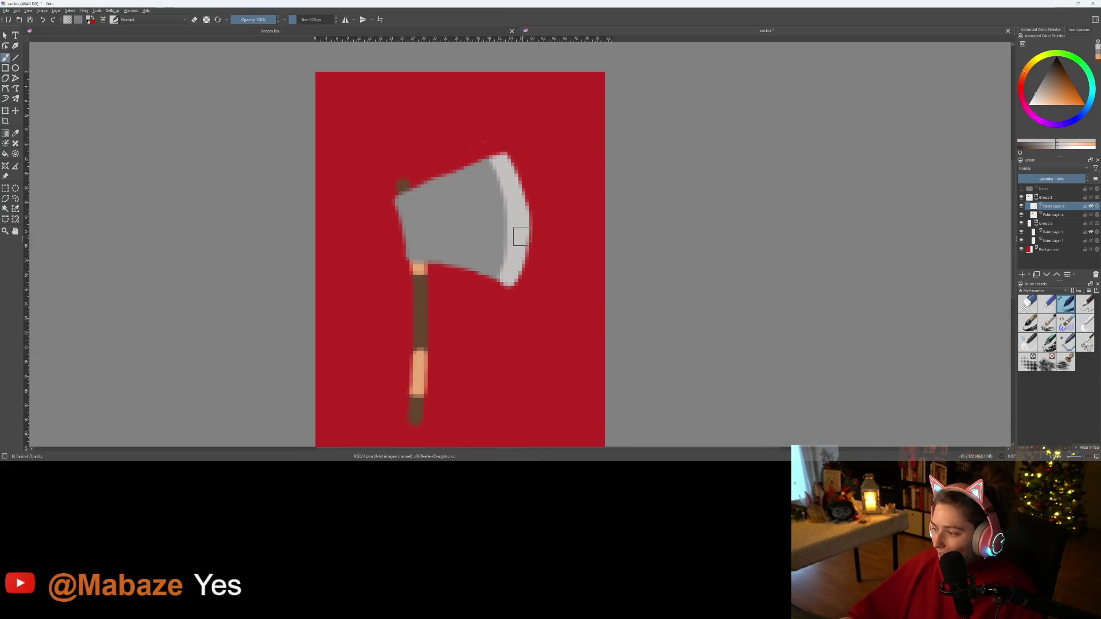
{"action": "scroll", "coordinate": [442, 198], "scroll_direction": "up", "scroll_amount": 2}
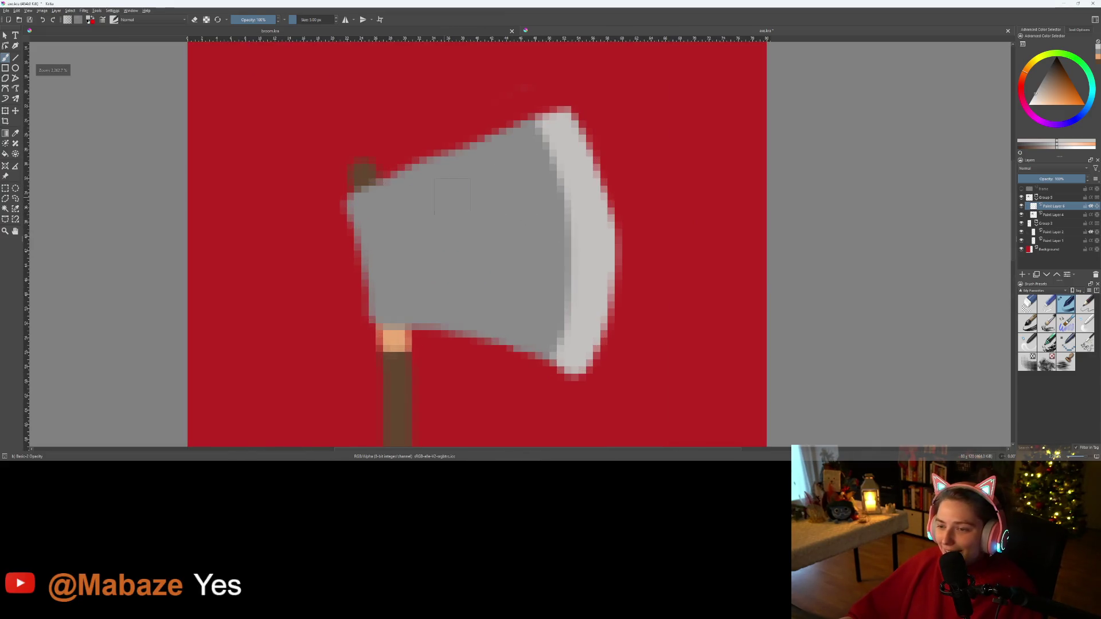
- On Paint Layer 4, paint red into the blade's upper-right edge
{"action": "left_click", "coordinate": [1054, 215]}
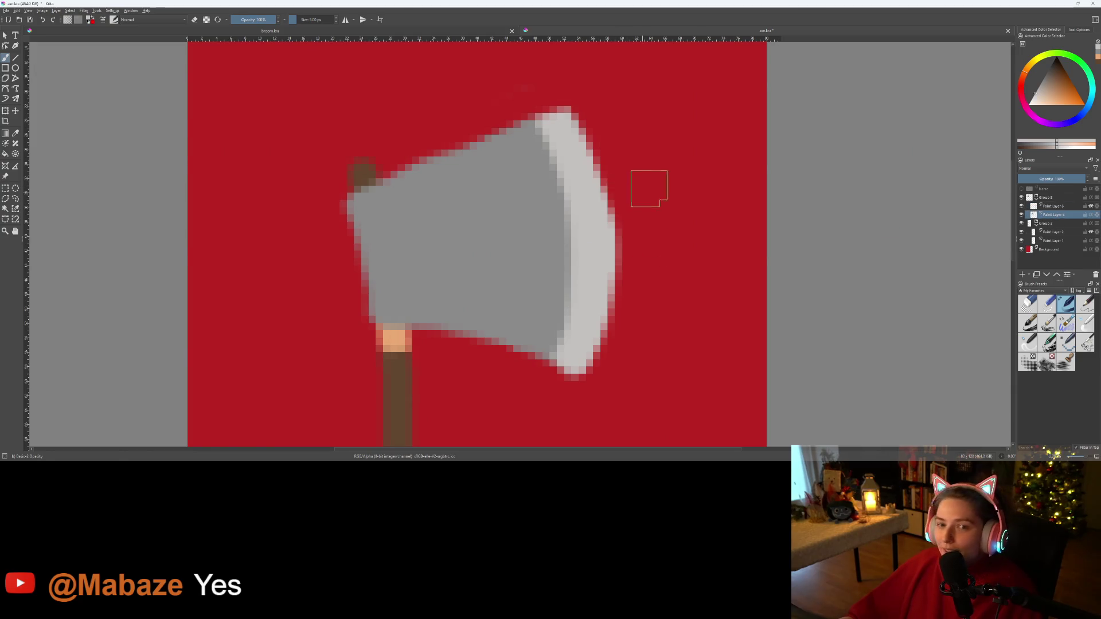
{"action": "scroll", "coordinate": [644, 187], "scroll_direction": "up", "scroll_amount": 1}
{"action": "key", "text": "e"}
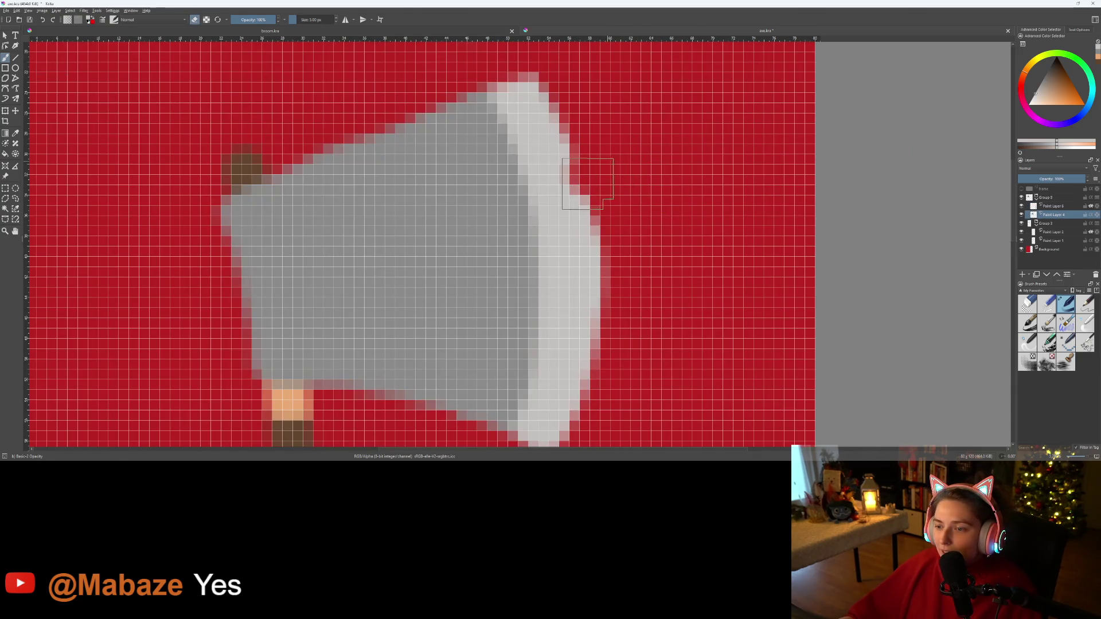
{"action": "key", "text": "ctrl+z"}
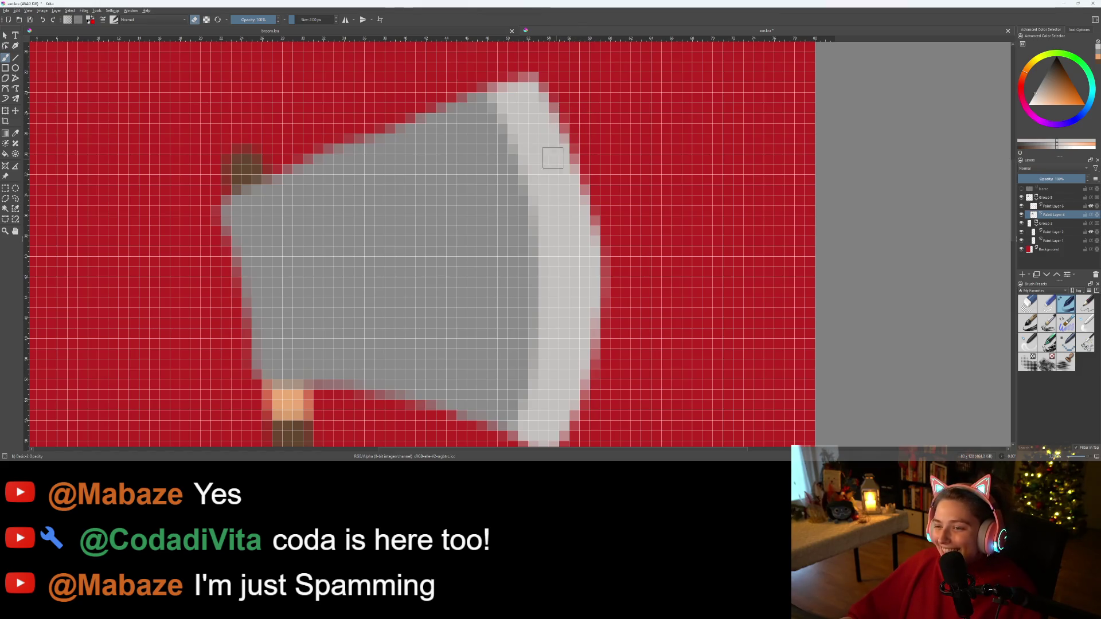
{"action": "mouse_move", "coordinate": [582, 135]}
{"action": "left_mouse_down"}
{"action": "mouse_move", "coordinate": [552, 161]}
{"action": "mouse_move", "coordinate": [582, 167]}
{"action": "left_mouse_up"}
{"action": "scroll", "coordinate": [641, 216], "scroll_direction": "down", "scroll_amount": 5}
{"action": "scroll", "coordinate": [628, 215], "scroll_direction": "up", "scroll_amount": 3}
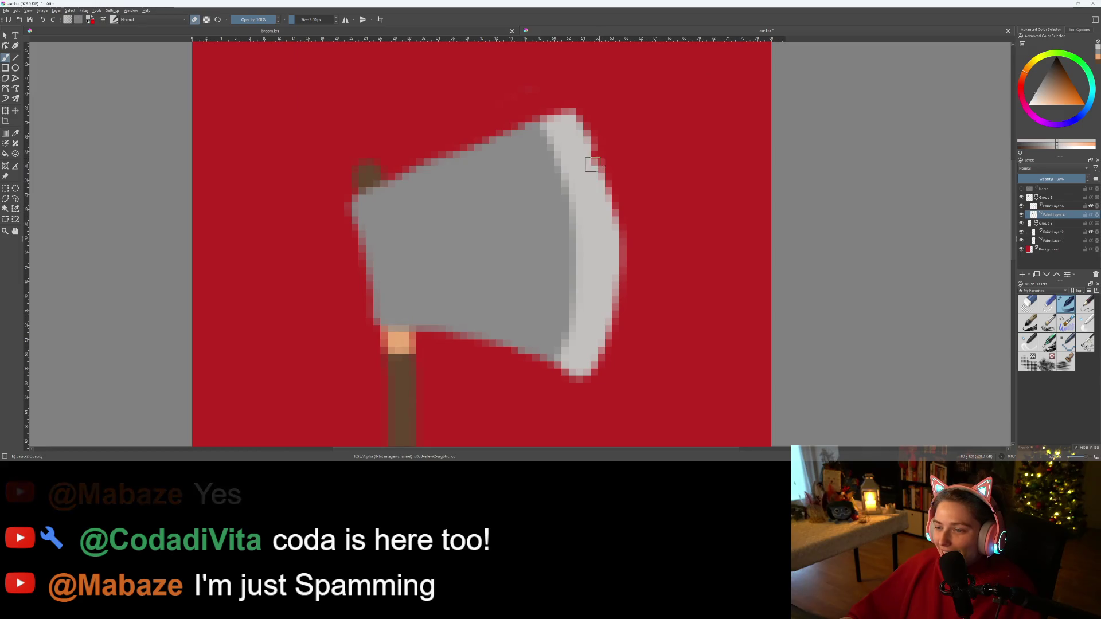
{"action": "scroll", "coordinate": [629, 187], "scroll_direction": "up", "scroll_amount": 4}
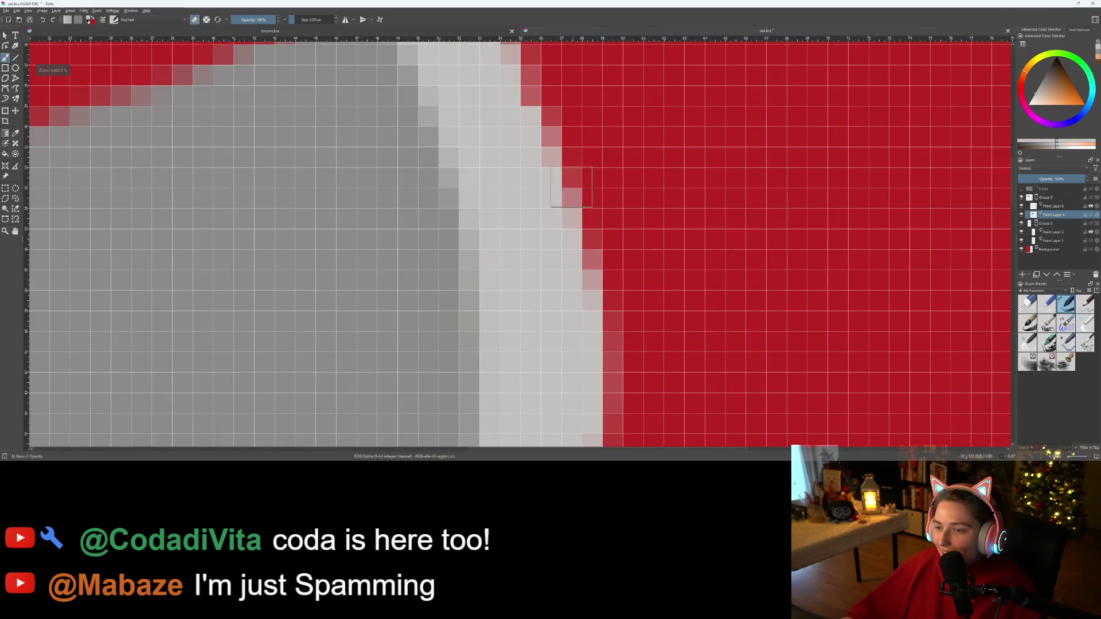
{"action": "scroll", "coordinate": [581, 157], "scroll_direction": "down", "scroll_amount": 2}
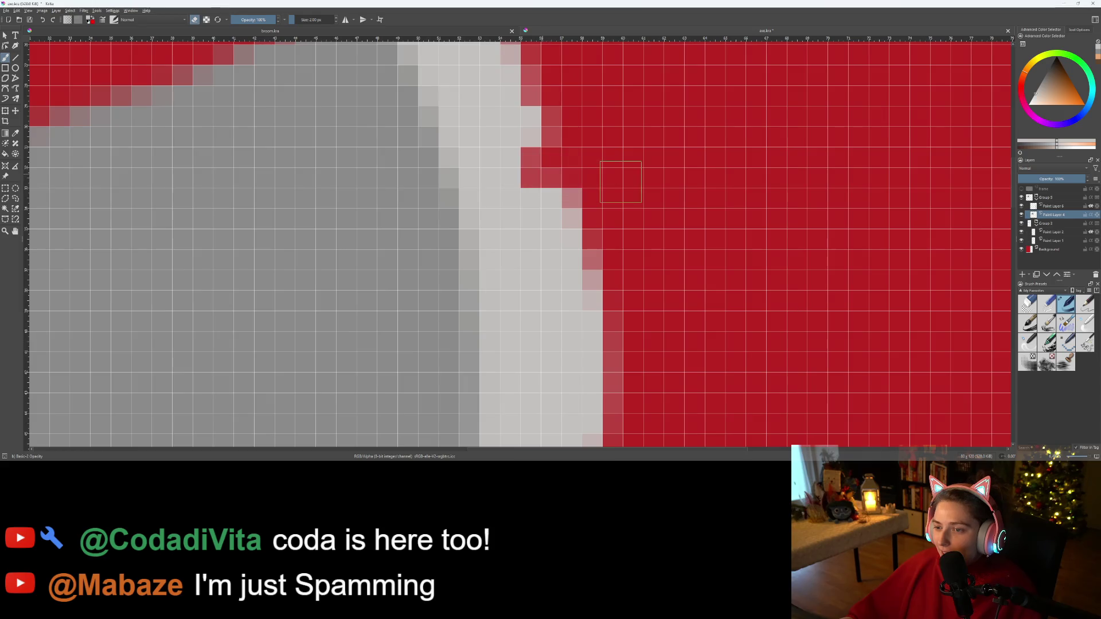
{"action": "scroll", "coordinate": [619, 179], "scroll_direction": "down", "scroll_amount": 4}
{"action": "scroll", "coordinate": [679, 221], "scroll_direction": "down", "scroll_amount": 3}
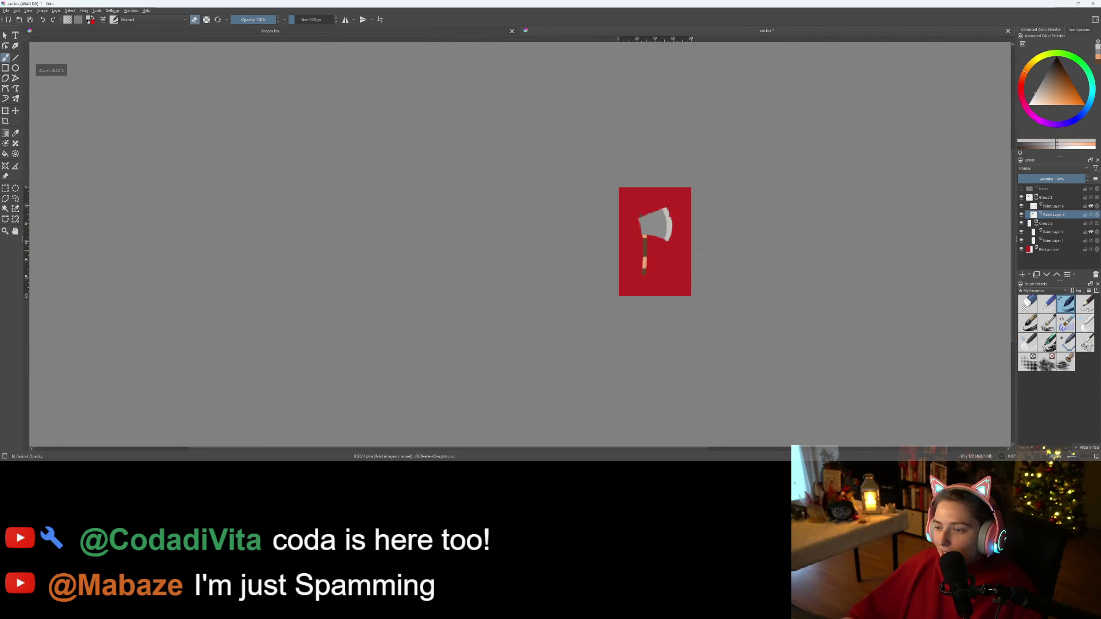
{"action": "key", "text": "ctrl"}
{"action": "scroll", "coordinate": [624, 271], "scroll_direction": "up", "scroll_amount": 8}
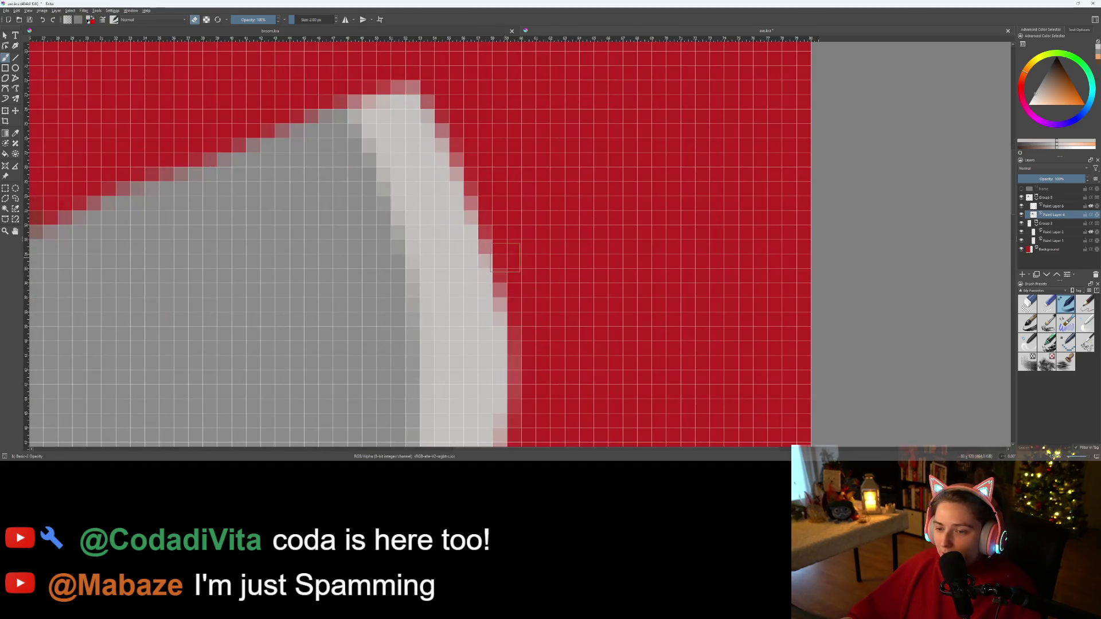
{"action": "scroll", "coordinate": [505, 256], "scroll_direction": "down", "scroll_amount": 8}
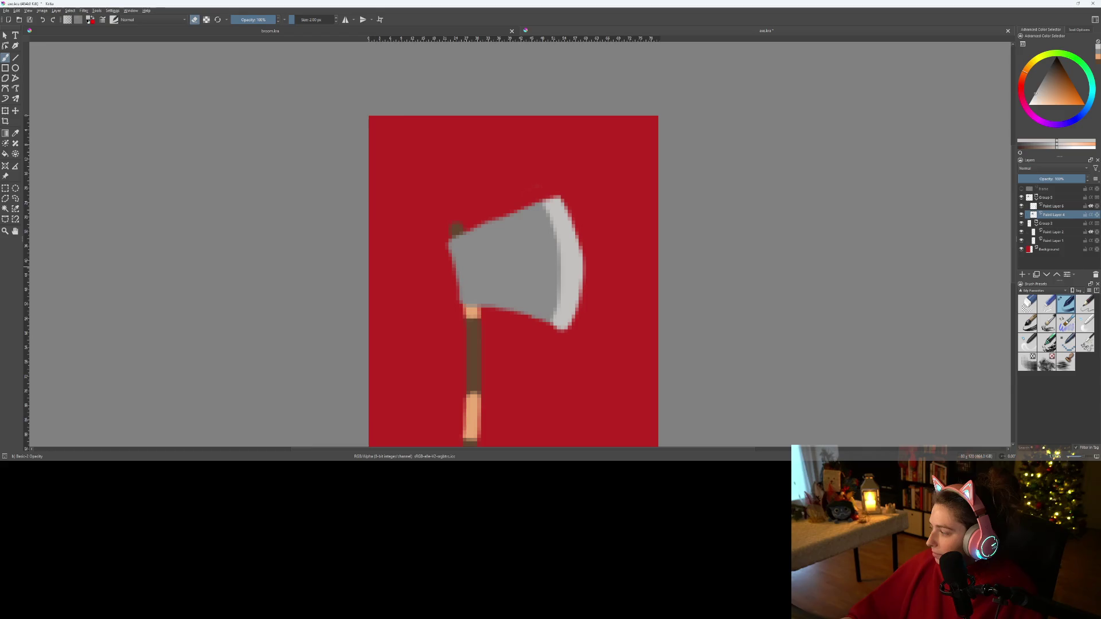
- After comparing with the Godot model, paint red to carve a small chip into the blade's lower edge
{"action": "key", "text": "alt+Tab"}
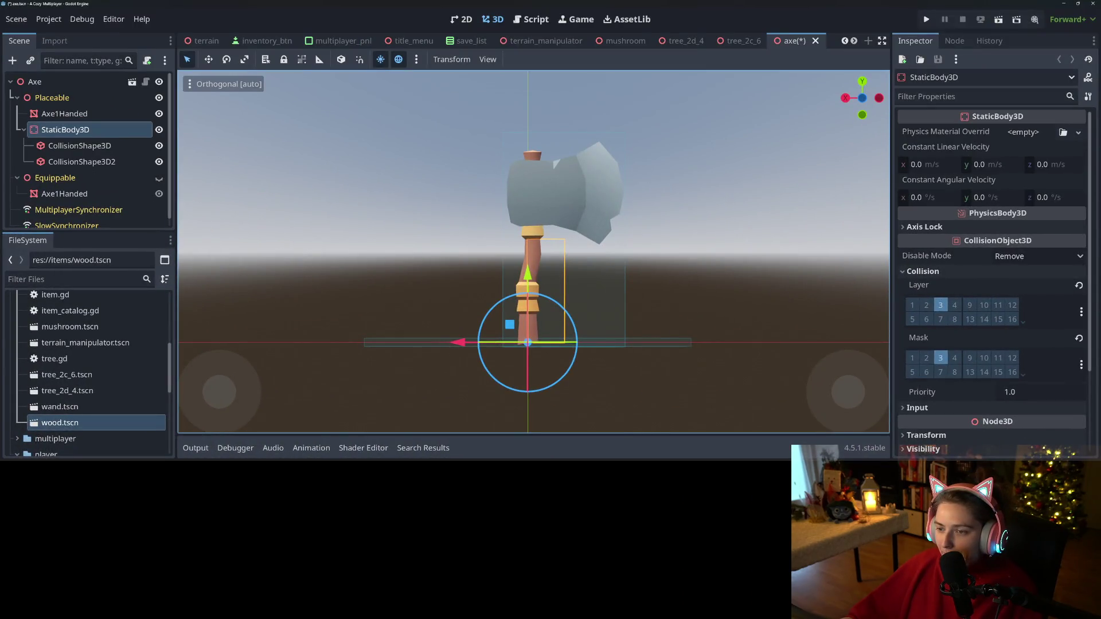
{"action": "key", "text": "alt+Tab"}
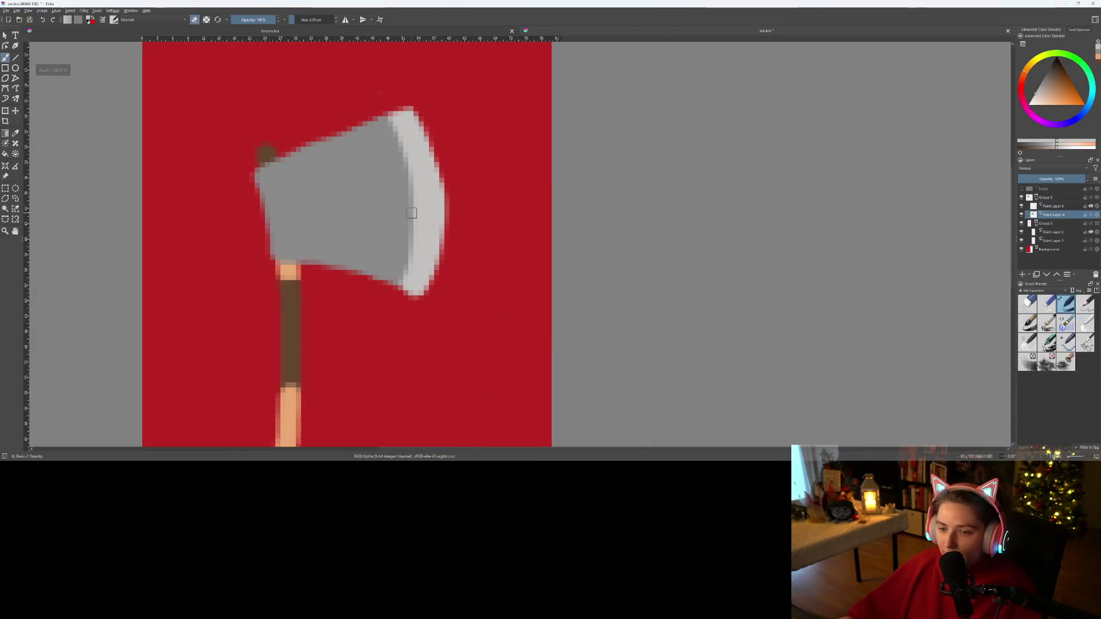
{"action": "scroll", "coordinate": [402, 263], "scroll_direction": "up", "scroll_amount": 5}
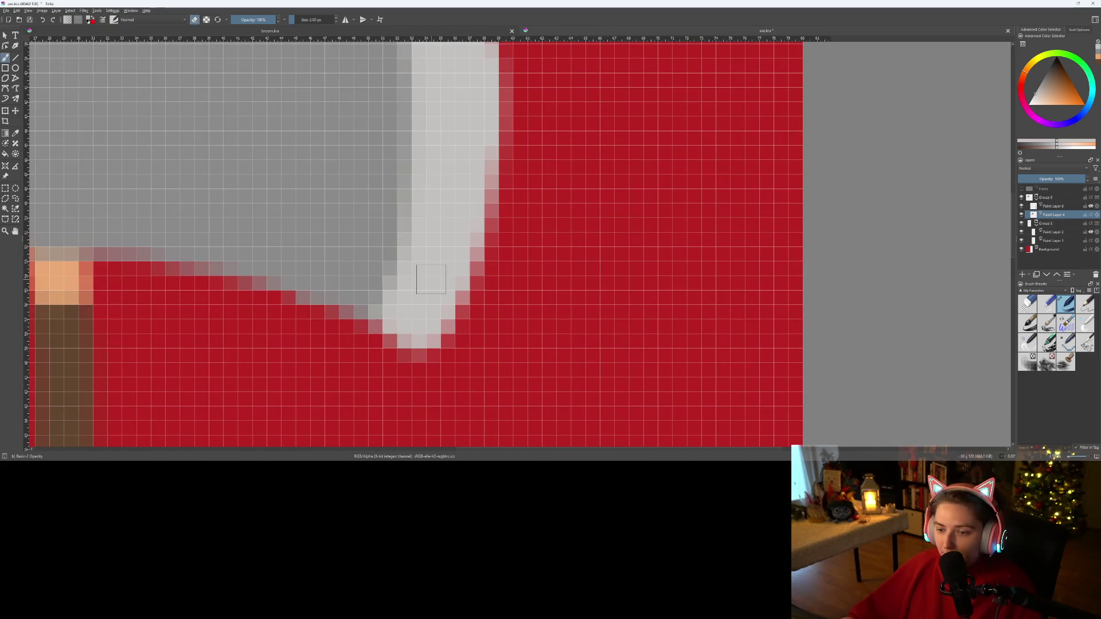
{"action": "left_click_drag", "start_coordinate": [425, 275], "coordinate": [499, 315]}
{"action": "mouse_move", "coordinate": [427, 267]}
{"action": "left_mouse_down"}
{"action": "mouse_move", "coordinate": [476, 240]}
{"action": "mouse_move", "coordinate": [453, 263]}
{"action": "mouse_move", "coordinate": [467, 278]}
{"action": "left_mouse_up"}
{"action": "scroll", "coordinate": [466, 278], "scroll_direction": "down", "scroll_amount": 5}
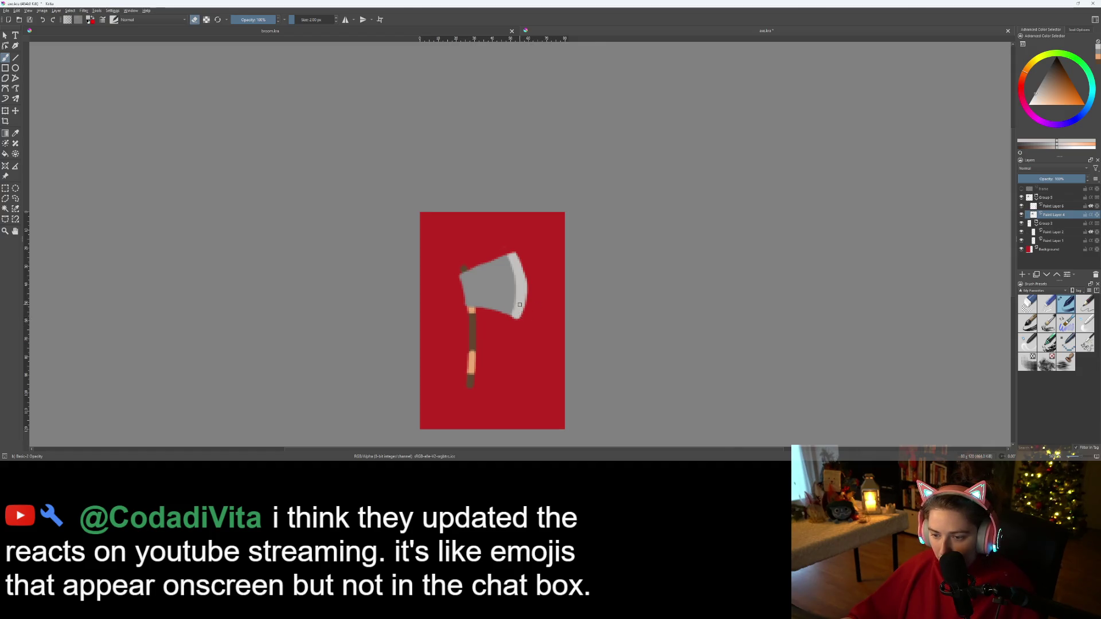
{"action": "scroll", "coordinate": [521, 319], "scroll_direction": "up", "scroll_amount": 5}
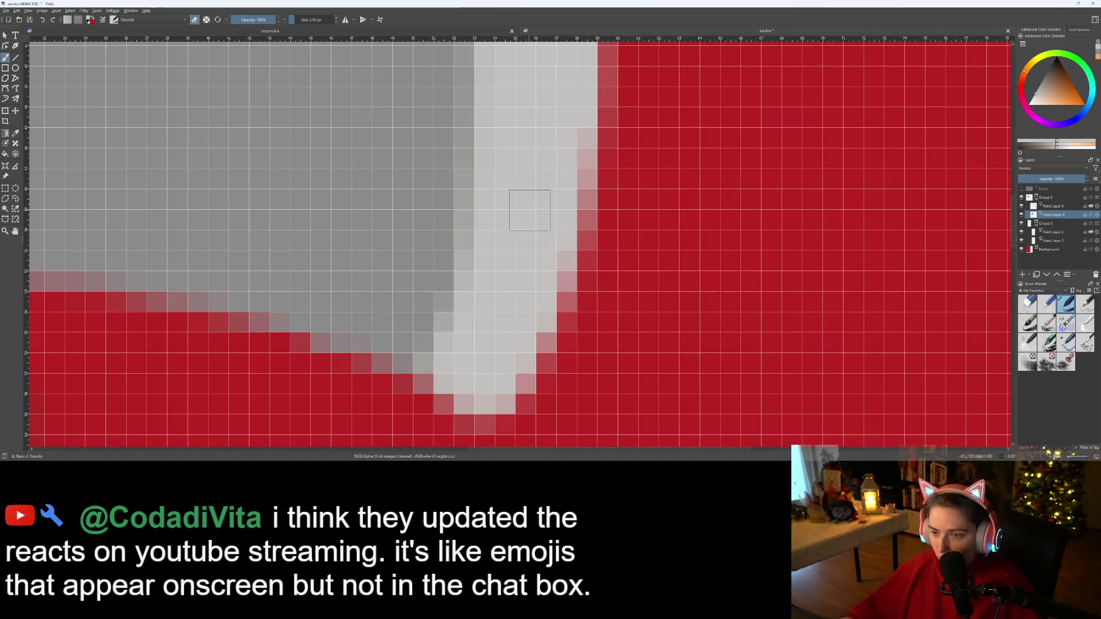
{"action": "left_click_drag", "start_coordinate": [528, 209], "coordinate": [623, 256]}
{"action": "mouse_move", "coordinate": [536, 195]}
{"action": "left_mouse_down"}
{"action": "mouse_move", "coordinate": [597, 190]}
{"action": "mouse_move", "coordinate": [568, 214]}
{"action": "mouse_move", "coordinate": [573, 265]}
{"action": "left_mouse_up"}
{"action": "scroll", "coordinate": [583, 250], "scroll_direction": "down", "scroll_amount": 3}
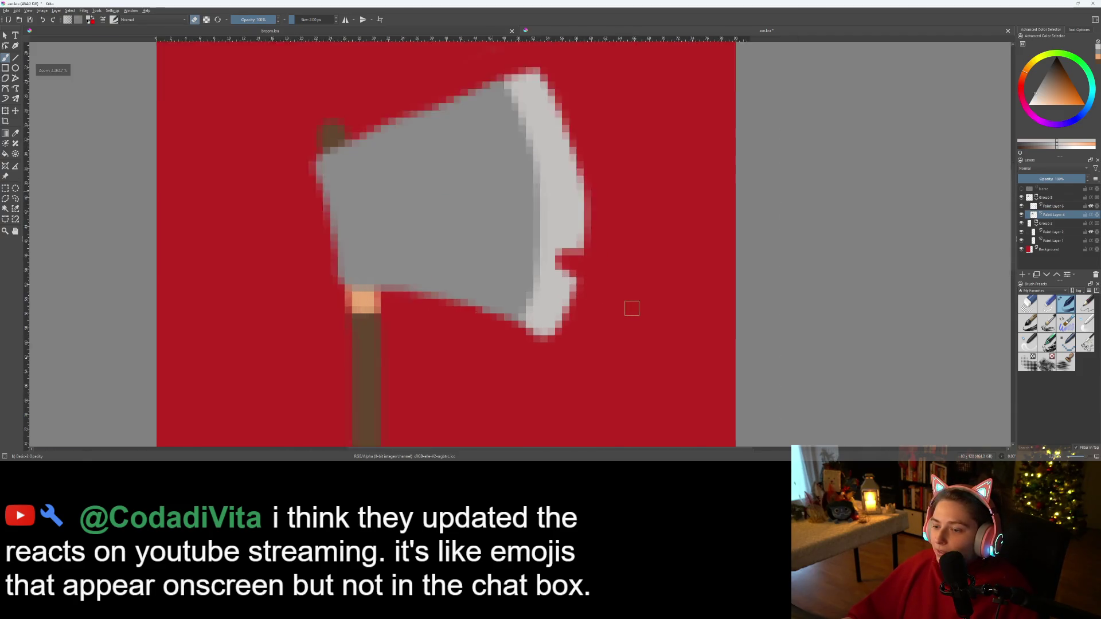
- Paint red pixels into the blade notch, undo them, and repaint along the blade's right edge
{"action": "scroll", "coordinate": [635, 309], "scroll_direction": "up", "scroll_amount": 2}
{"action": "left_click", "coordinate": [485, 195]}
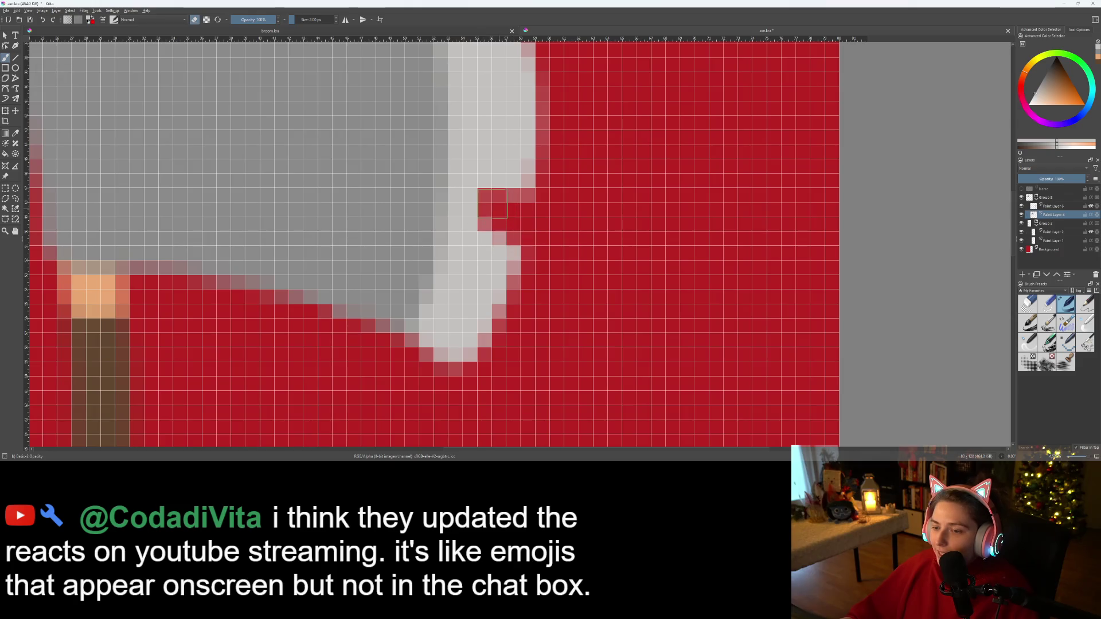
{"action": "left_click_drag", "start_coordinate": [485, 212], "coordinate": [528, 212]}
{"action": "left_click", "coordinate": [499, 238]}
{"action": "scroll", "coordinate": [572, 275], "scroll_direction": "down", "scroll_amount": 5}
{"action": "scroll", "coordinate": [580, 310], "scroll_direction": "up", "scroll_amount": 6}
{"action": "key", "text": "ctrl+z"}
{"action": "key", "text": "ctrl+z"}
{"action": "key", "text": "ctrl+z"}
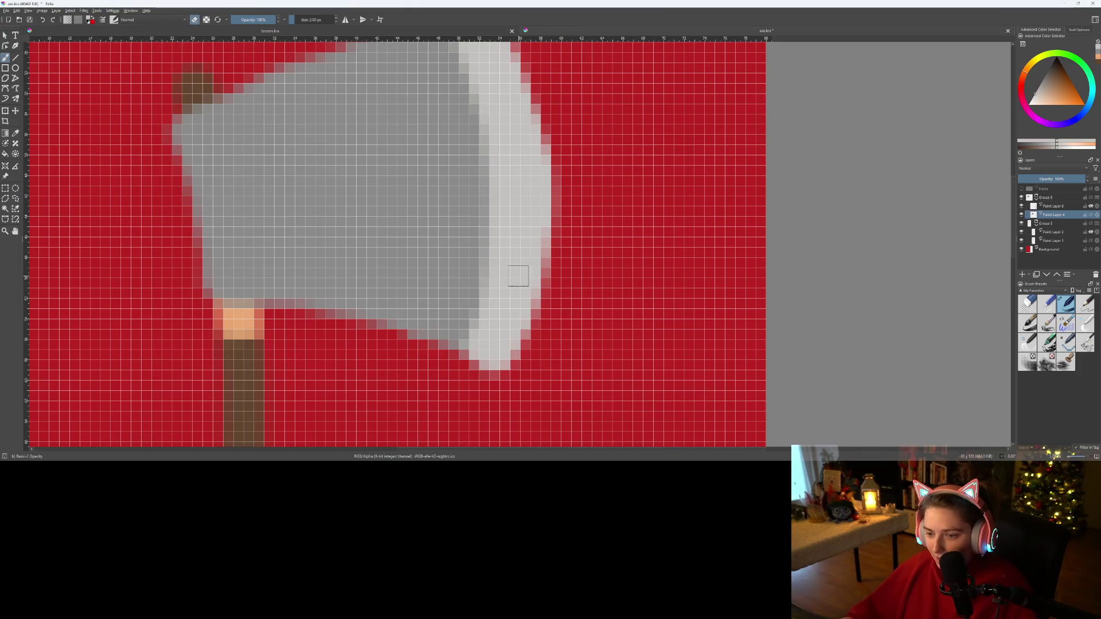
{"action": "left_click_drag", "start_coordinate": [511, 277], "coordinate": [534, 278]}
- Switch to the broom.kra document
{"action": "scroll", "coordinate": [637, 295], "scroll_direction": "down", "scroll_amount": 5}
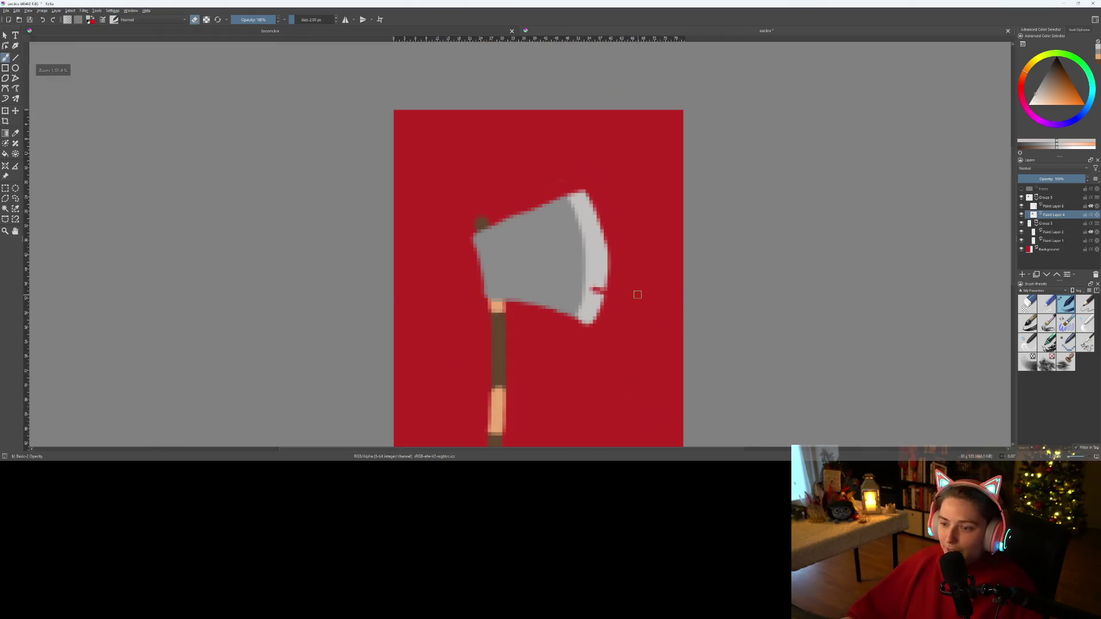
{"action": "scroll", "coordinate": [634, 282], "scroll_direction": "up", "scroll_amount": 6}
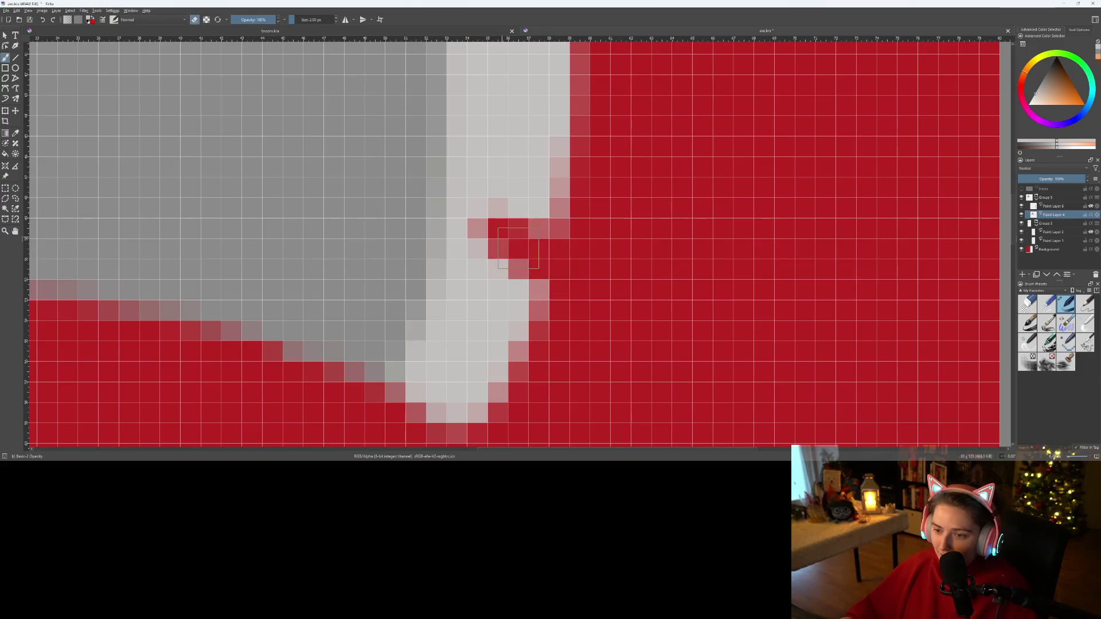
{"action": "scroll", "coordinate": [581, 295], "scroll_direction": "down", "scroll_amount": 5}
{"action": "scroll", "coordinate": [581, 295], "scroll_direction": "down", "scroll_amount": 5}
{"action": "scroll", "coordinate": [569, 327], "scroll_direction": "up", "scroll_amount": 3}
{"action": "scroll", "coordinate": [569, 327], "scroll_direction": "down", "scroll_amount": 3}
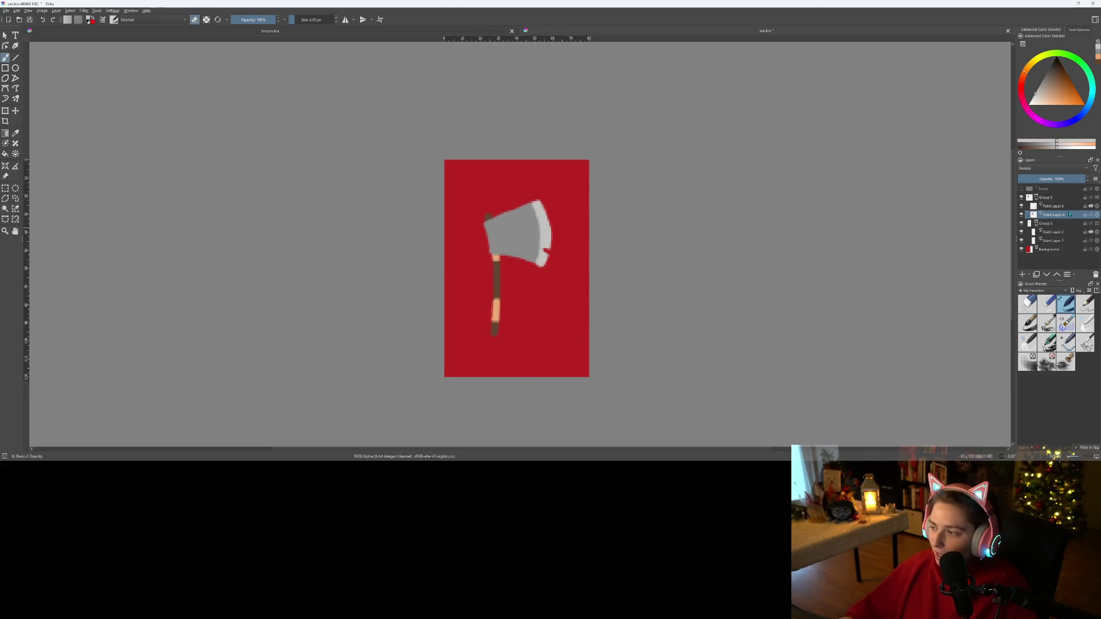
{"action": "left_click", "coordinate": [360, 29]}
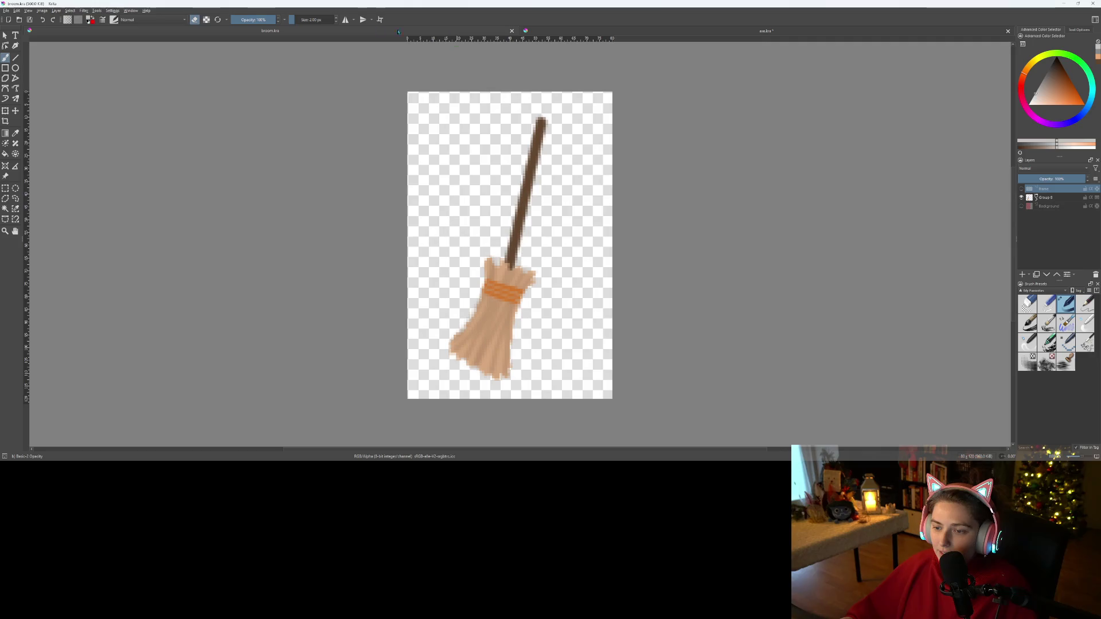
- Return to axe.kra, centre the axe head, and add Paint Layer 7 above Paint Layer 4
{"action": "left_click", "coordinate": [606, 32]}
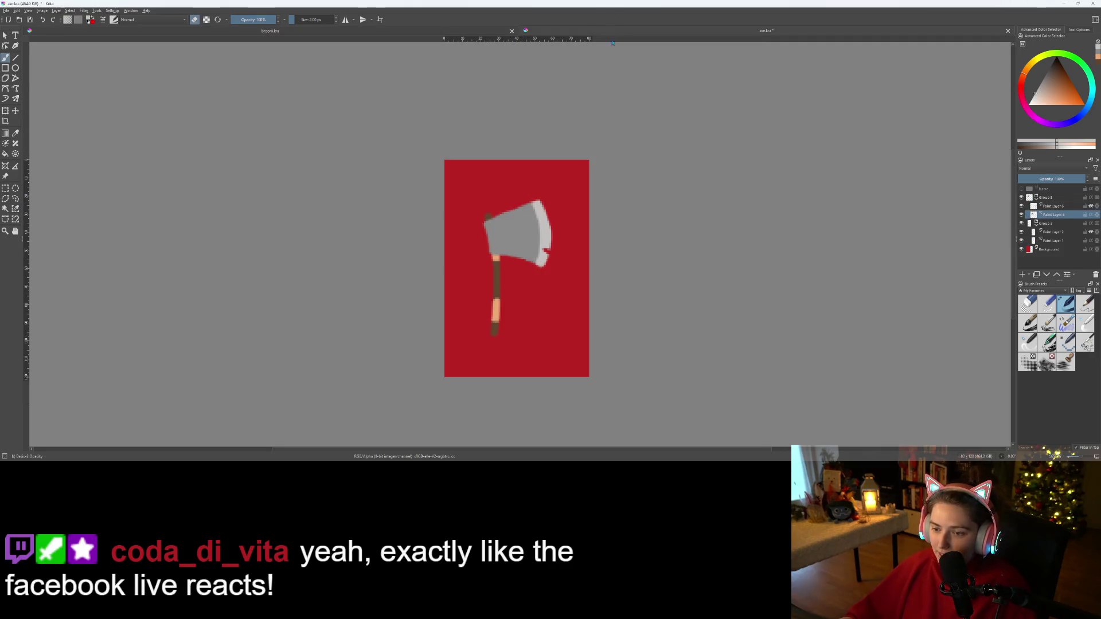
{"action": "scroll", "coordinate": [533, 271], "scroll_direction": "up", "scroll_amount": 2}
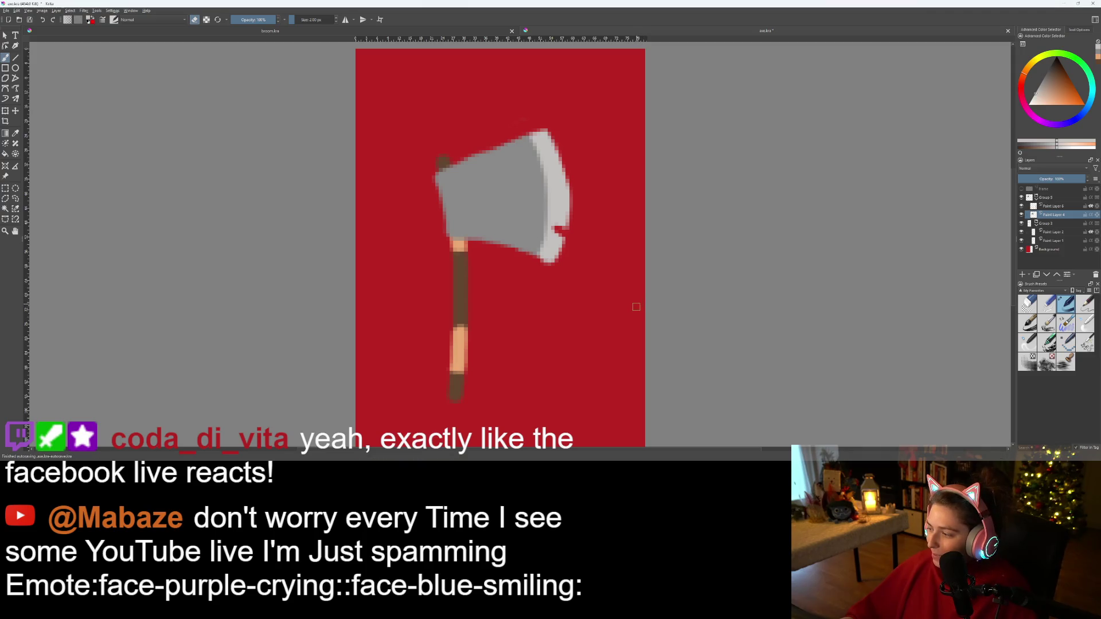
{"action": "scroll", "coordinate": [375, 216], "scroll_direction": "up", "scroll_amount": 2}
{"action": "left_click_drag", "start_coordinate": [571, 230], "coordinate": [443, 284]}
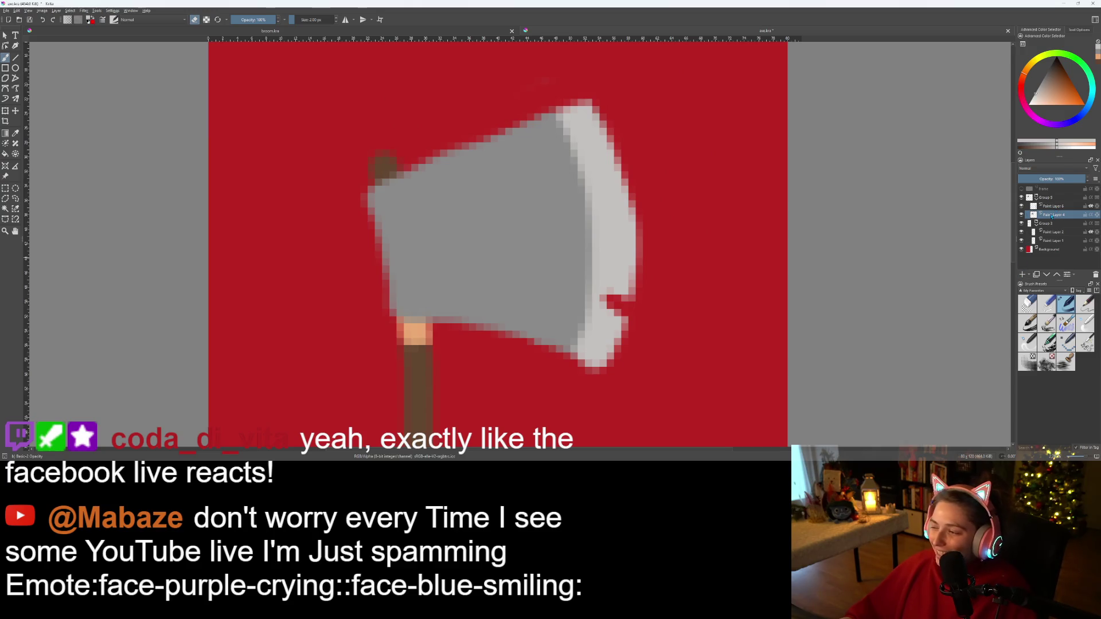
{"action": "left_click", "coordinate": [1022, 274]}
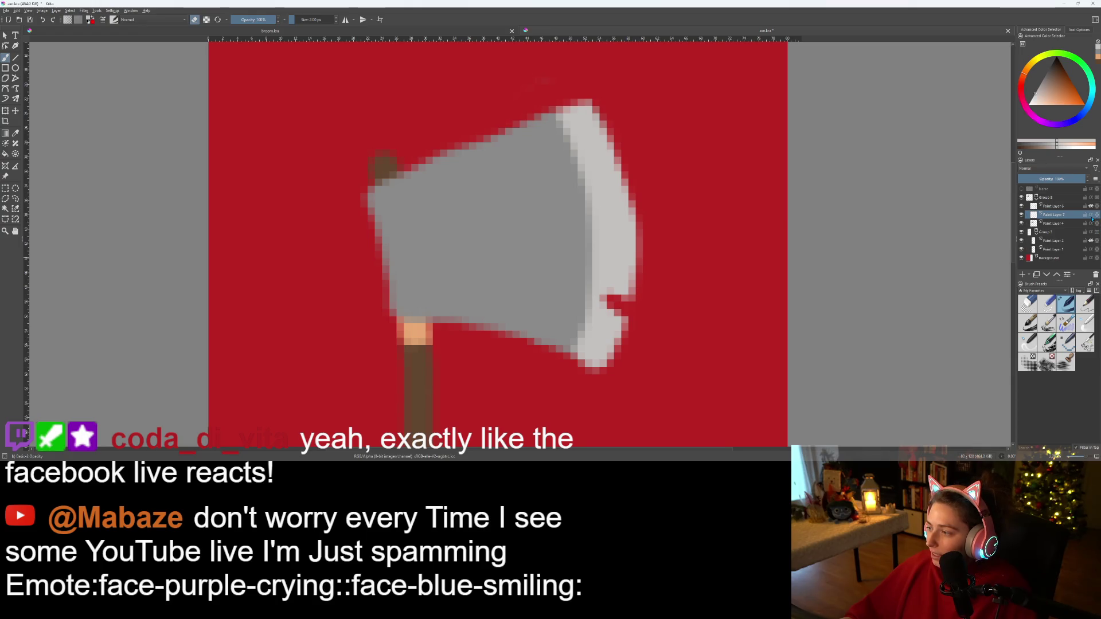
- Pick a dark grey and paint a short slash down the axe head, then compare with Godot
{"action": "left_click", "coordinate": [1047, 75]}
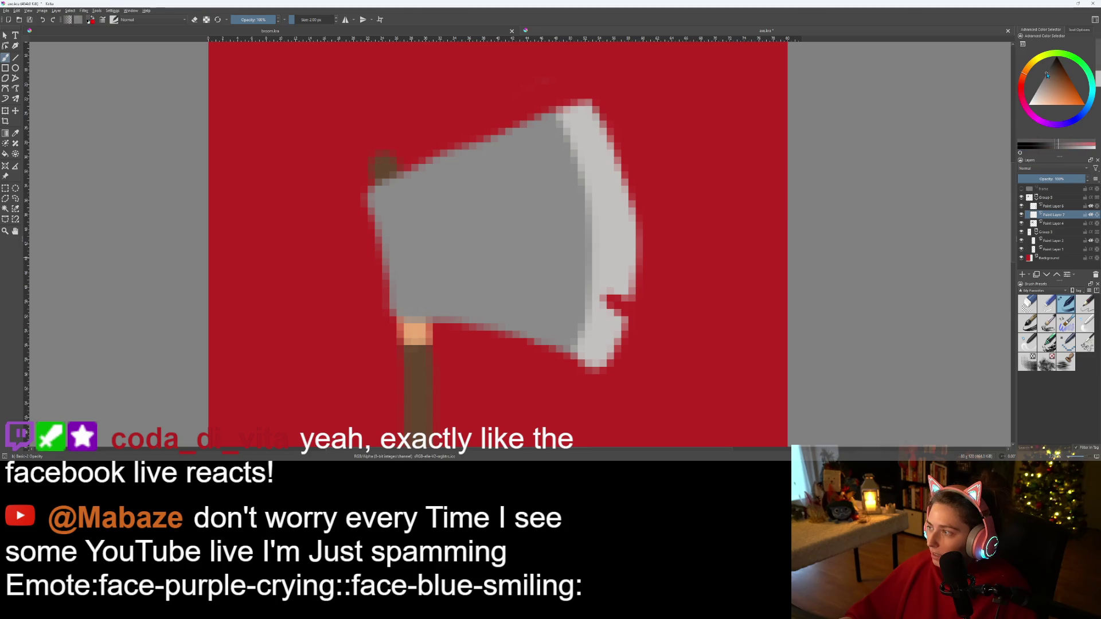
{"action": "scroll", "coordinate": [467, 281], "scroll_direction": "up", "scroll_amount": 3}
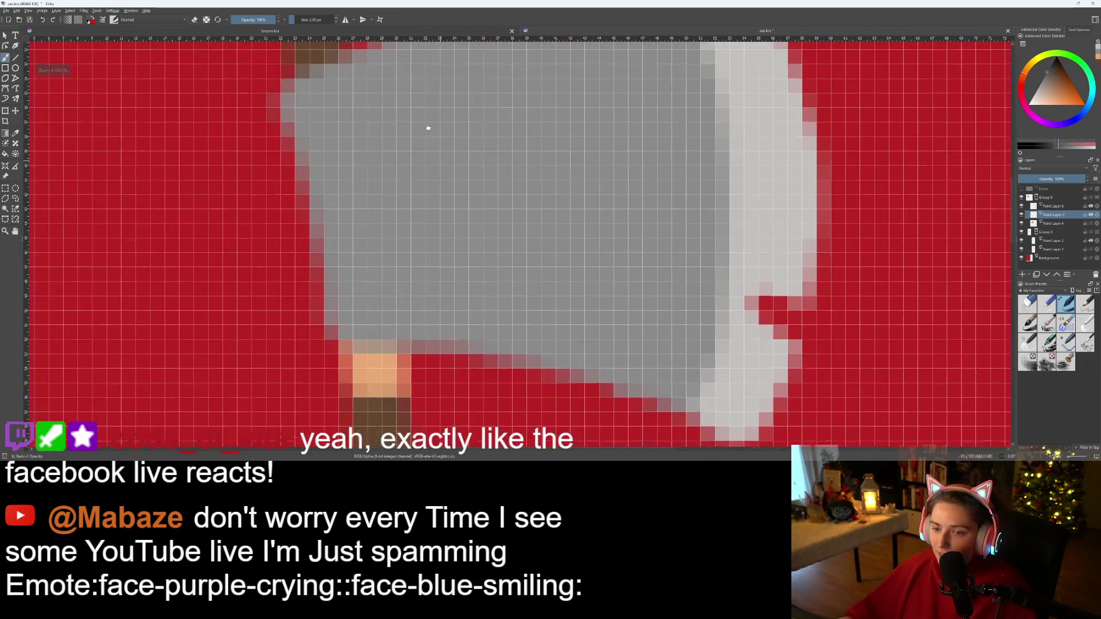
{"action": "left_click_drag", "start_coordinate": [385, 128], "coordinate": [423, 253]}
{"action": "key", "text": "ctrl+z"}
{"action": "scroll", "coordinate": [434, 247], "scroll_direction": "down", "scroll_amount": 5}
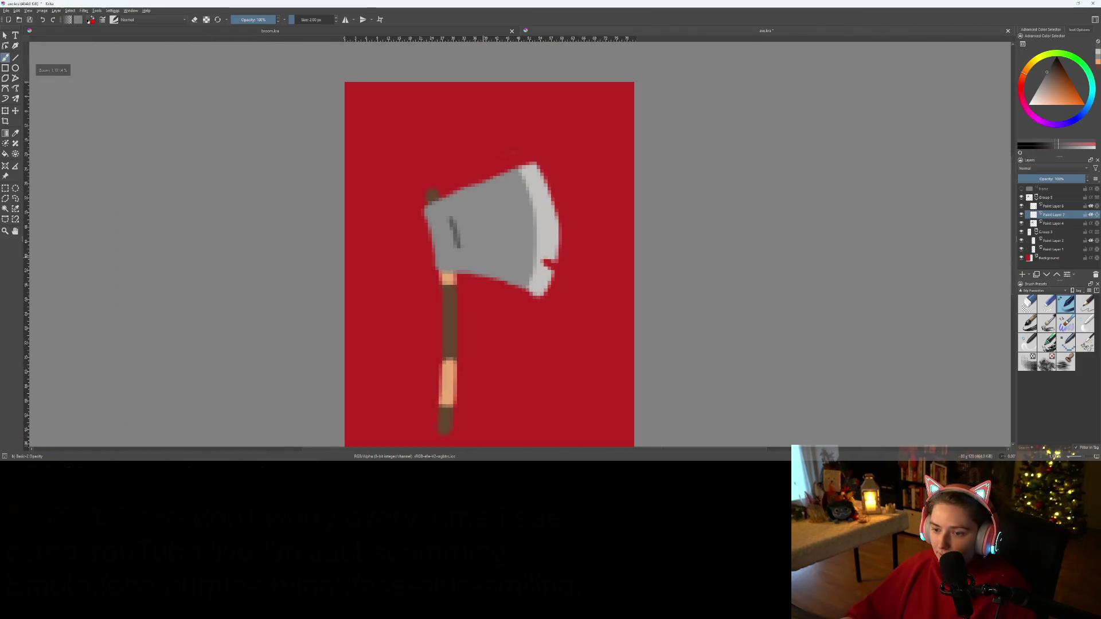
{"action": "scroll", "coordinate": [473, 252], "scroll_direction": "up", "scroll_amount": 5}
{"action": "left_click_drag", "start_coordinate": [413, 167], "coordinate": [444, 229]}
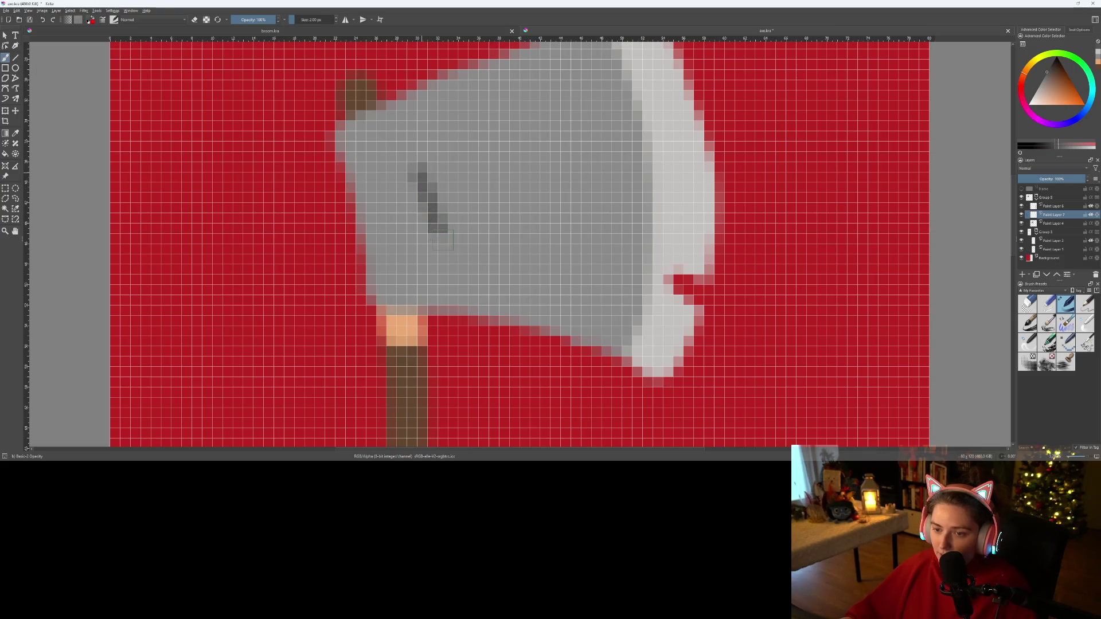
{"action": "scroll", "coordinate": [453, 241], "scroll_direction": "down", "scroll_amount": 5}
{"action": "scroll", "coordinate": [466, 266], "scroll_direction": "up", "scroll_amount": 6}
{"action": "key", "text": "ctrl+z"}
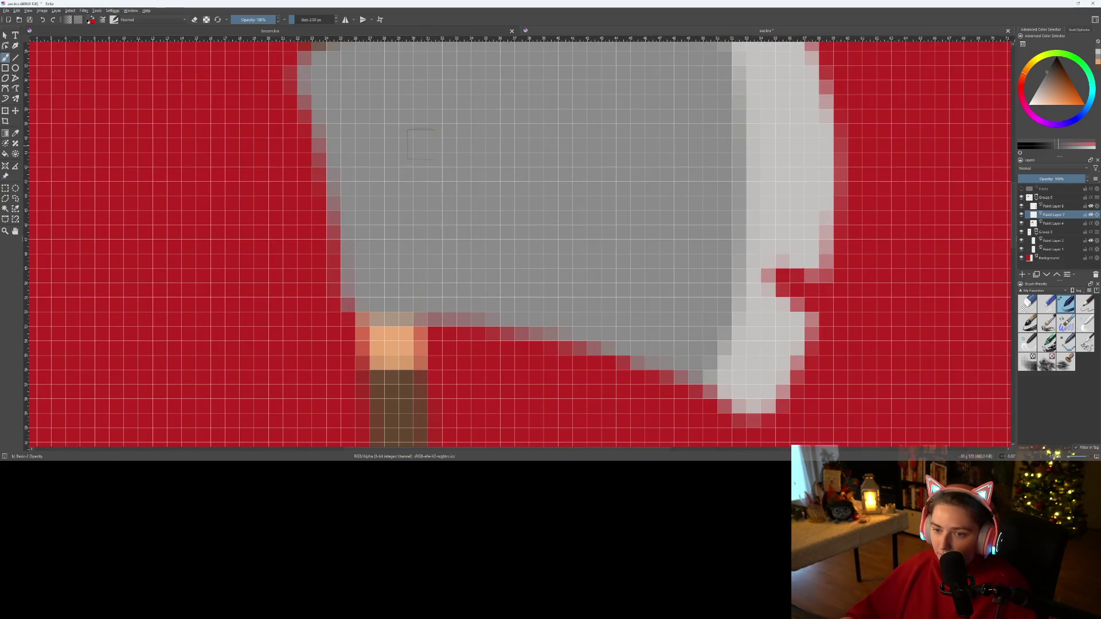
{"action": "left_click_drag", "start_coordinate": [420, 104], "coordinate": [458, 248]}
{"action": "scroll", "coordinate": [457, 248], "scroll_direction": "down", "scroll_amount": 5}
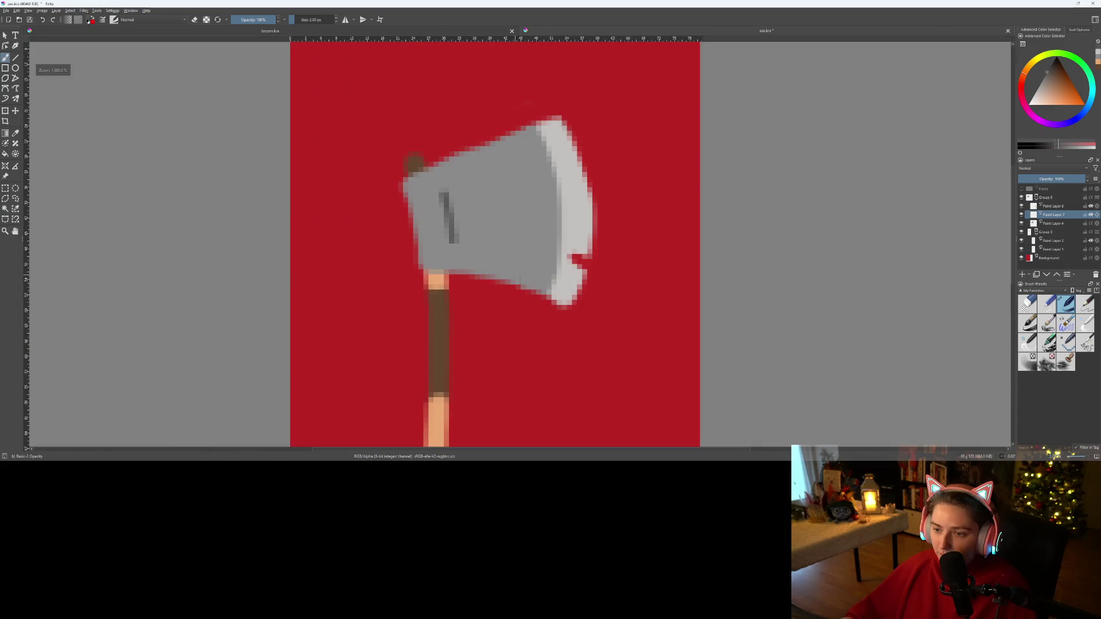
{"action": "scroll", "coordinate": [545, 297], "scroll_direction": "down", "scroll_amount": 1}
{"action": "scroll", "coordinate": [544, 297], "scroll_direction": "up", "scroll_amount": 1}
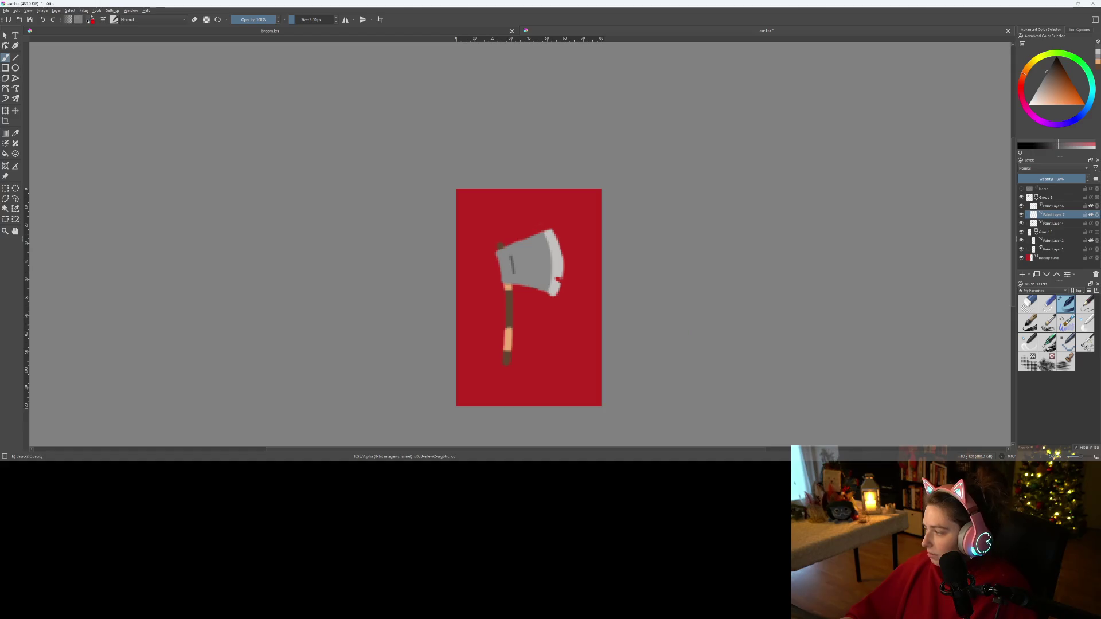
{"action": "key", "text": "alt+Tab"}
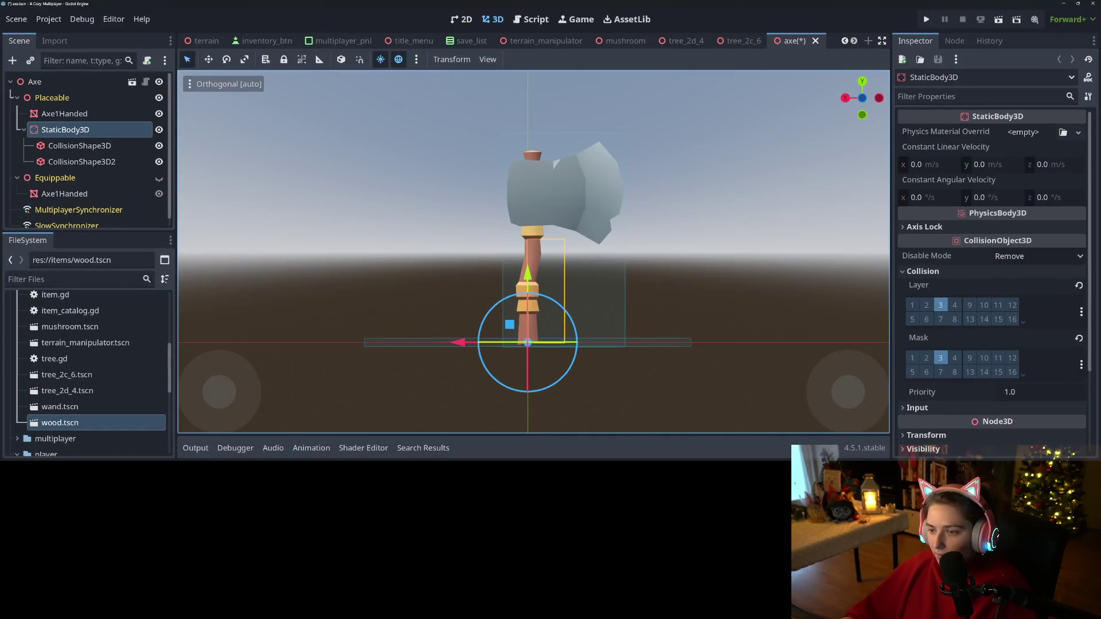
{"action": "key", "text": "alt+Tab"}
- On Paint Layer 4, extend the blade's upper edge with grey pixels
{"action": "scroll", "coordinate": [587, 253], "scroll_direction": "up", "scroll_amount": 4}
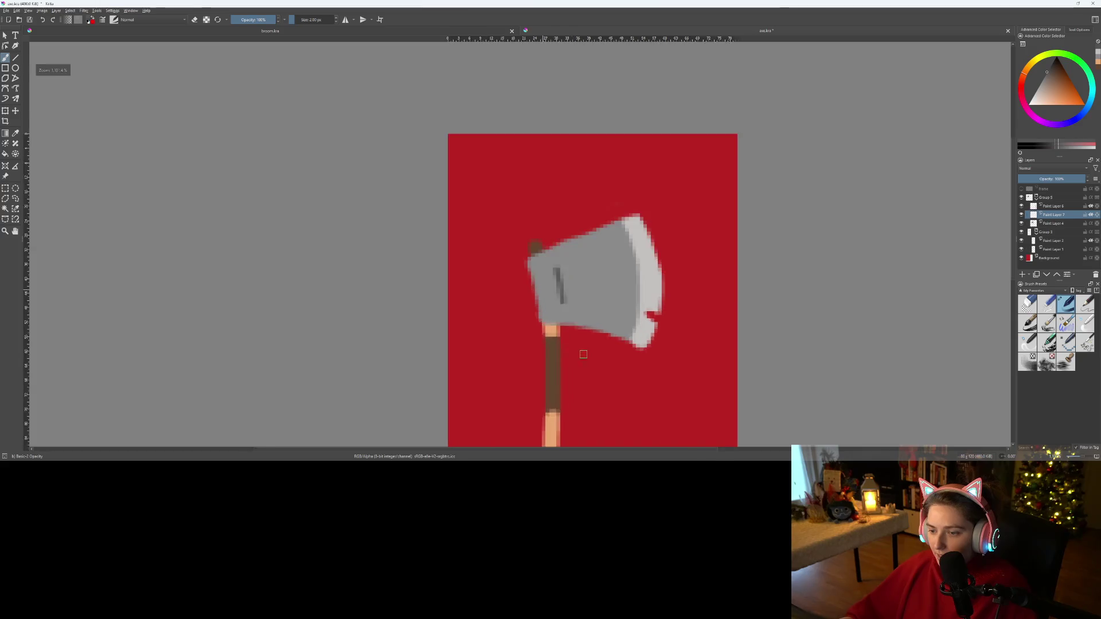
{"action": "scroll", "coordinate": [587, 253], "scroll_direction": "up", "scroll_amount": 1}
{"action": "left_click", "coordinate": [1053, 224]}
{"action": "left_click", "coordinate": [520, 312], "text": "ctrl"}
{"action": "mouse_move", "coordinate": [568, 189]}
{"action": "left_mouse_down"}
{"action": "mouse_move", "coordinate": [608, 151]}
{"action": "mouse_move", "coordinate": [608, 182]}
{"action": "mouse_move", "coordinate": [615, 168]}
{"action": "mouse_move", "coordinate": [627, 191]}
{"action": "mouse_move", "coordinate": [551, 190]}
{"action": "mouse_move", "coordinate": [593, 179]}
{"action": "left_mouse_up"}
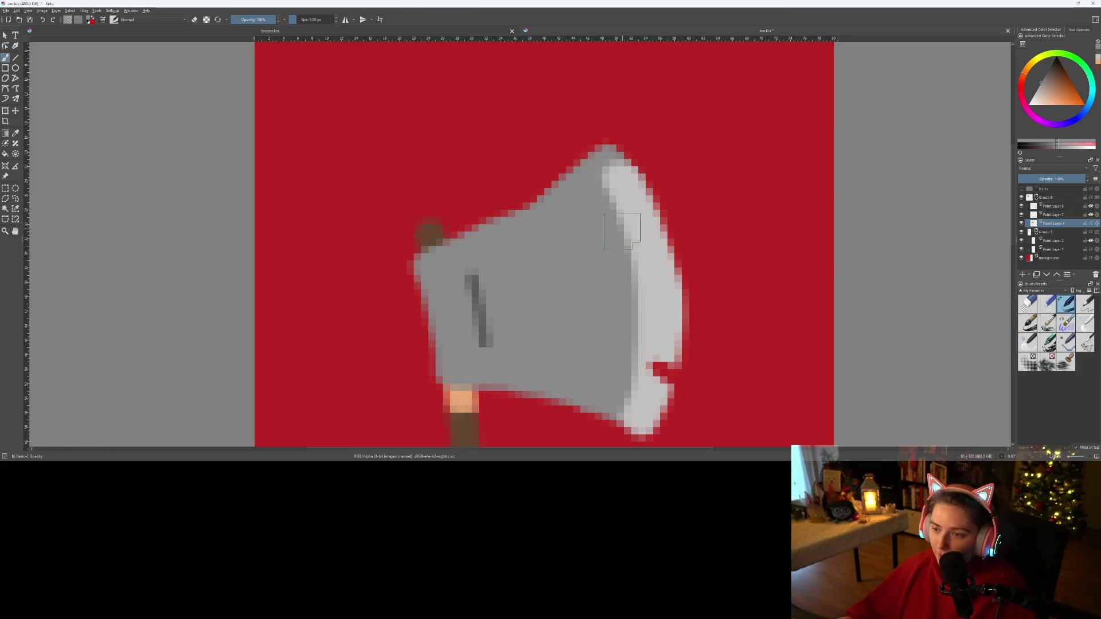
- On Paint Layer 6, sample the light grey and paint it onto the blade's top tip
{"action": "left_click", "coordinate": [1060, 207]}
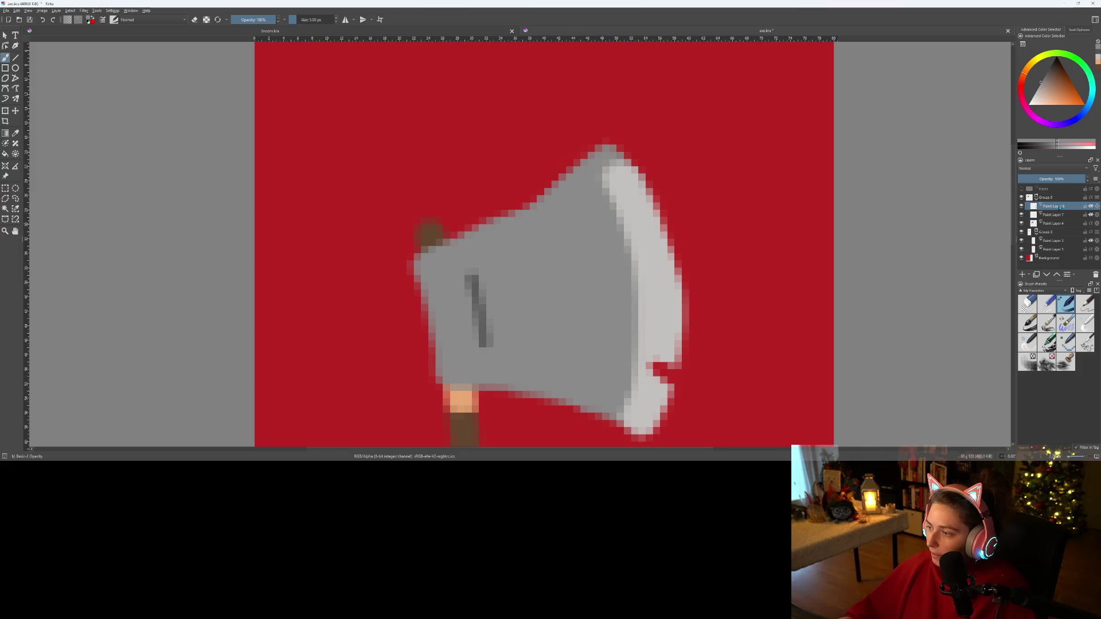
{"action": "left_click", "coordinate": [667, 284], "text": "ctrl"}
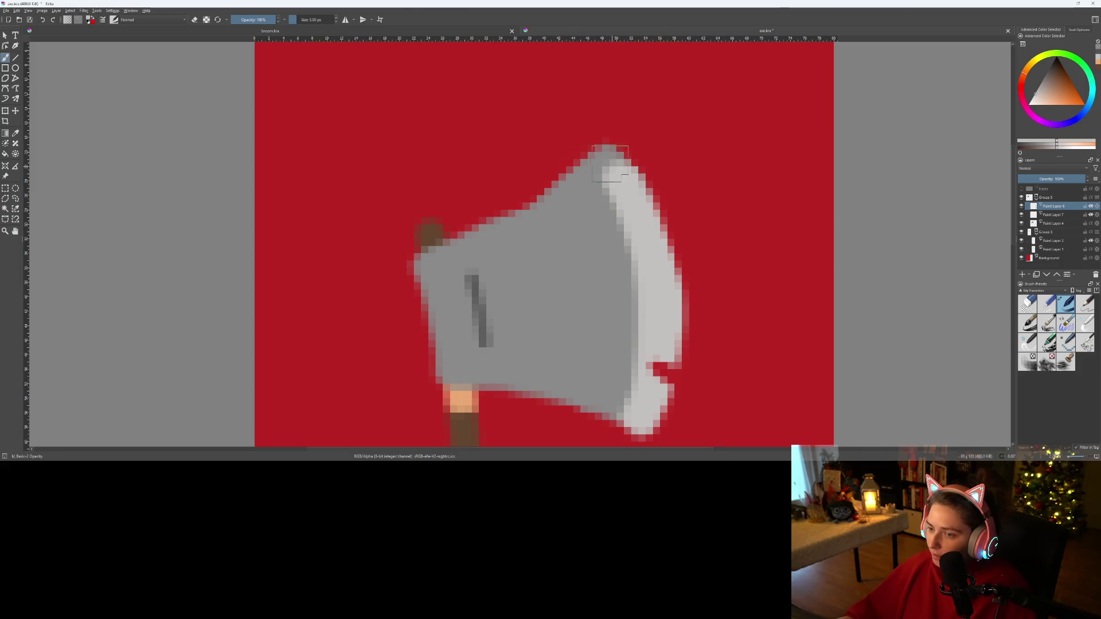
{"action": "left_click_drag", "start_coordinate": [602, 154], "coordinate": [645, 192]}
{"action": "scroll", "coordinate": [786, 310], "scroll_direction": "down", "scroll_amount": 3}
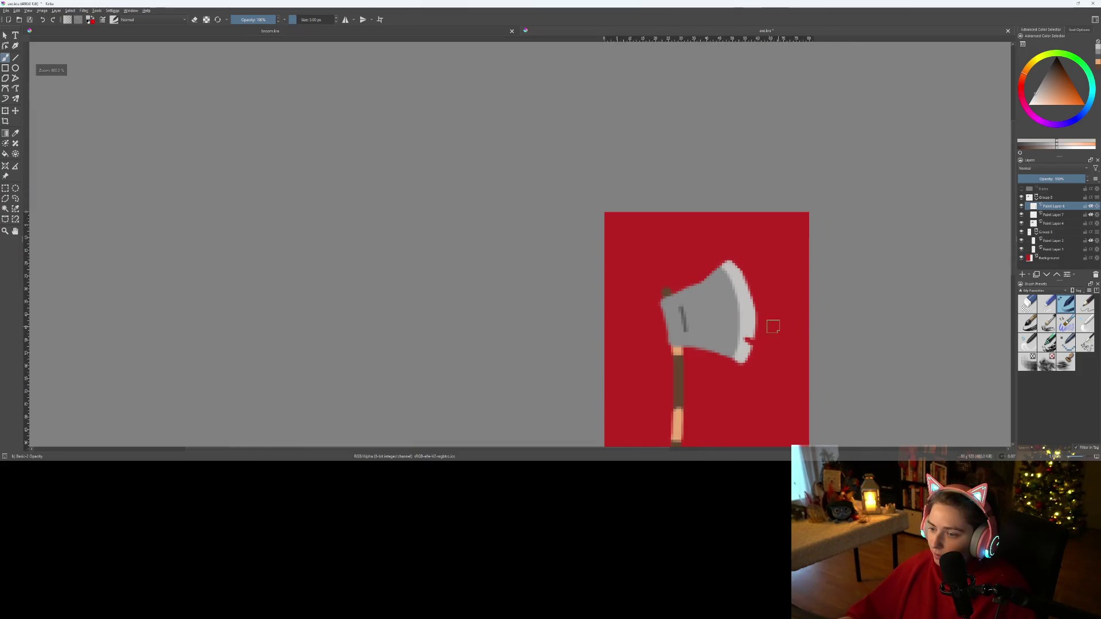
{"action": "scroll", "coordinate": [778, 361], "scroll_direction": "up", "scroll_amount": 3}
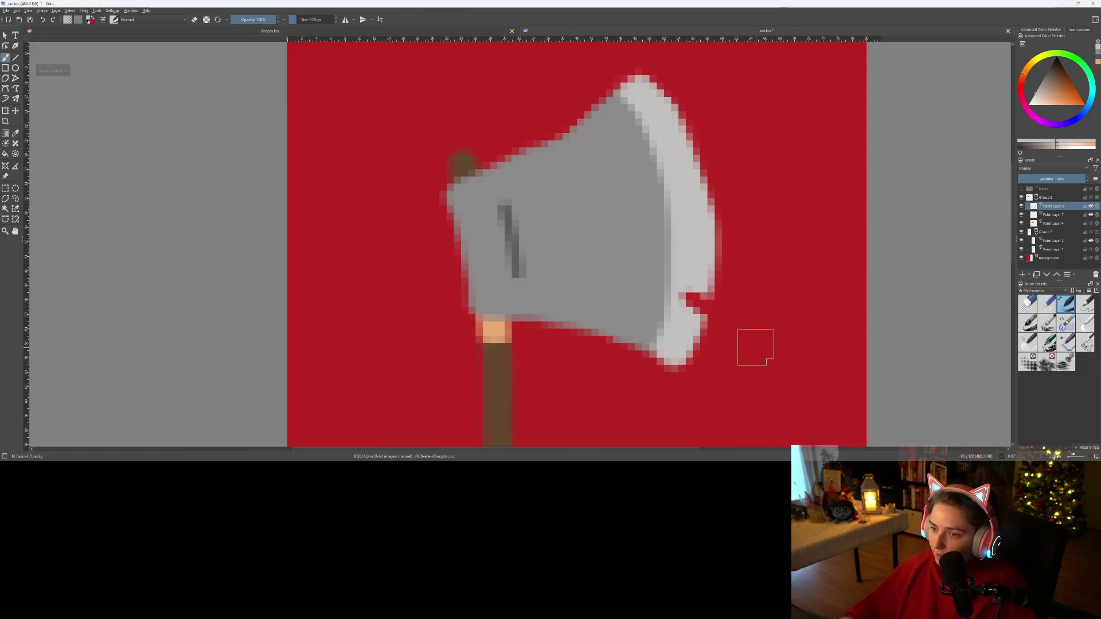
{"action": "left_click_drag", "start_coordinate": [743, 293], "coordinate": [758, 352]}
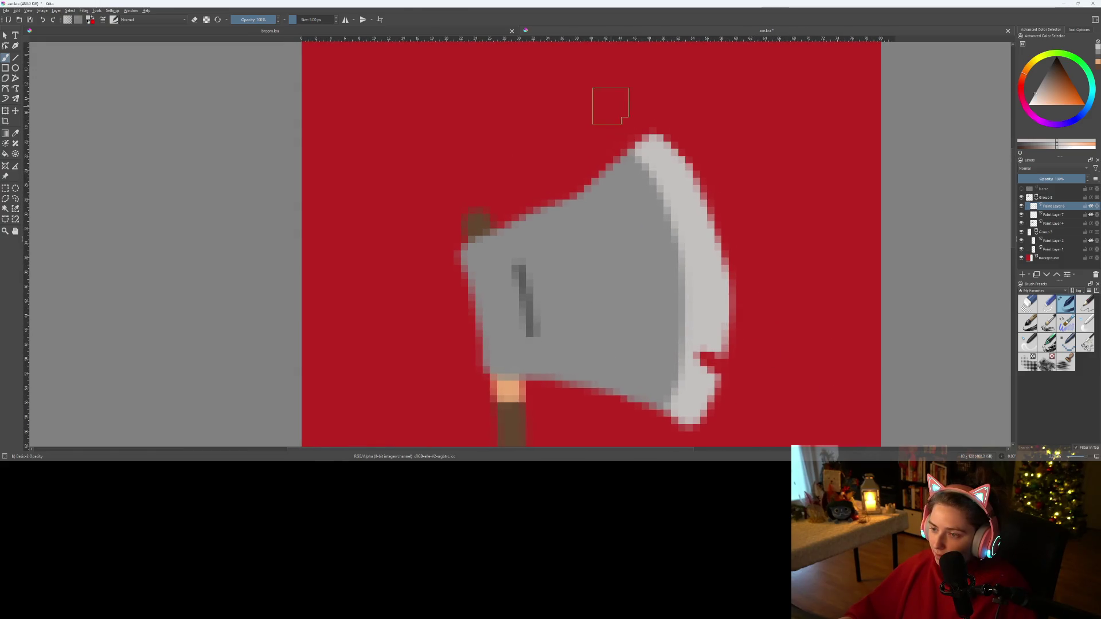
{"action": "scroll", "coordinate": [737, 206], "scroll_direction": "down", "scroll_amount": 3}
{"action": "mouse_move", "coordinate": [786, 266]}
{"action": "left_mouse_down"}
{"action": "mouse_move", "coordinate": [721, 207]}
{"action": "mouse_move", "coordinate": [659, 236]}
{"action": "left_mouse_up"}
{"action": "scroll", "coordinate": [659, 236], "scroll_direction": "up", "scroll_amount": 1}
{"action": "scroll", "coordinate": [665, 237], "scroll_direction": "down", "scroll_amount": 1}
{"action": "scroll", "coordinate": [664, 237], "scroll_direction": "up", "scroll_amount": 1}
{"action": "scroll", "coordinate": [664, 237], "scroll_direction": "down", "scroll_amount": 2}
{"action": "scroll", "coordinate": [664, 237], "scroll_direction": "down", "scroll_amount": 3}
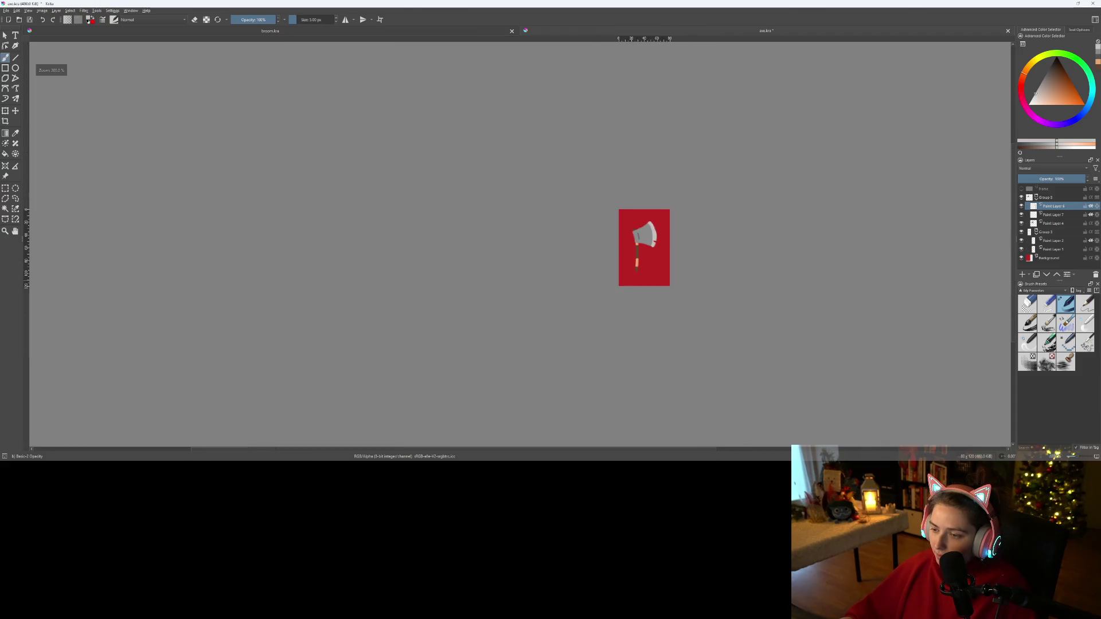
- Hide the red background layer and centre the enlarged axe on its transparent canvas
{"action": "scroll", "coordinate": [689, 273], "scroll_direction": "up", "scroll_amount": 3}
{"action": "left_click_drag", "start_coordinate": [688, 273], "coordinate": [757, 290]}
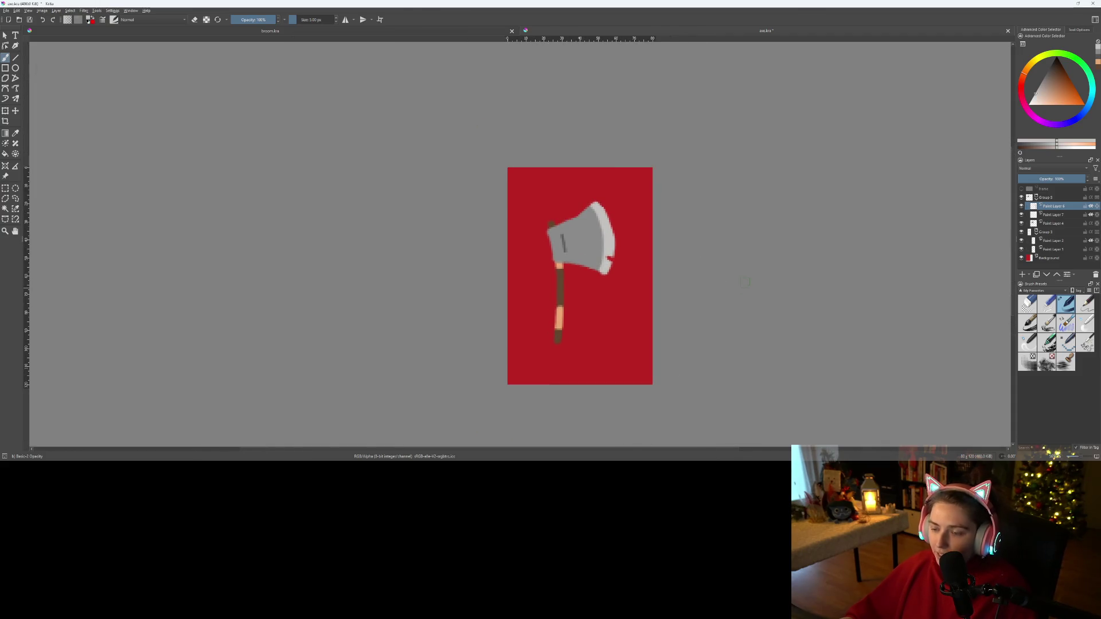
{"action": "scroll", "coordinate": [747, 307], "scroll_direction": "down", "scroll_amount": 4}
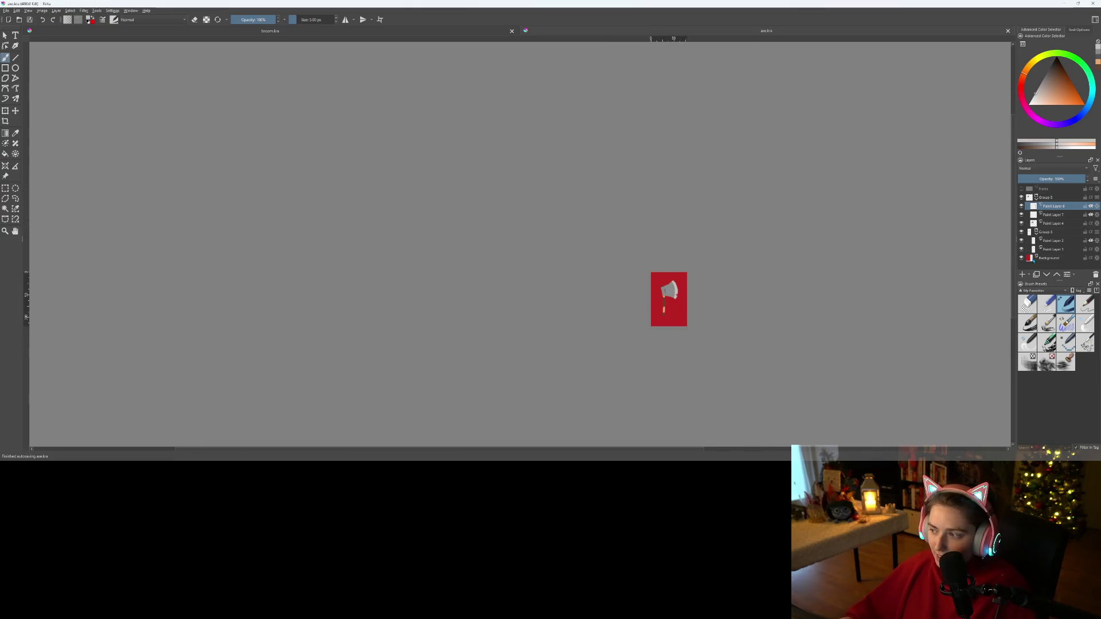
{"action": "left_click", "coordinate": [1021, 258]}
{"action": "scroll", "coordinate": [740, 343], "scroll_direction": "up", "scroll_amount": 4}
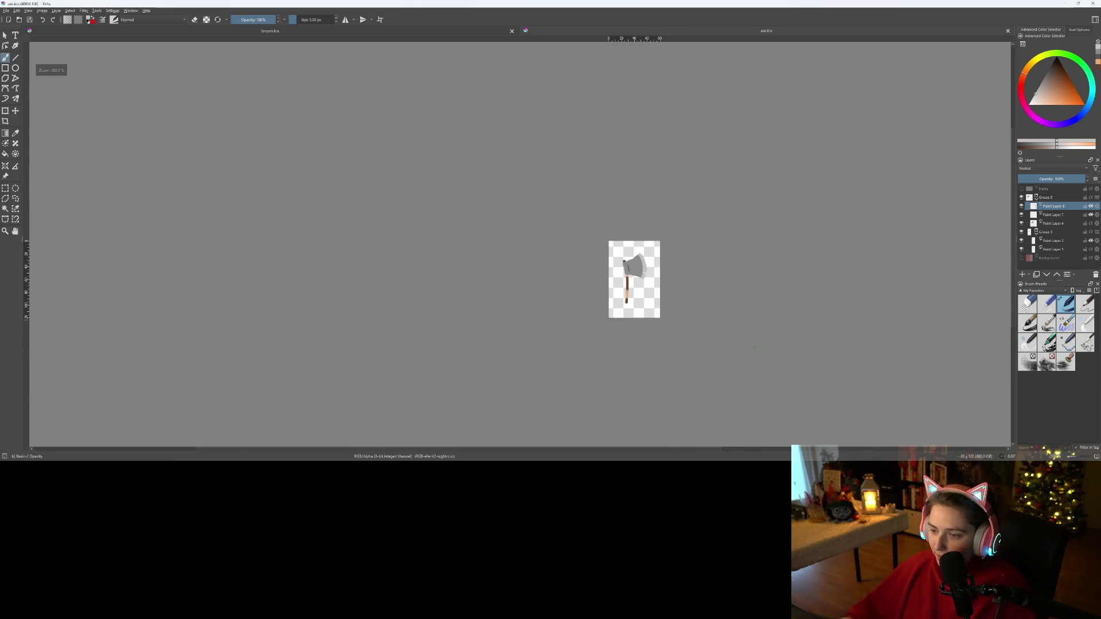
{"action": "mouse_move", "coordinate": [656, 229]}
{"action": "left_mouse_down"}
{"action": "mouse_move", "coordinate": [686, 273]}
{"action": "mouse_move", "coordinate": [742, 268]}
{"action": "left_mouse_up"}
{"action": "scroll", "coordinate": [741, 269], "scroll_direction": "up", "scroll_amount": 2}
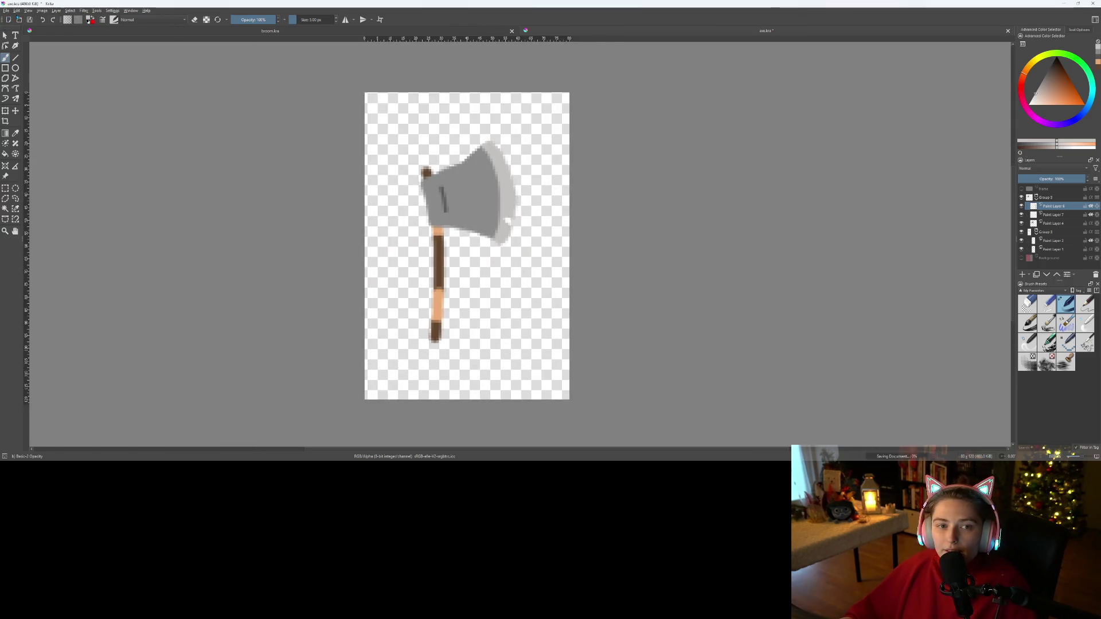
- Export the drawing as axe in PNG image format, accepting the default PNG options
{"action": "left_click", "coordinate": [6, 11]}
{"action": "left_click", "coordinate": [32, 73]}
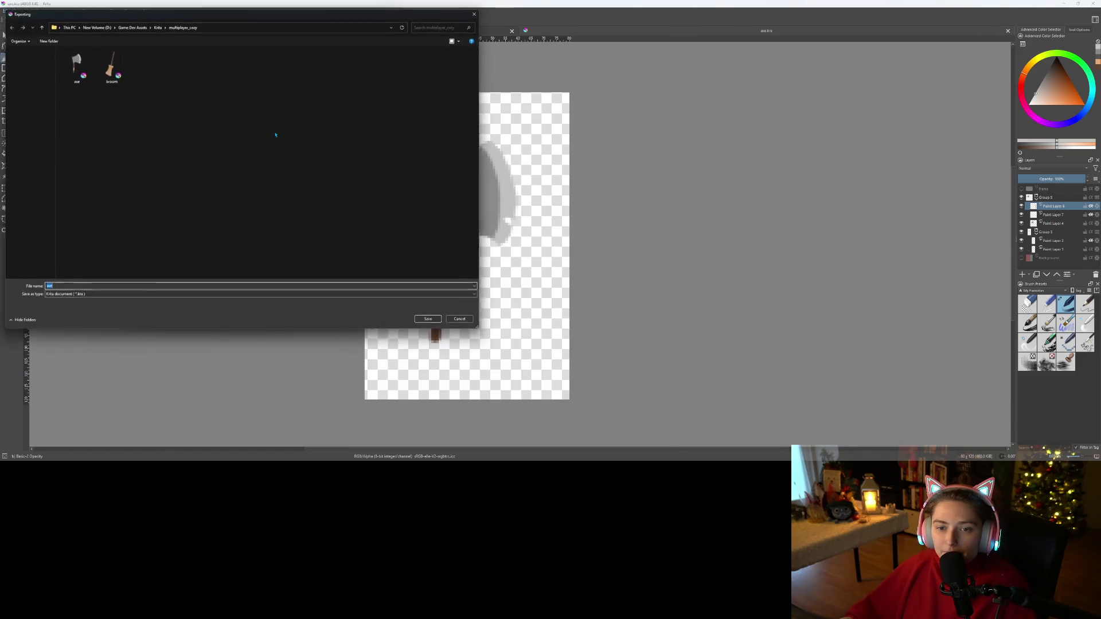
{"action": "left_click", "coordinate": [136, 296]}
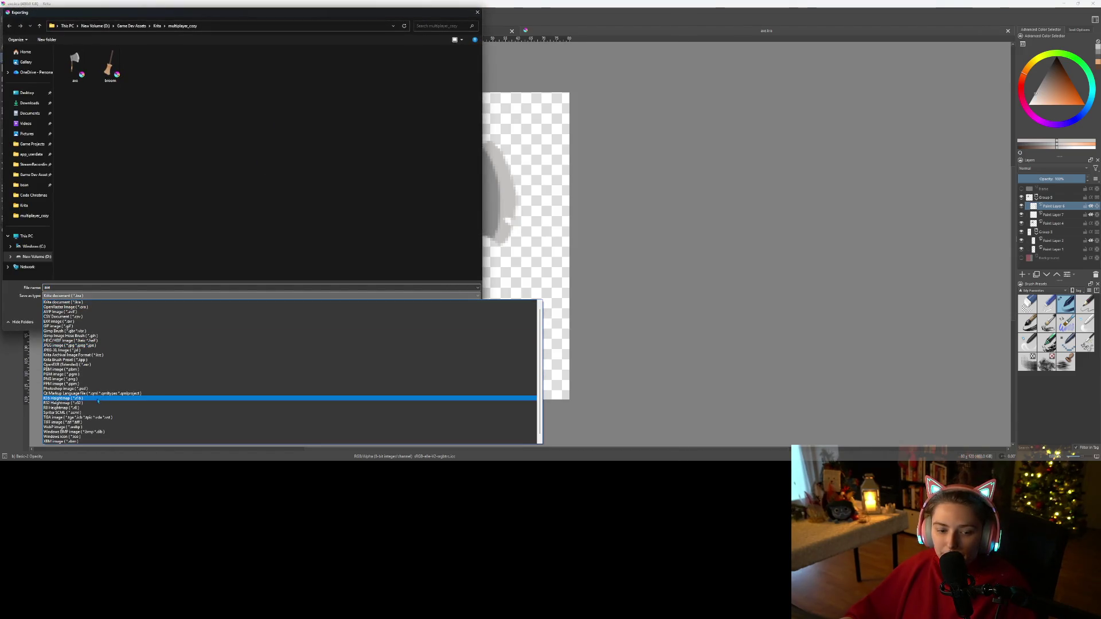
{"action": "left_click", "coordinate": [136, 379]}
{"action": "left_click", "coordinate": [431, 321]}
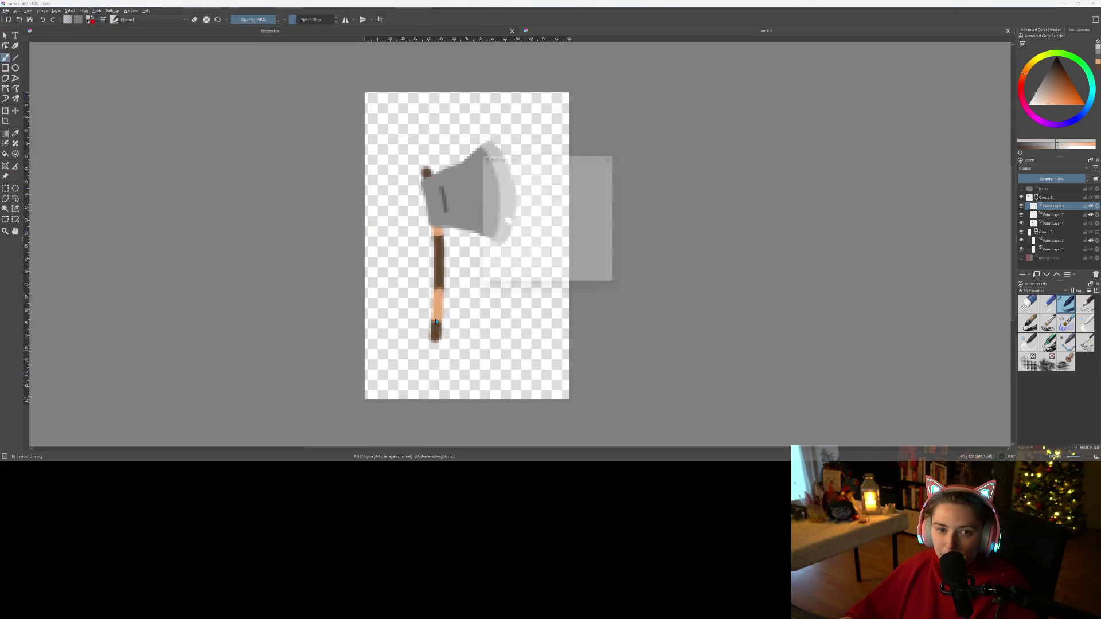
{"action": "left_click", "coordinate": [581, 283]}
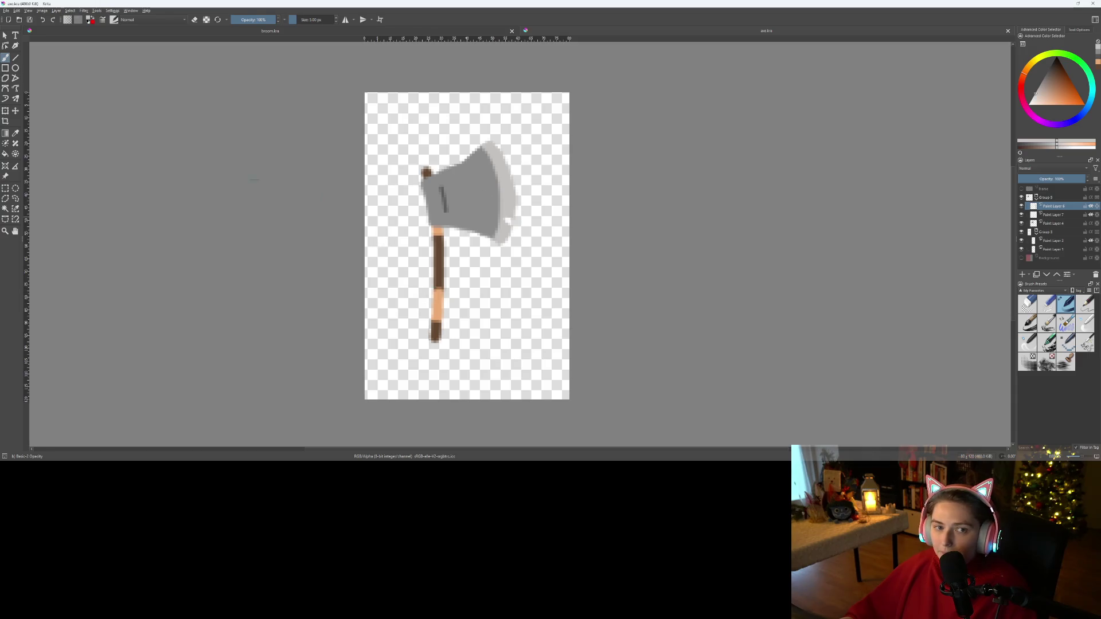
- Save the axe document as a new copy named wood.kra
{"action": "left_click", "coordinate": [350, 35]}
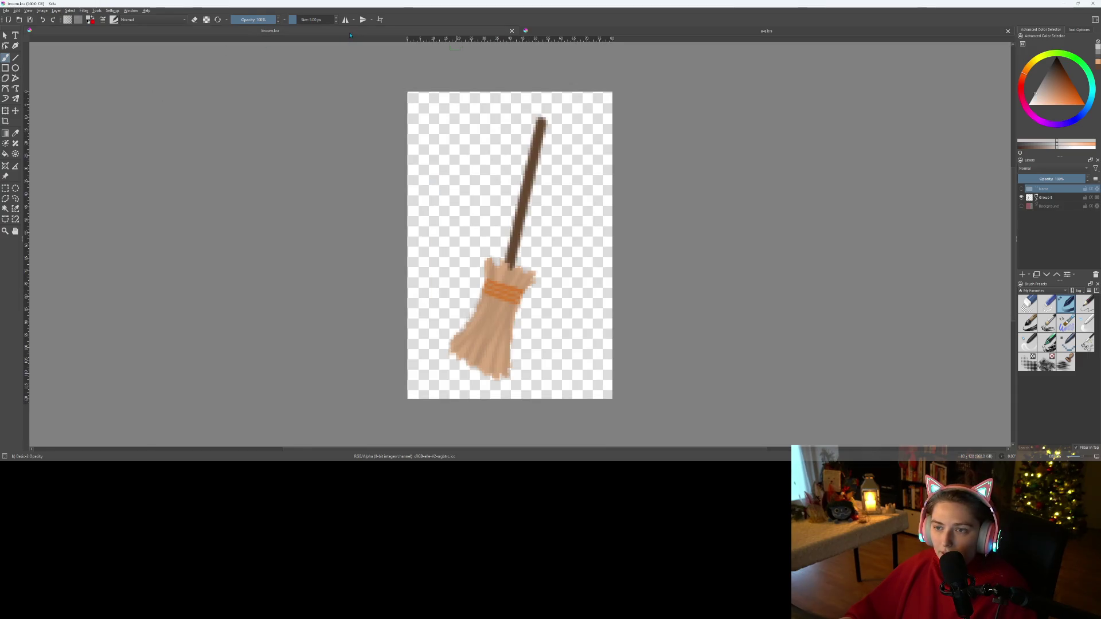
{"action": "left_click", "coordinate": [562, 31]}
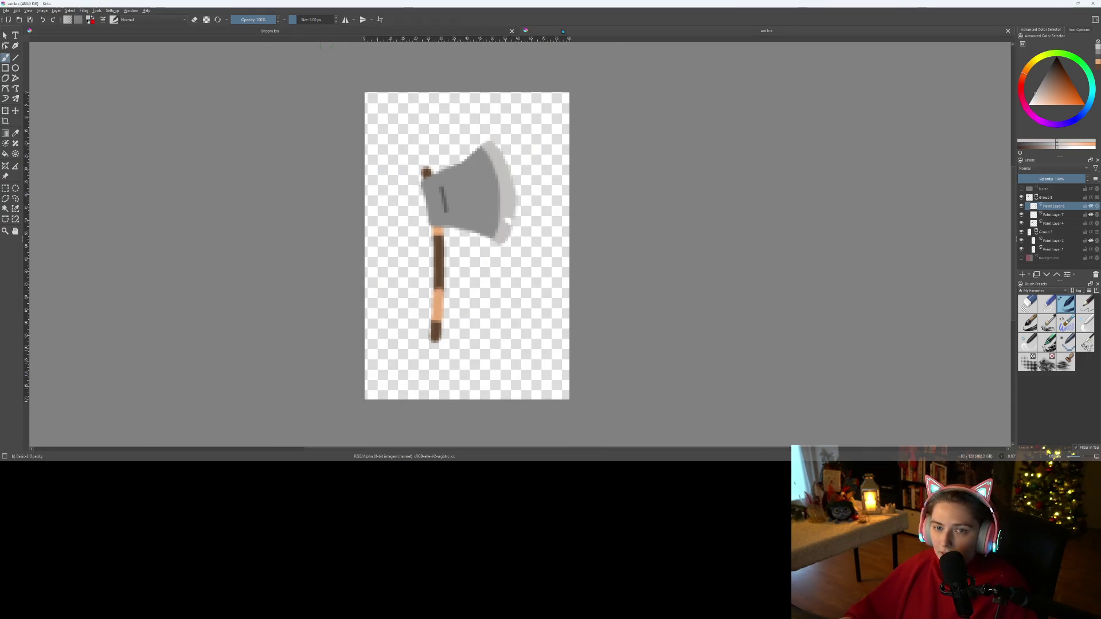
{"action": "left_click", "coordinate": [6, 11]}
{"action": "left_click", "coordinate": [29, 49]}
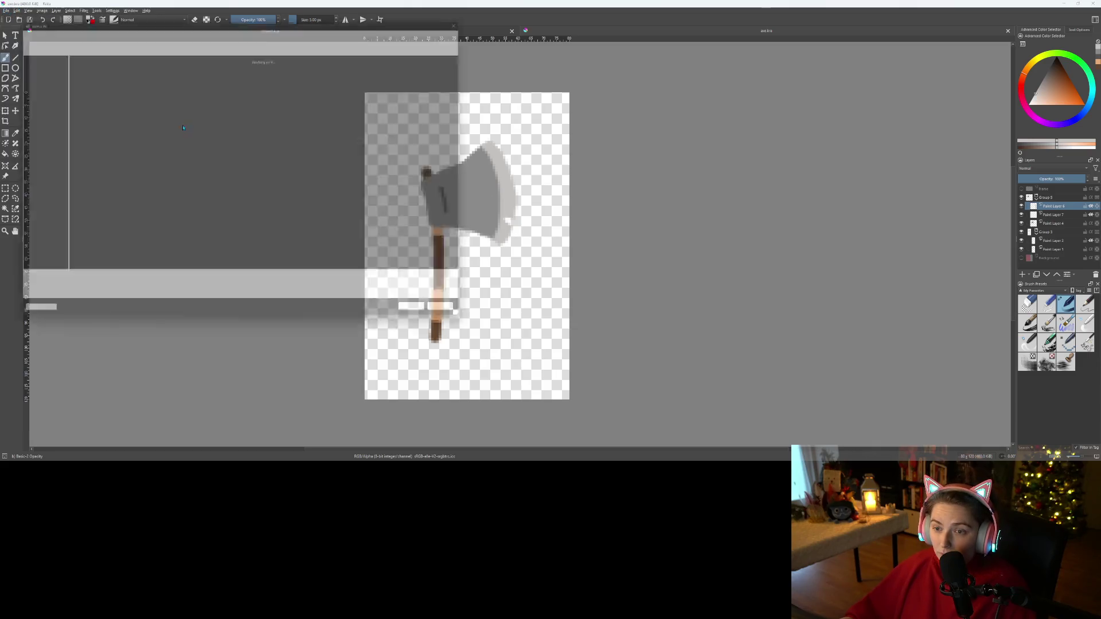
{"action": "type", "text": "wood"}
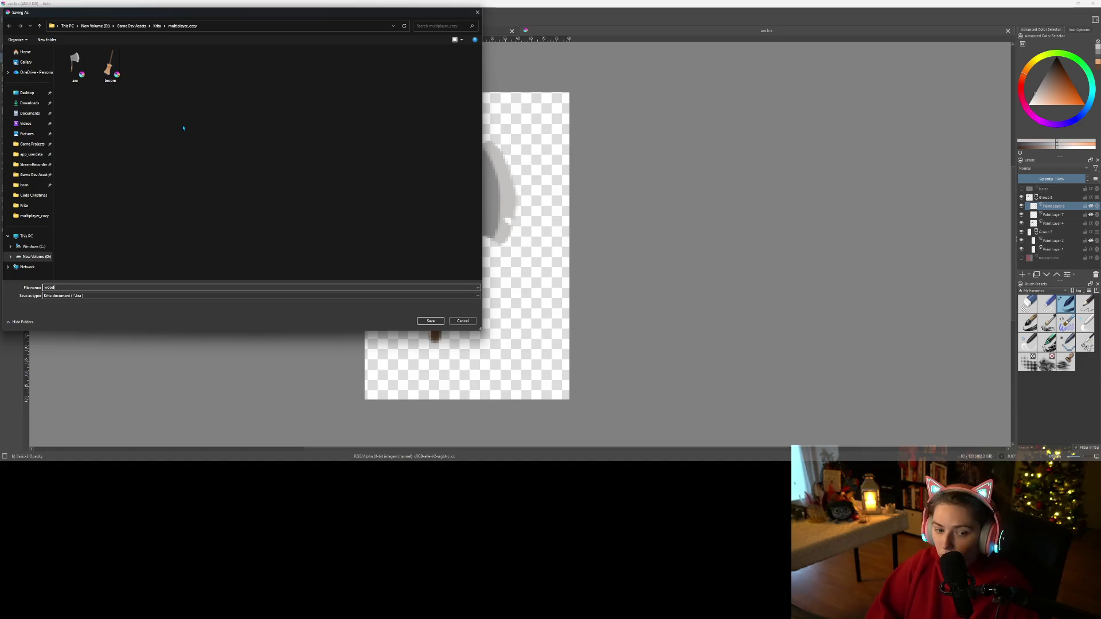
{"action": "key", "text": "Return"}
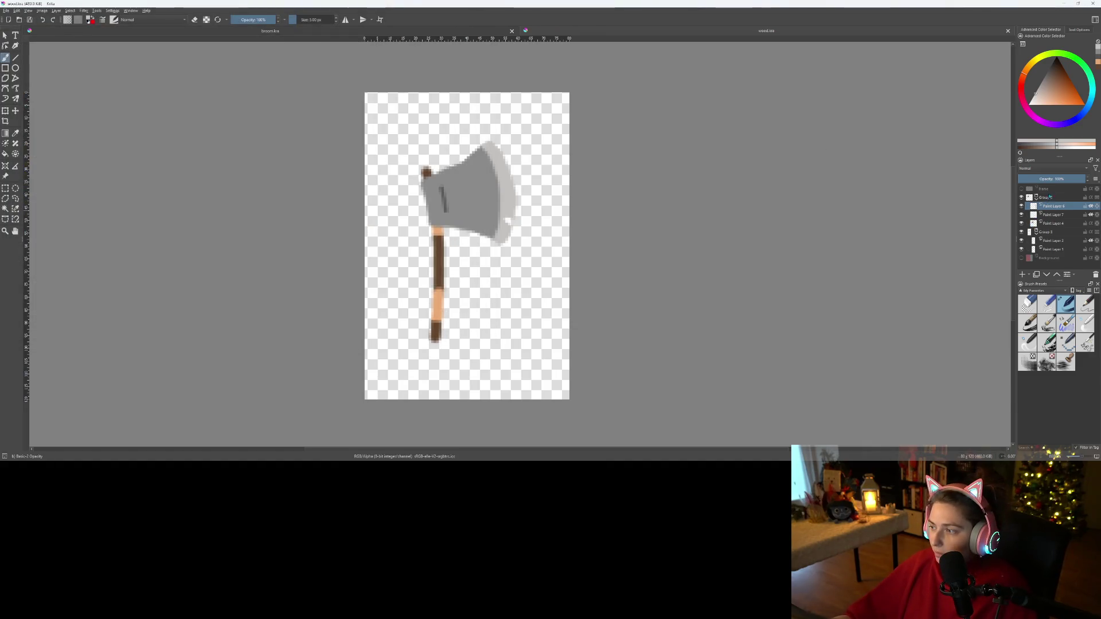
- Hide the axe layers from the frame layer down to Paint Layer 1
{"action": "left_click", "coordinate": [1051, 191]}
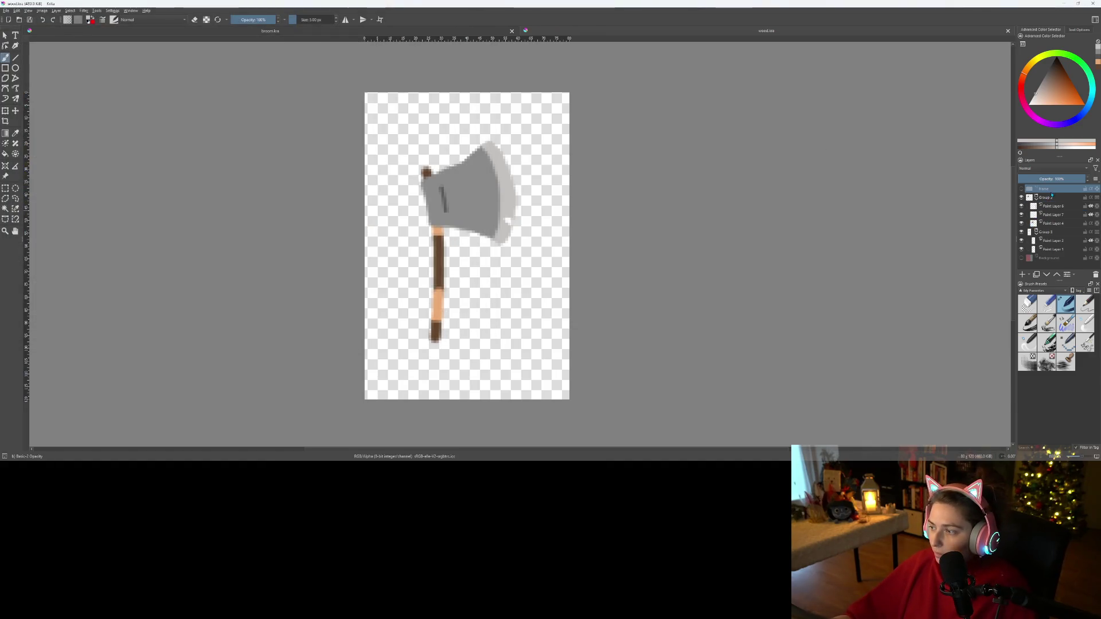
{"action": "left_click", "coordinate": [1054, 250], "text": "shift"}
{"action": "key", "text": "Delete"}
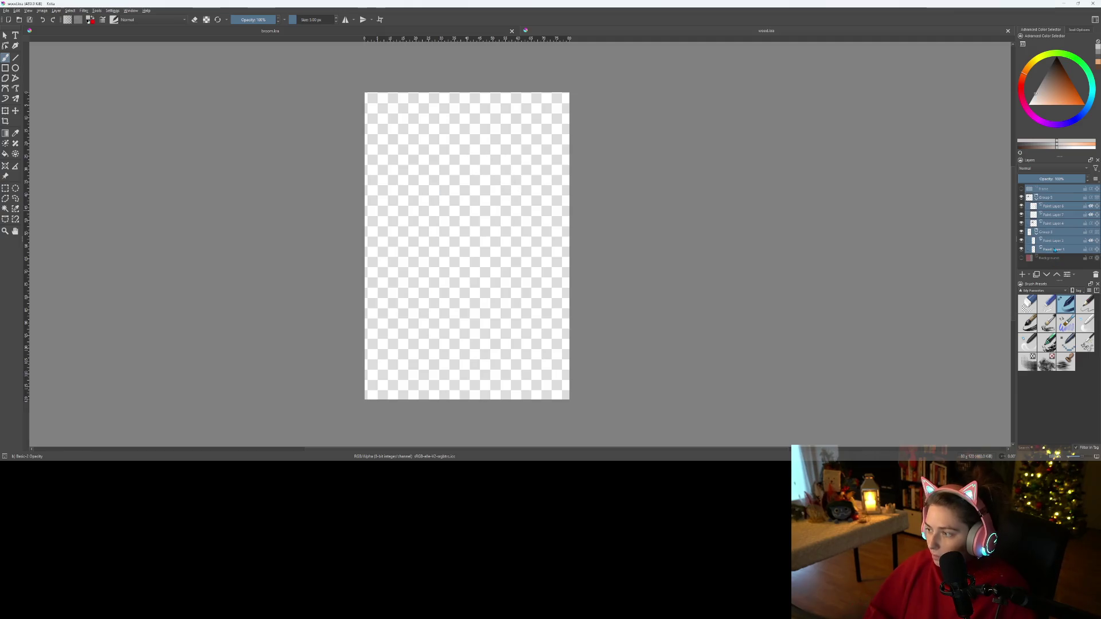
- Remove the selected axe layers and make the red Background layer visible
{"action": "right_click", "coordinate": [1054, 249]}
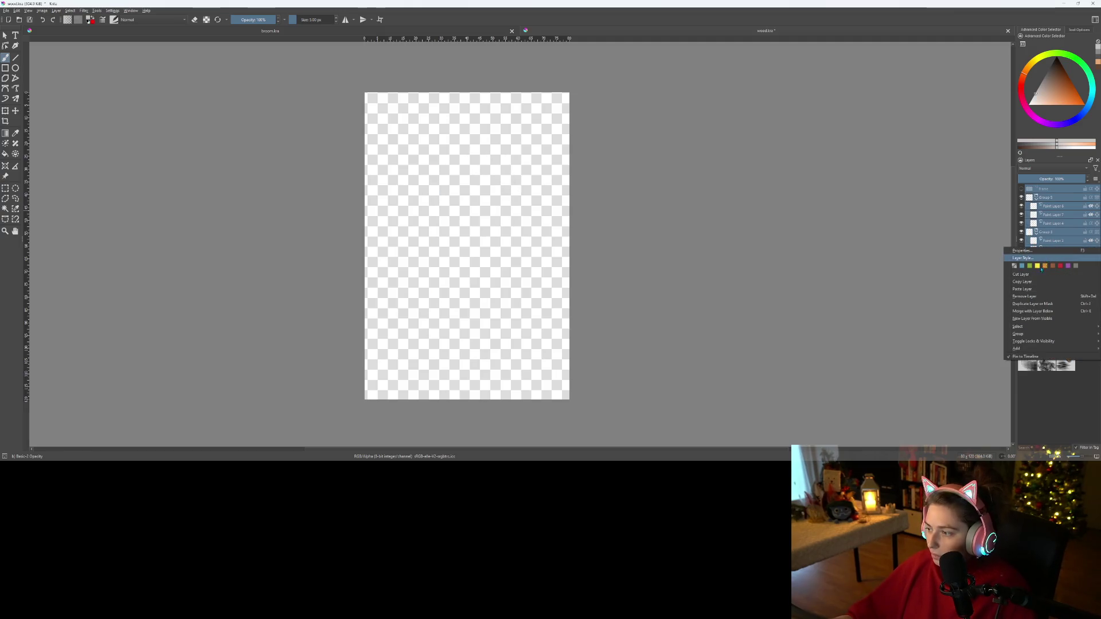
{"action": "left_click", "coordinate": [1035, 296]}
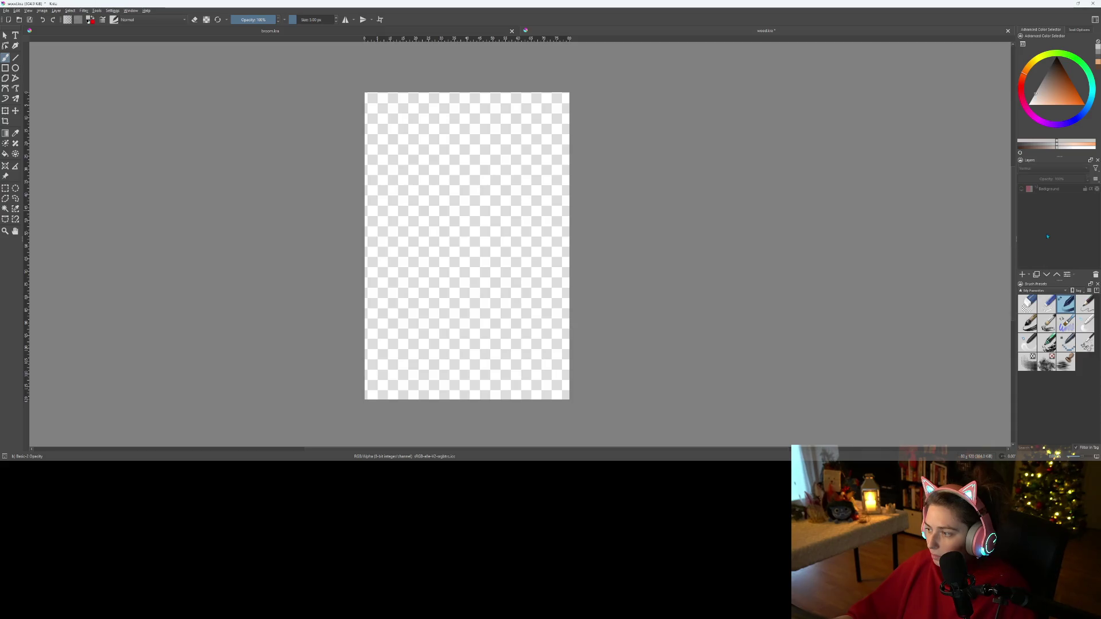
{"action": "left_click", "coordinate": [1042, 191]}
{"action": "left_click", "coordinate": [1021, 189]}
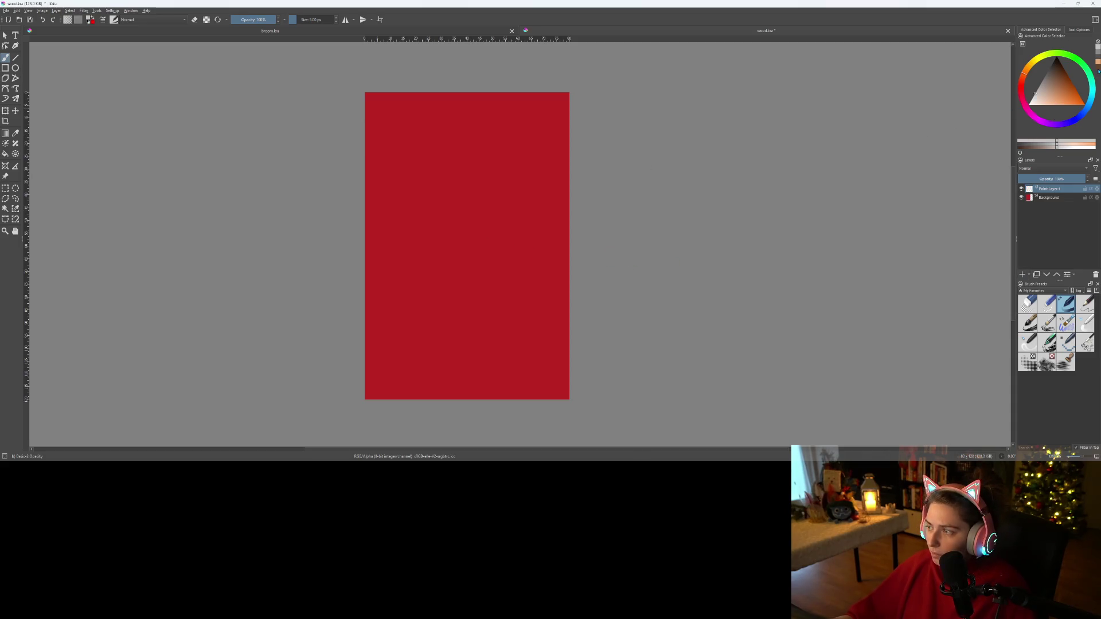
- Reset to default colours and paint the log's diagonal brown outline, evening out its corners
{"action": "key", "text": "d"}
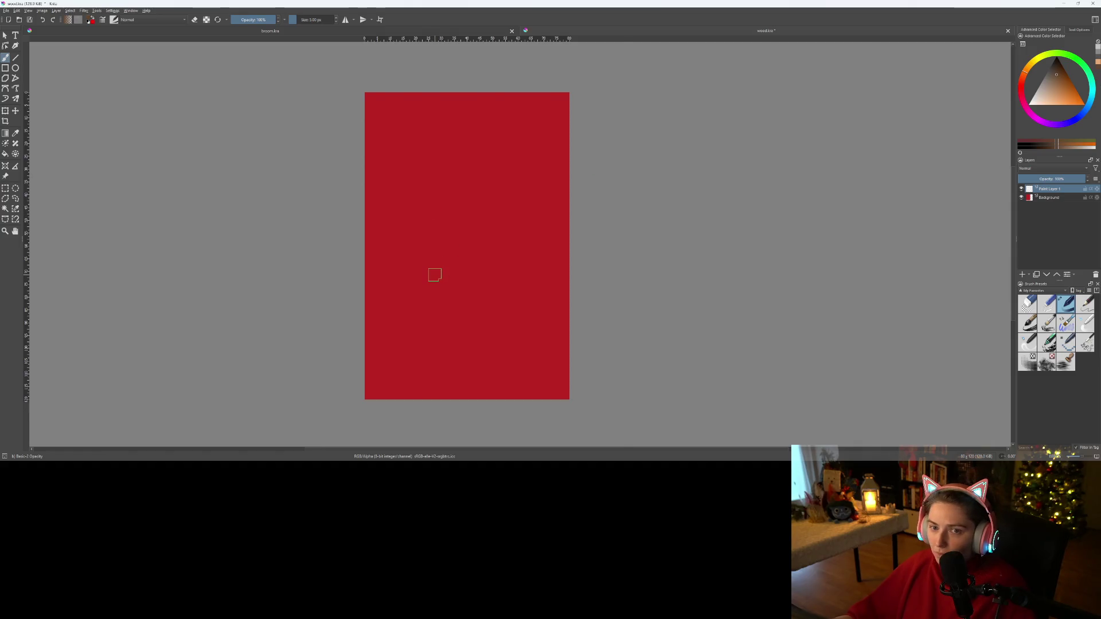
{"action": "scroll", "coordinate": [435, 276], "scroll_direction": "up", "scroll_amount": 1}
{"action": "scroll", "coordinate": [437, 253], "scroll_direction": "down", "scroll_amount": 1}
{"action": "scroll", "coordinate": [437, 252], "scroll_direction": "up", "scroll_amount": 1}
{"action": "scroll", "coordinate": [423, 261], "scroll_direction": "down", "scroll_amount": 1}
{"action": "mouse_move", "coordinate": [423, 261]}
{"action": "left_mouse_down"}
{"action": "mouse_move", "coordinate": [414, 250]}
{"action": "mouse_move", "coordinate": [534, 152]}
{"action": "mouse_move", "coordinate": [582, 149]}
{"action": "mouse_move", "coordinate": [603, 192]}
{"action": "left_mouse_up"}
{"action": "scroll", "coordinate": [423, 268], "scroll_direction": "up", "scroll_amount": 1}
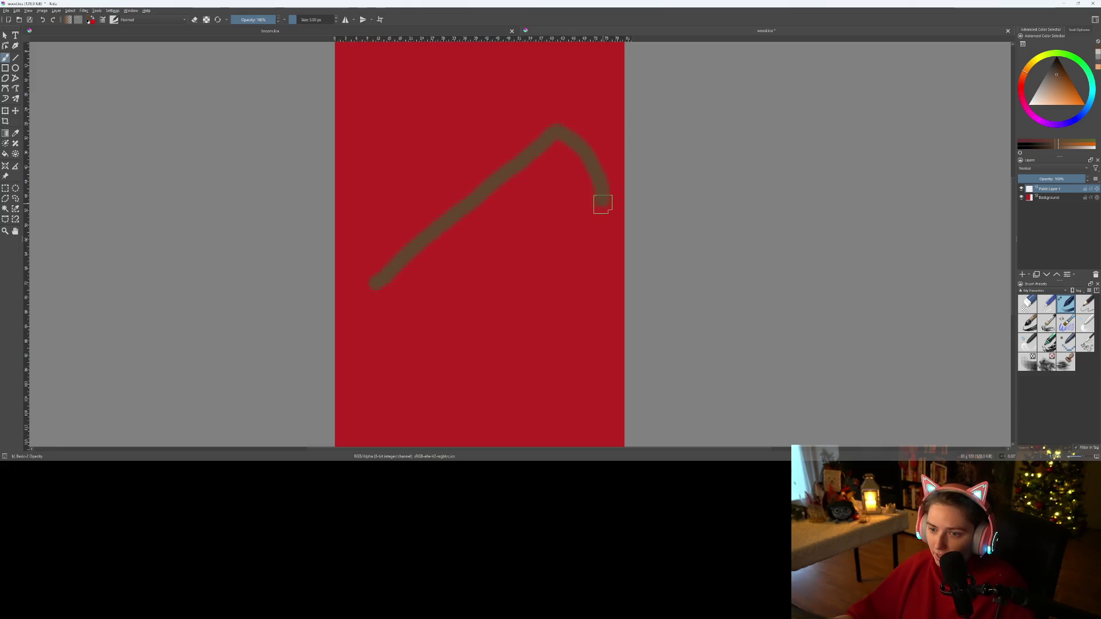
{"action": "scroll", "coordinate": [506, 270], "scroll_direction": "down", "scroll_amount": 1}
{"action": "scroll", "coordinate": [480, 298], "scroll_direction": "up", "scroll_amount": 1}
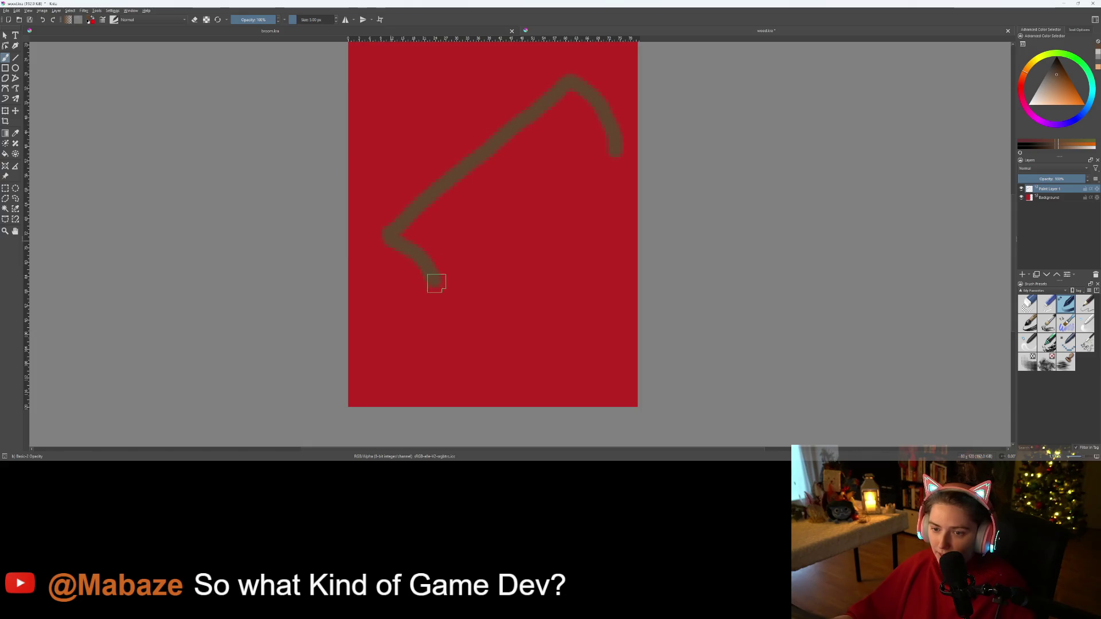
{"action": "left_click_drag", "start_coordinate": [442, 327], "coordinate": [466, 300]}
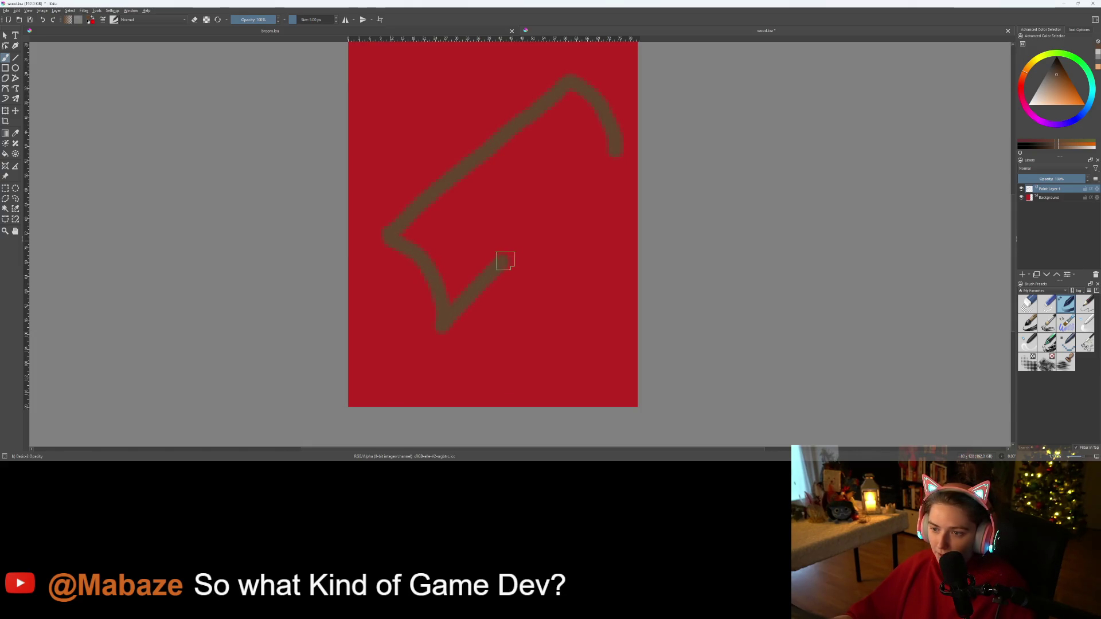
{"action": "scroll", "coordinate": [430, 253], "scroll_direction": "up", "scroll_amount": 1}
{"action": "scroll", "coordinate": [413, 229], "scroll_direction": "down", "scroll_amount": 2}
{"action": "scroll", "coordinate": [405, 239], "scroll_direction": "up", "scroll_amount": 2}
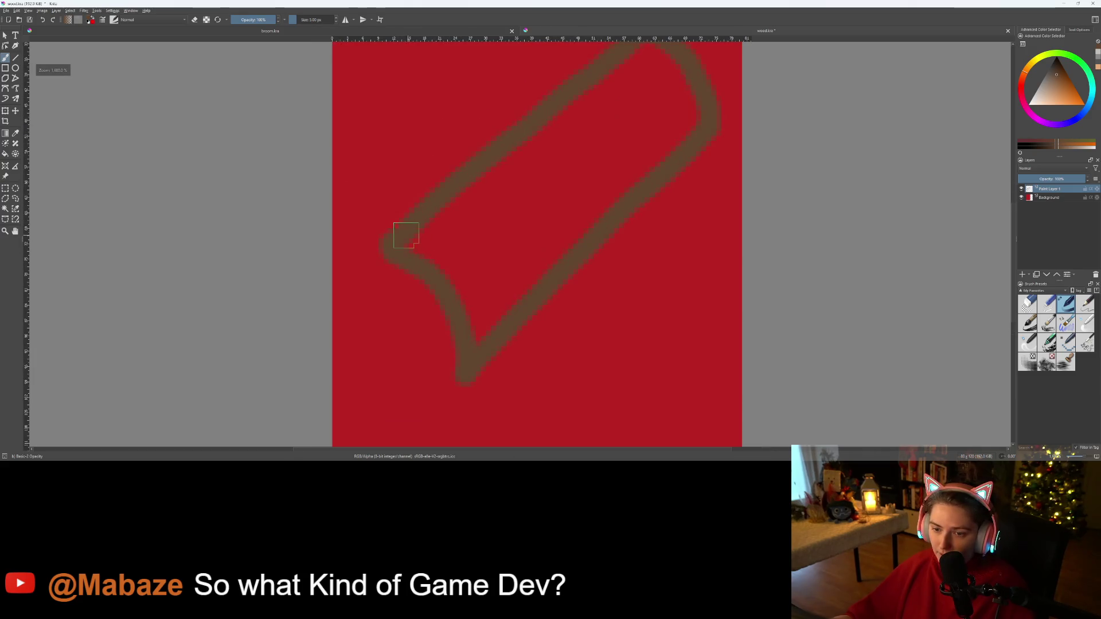
{"action": "left_click_drag", "start_coordinate": [394, 238], "coordinate": [414, 219]}
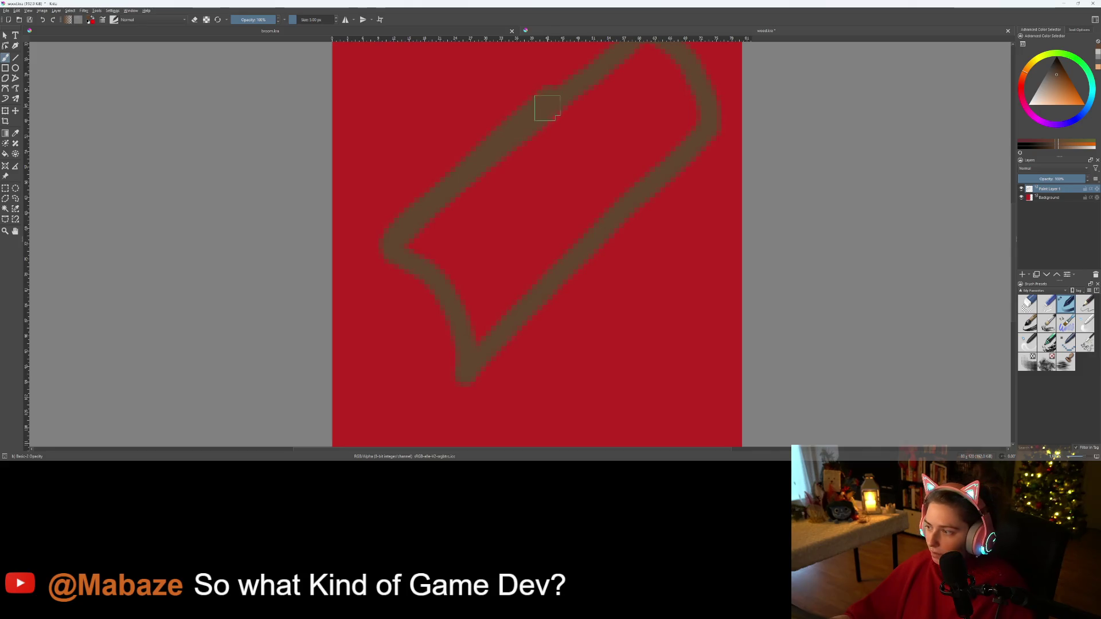
- Draw the oval end of the log, curving up from the bottom point
{"action": "mouse_move", "coordinate": [546, 180]}
{"action": "left_mouse_down"}
{"action": "mouse_move", "coordinate": [401, 334]}
{"action": "mouse_move", "coordinate": [355, 275]}
{"action": "mouse_move", "coordinate": [436, 229]}
{"action": "mouse_move", "coordinate": [499, 149]}
{"action": "mouse_move", "coordinate": [367, 252]}
{"action": "mouse_move", "coordinate": [517, 143]}
{"action": "left_mouse_up"}
{"action": "scroll", "coordinate": [450, 241], "scroll_direction": "up", "scroll_amount": 2}
{"action": "scroll", "coordinate": [382, 325], "scroll_direction": "up", "scroll_amount": 2}
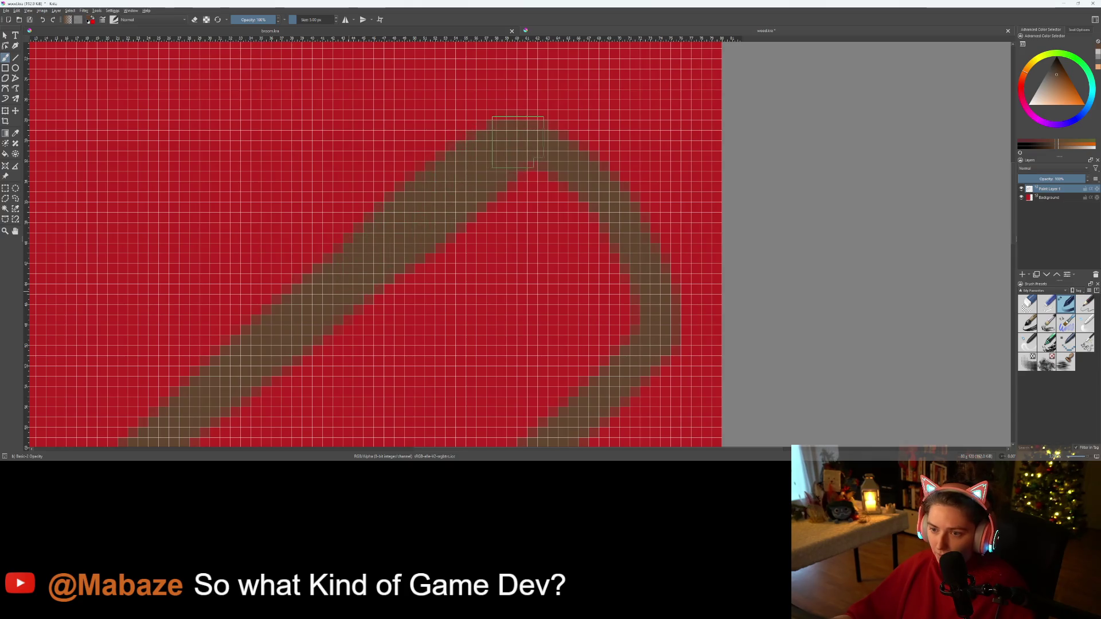
{"action": "scroll", "coordinate": [491, 282], "scroll_direction": "down", "scroll_amount": 3}
{"action": "scroll", "coordinate": [580, 196], "scroll_direction": "left", "scroll_amount": 2}
{"action": "scroll", "coordinate": [579, 234], "scroll_direction": "left", "scroll_amount": 2}
{"action": "scroll", "coordinate": [512, 332], "scroll_direction": "up", "scroll_amount": 2}
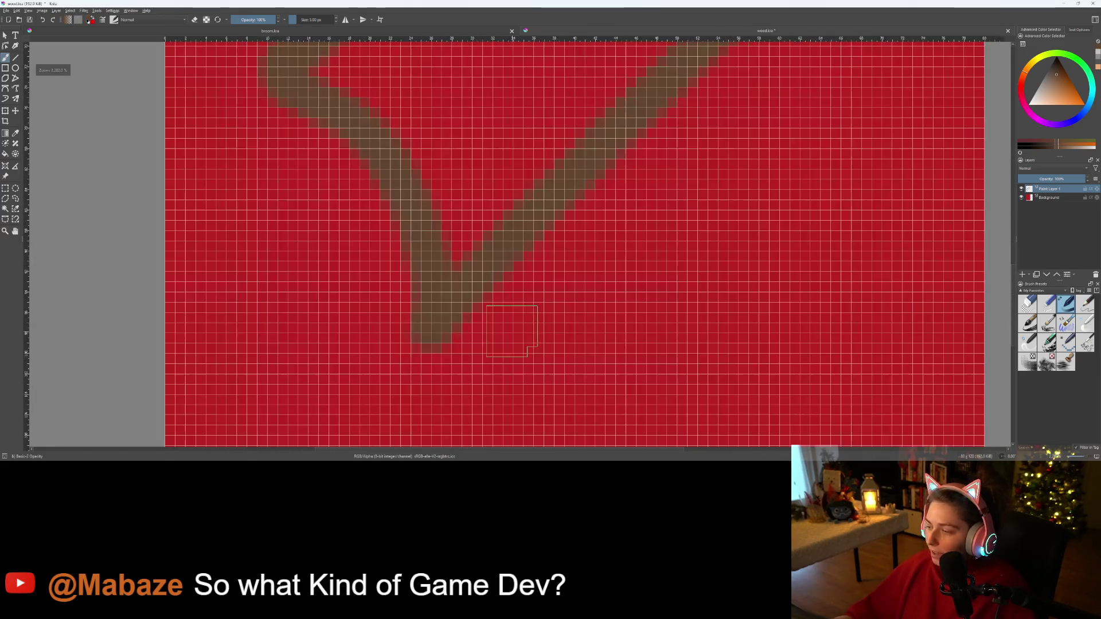
{"action": "scroll", "coordinate": [512, 331], "scroll_direction": "down", "scroll_amount": 2}
{"action": "scroll", "coordinate": [431, 283], "scroll_direction": "up", "scroll_amount": 2}
{"action": "mouse_move", "coordinate": [558, 351]}
{"action": "left_mouse_down"}
{"action": "mouse_move", "coordinate": [547, 370]}
{"action": "mouse_move", "coordinate": [499, 367]}
{"action": "mouse_move", "coordinate": [448, 325]}
{"action": "mouse_move", "coordinate": [385, 213]}
{"action": "mouse_move", "coordinate": [396, 138]}
{"action": "left_mouse_up"}
{"action": "mouse_move", "coordinate": [398, 116]}
{"action": "left_mouse_down"}
{"action": "mouse_move", "coordinate": [377, 147]}
{"action": "mouse_move", "coordinate": [383, 222]}
{"action": "mouse_move", "coordinate": [496, 354]}
{"action": "left_mouse_up"}
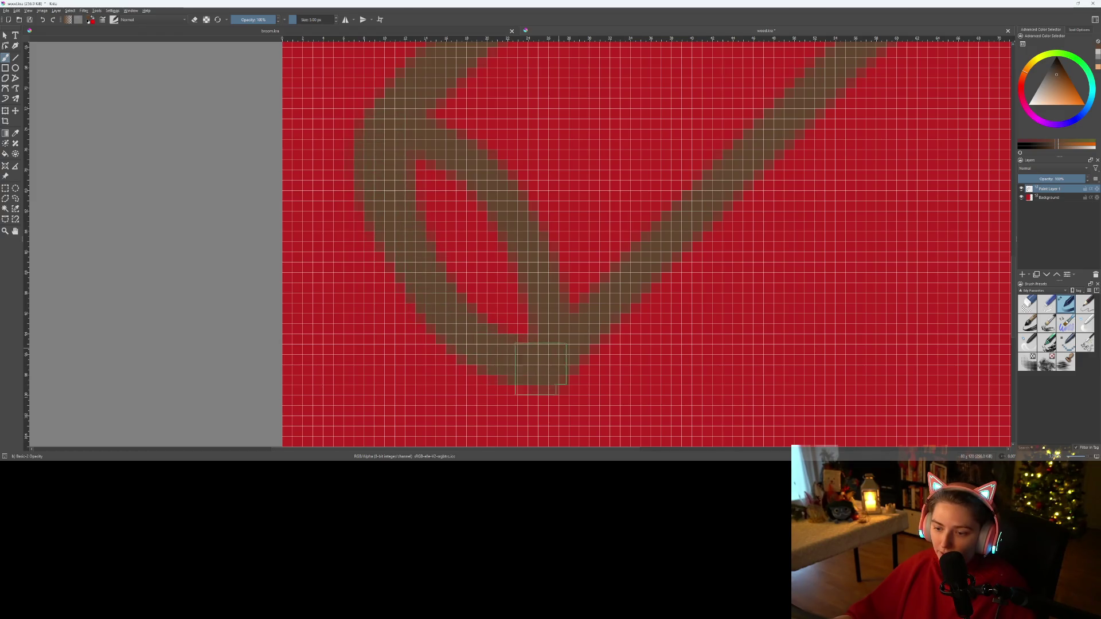
- Fill the log's body with brown, then return to the freehand brush
{"action": "scroll", "coordinate": [565, 327], "scroll_direction": "down", "scroll_amount": 3}
{"action": "left_click_drag", "start_coordinate": [564, 316], "coordinate": [453, 369]}
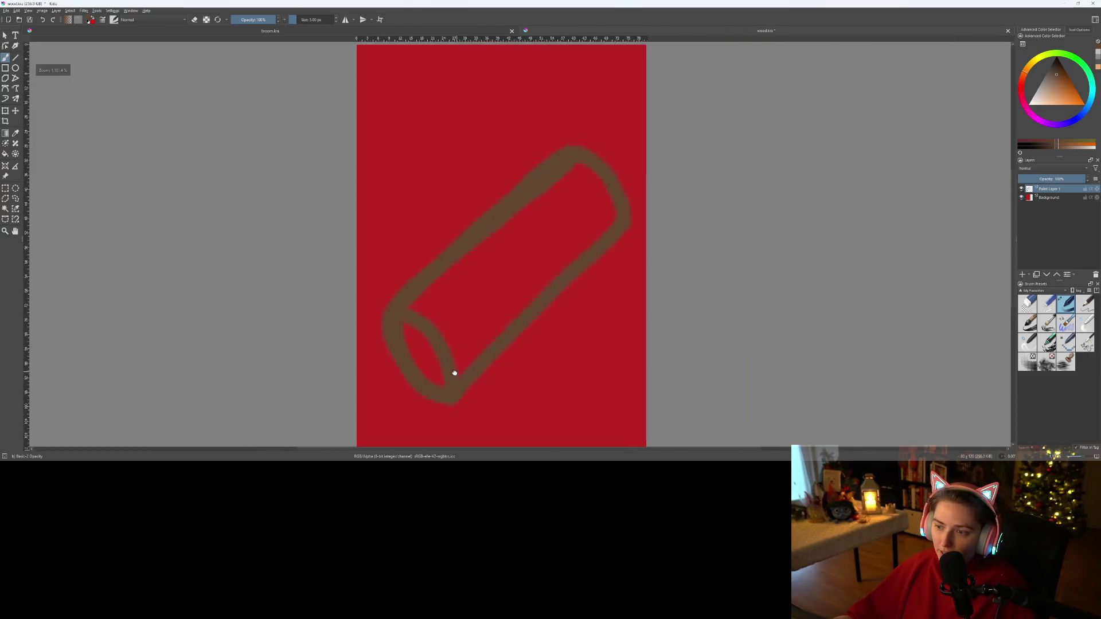
{"action": "scroll", "coordinate": [462, 364], "scroll_direction": "up", "scroll_amount": 3}
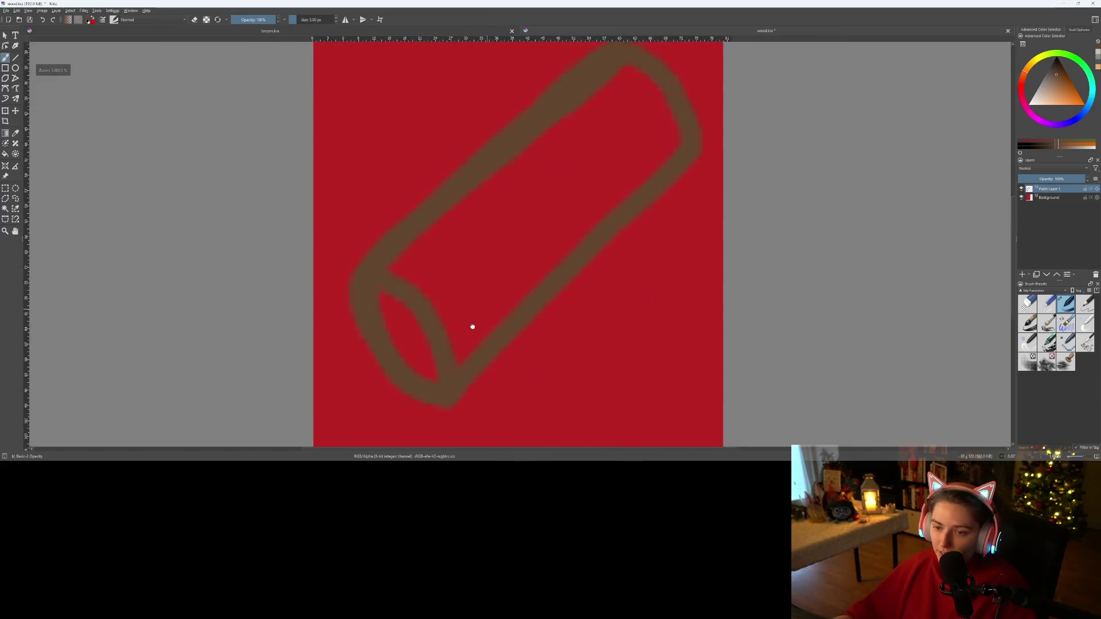
{"action": "left_click_drag", "start_coordinate": [473, 327], "coordinate": [455, 343]}
{"action": "key", "text": "f"}
{"action": "left_click", "coordinate": [463, 269]}
{"action": "key", "text": "b"}
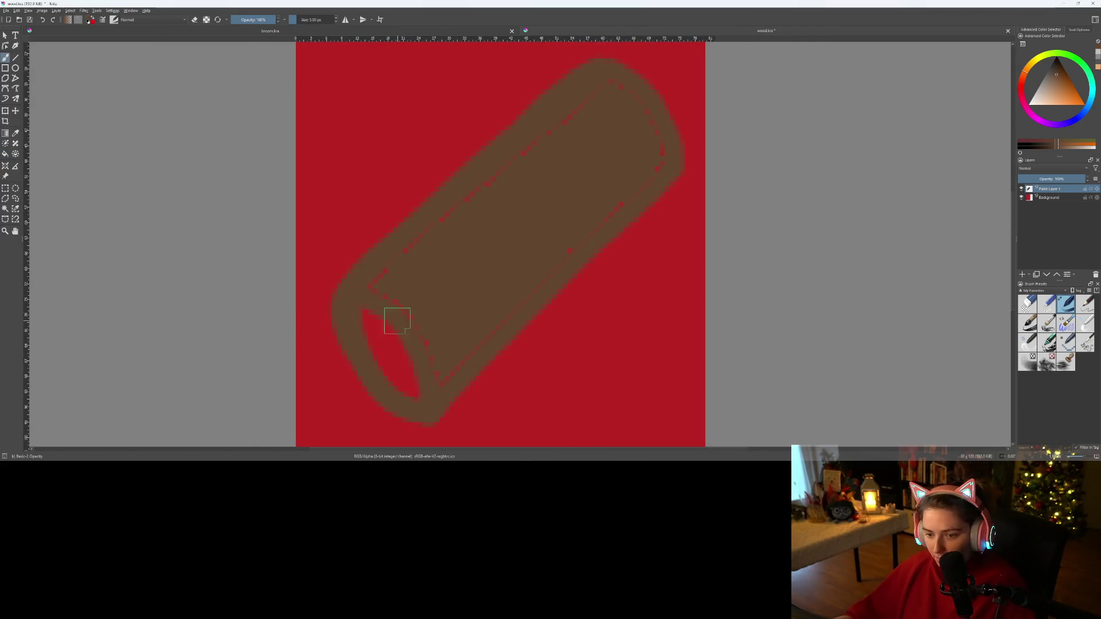
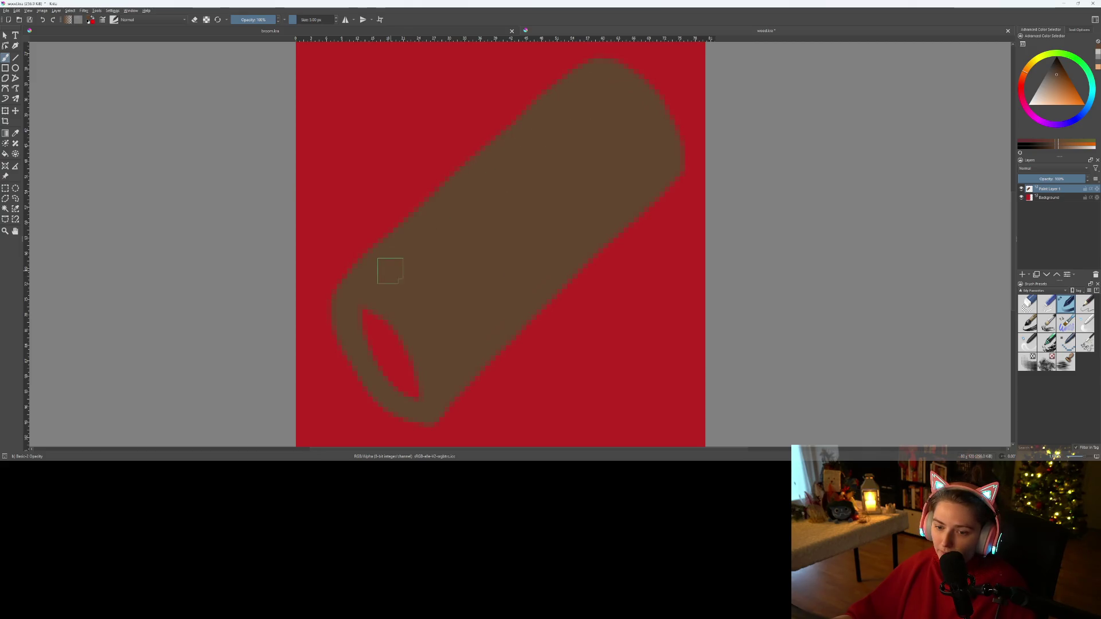
- Erase to widen the red hole at the log's lower-left end and clear stray brown
{"action": "scroll", "coordinate": [375, 335], "scroll_direction": "up", "scroll_amount": 3}
{"action": "key", "text": "e"}
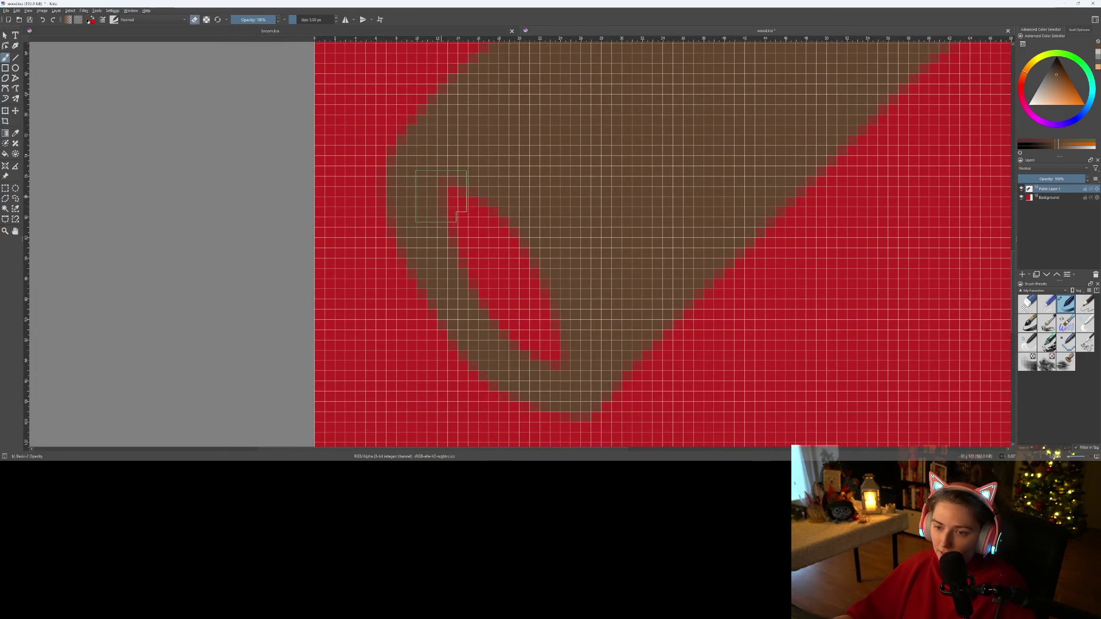
{"action": "left_click_drag", "start_coordinate": [460, 242], "coordinate": [552, 363]}
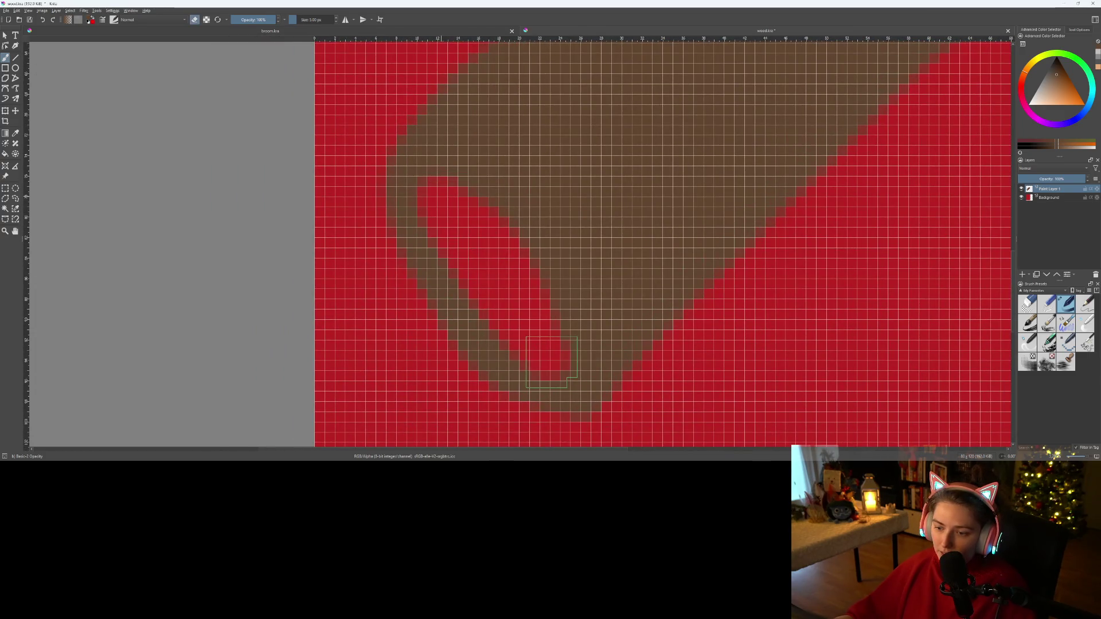
{"action": "scroll", "coordinate": [547, 310], "scroll_direction": "down", "scroll_amount": 3}
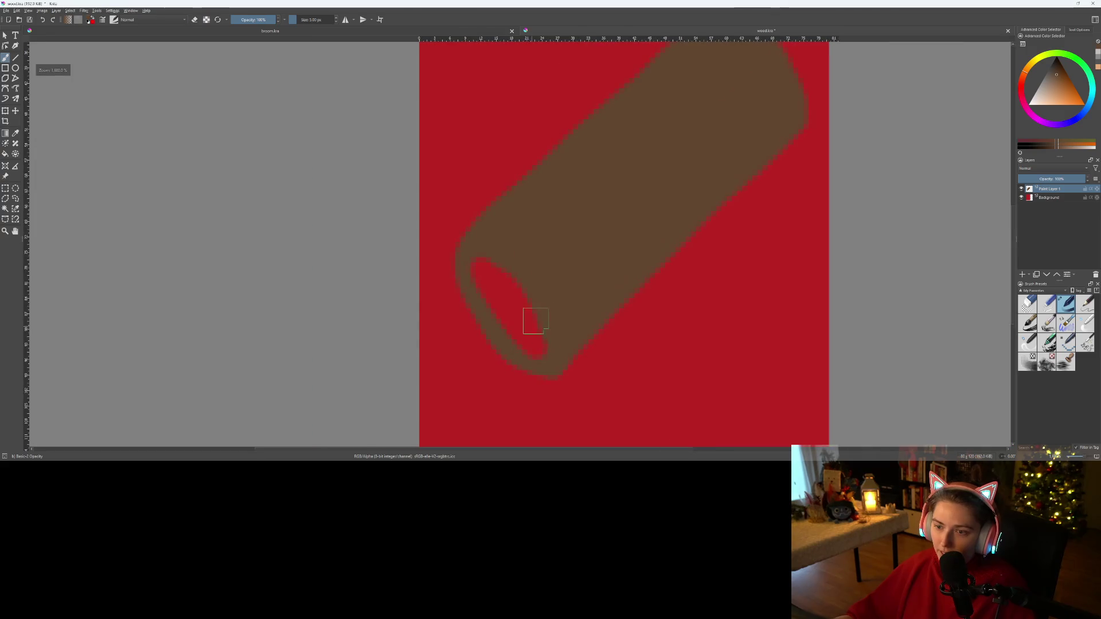
{"action": "scroll", "coordinate": [546, 310], "scroll_direction": "up", "scroll_amount": 5}
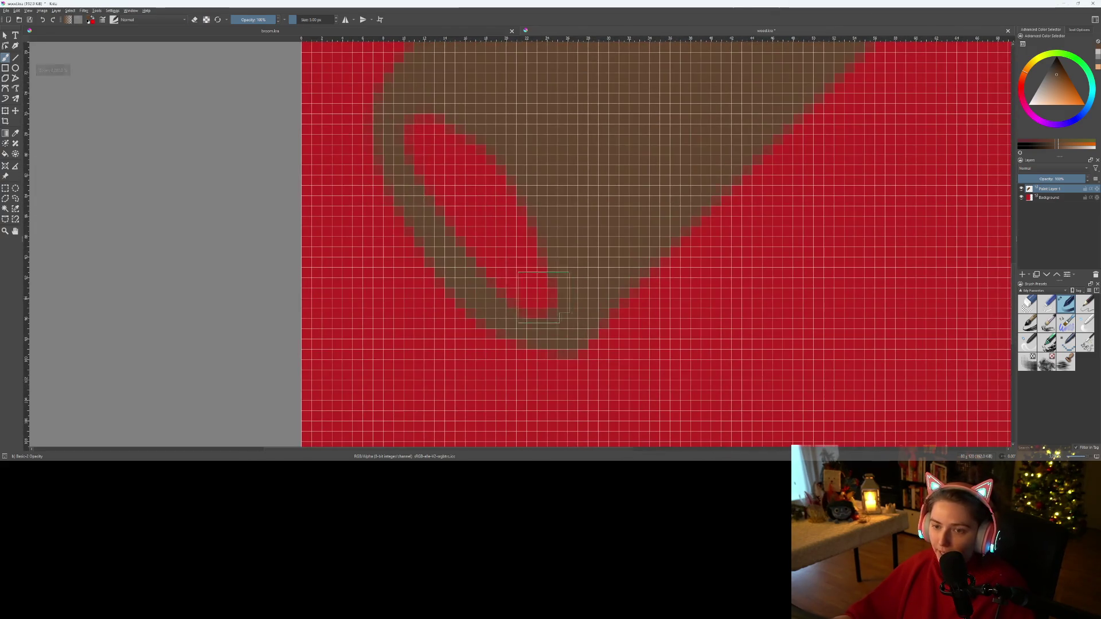
{"action": "key", "text": "e"}
{"action": "mouse_move", "coordinate": [396, 94]}
{"action": "left_mouse_down"}
{"action": "mouse_move", "coordinate": [382, 121]}
{"action": "mouse_move", "coordinate": [410, 94]}
{"action": "mouse_move", "coordinate": [376, 122]}
{"action": "mouse_move", "coordinate": [418, 274]}
{"action": "mouse_move", "coordinate": [509, 329]}
{"action": "mouse_move", "coordinate": [539, 337]}
{"action": "mouse_move", "coordinate": [575, 322]}
{"action": "left_mouse_up"}
- Enlarge the hole along its right edge, then add a new paint layer
{"action": "key", "text": "e"}
{"action": "key", "text": "e"}
{"action": "mouse_move", "coordinate": [514, 225]}
{"action": "left_mouse_down"}
{"action": "mouse_move", "coordinate": [544, 287]}
{"action": "mouse_move", "coordinate": [519, 235]}
{"action": "mouse_move", "coordinate": [420, 147]}
{"action": "mouse_move", "coordinate": [454, 224]}
{"action": "mouse_move", "coordinate": [493, 268]}
{"action": "mouse_move", "coordinate": [551, 297]}
{"action": "mouse_move", "coordinate": [539, 263]}
{"action": "mouse_move", "coordinate": [490, 209]}
{"action": "mouse_move", "coordinate": [423, 164]}
{"action": "left_mouse_up"}
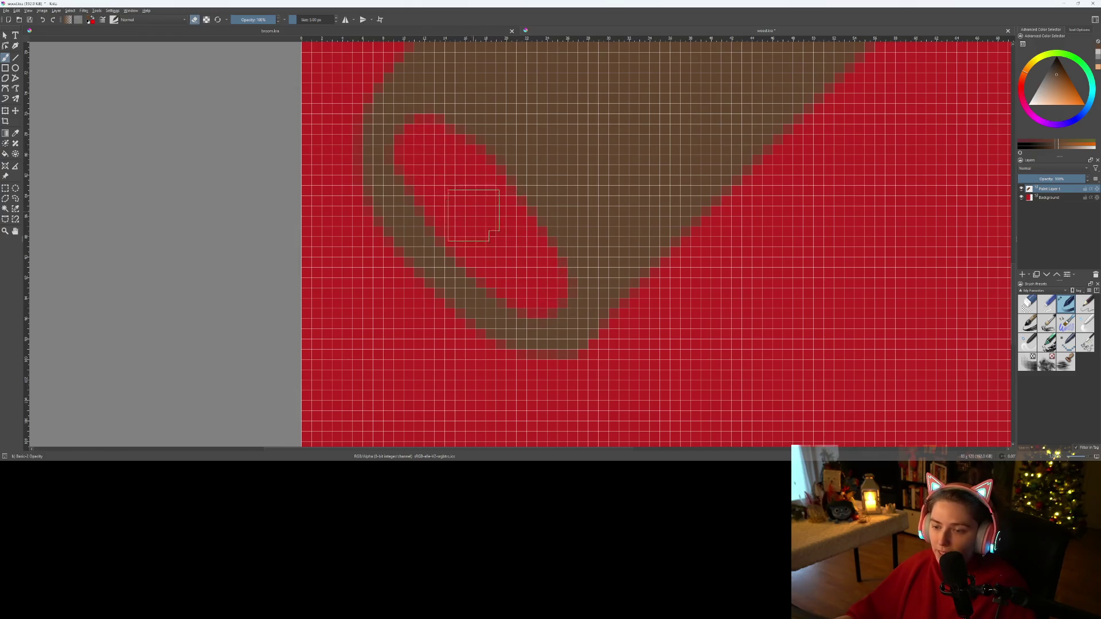
{"action": "scroll", "coordinate": [469, 255], "scroll_direction": "down", "scroll_amount": 4}
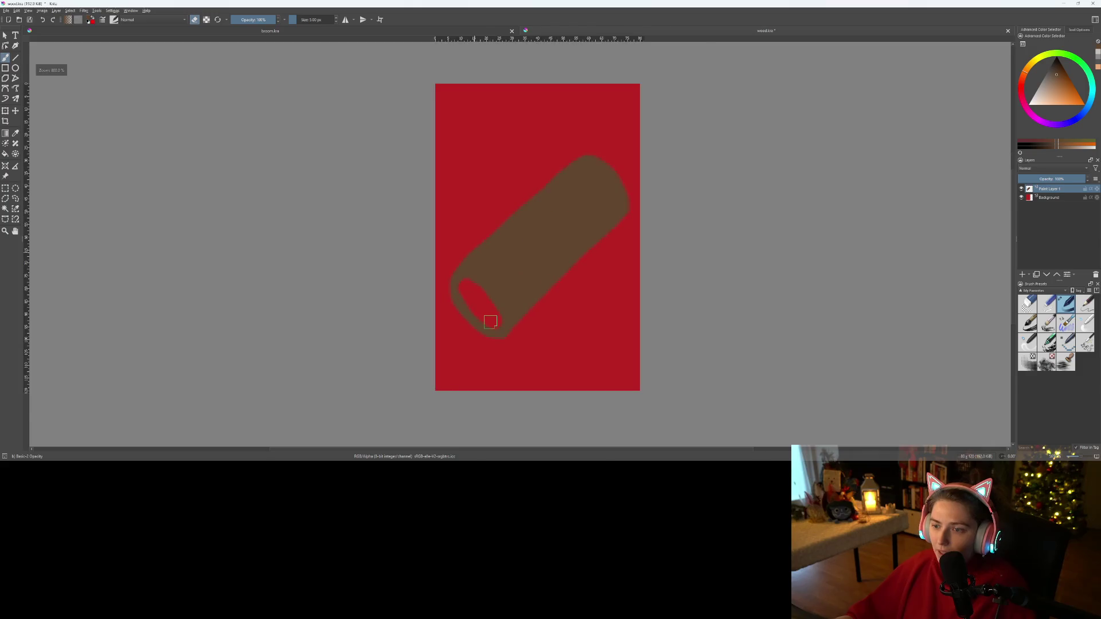
{"action": "scroll", "coordinate": [484, 321], "scroll_direction": "up", "scroll_amount": 1}
{"action": "left_click_drag", "start_coordinate": [533, 181], "coordinate": [521, 245]}
{"action": "scroll", "coordinate": [520, 246], "scroll_direction": "up", "scroll_amount": 1}
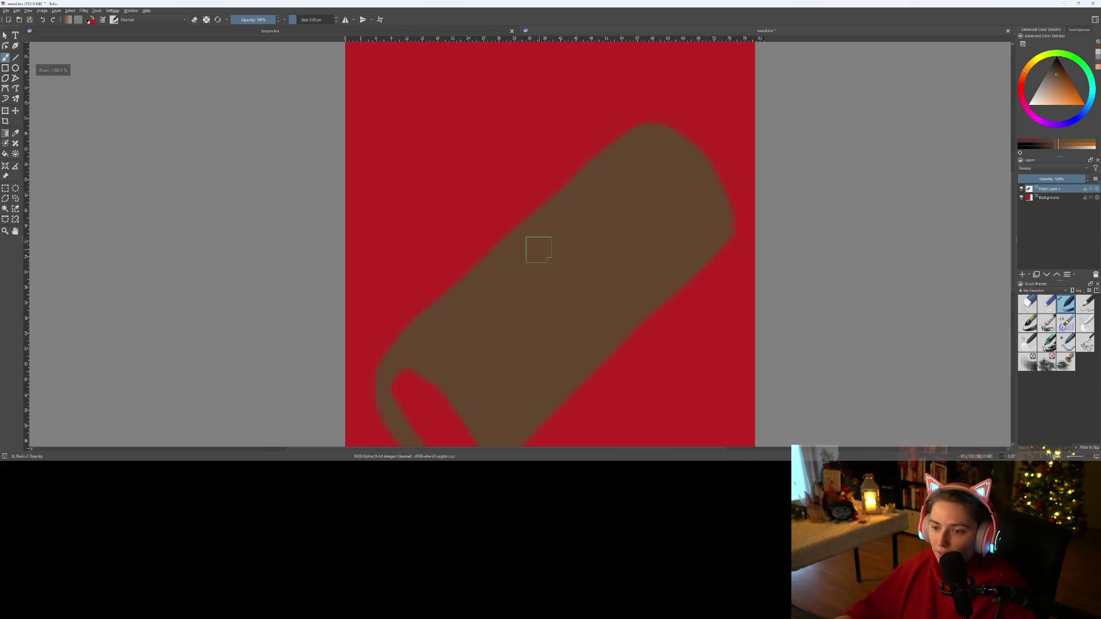
{"action": "left_click", "coordinate": [1023, 275]}
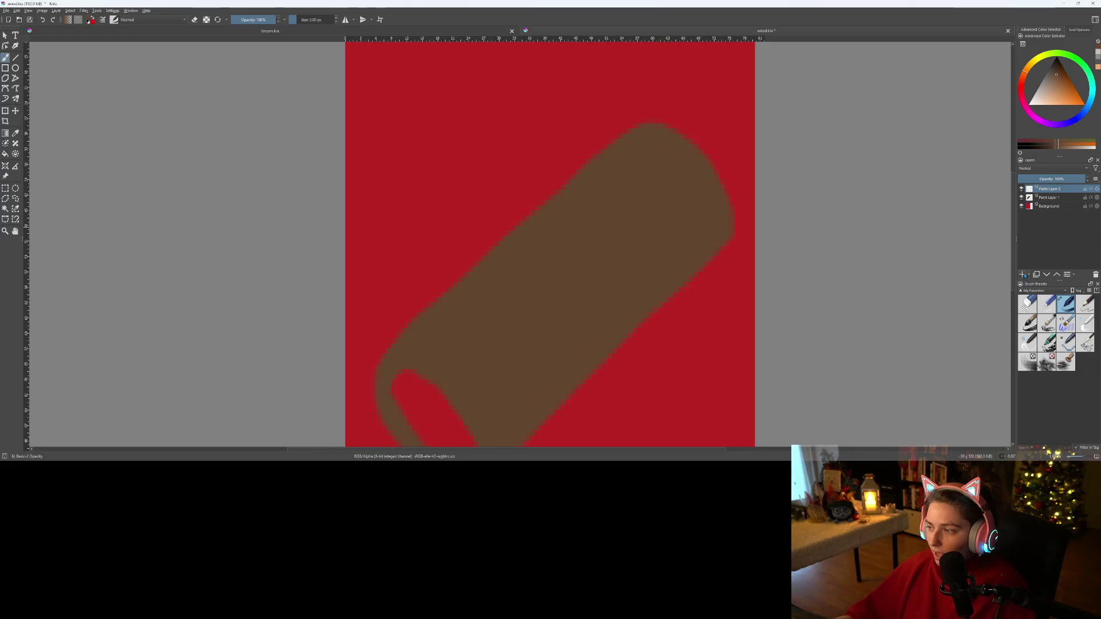
- Move the new layer beneath the log layer and paint a light peach cut face inside the hole
{"action": "left_click_drag", "start_coordinate": [1048, 189], "coordinate": [1056, 204]}
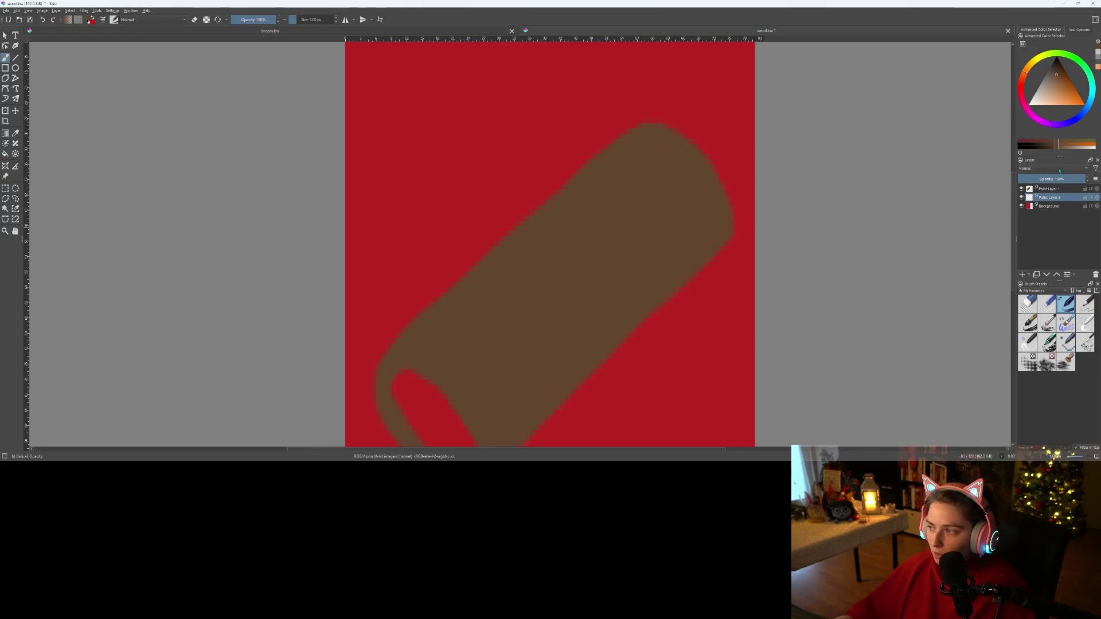
{"action": "left_click", "coordinate": [1098, 68]}
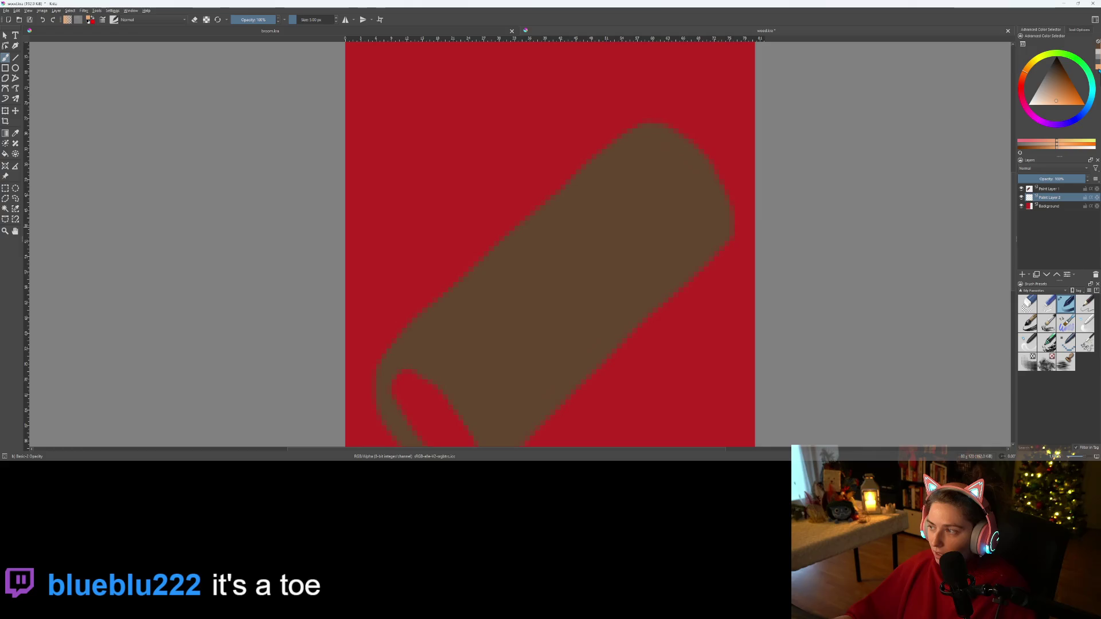
{"action": "scroll", "coordinate": [484, 327], "scroll_direction": "up", "scroll_amount": 3}
{"action": "scroll", "coordinate": [497, 300], "scroll_direction": "down", "scroll_amount": 5}
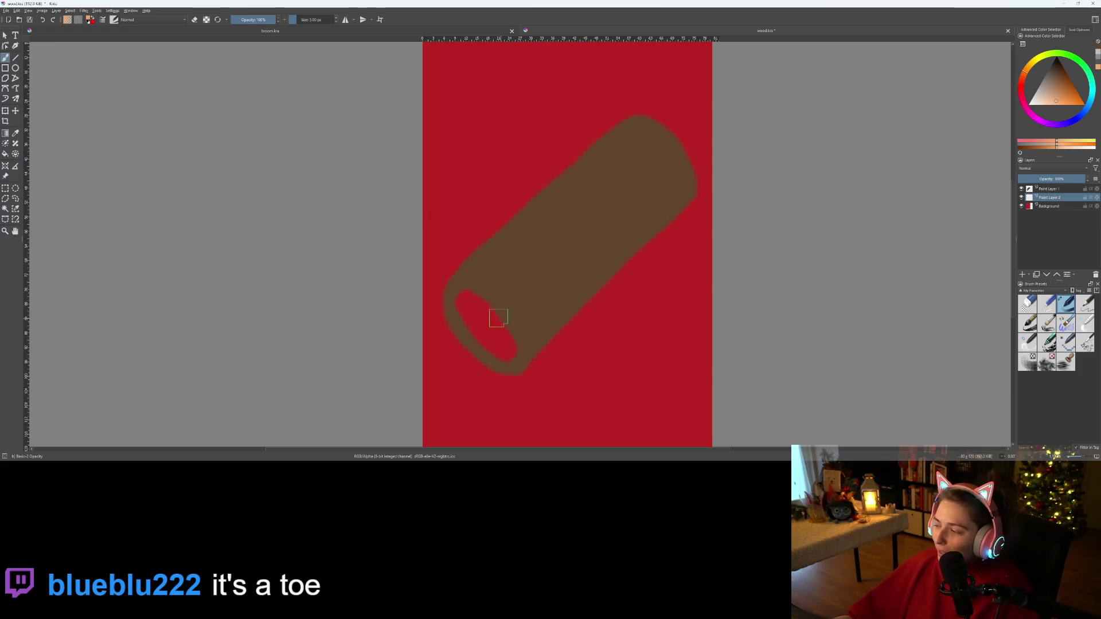
{"action": "scroll", "coordinate": [499, 317], "scroll_direction": "up", "scroll_amount": 15}
{"action": "mouse_move", "coordinate": [453, 173]}
{"action": "left_mouse_down"}
{"action": "mouse_move", "coordinate": [396, 195]}
{"action": "mouse_move", "coordinate": [504, 367]}
{"action": "mouse_move", "coordinate": [589, 412]}
{"action": "mouse_move", "coordinate": [505, 229]}
{"action": "mouse_move", "coordinate": [448, 207]}
{"action": "mouse_move", "coordinate": [487, 287]}
{"action": "mouse_move", "coordinate": [566, 395]}
{"action": "mouse_move", "coordinate": [466, 227]}
{"action": "mouse_move", "coordinate": [480, 328]}
{"action": "left_mouse_up"}
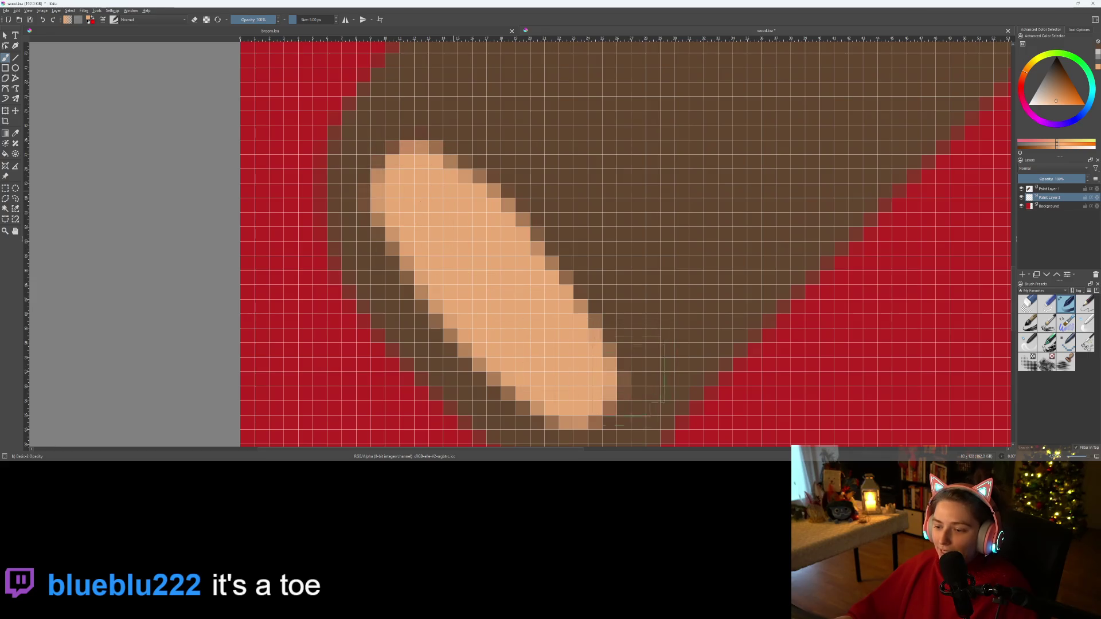
{"action": "scroll", "coordinate": [583, 301], "scroll_direction": "down", "scroll_amount": 6}
{"action": "scroll", "coordinate": [682, 330], "scroll_direction": "up", "scroll_amount": 3}
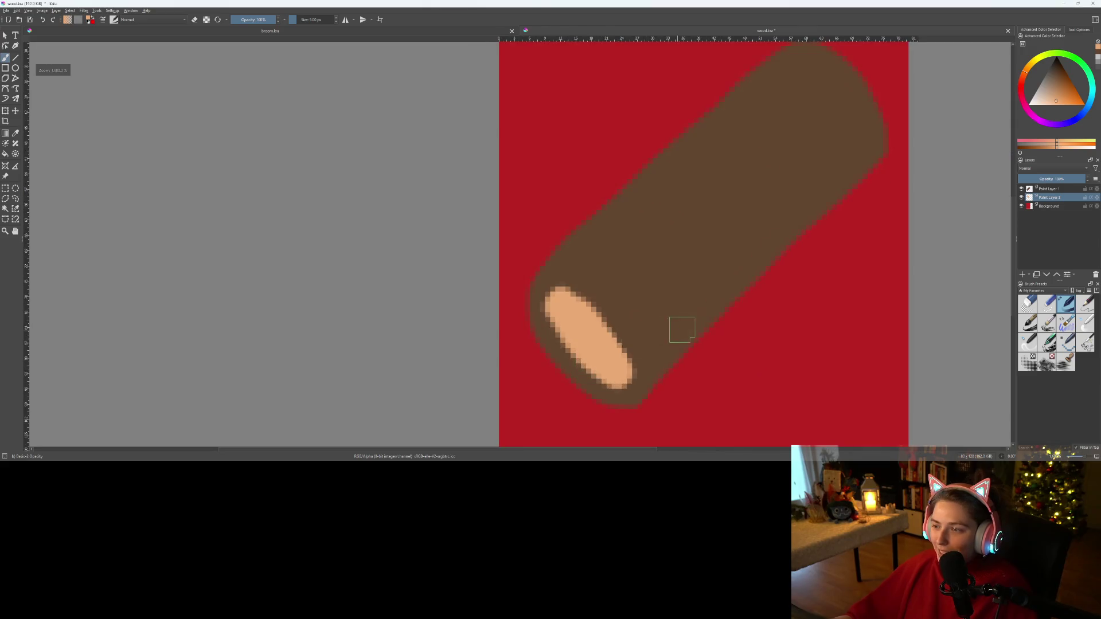
{"action": "left_click_drag", "start_coordinate": [681, 330], "coordinate": [557, 443]}
- Make Paint Layer 1 active and recentre the log in view
{"action": "left_click", "coordinate": [1057, 189]}
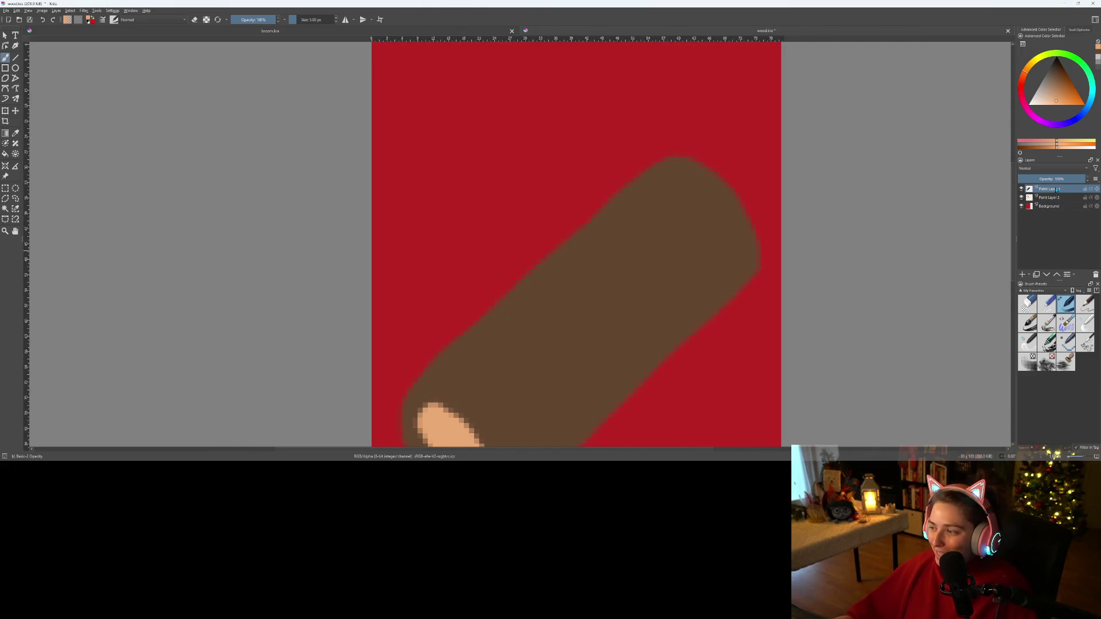
{"action": "scroll", "coordinate": [590, 369], "scroll_direction": "down", "scroll_amount": 3}
{"action": "scroll", "coordinate": [608, 321], "scroll_direction": "up", "scroll_amount": 2}
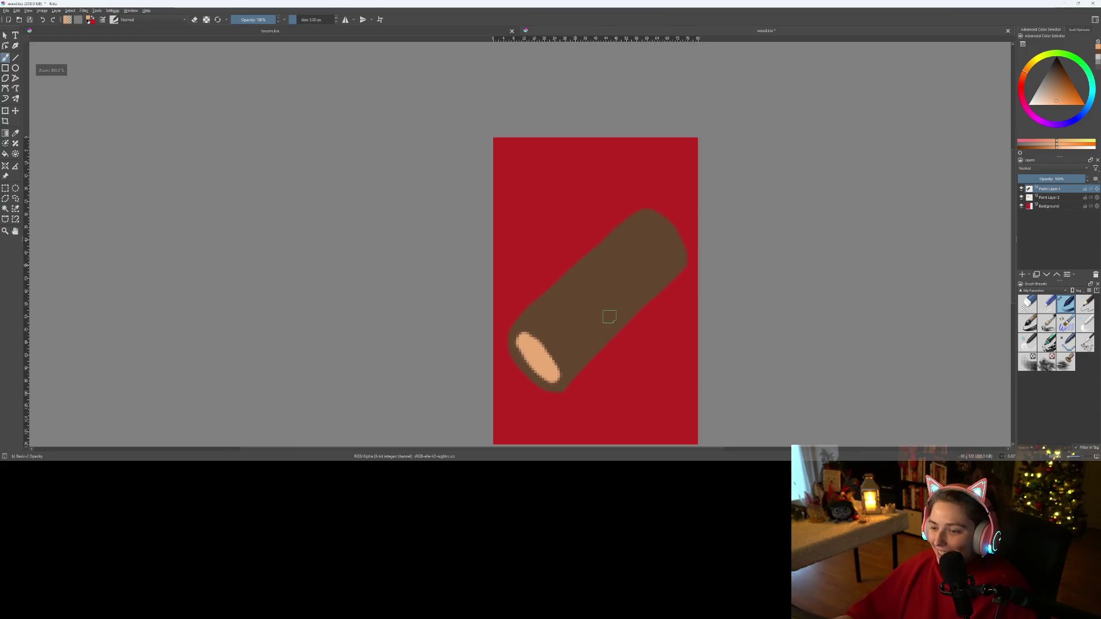
{"action": "left_click_drag", "start_coordinate": [634, 315], "coordinate": [643, 349]}
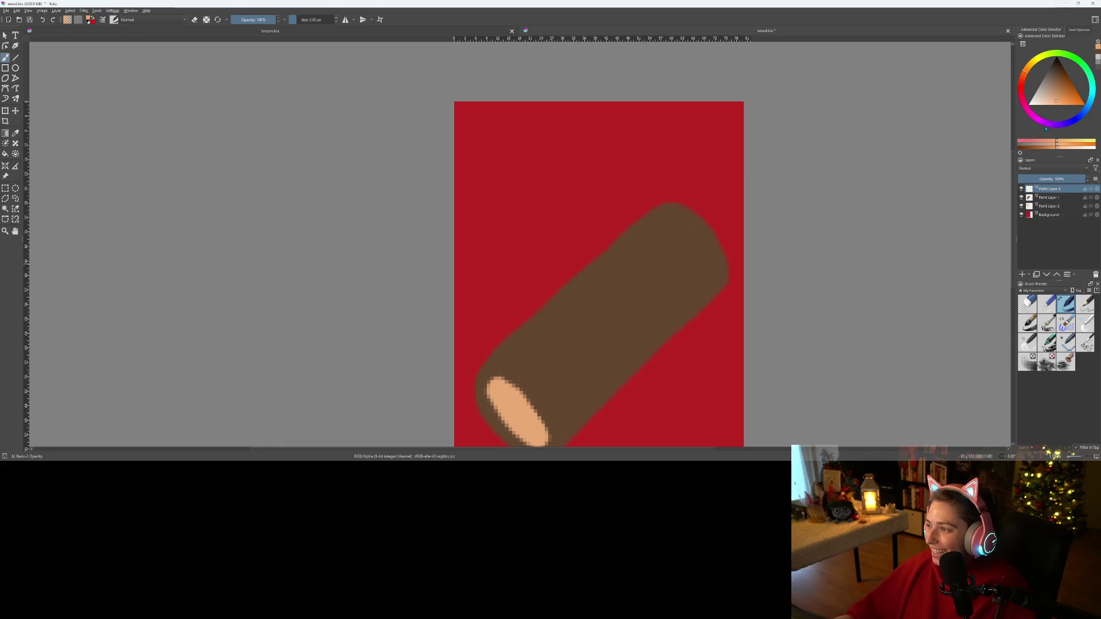
- Draw a dark brown branch stub up from the log's top
{"action": "key", "text": "x"}
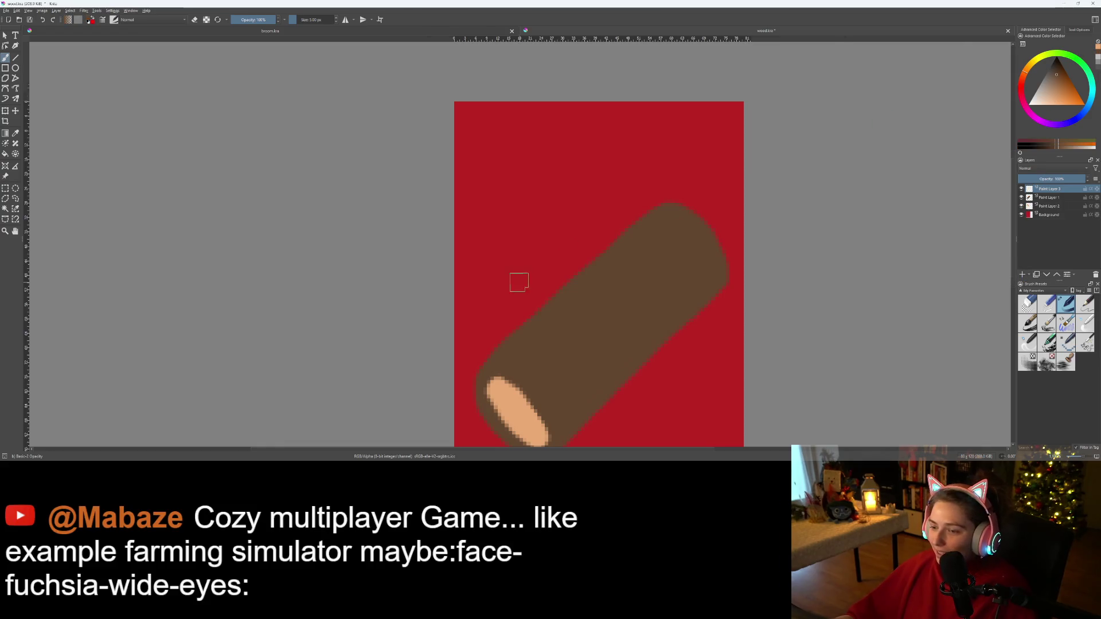
{"action": "scroll", "coordinate": [519, 282], "scroll_direction": "up", "scroll_amount": 2}
{"action": "mouse_move", "coordinate": [612, 256]}
{"action": "left_mouse_down"}
{"action": "mouse_move", "coordinate": [613, 208]}
{"action": "mouse_move", "coordinate": [651, 190]}
{"action": "mouse_move", "coordinate": [673, 248]}
{"action": "mouse_move", "coordinate": [644, 287]}
{"action": "left_mouse_up"}
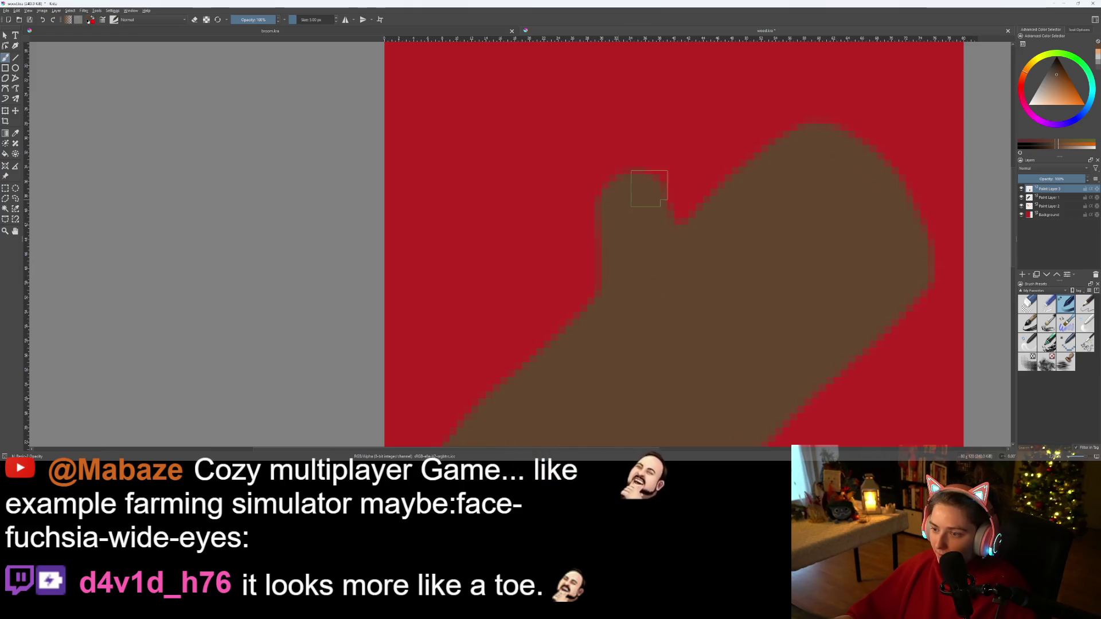
- On a new layer, paint an orange-peach cut end on the stub's tip
{"action": "left_click", "coordinate": [1023, 274]}
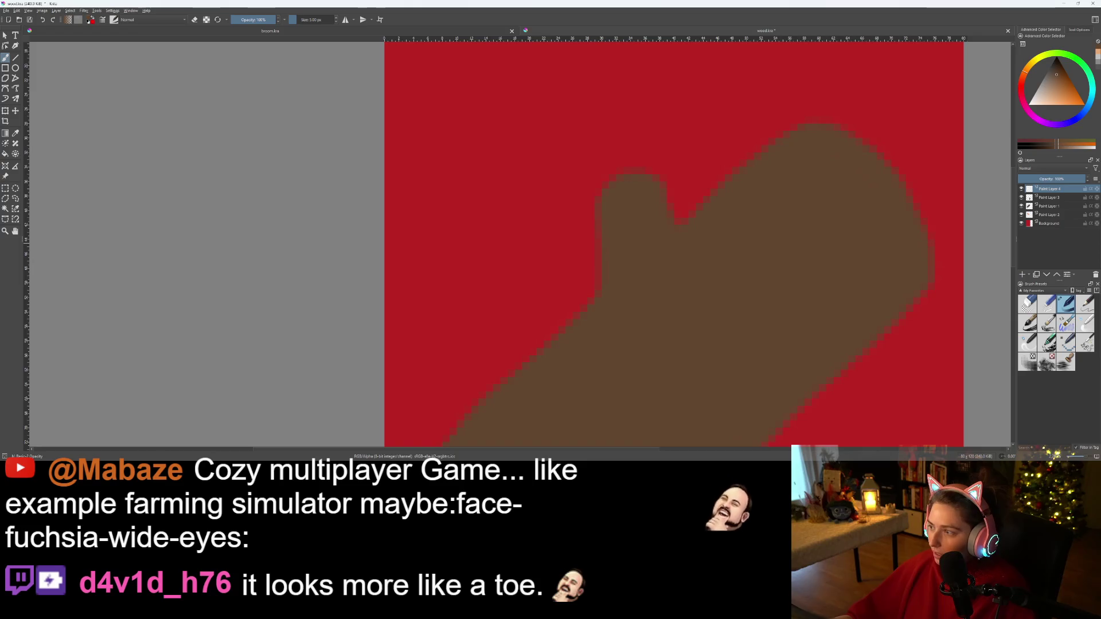
{"action": "left_click", "coordinate": [1056, 101]}
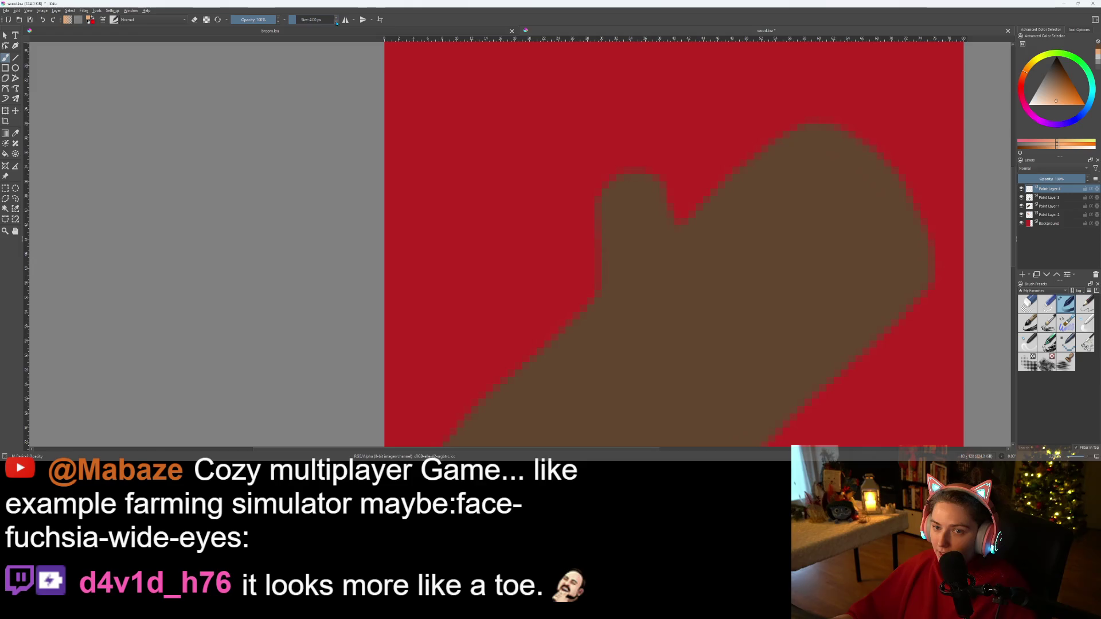
{"action": "scroll", "coordinate": [660, 184], "scroll_direction": "up", "scroll_amount": 3}
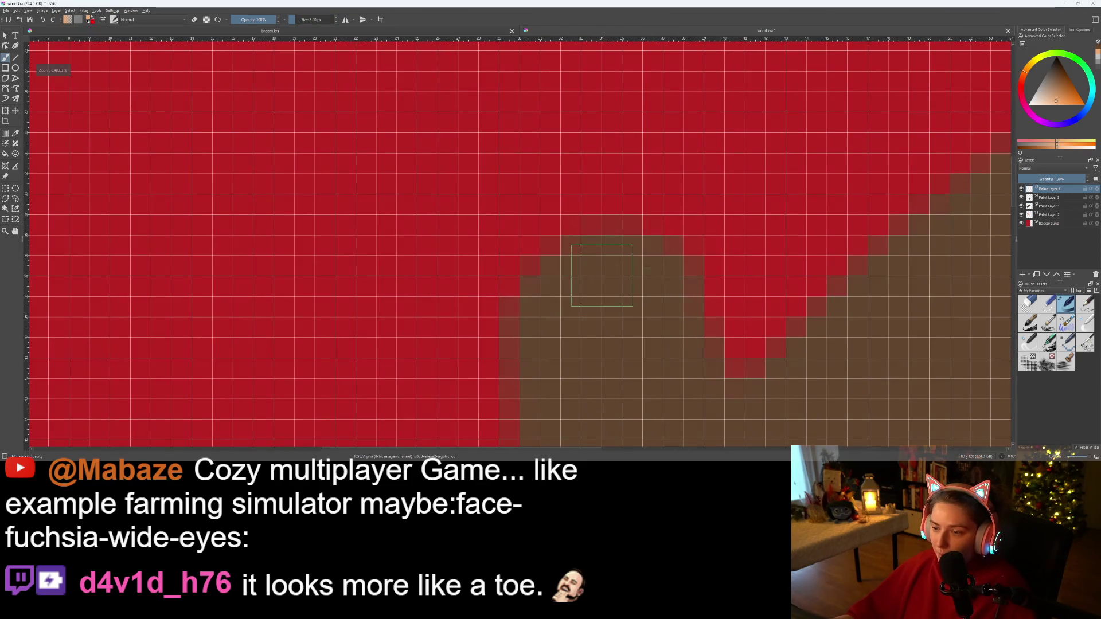
{"action": "left_click", "coordinate": [592, 285]}
{"action": "mouse_move", "coordinate": [606, 285]}
{"action": "left_mouse_down"}
{"action": "mouse_move", "coordinate": [634, 284]}
{"action": "mouse_move", "coordinate": [571, 310]}
{"action": "left_mouse_up"}
{"action": "scroll", "coordinate": [570, 311], "scroll_direction": "down", "scroll_amount": 6}
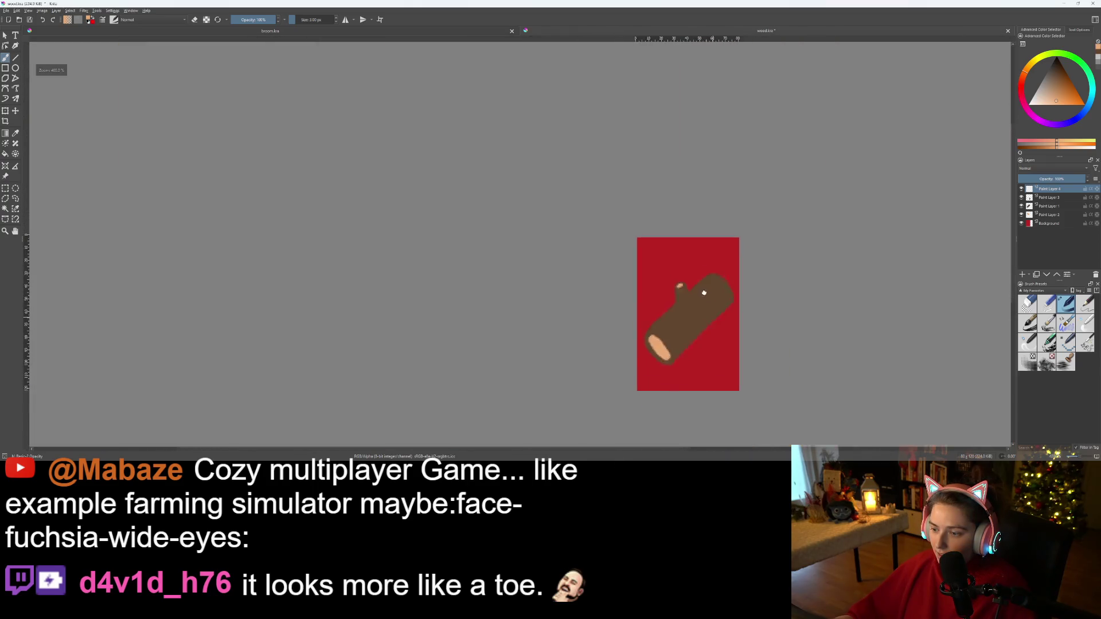
{"action": "scroll", "coordinate": [739, 301], "scroll_direction": "up", "scroll_amount": 2}
{"action": "mouse_move", "coordinate": [740, 301]}
{"action": "left_mouse_down"}
{"action": "mouse_move", "coordinate": [749, 265]}
{"action": "mouse_move", "coordinate": [760, 268]}
{"action": "left_mouse_up"}
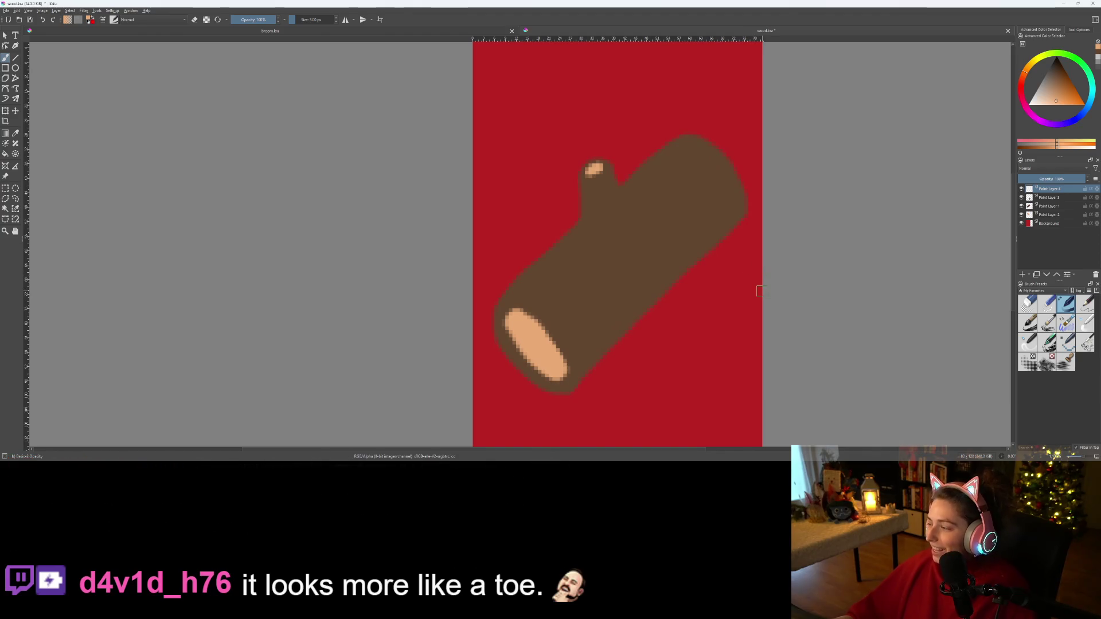
{"action": "left_click_drag", "start_coordinate": [691, 336], "coordinate": [686, 351]}
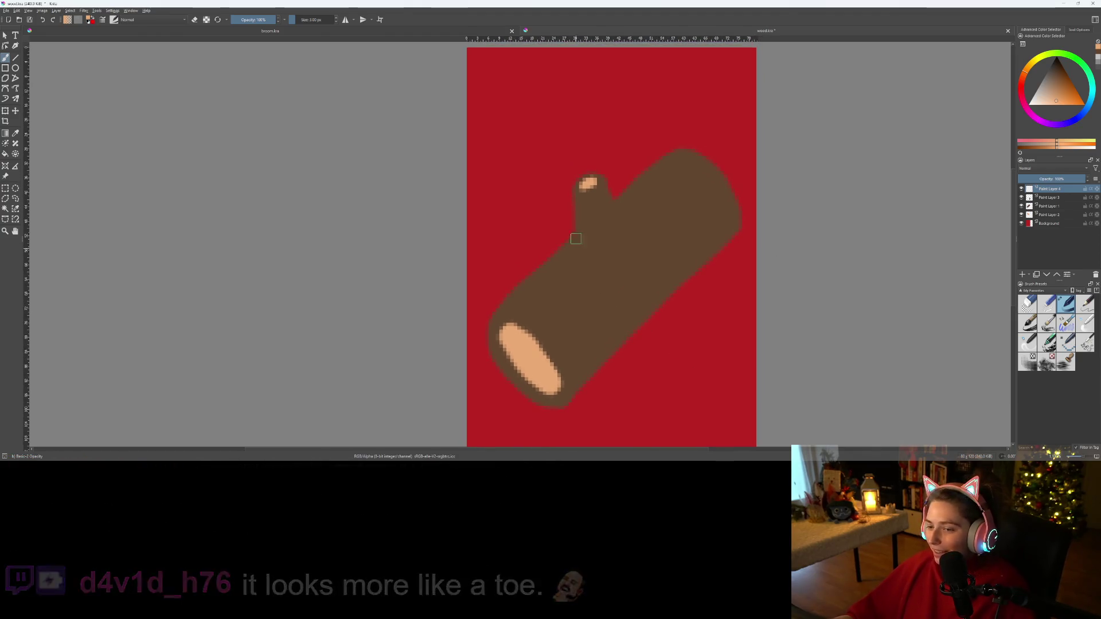
{"action": "scroll", "coordinate": [521, 257], "scroll_direction": "up", "scroll_amount": 2}
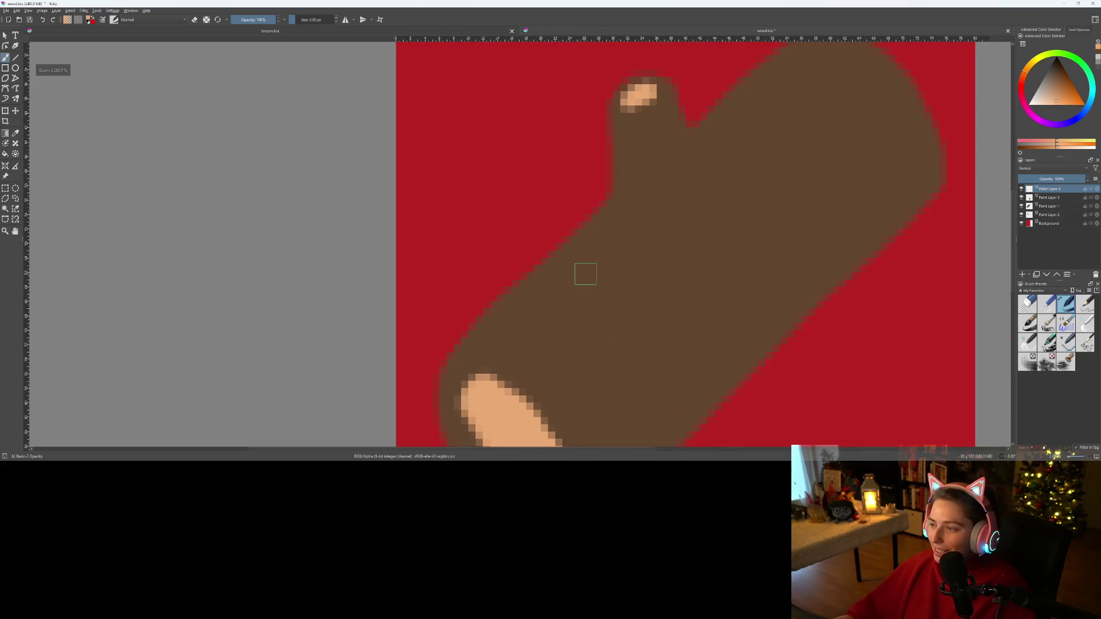
{"action": "scroll", "coordinate": [585, 273], "scroll_direction": "down", "scroll_amount": 1}
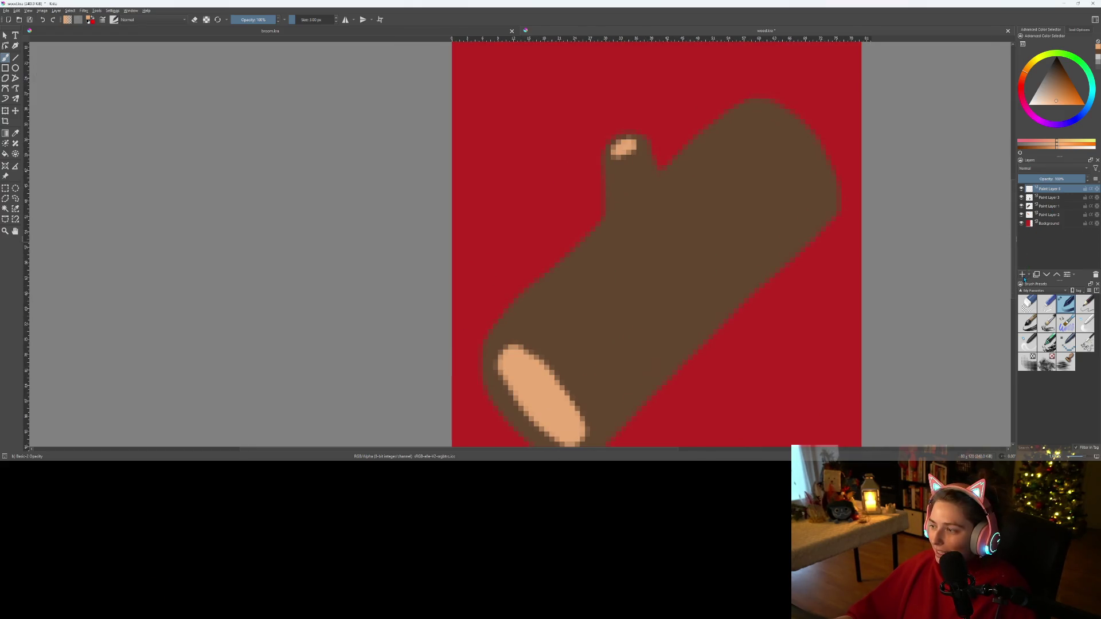
- Paint a dark diagonal grain stroke on the log below the knot
{"action": "left_click", "coordinate": [1052, 68]}
{"action": "left_click_drag", "start_coordinate": [1052, 68], "coordinate": [1051, 70]}
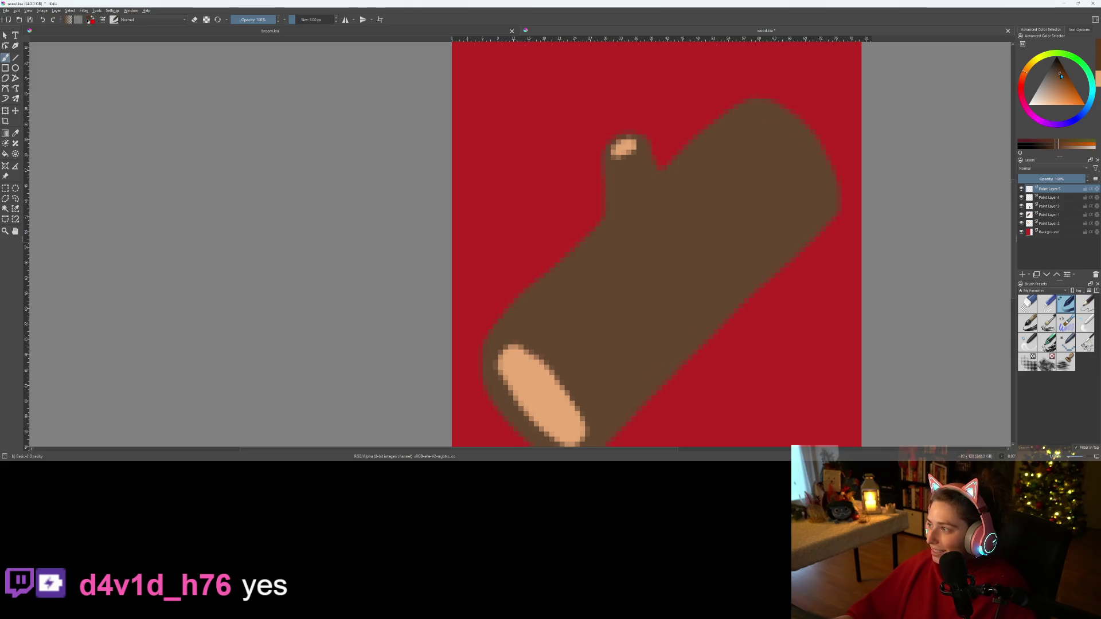
{"action": "scroll", "coordinate": [665, 199], "scroll_direction": "up", "scroll_amount": 2}
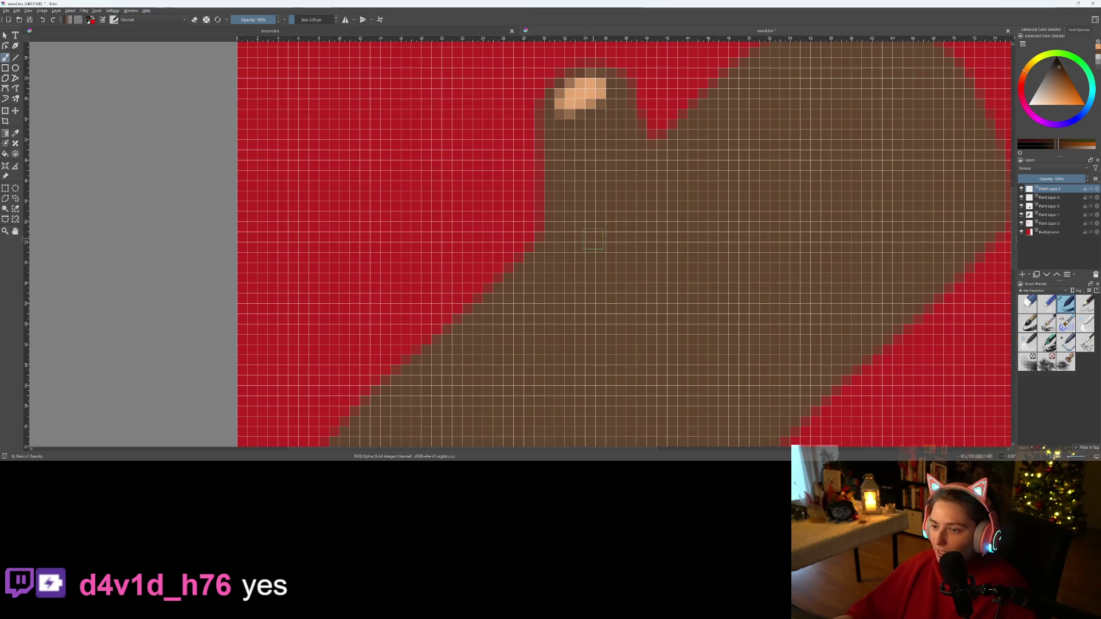
{"action": "left_click_drag", "start_coordinate": [593, 240], "coordinate": [637, 191]}
{"action": "key", "text": "ctrl+z"}
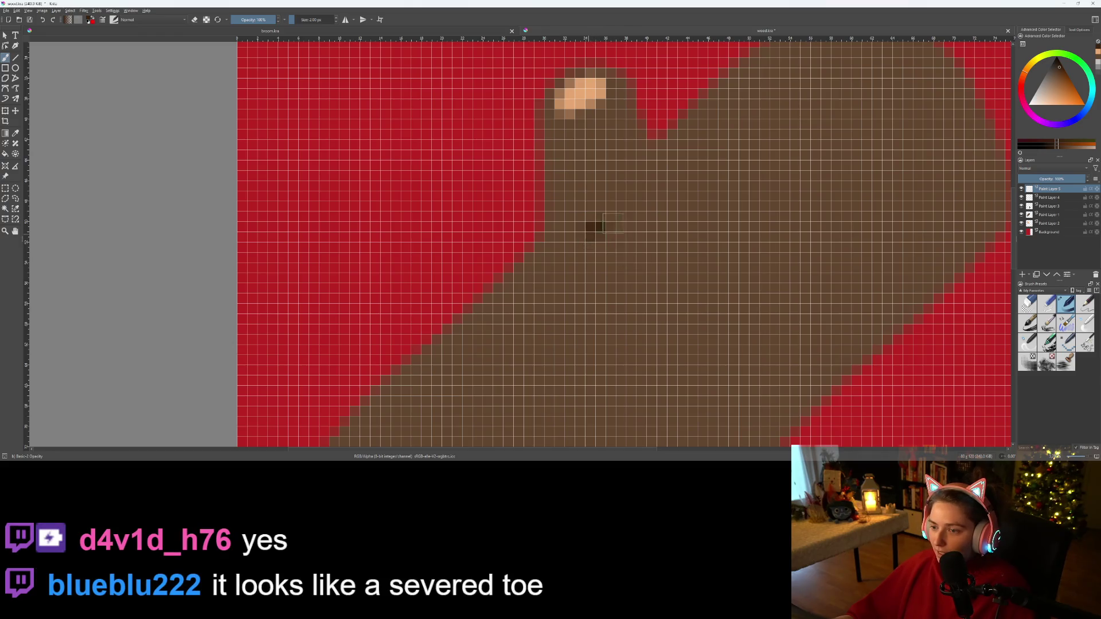
{"action": "left_click_drag", "start_coordinate": [591, 235], "coordinate": [638, 195]}
- Undo the heavy dark strokes near the knot, pick a different brown, and frame the log's cut end
{"action": "scroll", "coordinate": [627, 247], "scroll_direction": "down", "scroll_amount": 8}
{"action": "scroll", "coordinate": [626, 258], "scroll_direction": "up", "scroll_amount": 7}
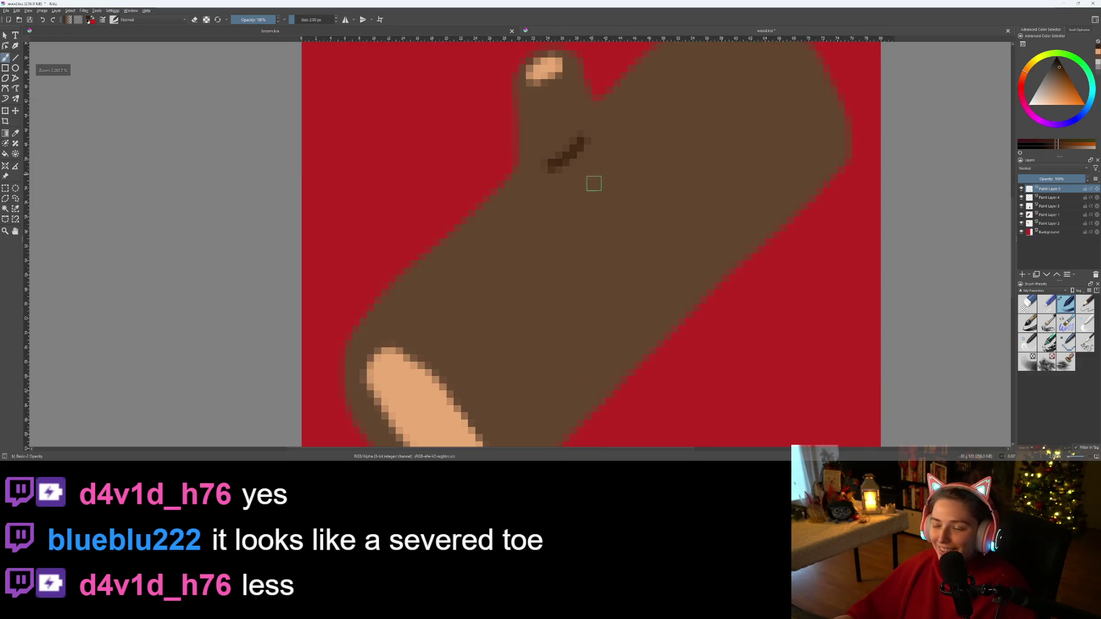
{"action": "left_click_drag", "start_coordinate": [593, 180], "coordinate": [582, 264]}
{"action": "key", "text": "ctrl+z"}
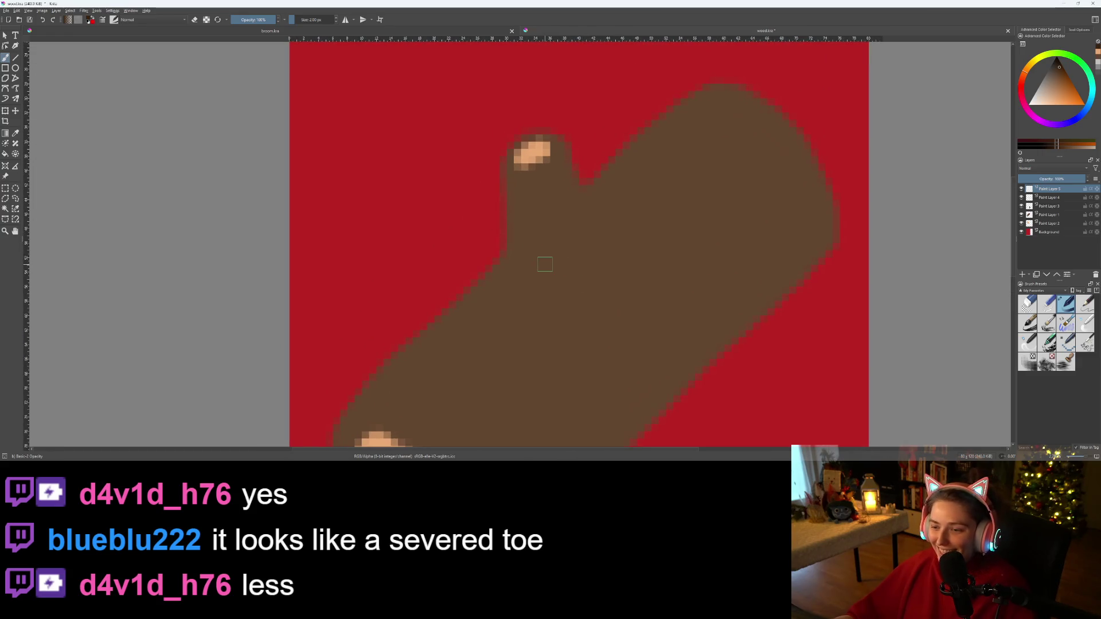
{"action": "key", "text": "ctrl+z"}
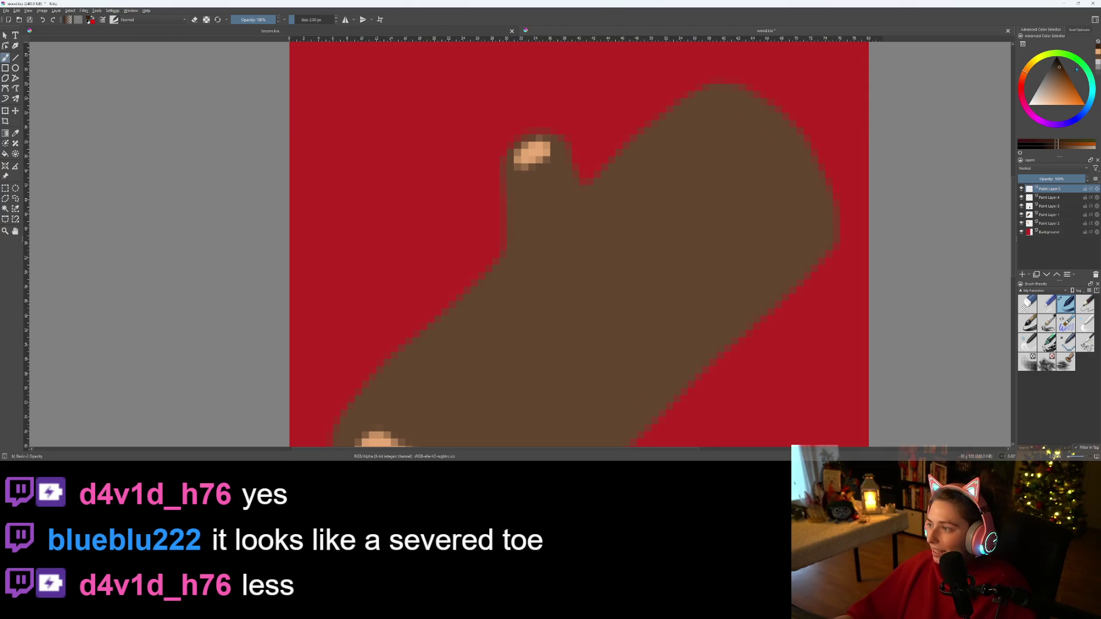
{"action": "left_click_drag", "start_coordinate": [1061, 72], "coordinate": [1058, 75]}
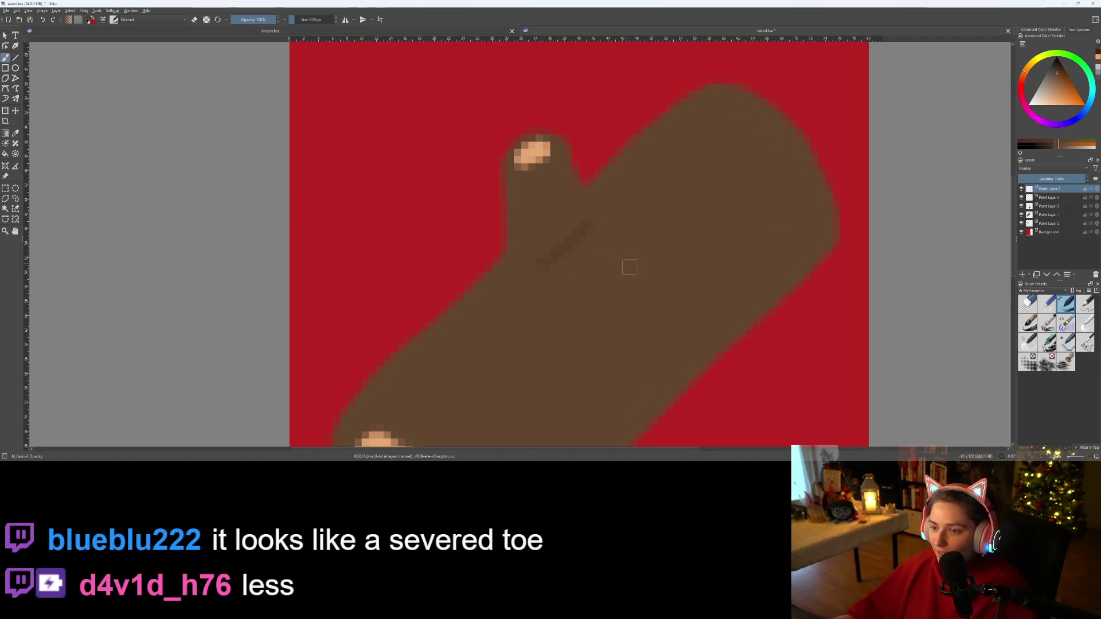
{"action": "scroll", "coordinate": [621, 261], "scroll_direction": "down", "scroll_amount": 5}
{"action": "scroll", "coordinate": [673, 295], "scroll_direction": "up", "scroll_amount": 3}
{"action": "mouse_move", "coordinate": [677, 241]}
{"action": "left_mouse_down"}
{"action": "mouse_move", "coordinate": [713, 172]}
{"action": "mouse_move", "coordinate": [708, 245]}
{"action": "left_mouse_up"}
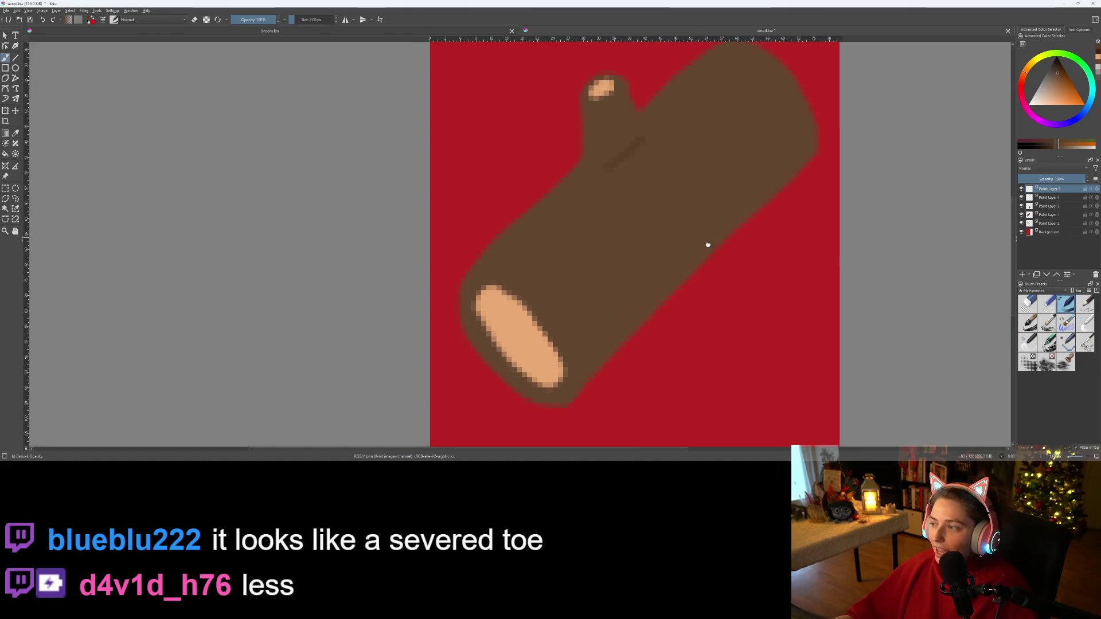
{"action": "left_click_drag", "start_coordinate": [484, 359], "coordinate": [508, 302]}
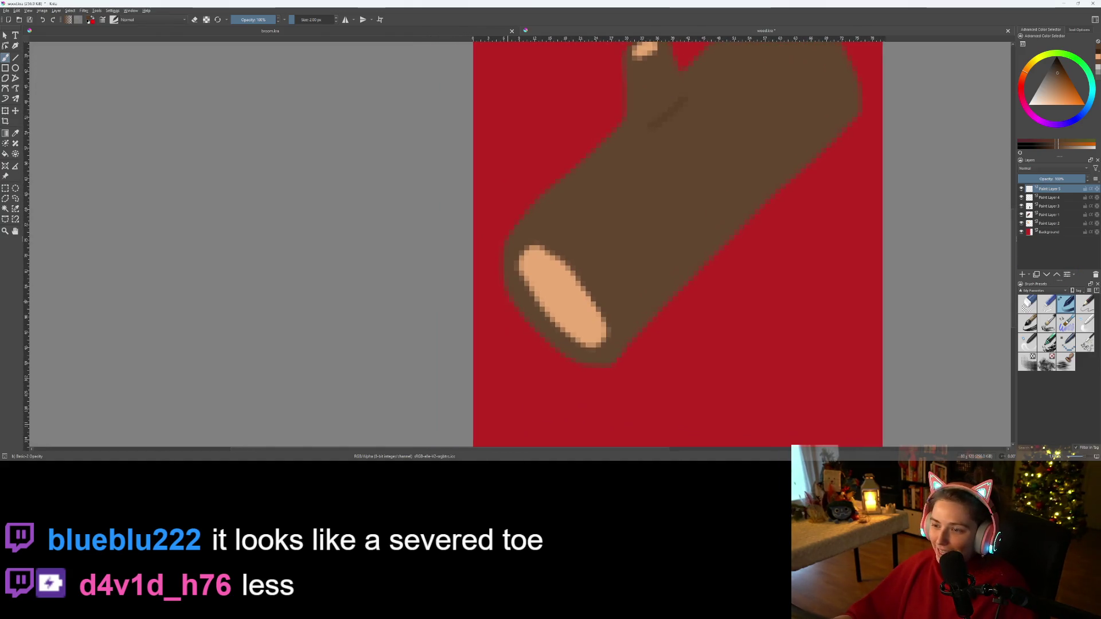
{"action": "left_click_drag", "start_coordinate": [670, 160], "coordinate": [648, 209]}
{"action": "scroll", "coordinate": [547, 332], "scroll_direction": "up", "scroll_amount": 6}
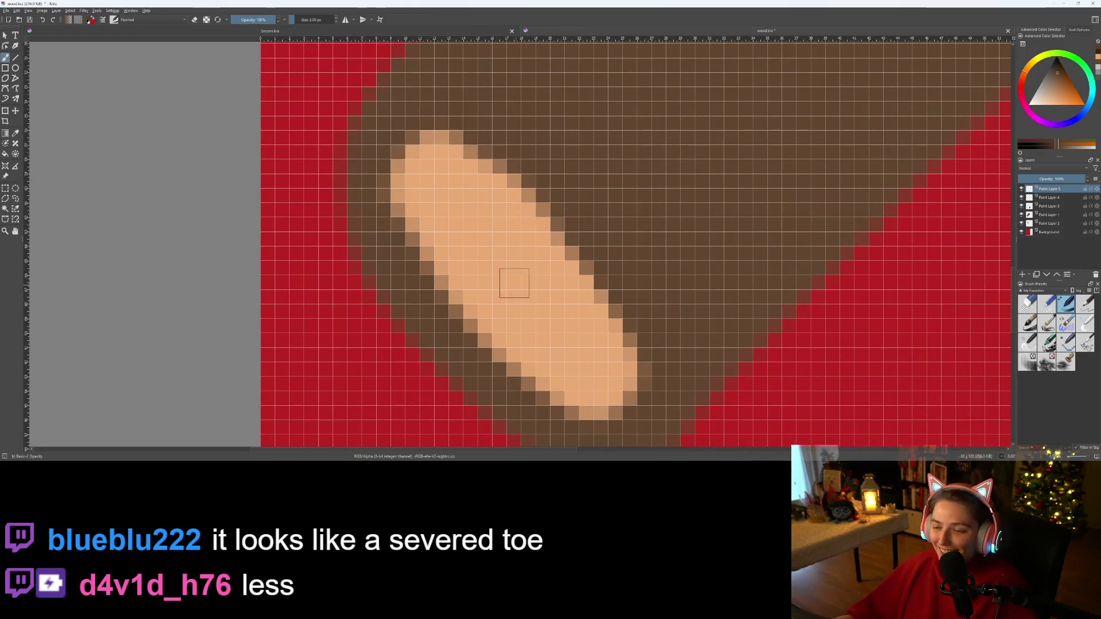
- Paint a dark knot and diagonal ring stripes on the log's light end face
{"action": "left_click_drag", "start_coordinate": [414, 198], "coordinate": [441, 172]}
{"action": "left_click_drag", "start_coordinate": [503, 220], "coordinate": [542, 265]}
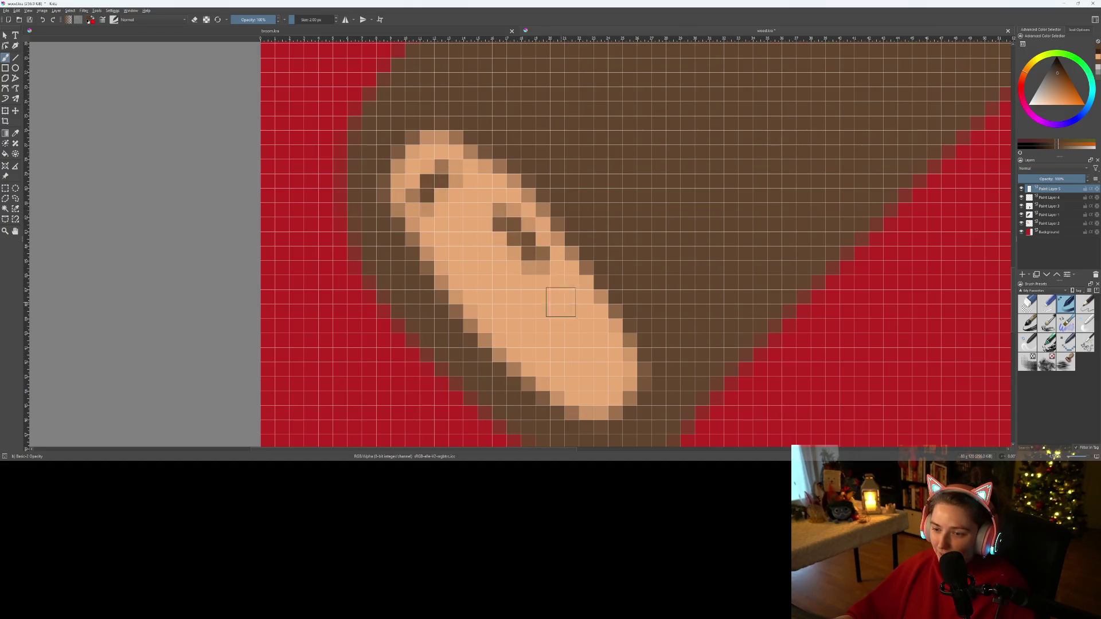
{"action": "left_click_drag", "start_coordinate": [590, 405], "coordinate": [596, 351]}
{"action": "left_click_drag", "start_coordinate": [528, 342], "coordinate": [505, 313]}
{"action": "mouse_move", "coordinate": [565, 370]}
{"action": "left_mouse_down"}
{"action": "mouse_move", "coordinate": [527, 308]}
{"action": "mouse_move", "coordinate": [579, 339]}
{"action": "left_mouse_up"}
{"action": "left_click_drag", "start_coordinate": [467, 267], "coordinate": [459, 230]}
{"action": "scroll", "coordinate": [619, 376], "scroll_direction": "down", "scroll_amount": 5}
{"action": "key", "text": "ctrl+z"}
{"action": "scroll", "coordinate": [575, 374], "scroll_direction": "up", "scroll_amount": 10}
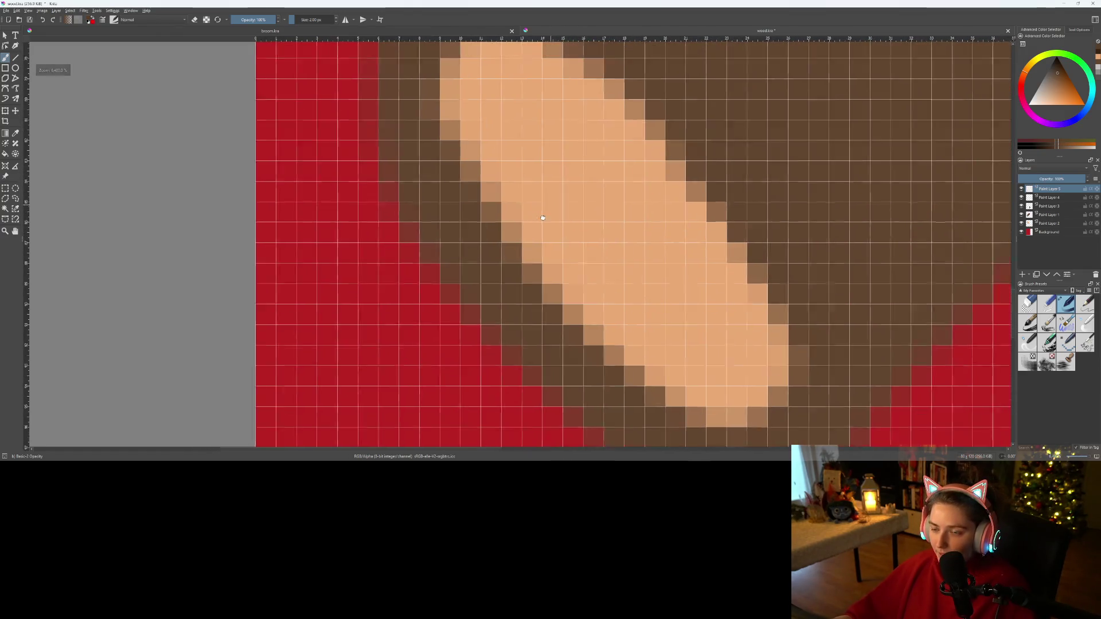
{"action": "left_click_drag", "start_coordinate": [484, 127], "coordinate": [531, 148]}
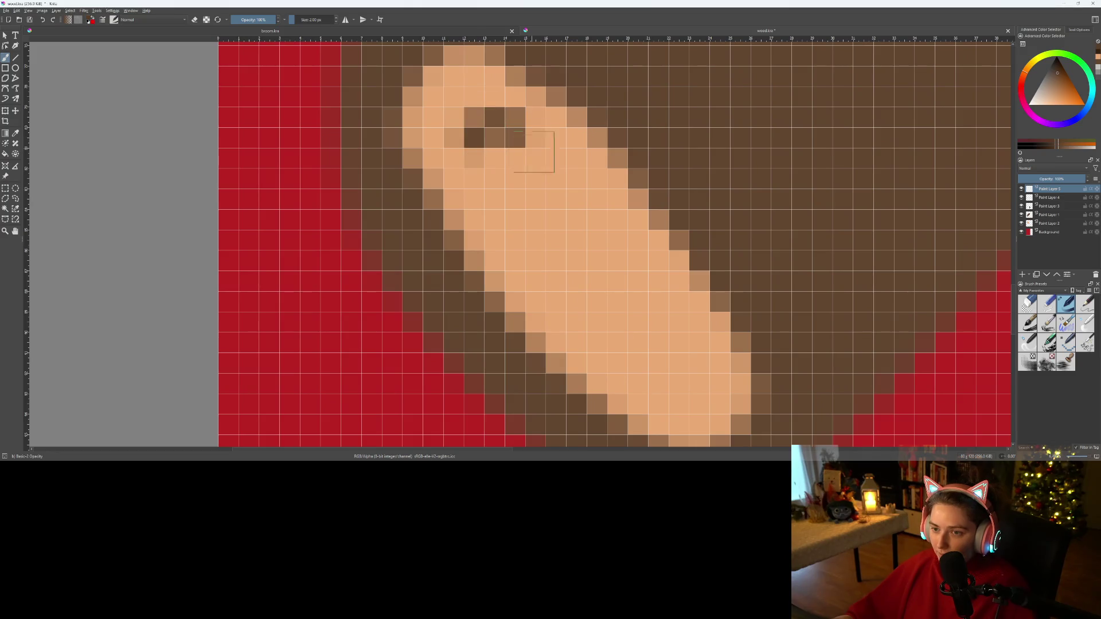
{"action": "left_click_drag", "start_coordinate": [597, 239], "coordinate": [680, 343]}
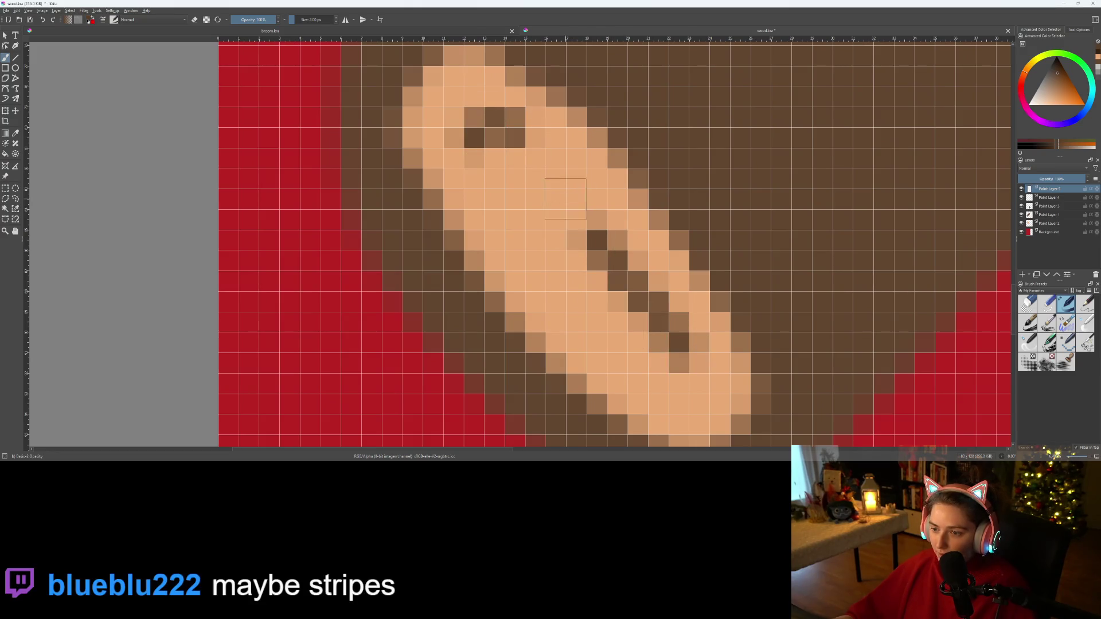
{"action": "left_click_drag", "start_coordinate": [566, 198], "coordinate": [591, 228]}
{"action": "left_click", "coordinate": [680, 404]}
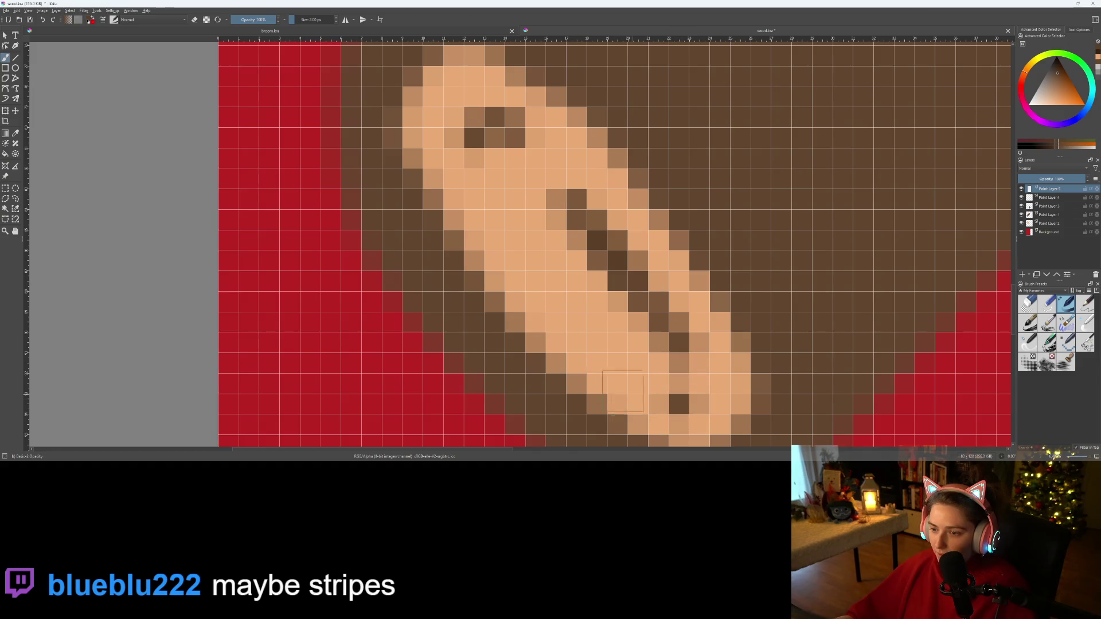
- Draw faint wood-grain strokes along the lower bark and near the log's upper end
{"action": "scroll", "coordinate": [671, 401], "scroll_direction": "down", "scroll_amount": 10}
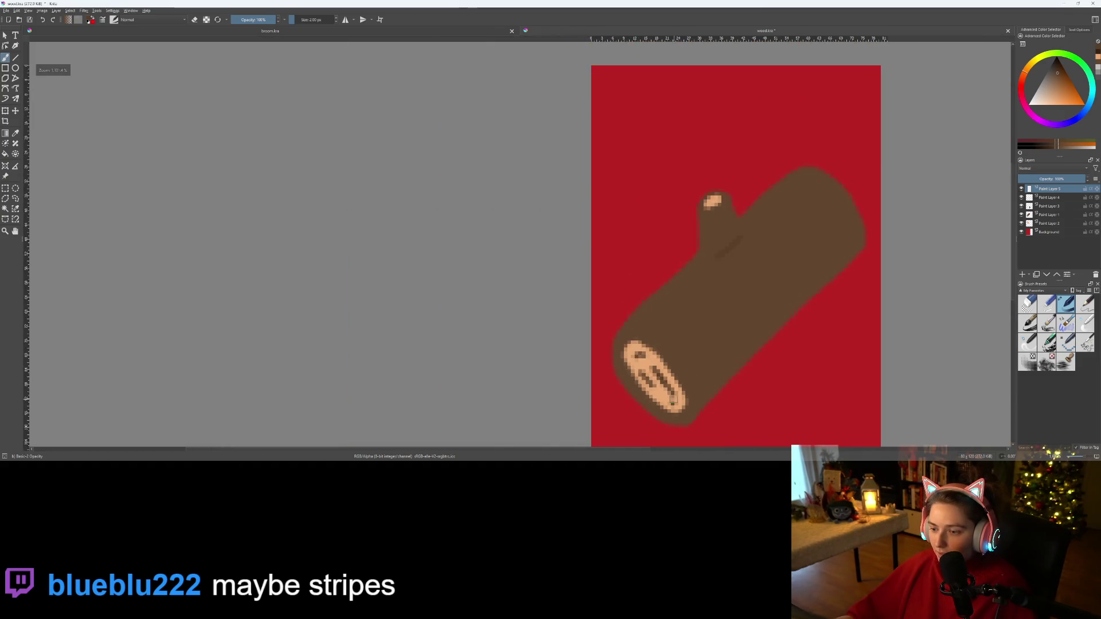
{"action": "left_click_drag", "start_coordinate": [654, 394], "coordinate": [565, 337]}
{"action": "scroll", "coordinate": [572, 338], "scroll_direction": "up", "scroll_amount": 2}
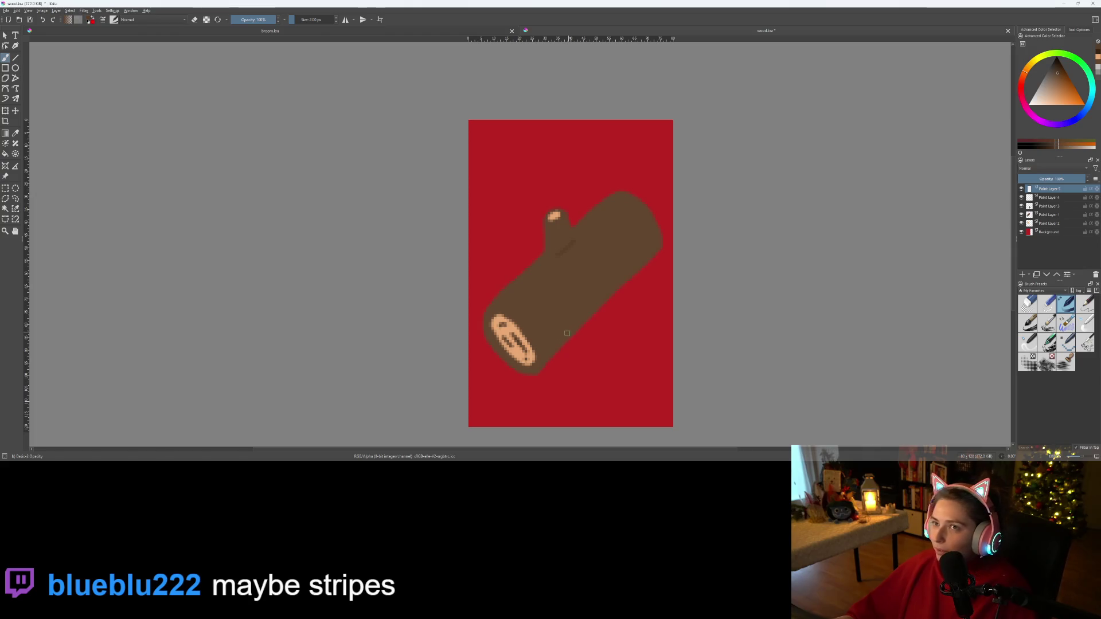
{"action": "scroll", "coordinate": [568, 332], "scroll_direction": "up", "scroll_amount": 2}
{"action": "scroll", "coordinate": [556, 339], "scroll_direction": "up", "scroll_amount": 1}
{"action": "scroll", "coordinate": [545, 339], "scroll_direction": "down", "scroll_amount": 1}
{"action": "left_click_drag", "start_coordinate": [523, 328], "coordinate": [493, 315]}
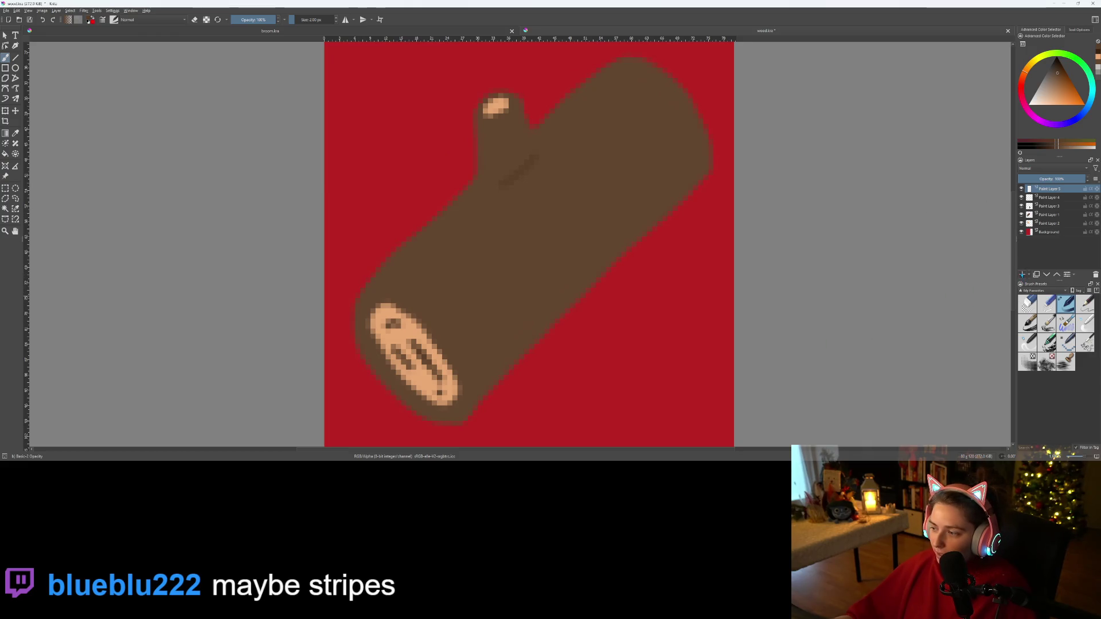
{"action": "scroll", "coordinate": [449, 321], "scroll_direction": "up", "scroll_amount": 1}
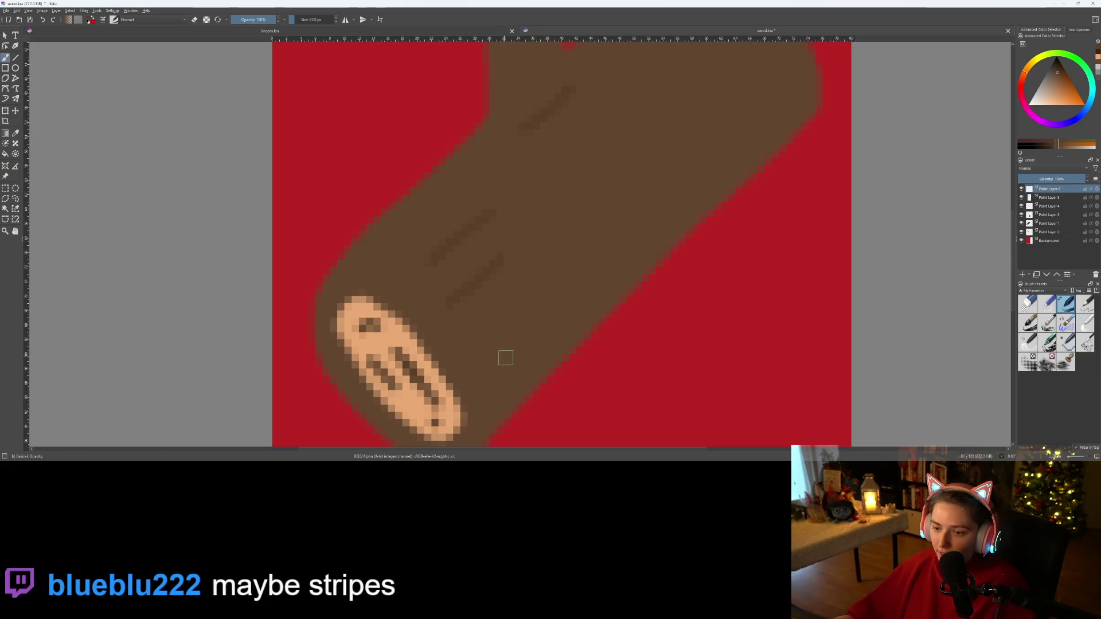
{"action": "left_click_drag", "start_coordinate": [518, 354], "coordinate": [597, 261]}
{"action": "left_click_drag", "start_coordinate": [648, 175], "coordinate": [711, 88]}
{"action": "left_click_drag", "start_coordinate": [624, 235], "coordinate": [584, 275]}
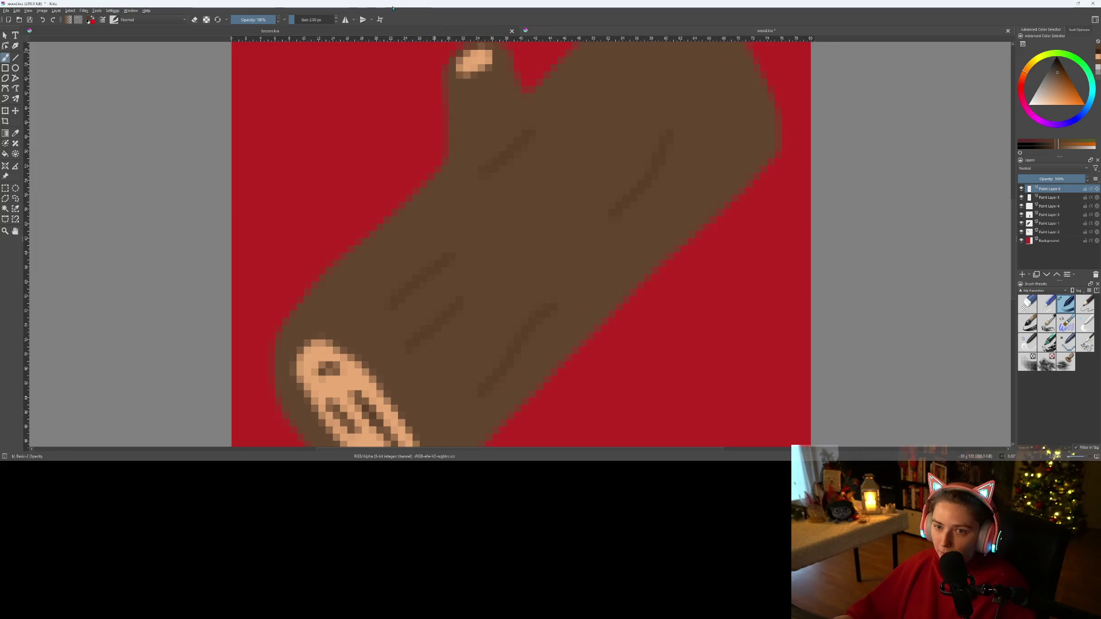
- Add grain strokes on the log's upper-left and right side, and move Paint Layer 6 below Paint Layer 3
{"action": "left_click", "coordinate": [403, 34]}
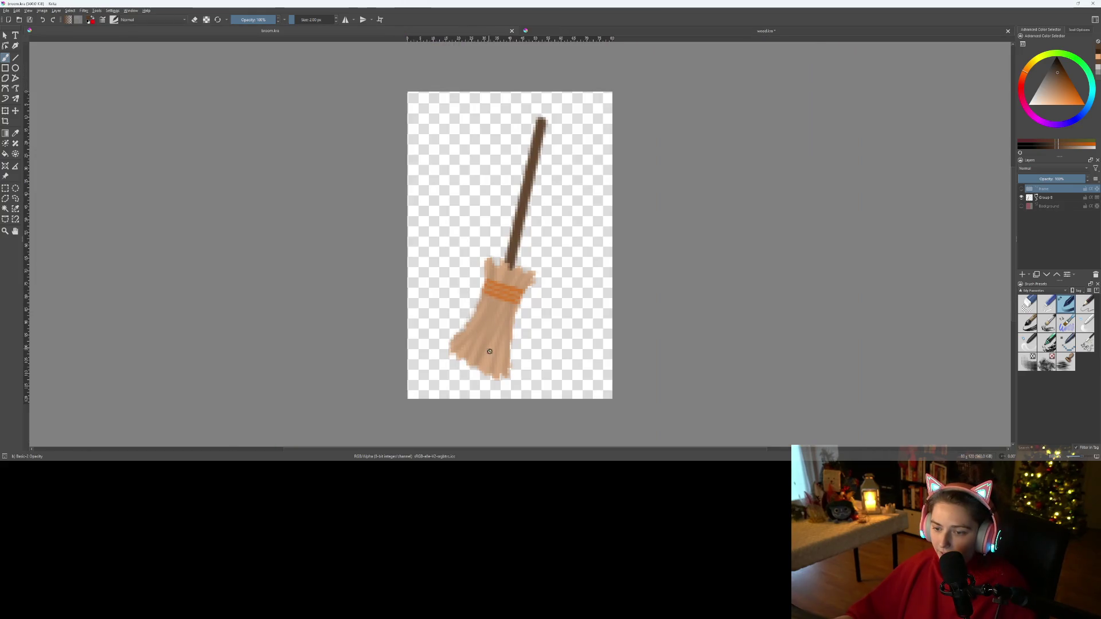
{"action": "left_click", "coordinate": [746, 31]}
{"action": "left_click_drag", "start_coordinate": [525, 189], "coordinate": [459, 281]}
{"action": "left_click_drag", "start_coordinate": [533, 172], "coordinate": [586, 112]}
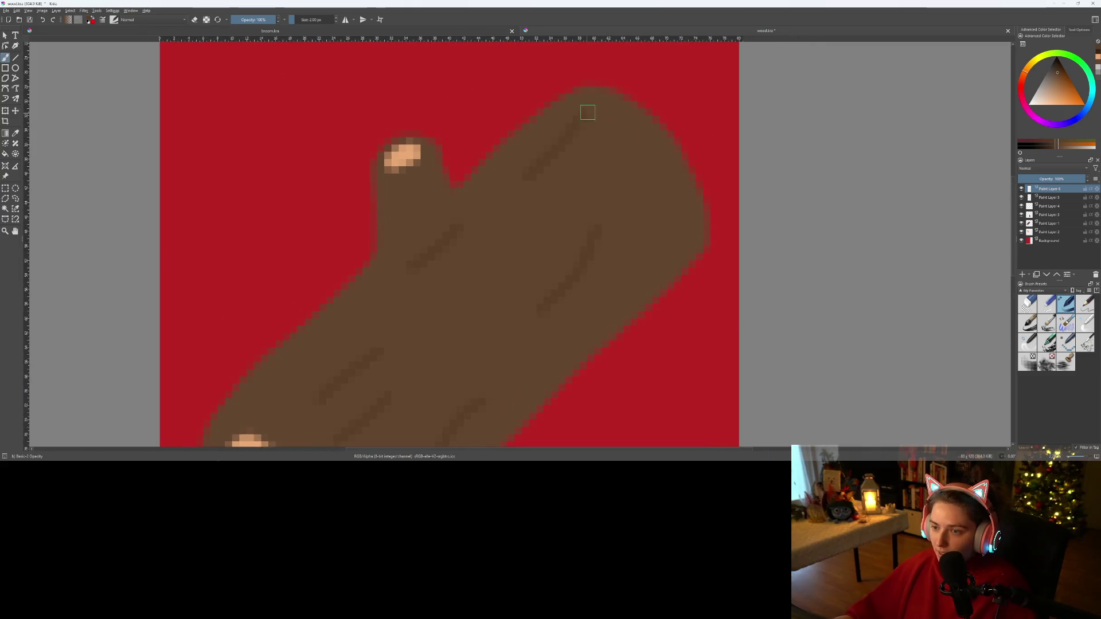
{"action": "left_click_drag", "start_coordinate": [640, 285], "coordinate": [691, 241]}
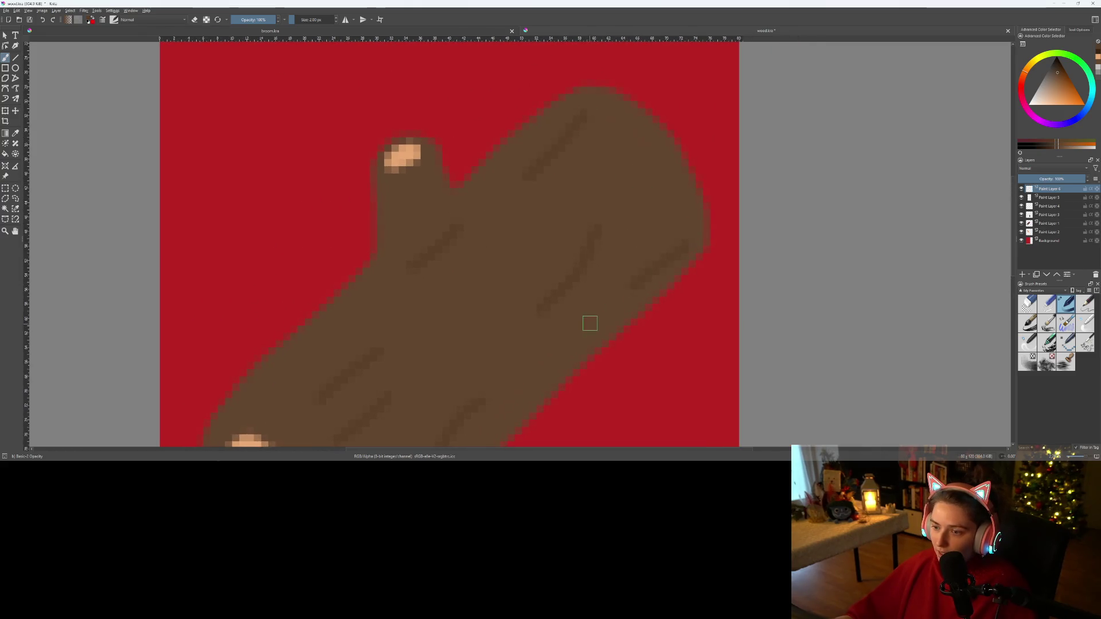
{"action": "left_click_drag", "start_coordinate": [1045, 193], "coordinate": [1064, 225]}
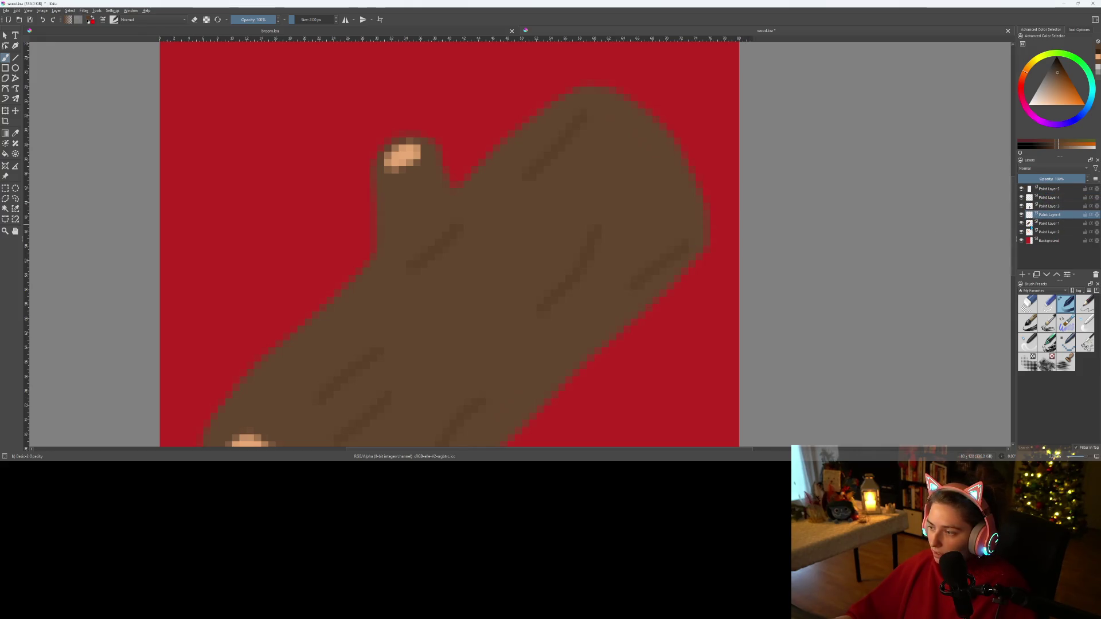
- Move Paint Layer 6 above Paint Layer 3, then merge Paint Layers 1 and 3
{"action": "mouse_move", "coordinate": [1046, 217]}
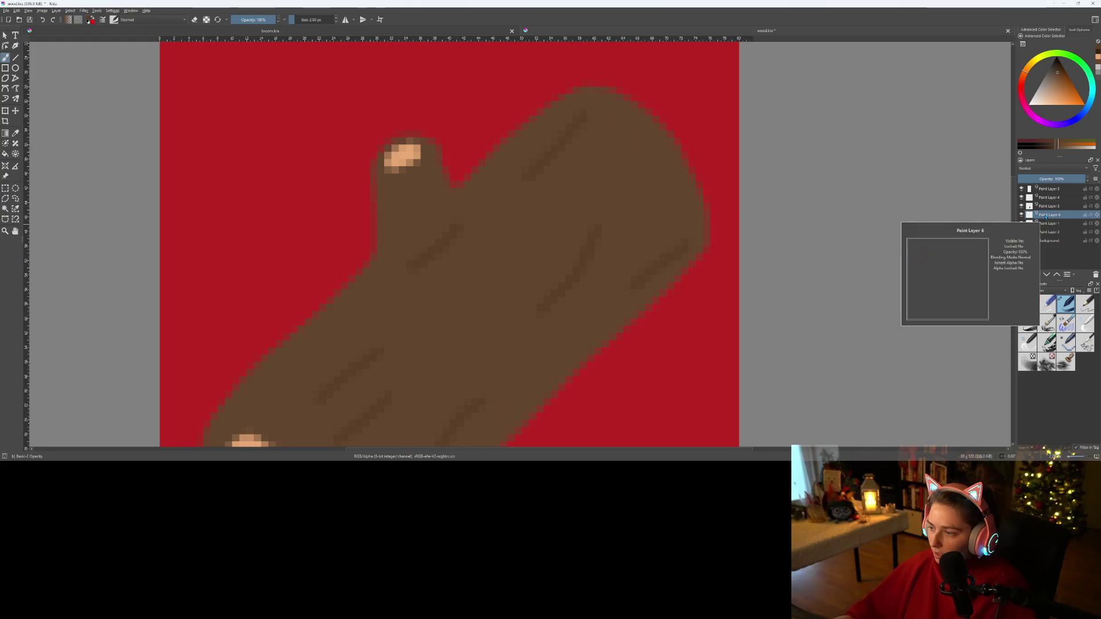
{"action": "key", "text": "ctrl+Page_Up"}
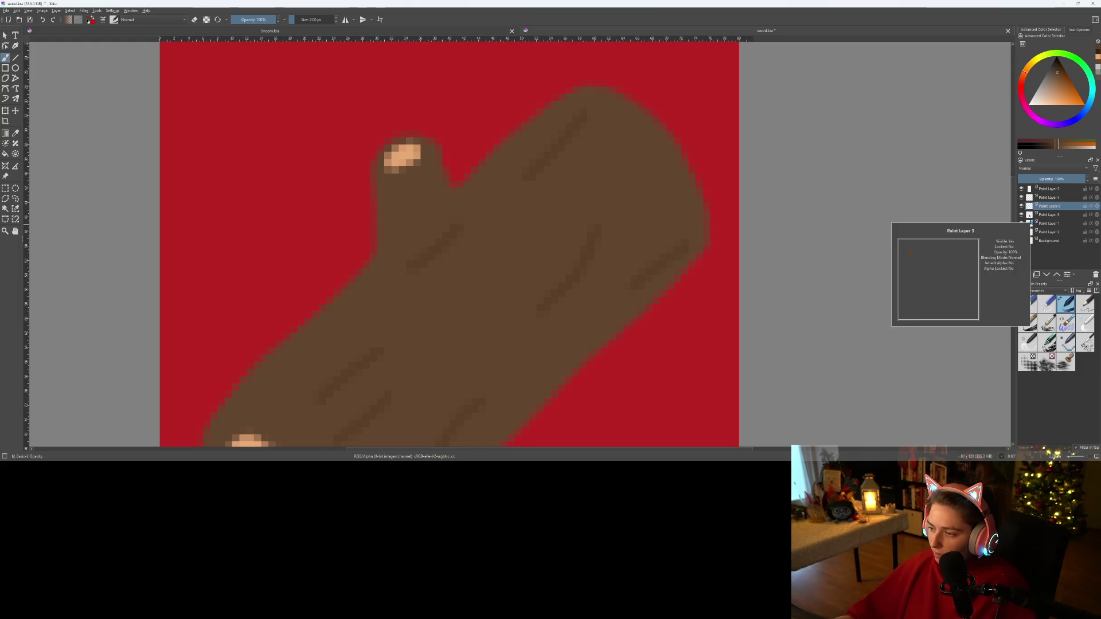
{"action": "left_click", "coordinate": [1047, 224]}
{"action": "left_click", "coordinate": [1048, 215], "text": "ctrl"}
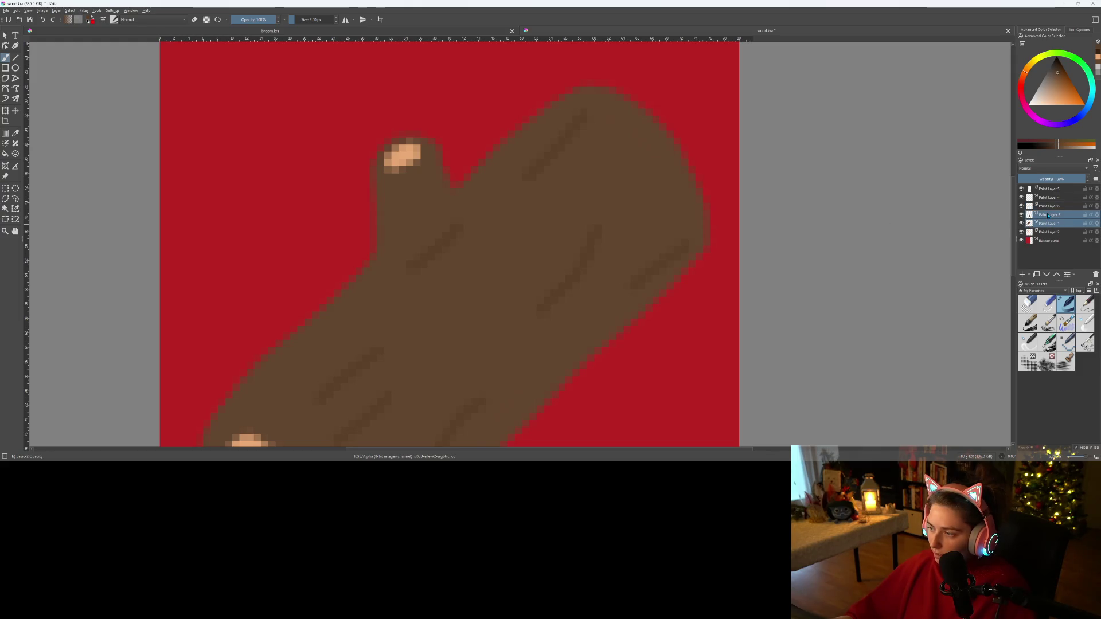
{"action": "right_click", "coordinate": [1048, 215]}
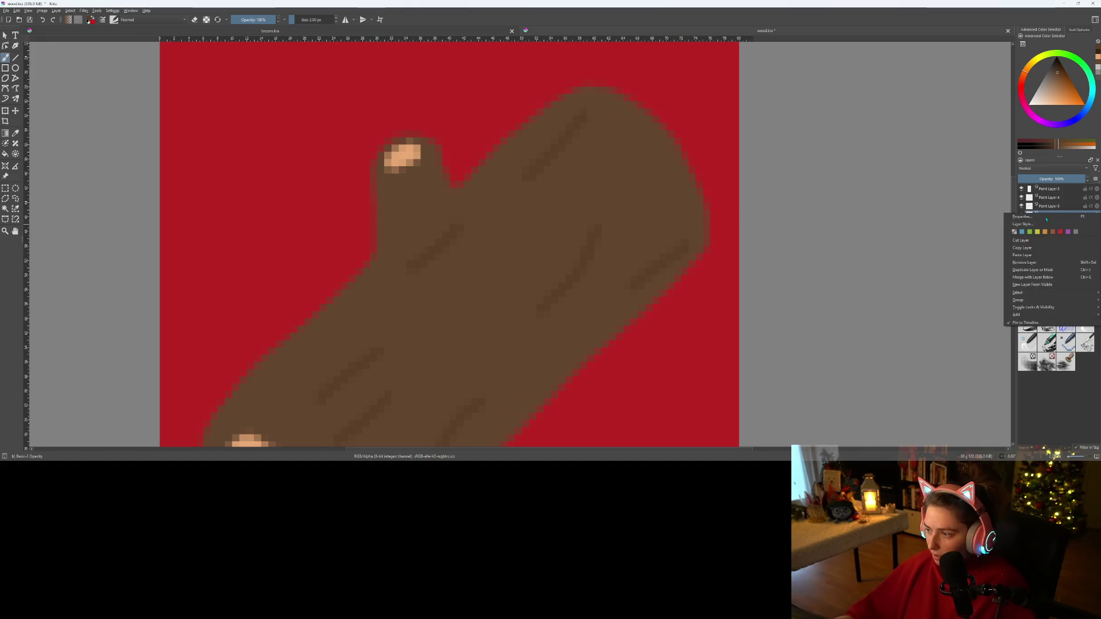
{"action": "left_click", "coordinate": [1035, 277]}
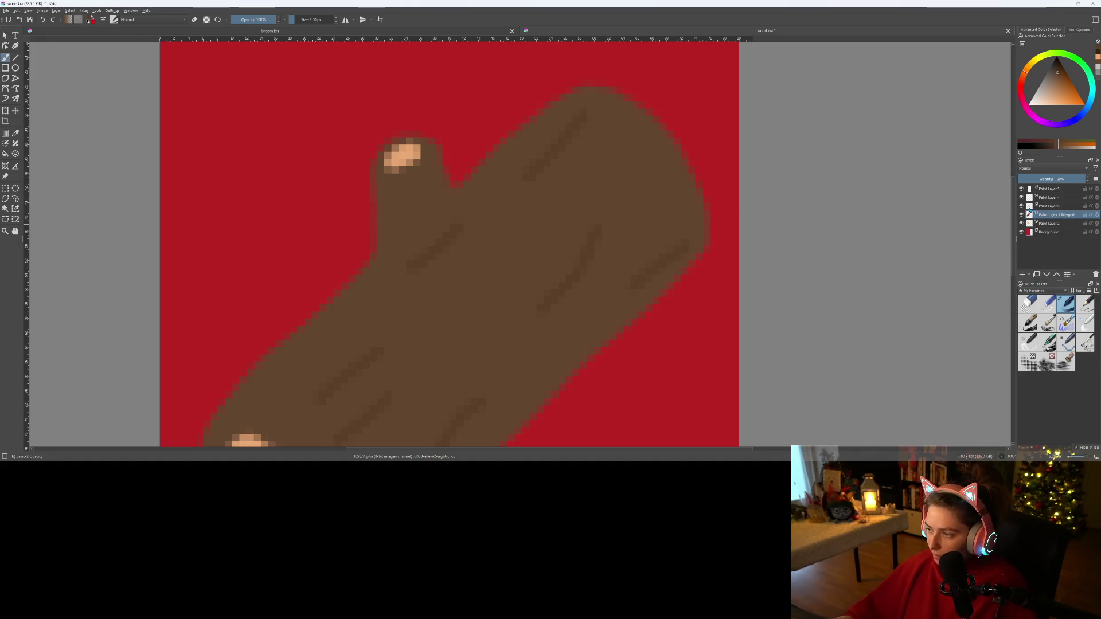
- Group Paint Layer 6 and Paint Layer 1 Merged into a new group with Ctrl+G
{"action": "left_click", "coordinate": [1048, 207]}
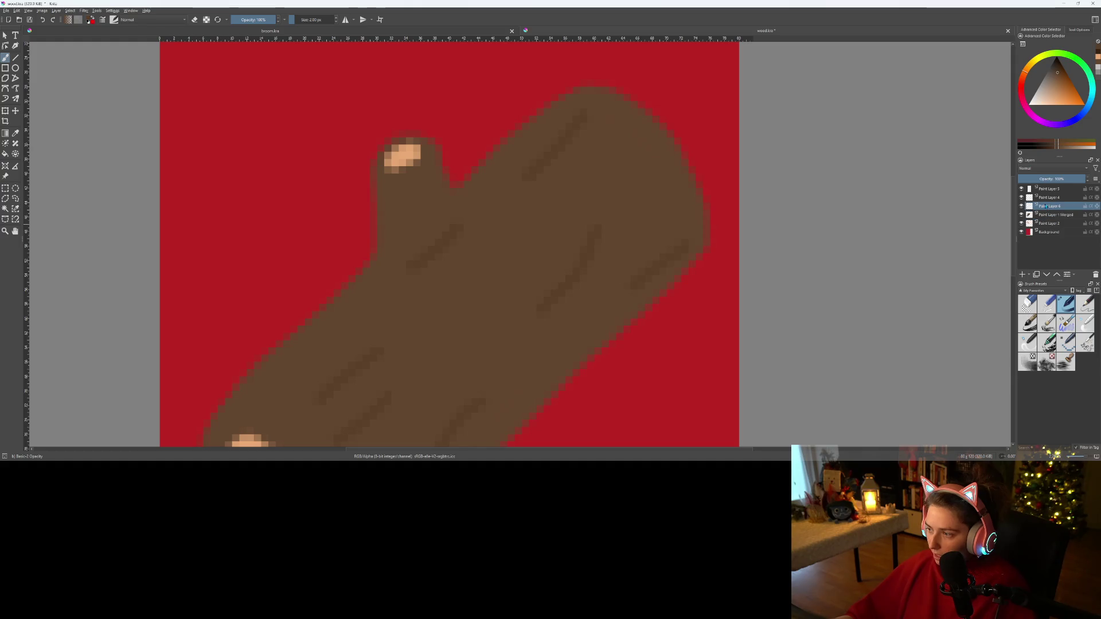
{"action": "left_click", "coordinate": [1049, 215], "text": "ctrl"}
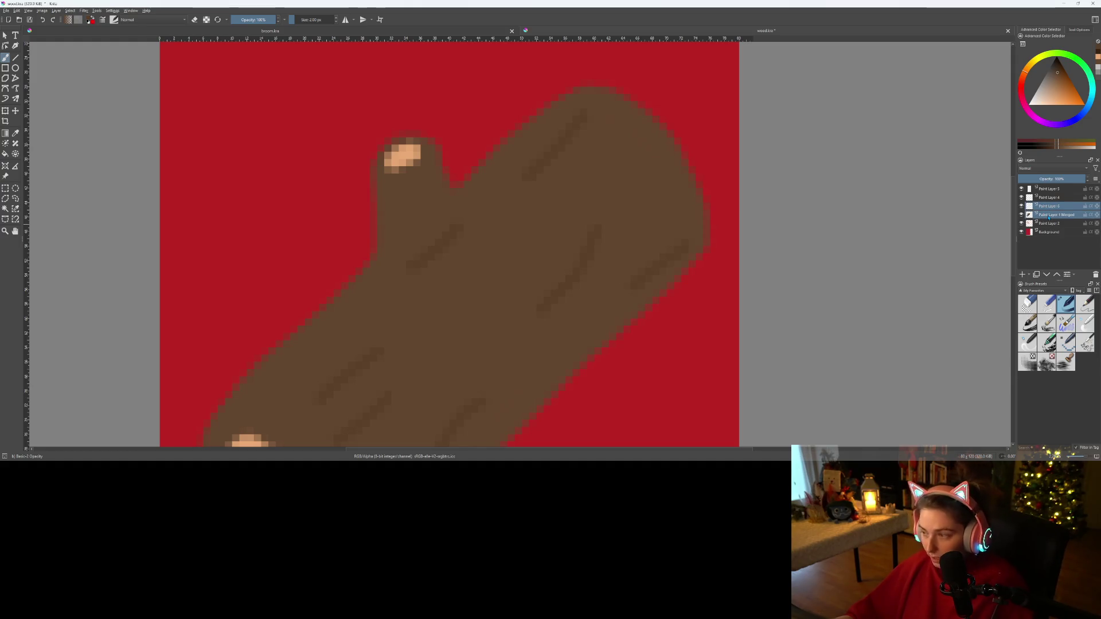
{"action": "key", "text": "ctrl+g"}
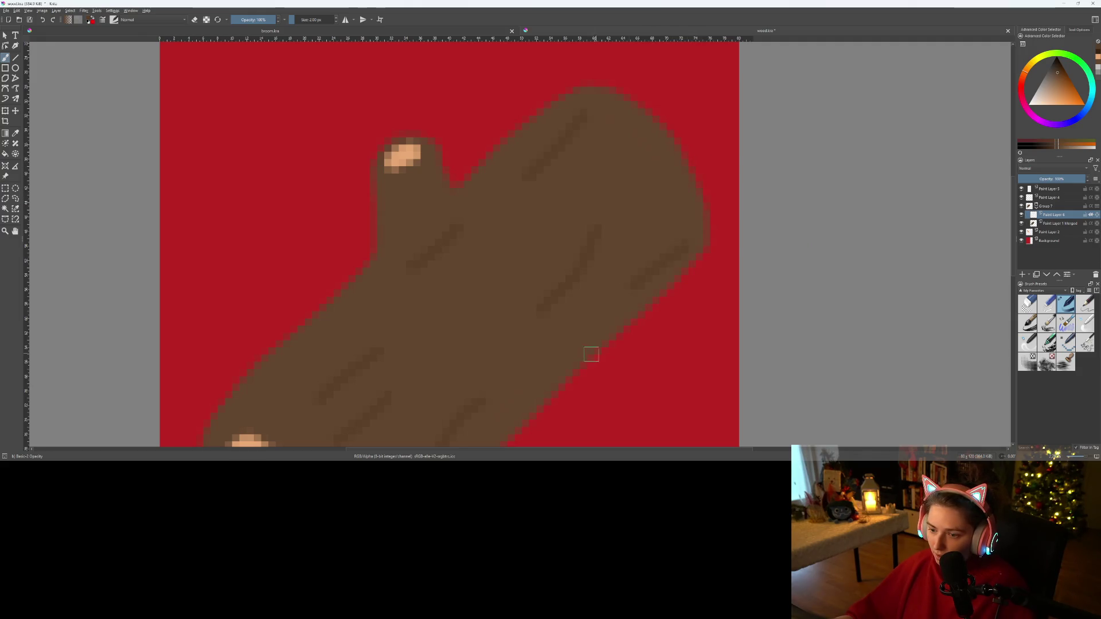
- Paint a short dark grain line on the log's upper branch and zoom to inspect it
{"action": "scroll", "coordinate": [593, 354], "scroll_direction": "down", "scroll_amount": 3}
{"action": "left_click_drag", "start_coordinate": [473, 117], "coordinate": [469, 140]}
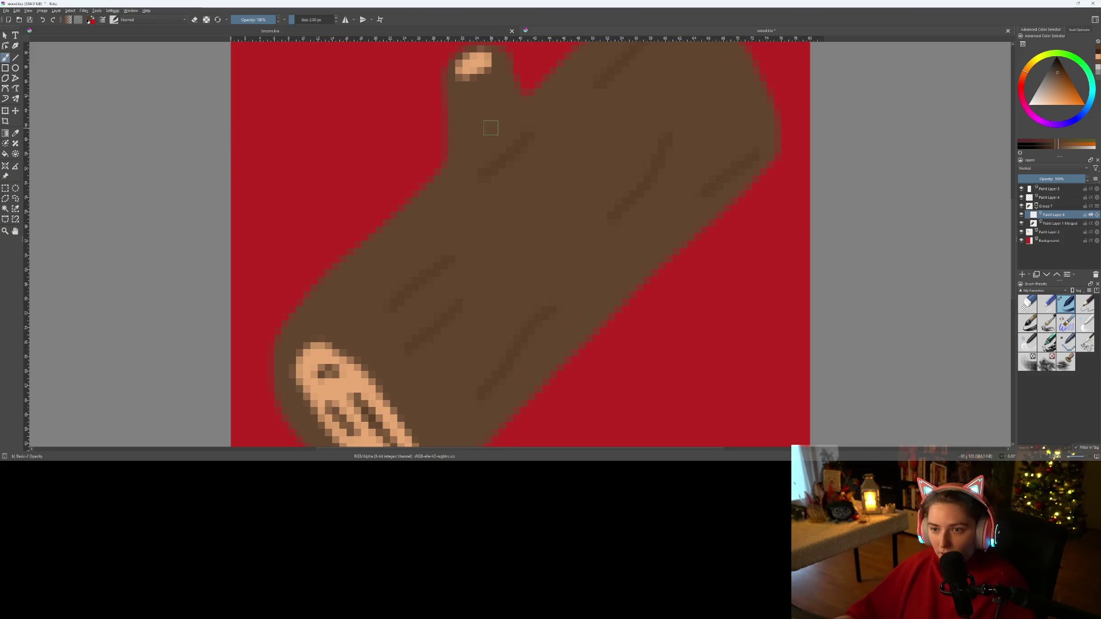
{"action": "scroll", "coordinate": [467, 202], "scroll_direction": "down", "scroll_amount": 2, "text": "ctrl"}
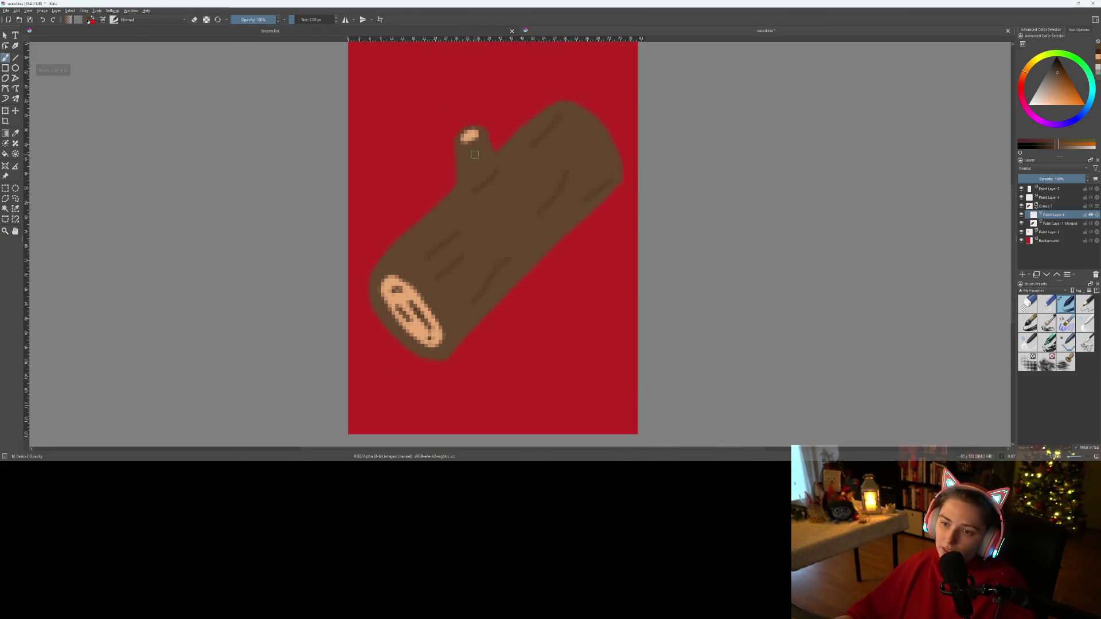
{"action": "scroll", "coordinate": [480, 159], "scroll_direction": "up", "scroll_amount": 4, "text": "ctrl"}
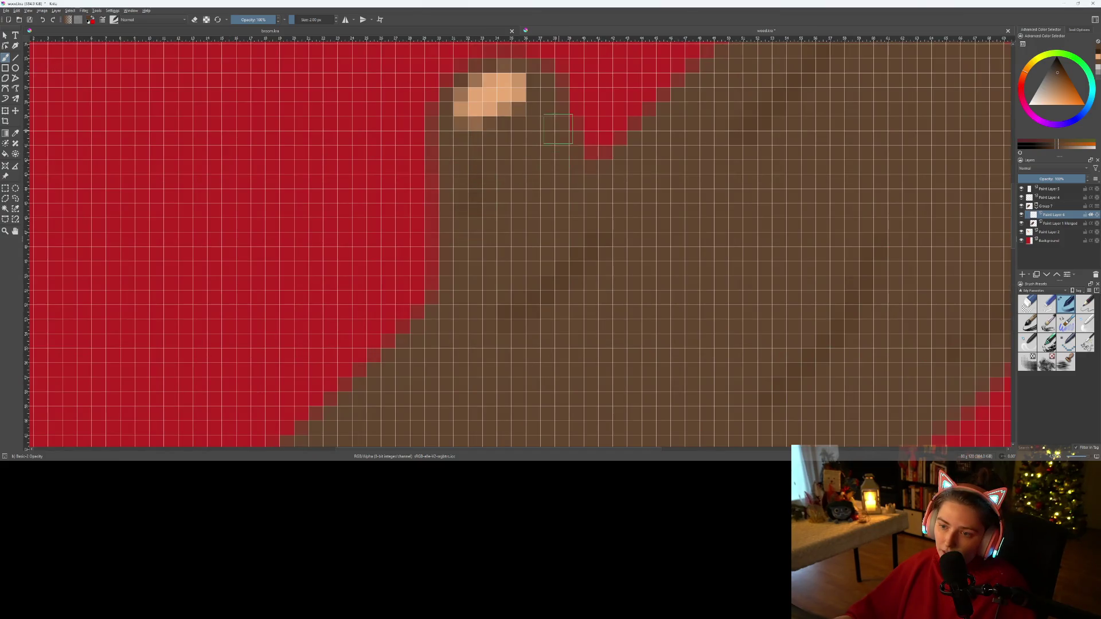
{"action": "scroll", "coordinate": [578, 229], "scroll_direction": "down", "scroll_amount": 1}
{"action": "scroll", "coordinate": [584, 249], "scroll_direction": "down", "scroll_amount": 4}
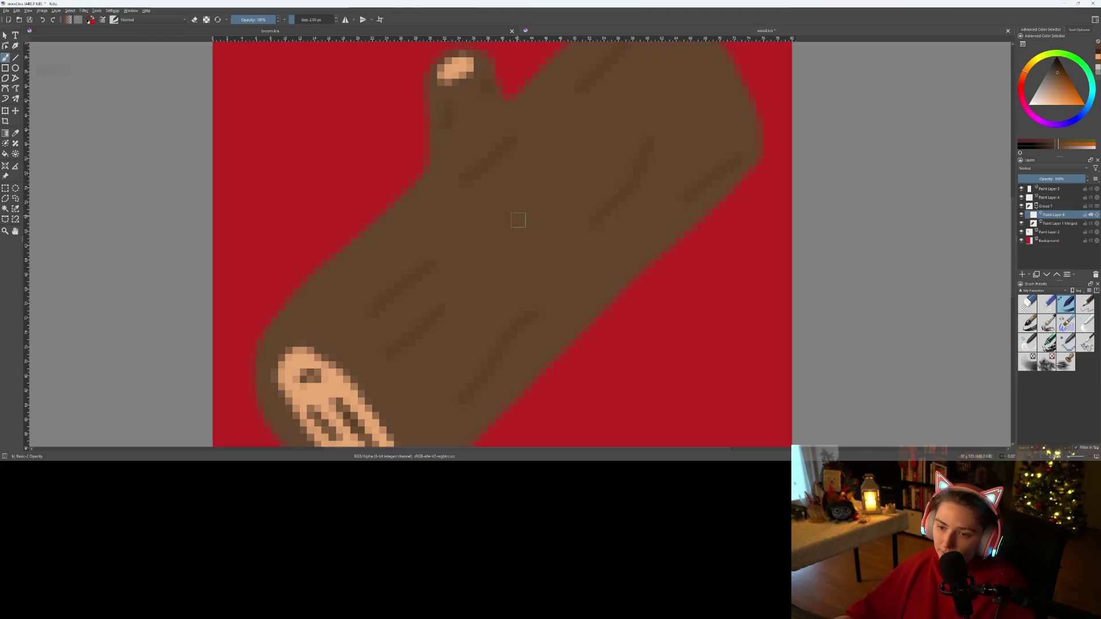
{"action": "scroll", "coordinate": [443, 300], "scroll_direction": "up", "scroll_amount": 6}
{"action": "scroll", "coordinate": [442, 300], "scroll_direction": "down", "scroll_amount": 2}
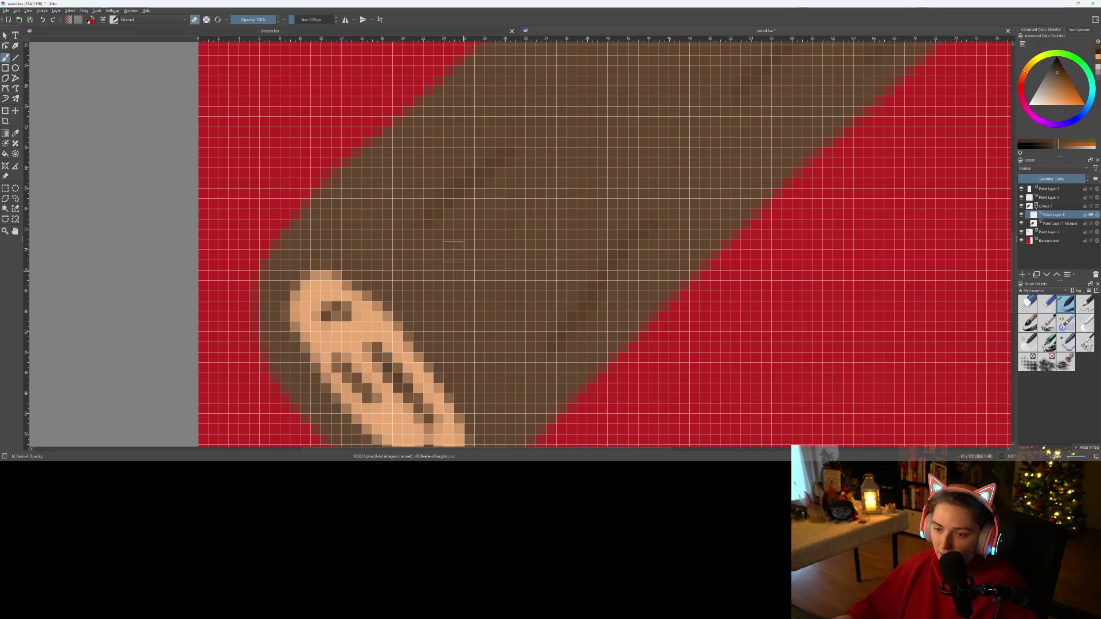
{"action": "scroll", "coordinate": [540, 217], "scroll_direction": "down", "scroll_amount": 6}
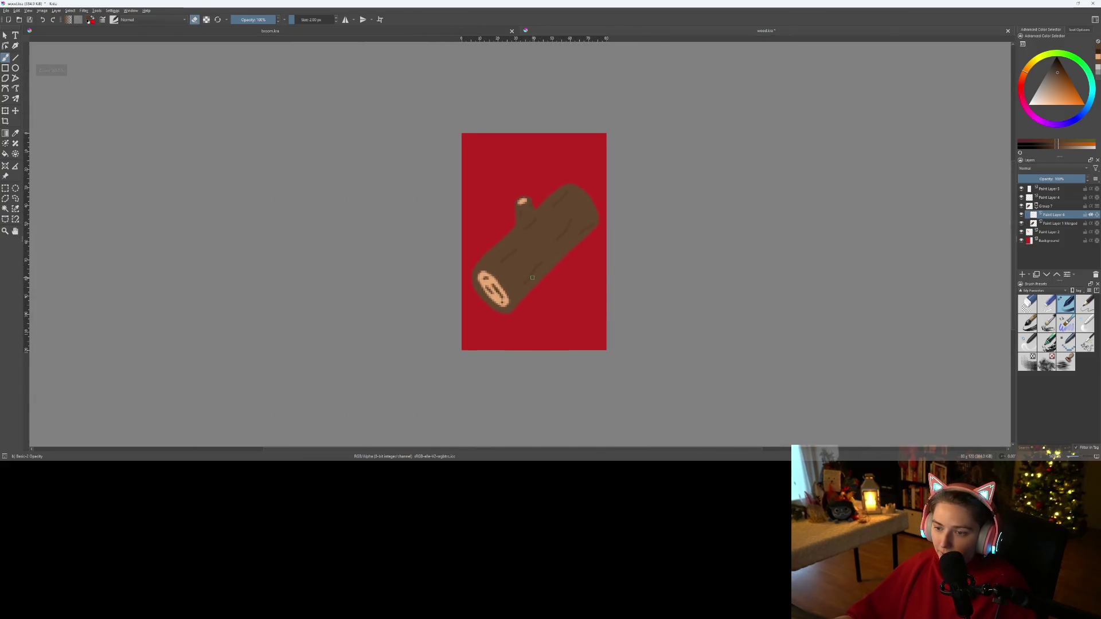
{"action": "scroll", "coordinate": [535, 266], "scroll_direction": "up", "scroll_amount": 2}
{"action": "scroll", "coordinate": [600, 221], "scroll_direction": "up", "scroll_amount": 1}
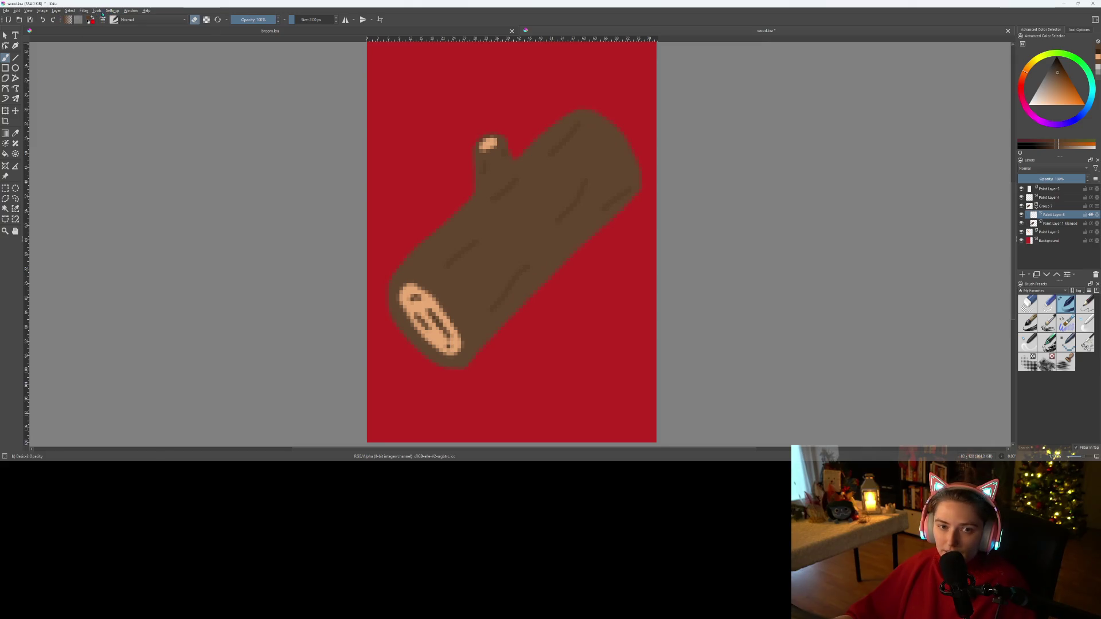
{"action": "left_click", "coordinate": [89, 11]}
- Add a Blur filter mask from Filter > Blur > Blur
{"action": "mouse_move", "coordinate": [126, 48]}
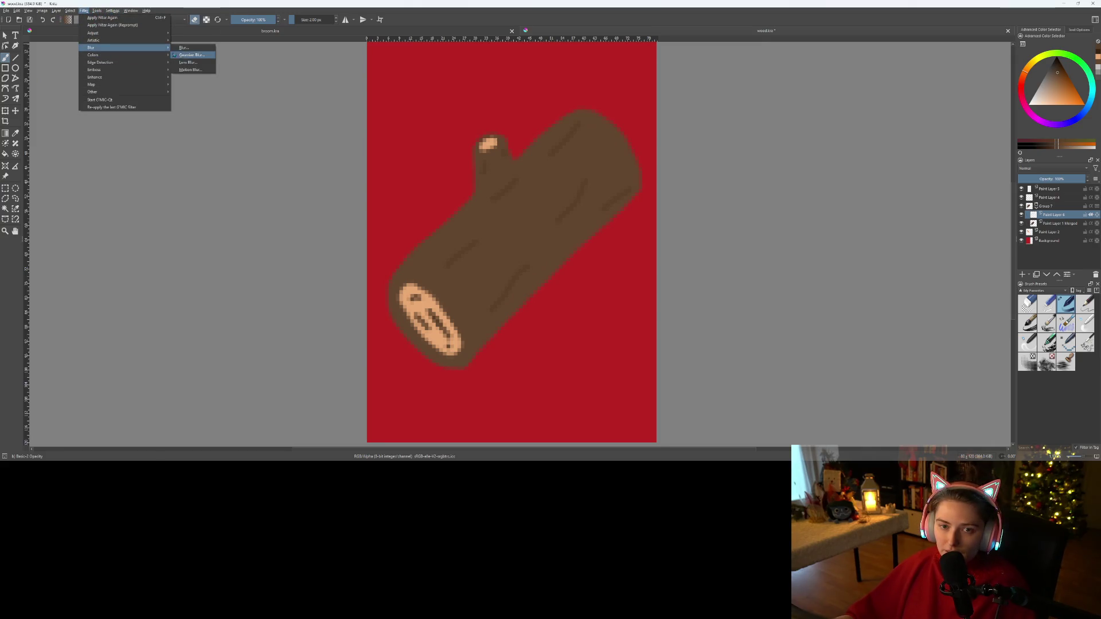
{"action": "left_click", "coordinate": [185, 47]}
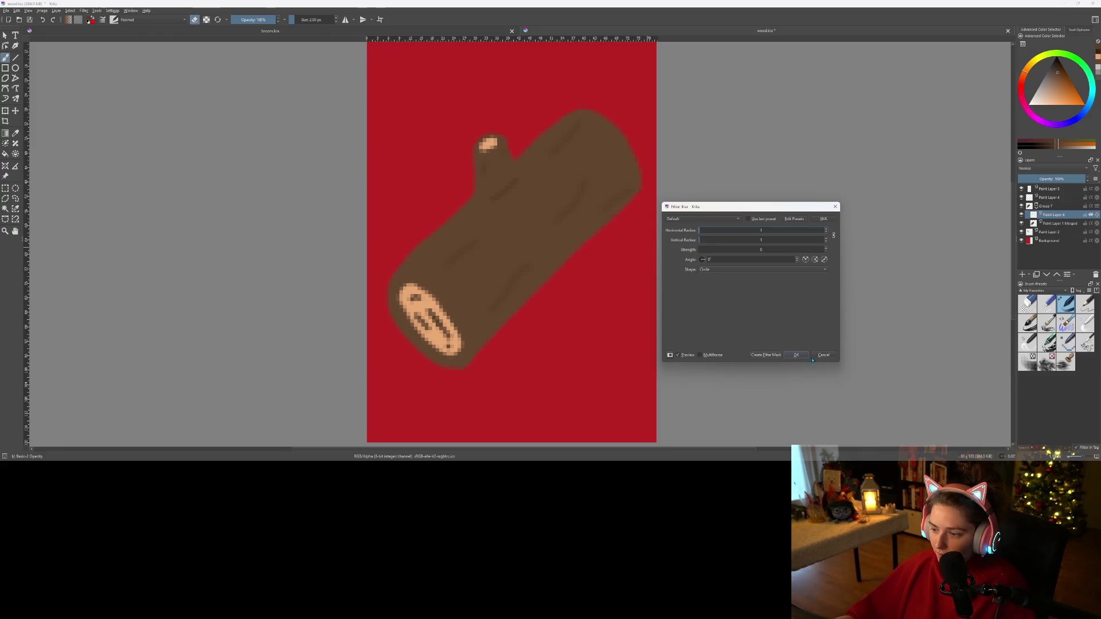
{"action": "left_click", "coordinate": [772, 356]}
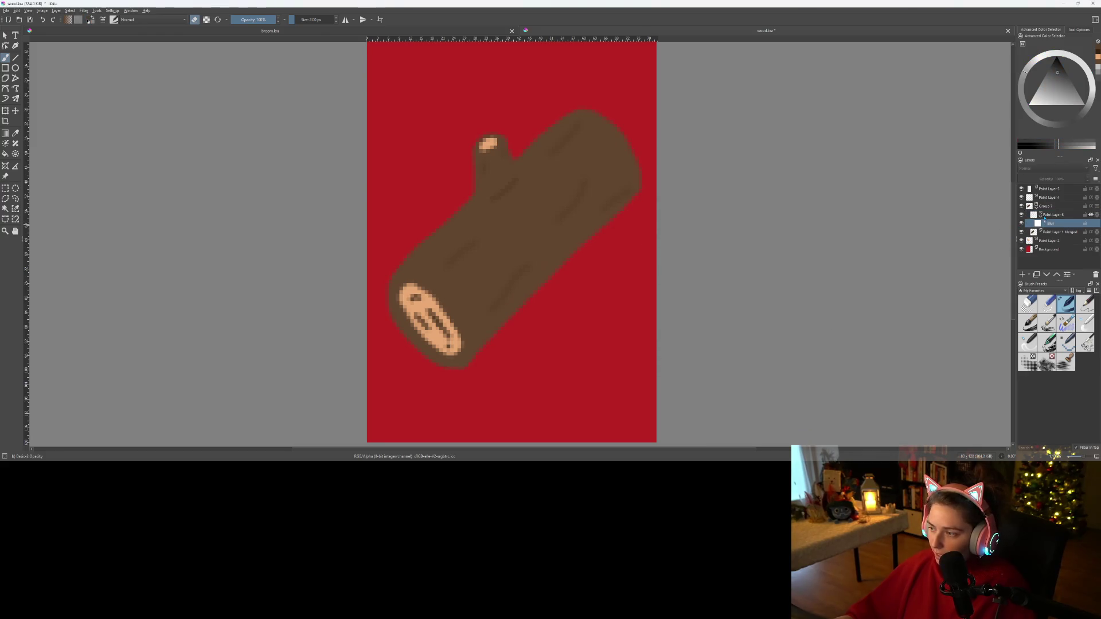
- Move Paint Layer 5 into Group 7
{"action": "mouse_move", "coordinate": [1030, 198]}
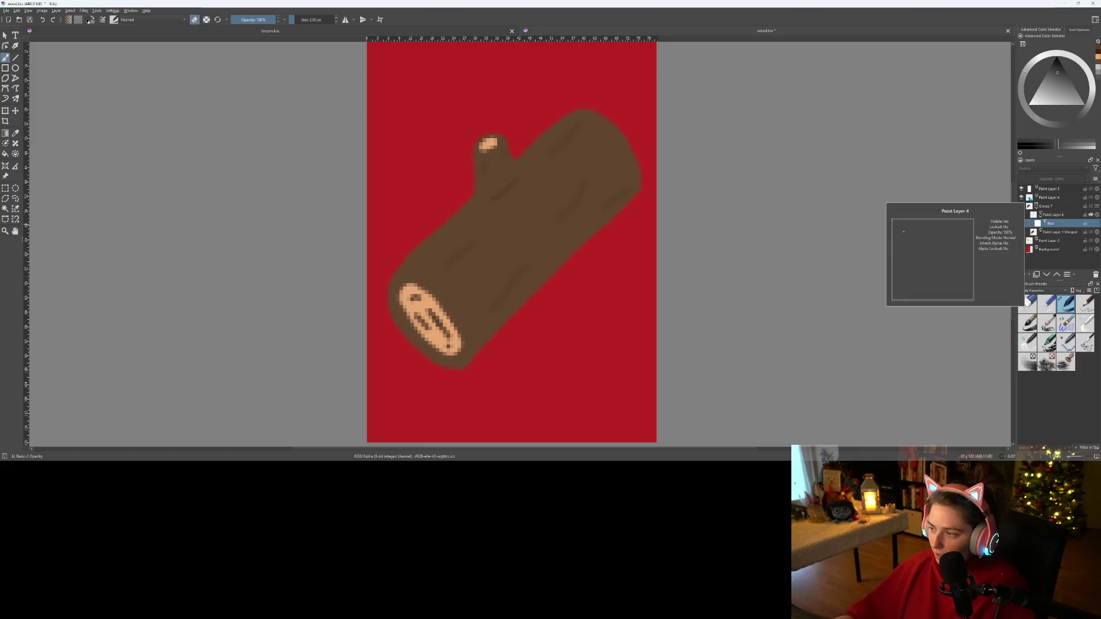
{"action": "mouse_move", "coordinate": [1035, 234]}
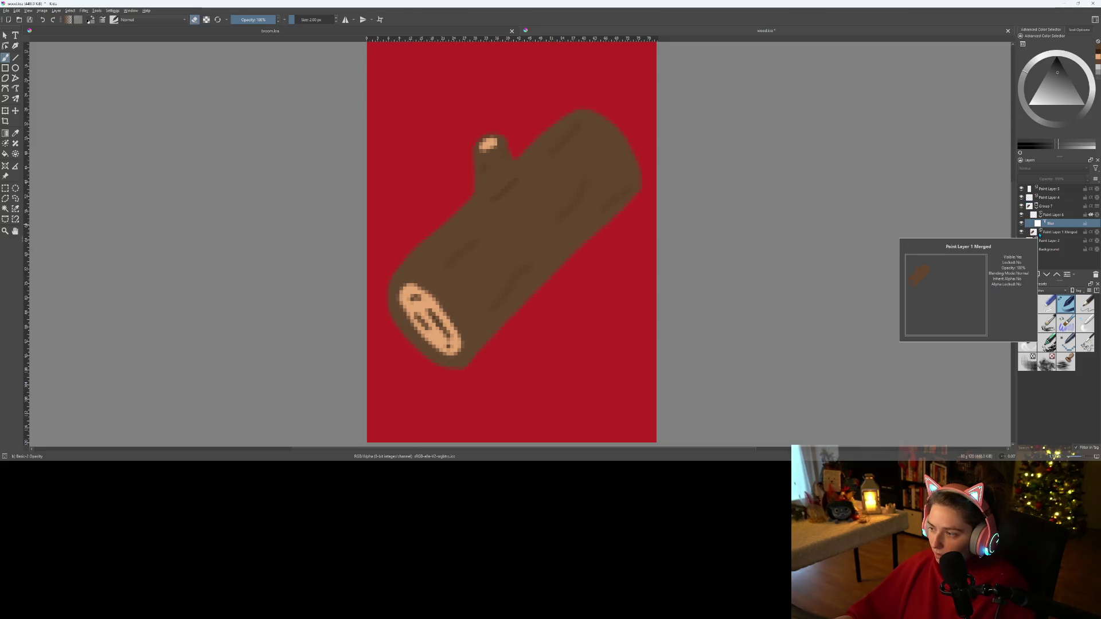
{"action": "mouse_move", "coordinate": [1050, 216]}
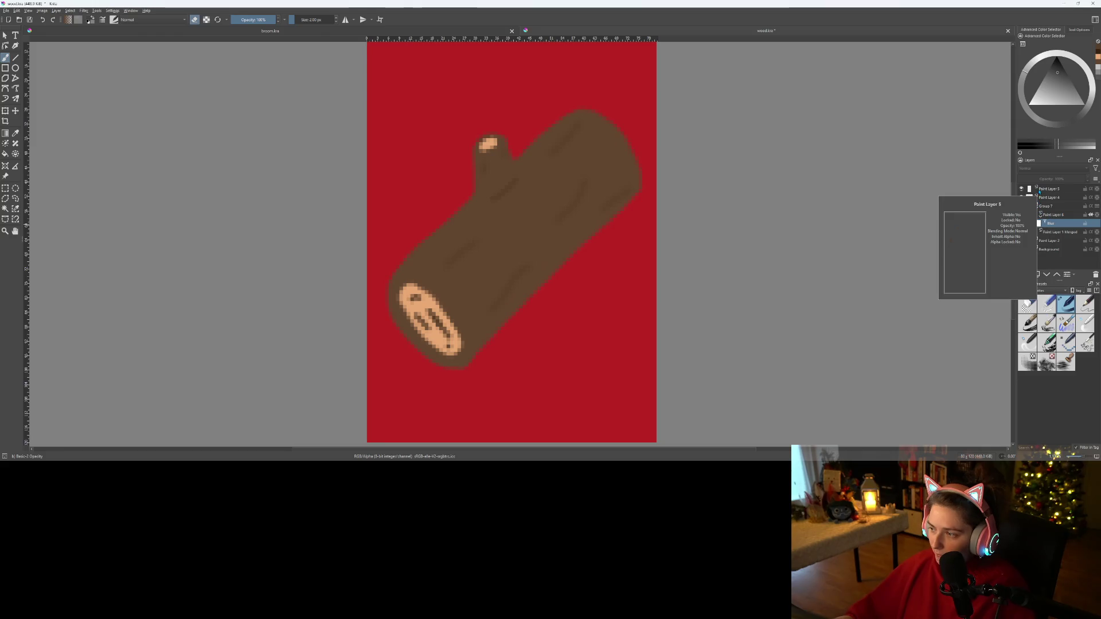
{"action": "left_click_drag", "start_coordinate": [1046, 191], "coordinate": [1067, 214]}
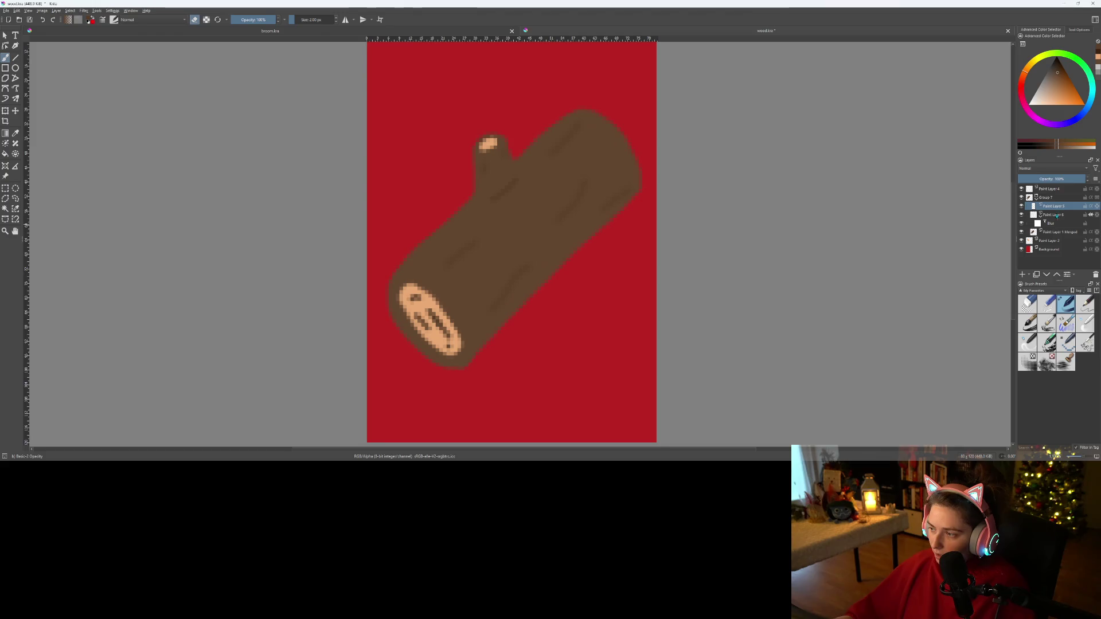
- Undo a trial merge of Paint Layer 5, then move the Blur mask below Background
{"action": "right_click", "coordinate": [1056, 213]}
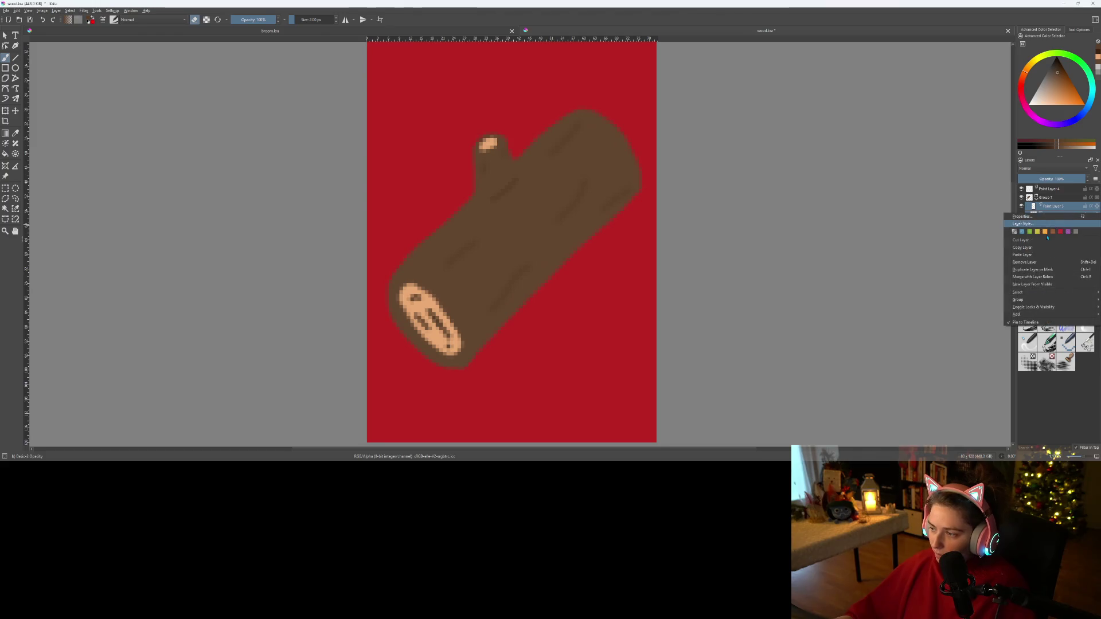
{"action": "left_click", "coordinate": [1032, 277]}
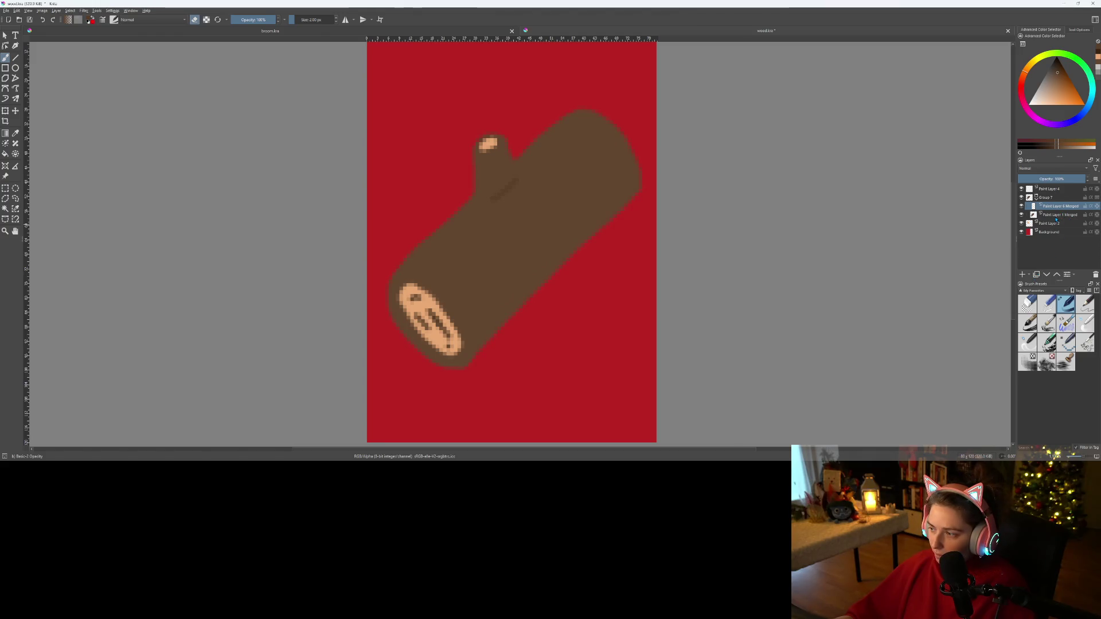
{"action": "key", "text": "ctrl+z"}
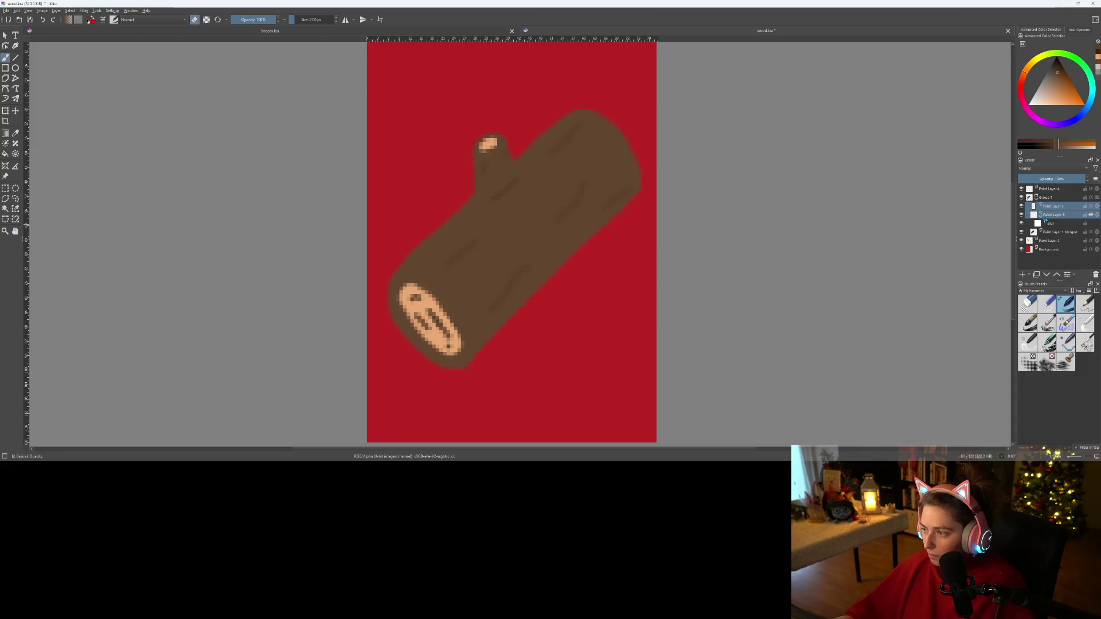
{"action": "left_click", "coordinate": [1058, 224]}
{"action": "mouse_move", "coordinate": [1051, 228]}
{"action": "left_mouse_down"}
{"action": "mouse_move", "coordinate": [1061, 265]}
{"action": "mouse_move", "coordinate": [1063, 252]}
{"action": "left_mouse_up"}
- Merge Paint Layer 5 into Paint Layer 6, check the ring lines, then undo the merge
{"action": "left_click", "coordinate": [1053, 206]}
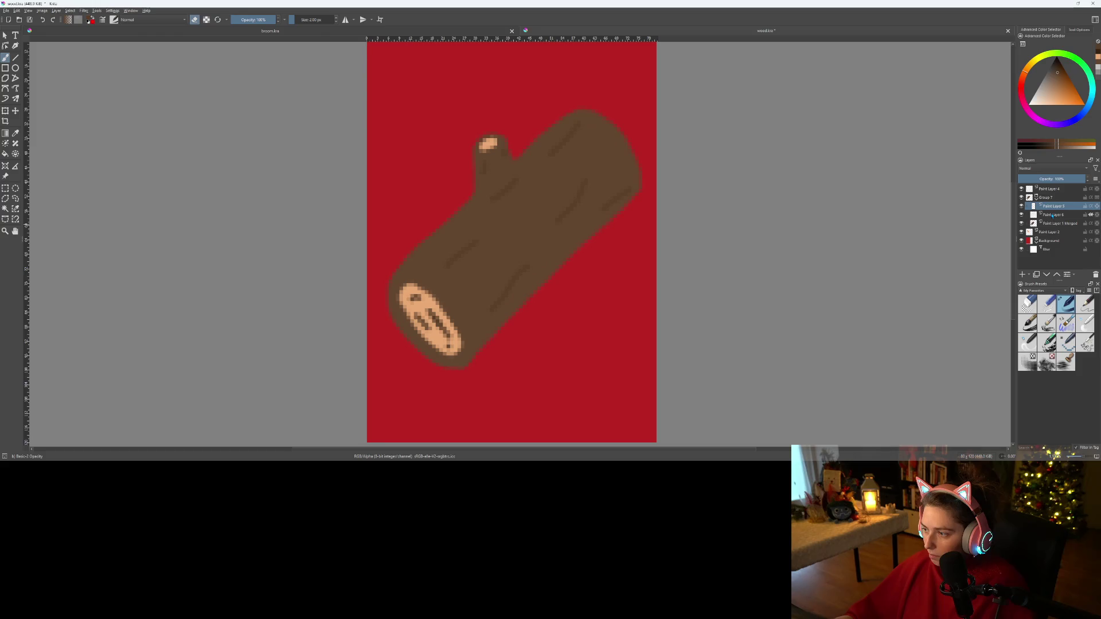
{"action": "right_click", "coordinate": [1054, 207]}
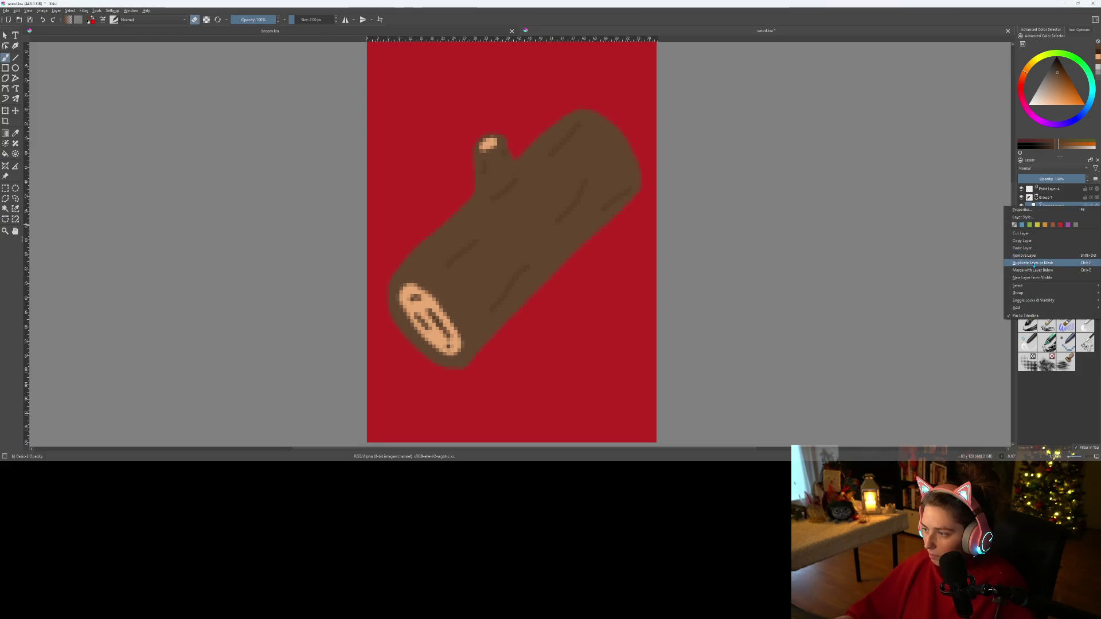
{"action": "left_click", "coordinate": [1044, 271]}
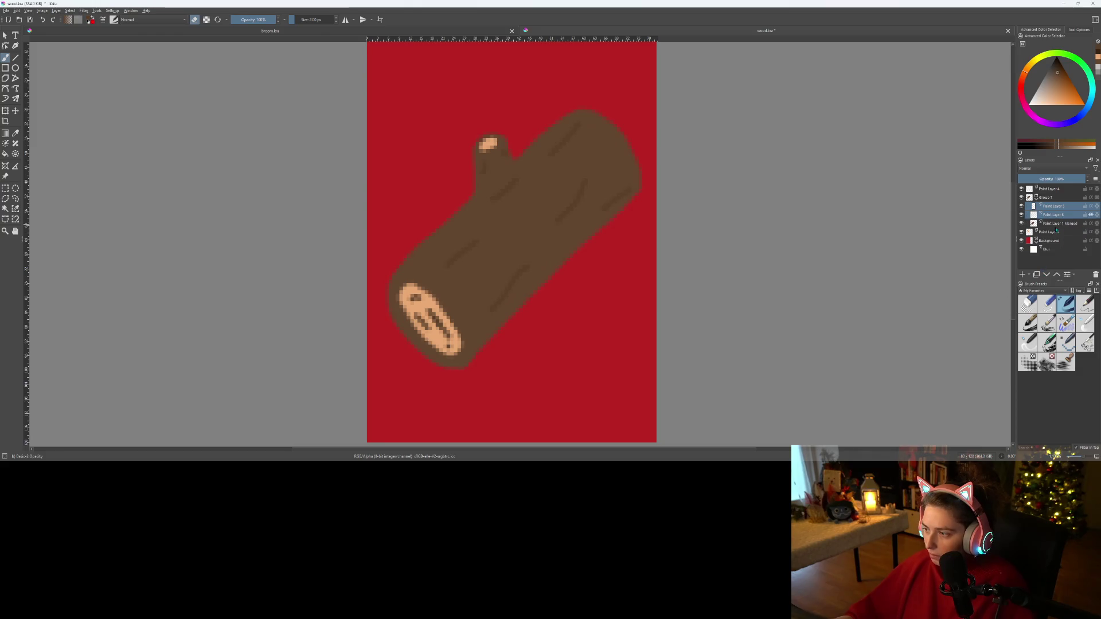
{"action": "left_click", "coordinate": [1058, 231]}
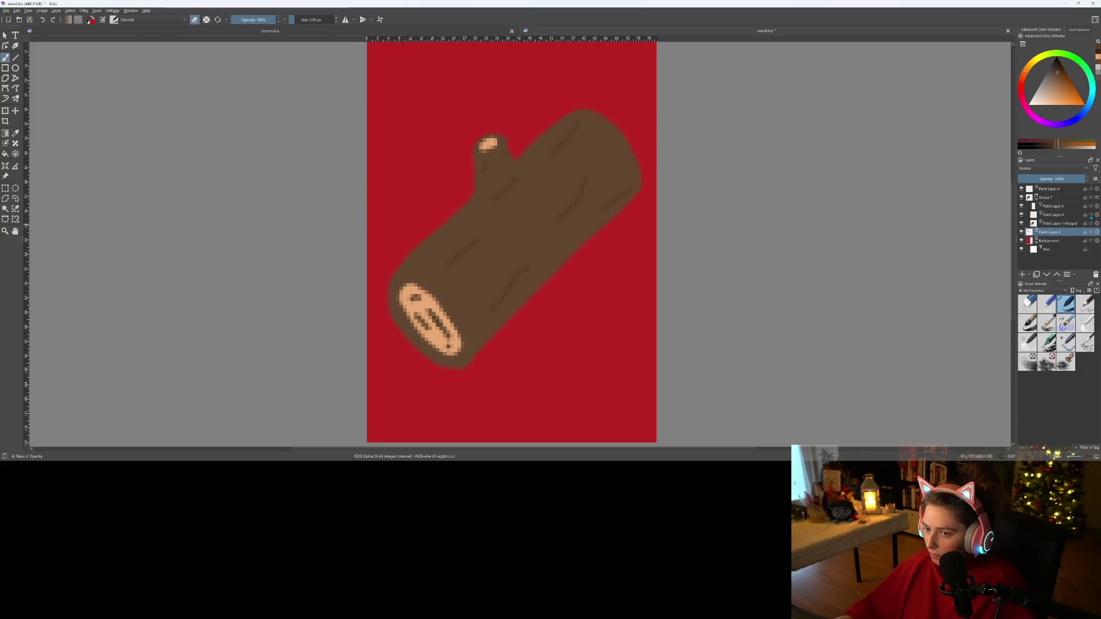
{"action": "mouse_move", "coordinate": [1048, 209]}
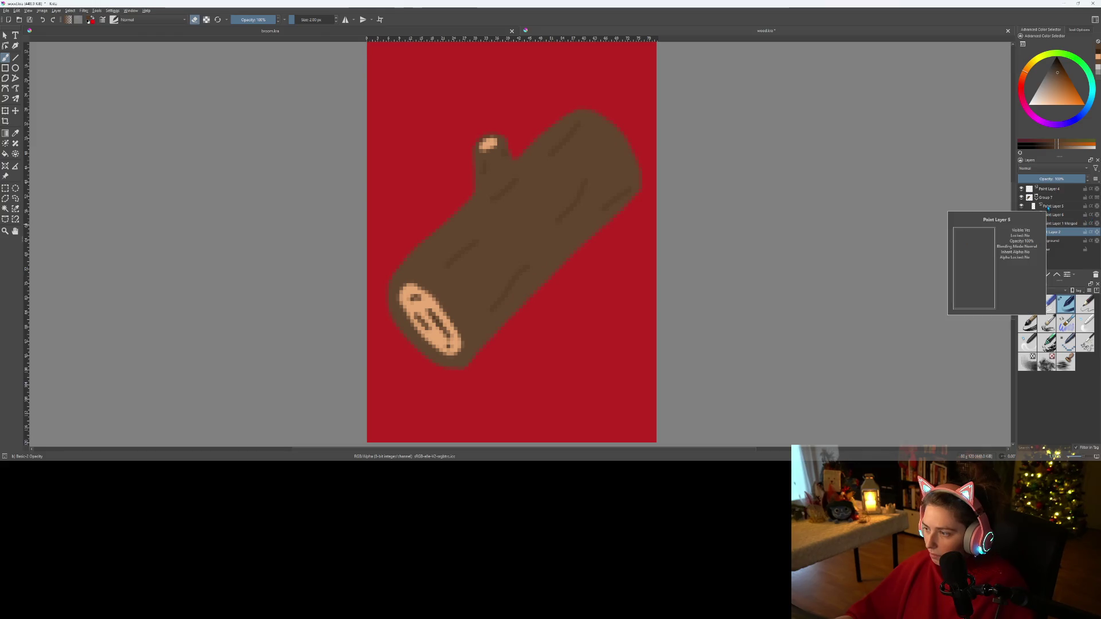
{"action": "right_click", "coordinate": [1050, 210]}
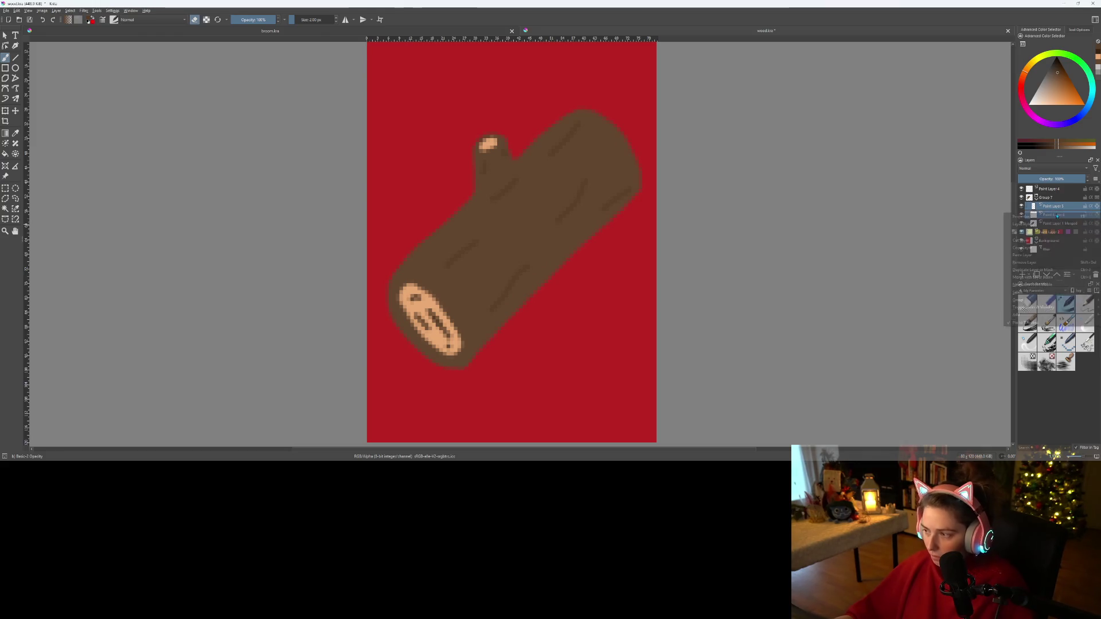
{"action": "left_click", "coordinate": [1032, 277]}
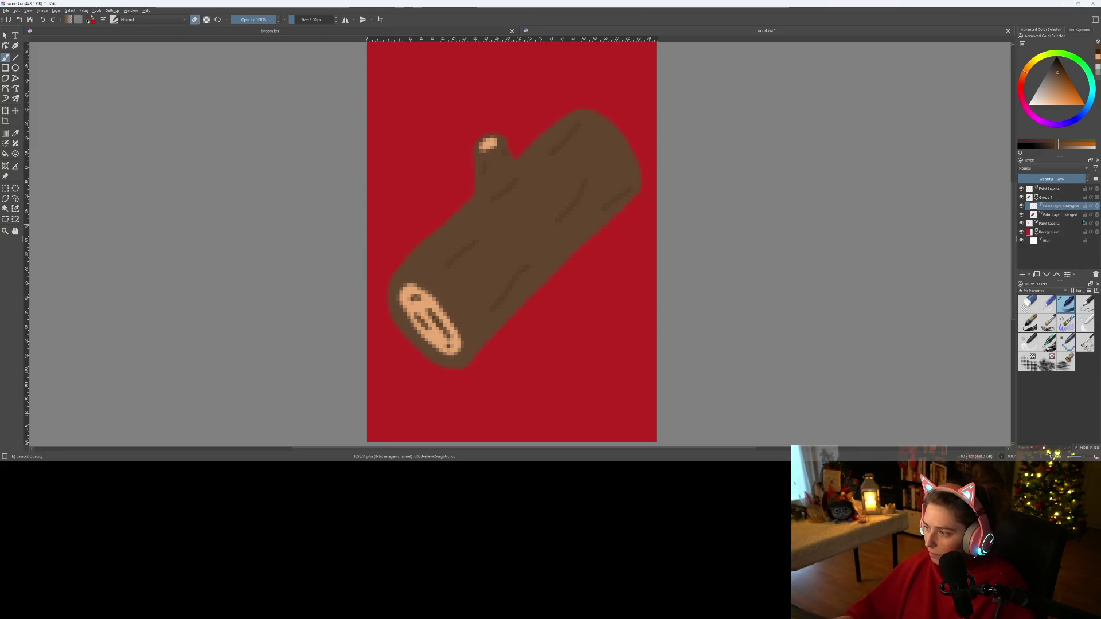
{"action": "left_click", "coordinate": [1091, 206]}
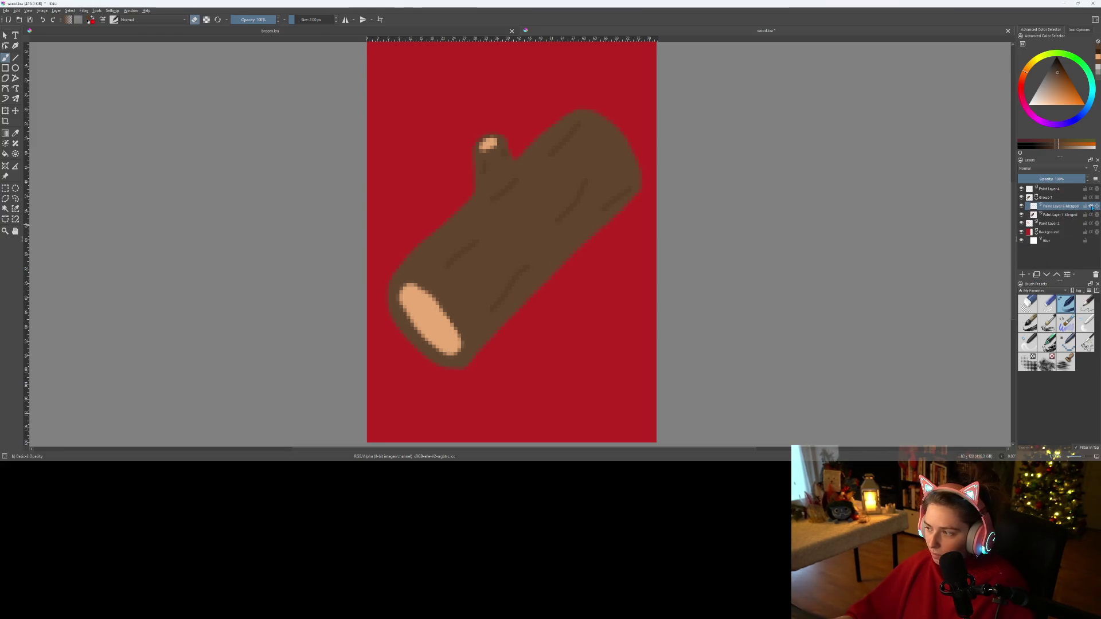
{"action": "left_click", "coordinate": [1091, 206]}
{"action": "key", "text": "ctrl+z"}
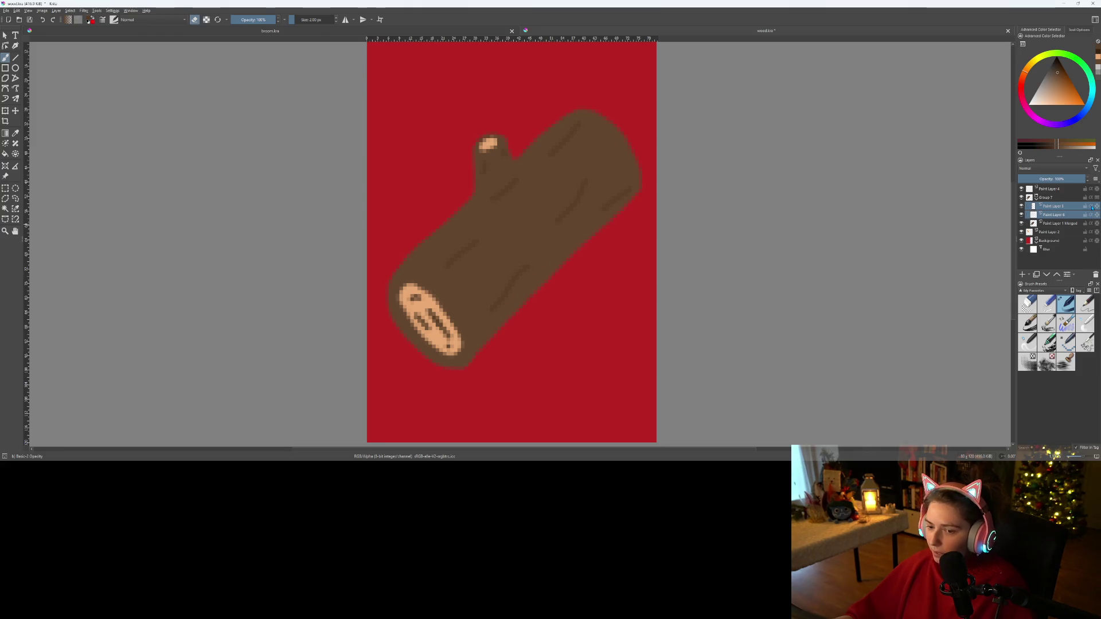
- Toggle Paint Layer 5's visibility to compare its end-face stripes, then reselect Paint Layer 6
{"action": "left_click", "coordinate": [1063, 216]}
{"action": "right_click", "coordinate": [1034, 208]}
{"action": "key", "text": "Escape"}
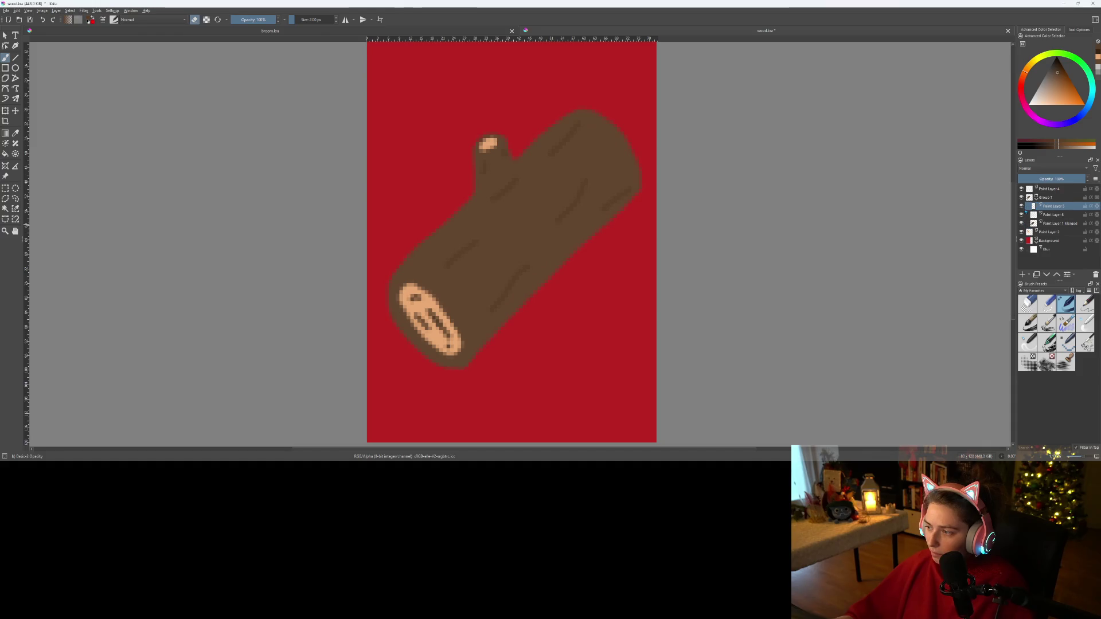
{"action": "left_click", "coordinate": [1022, 206]}
{"action": "left_click", "coordinate": [1022, 205]}
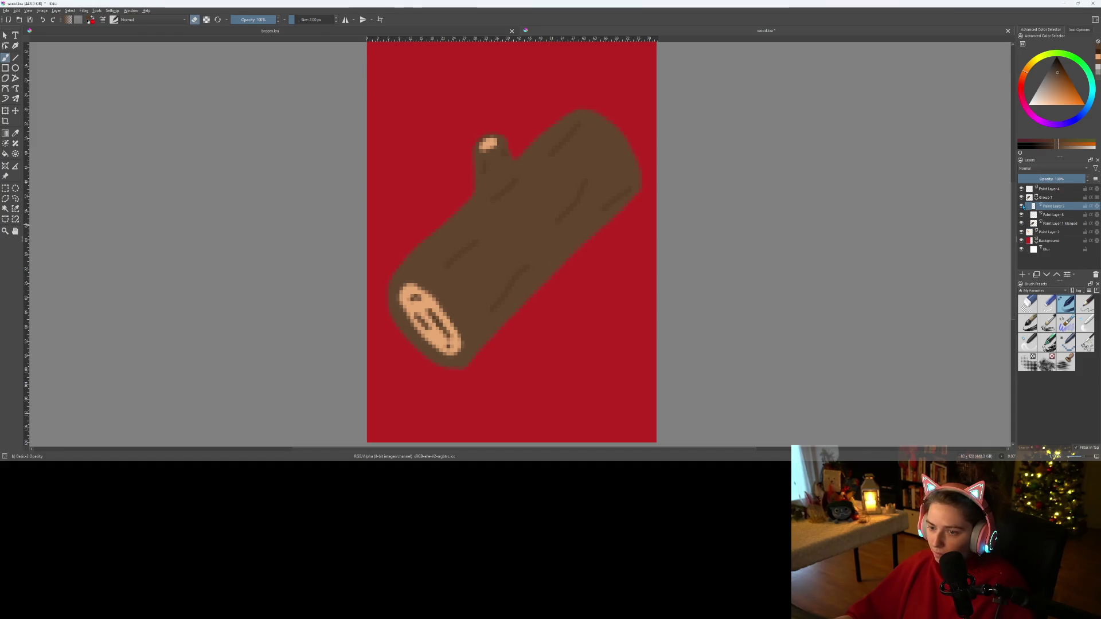
{"action": "left_click", "coordinate": [1054, 215]}
{"action": "scroll", "coordinate": [491, 195], "scroll_direction": "up", "scroll_amount": 4}
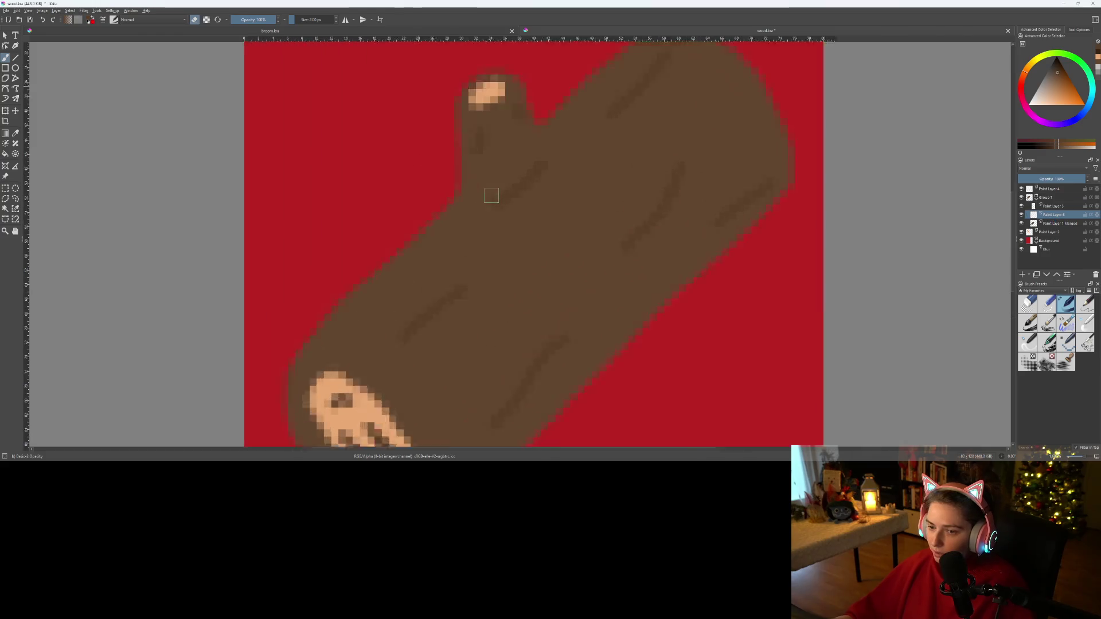
- Paint a faint dark grain streak along the log's upper body
{"action": "scroll", "coordinate": [525, 178], "scroll_direction": "down", "scroll_amount": 4}
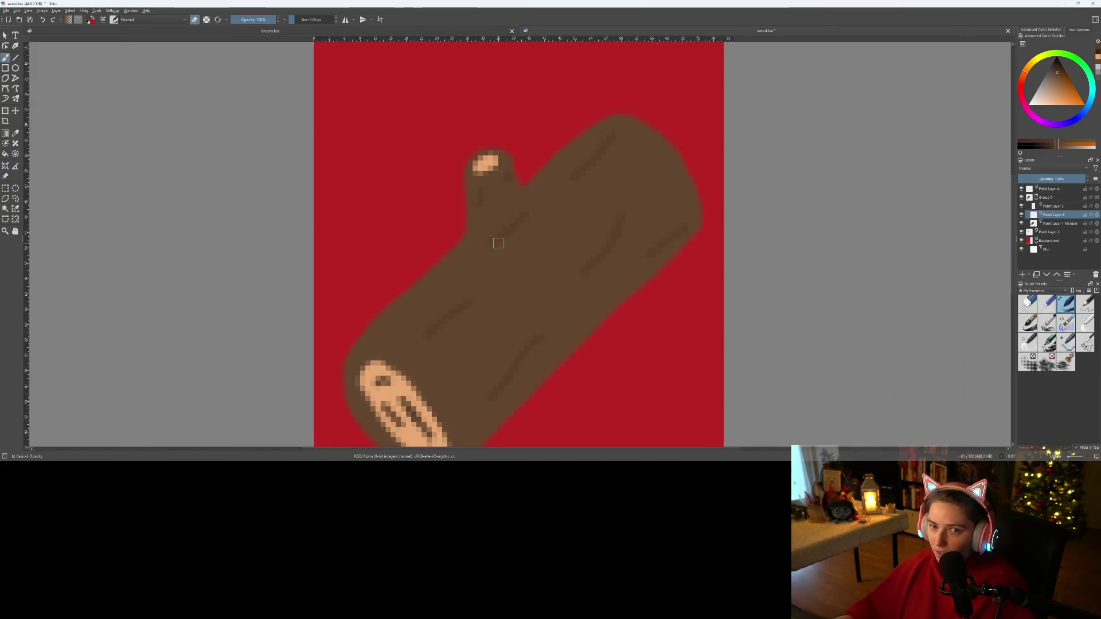
{"action": "key", "text": "e"}
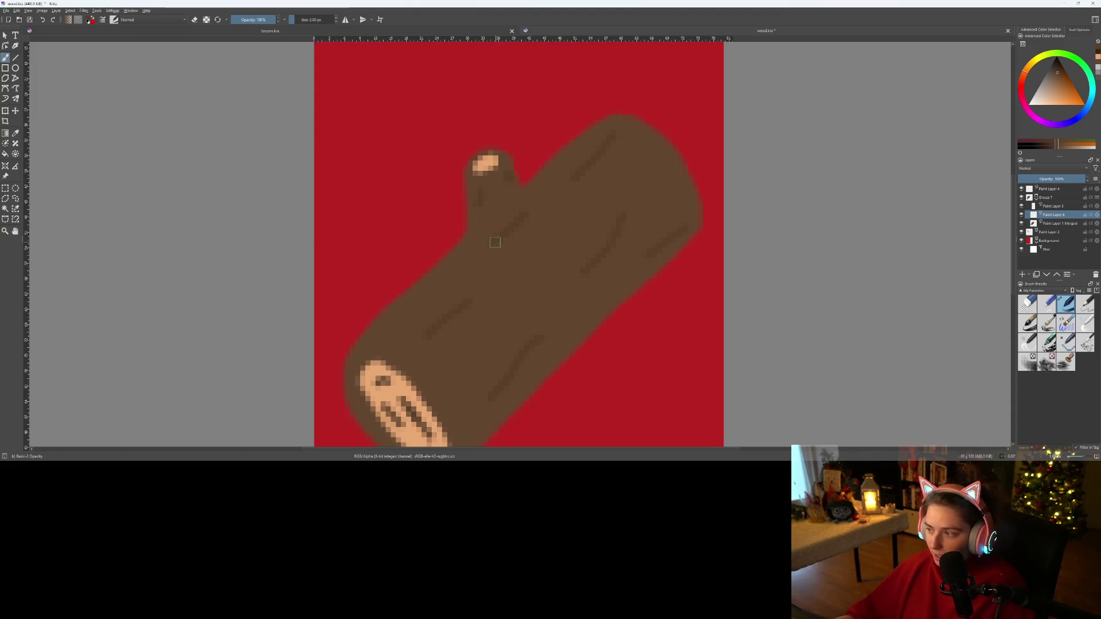
{"action": "left_click_drag", "start_coordinate": [495, 242], "coordinate": [526, 217]}
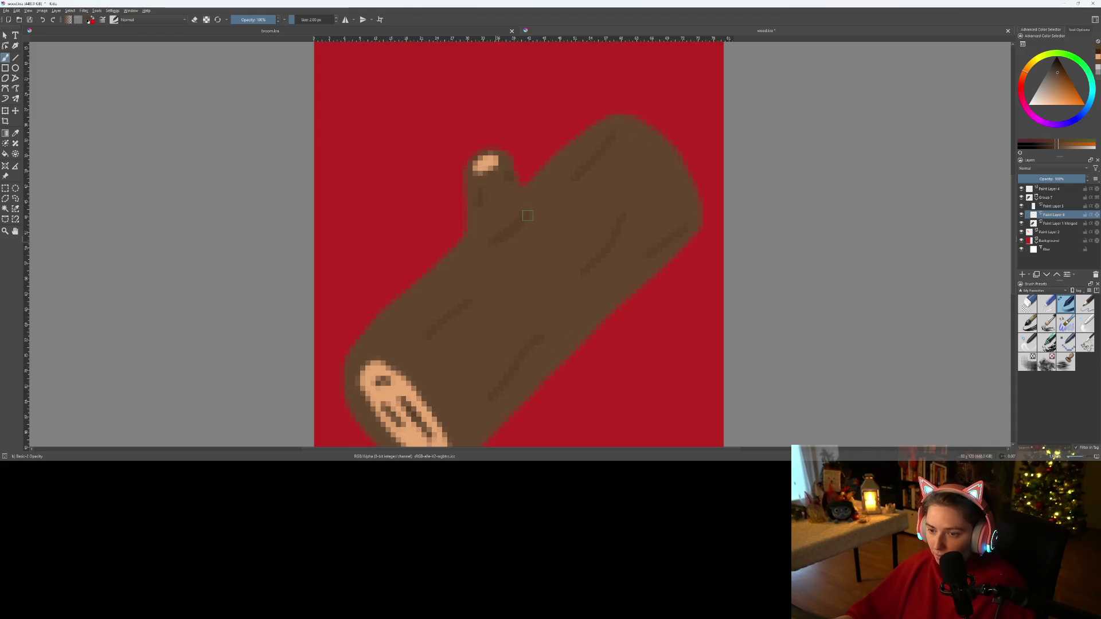
- On Paint Layer 5, draw a small 5 px rectangular selection on the log, then recentre on the log
{"action": "left_click", "coordinate": [1053, 206]}
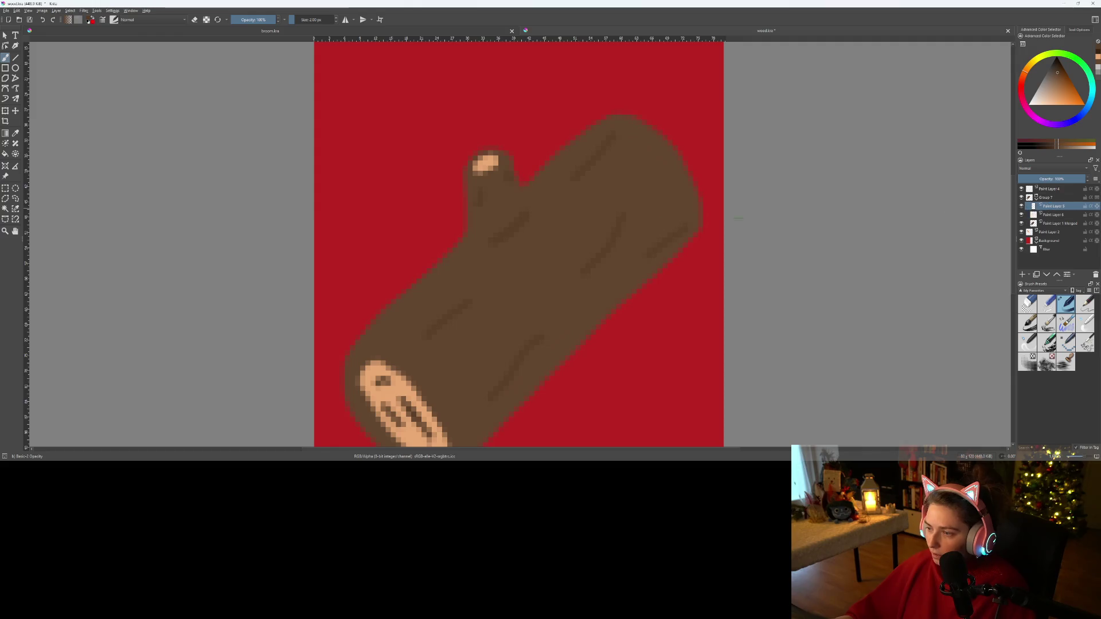
{"action": "scroll", "coordinate": [516, 225], "scroll_direction": "up", "scroll_amount": 4}
{"action": "left_click_drag", "start_coordinate": [516, 224], "coordinate": [504, 268]}
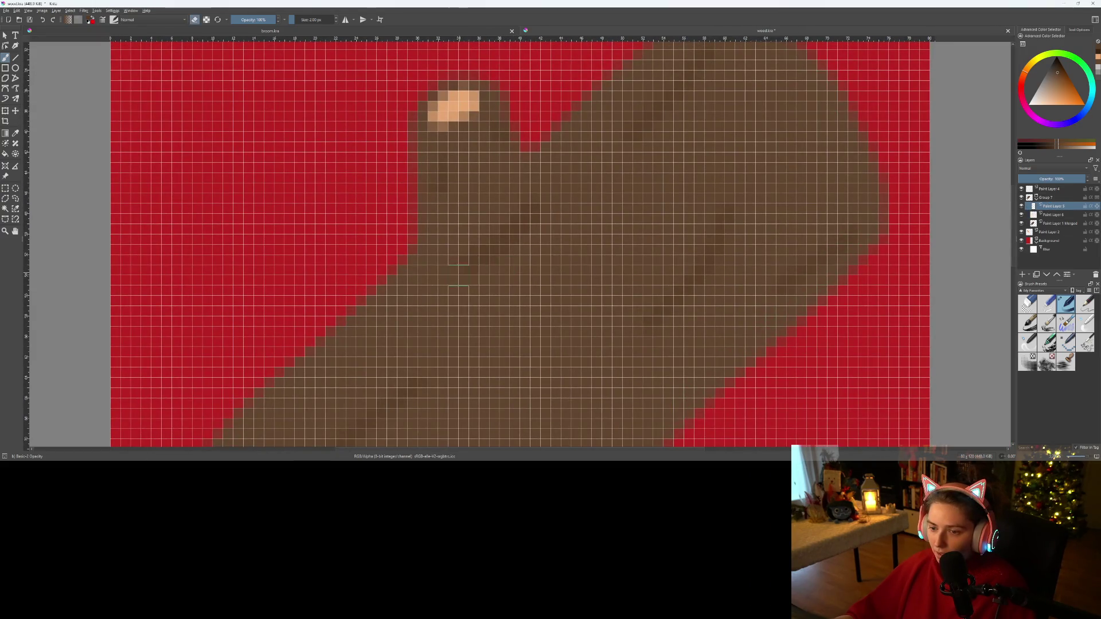
{"action": "key", "text": "e"}
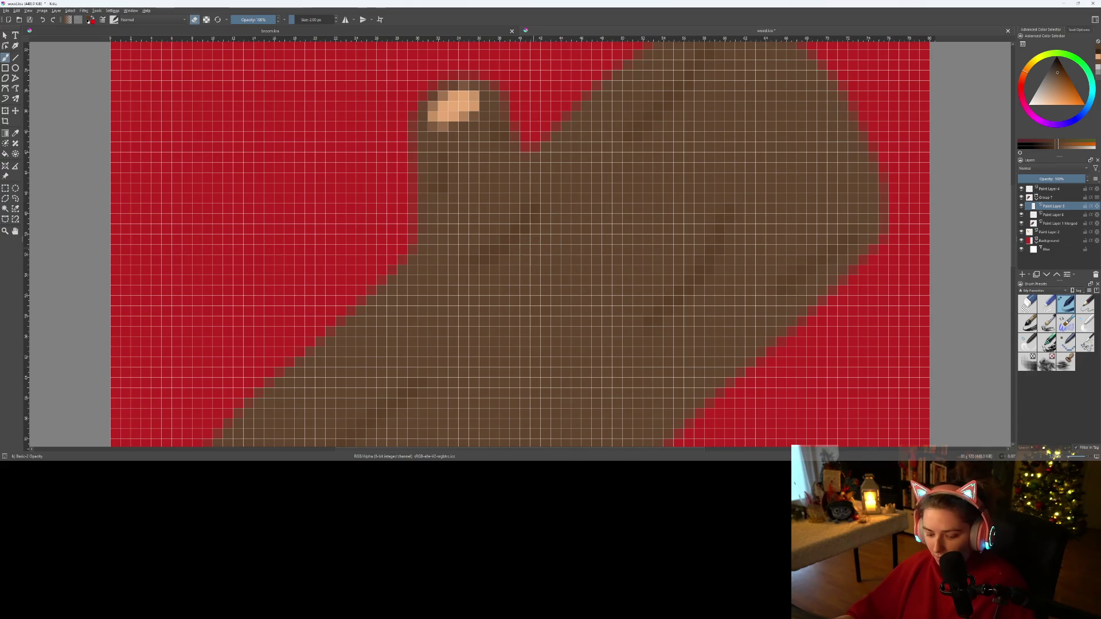
{"action": "key", "text": "ctrl+r"}
{"action": "left_click_drag", "start_coordinate": [417, 140], "coordinate": [624, 308]}
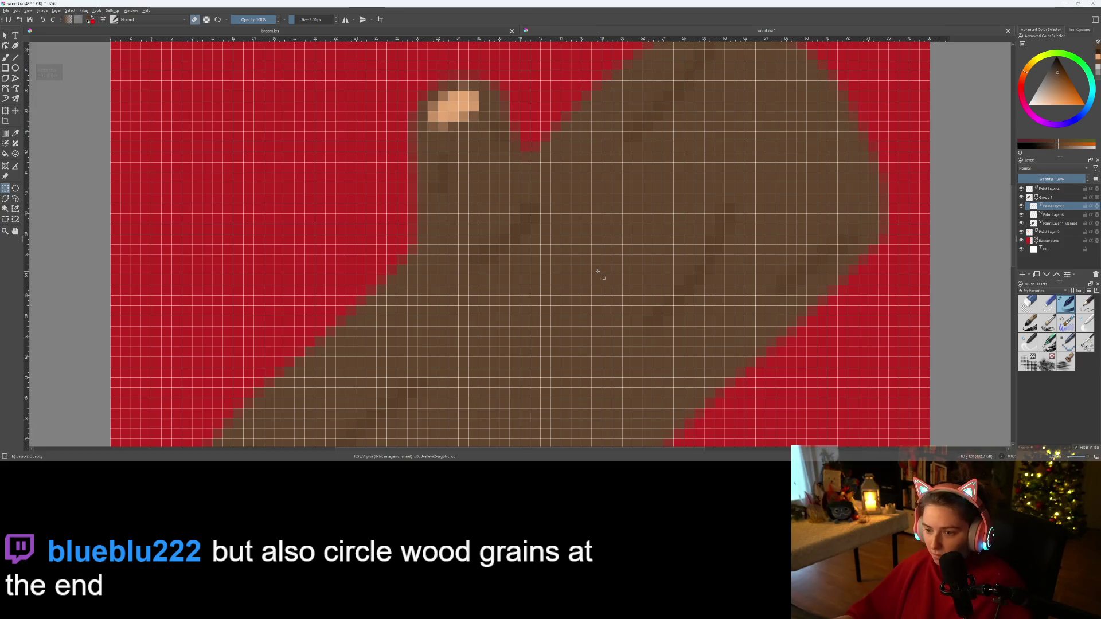
{"action": "key", "text": "b"}
{"action": "scroll", "coordinate": [606, 307], "scroll_direction": "down", "scroll_amount": 3}
{"action": "left_click_drag", "start_coordinate": [606, 307], "coordinate": [575, 266]}
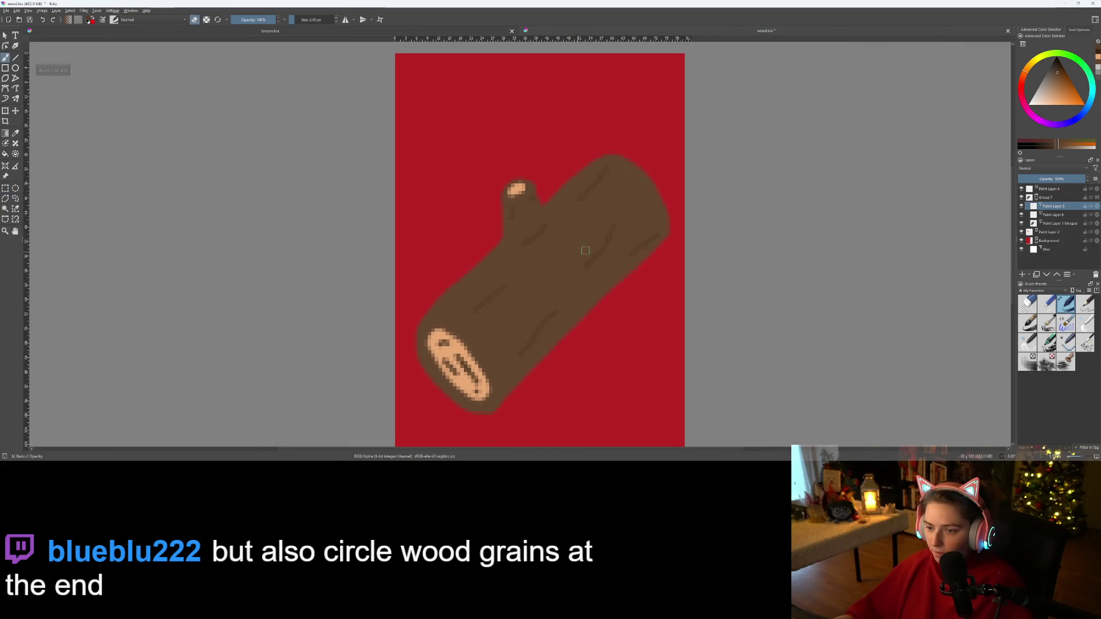
- Add a Blur filter to Paint Layer 6 and move it below Background
{"action": "left_click", "coordinate": [1054, 214]}
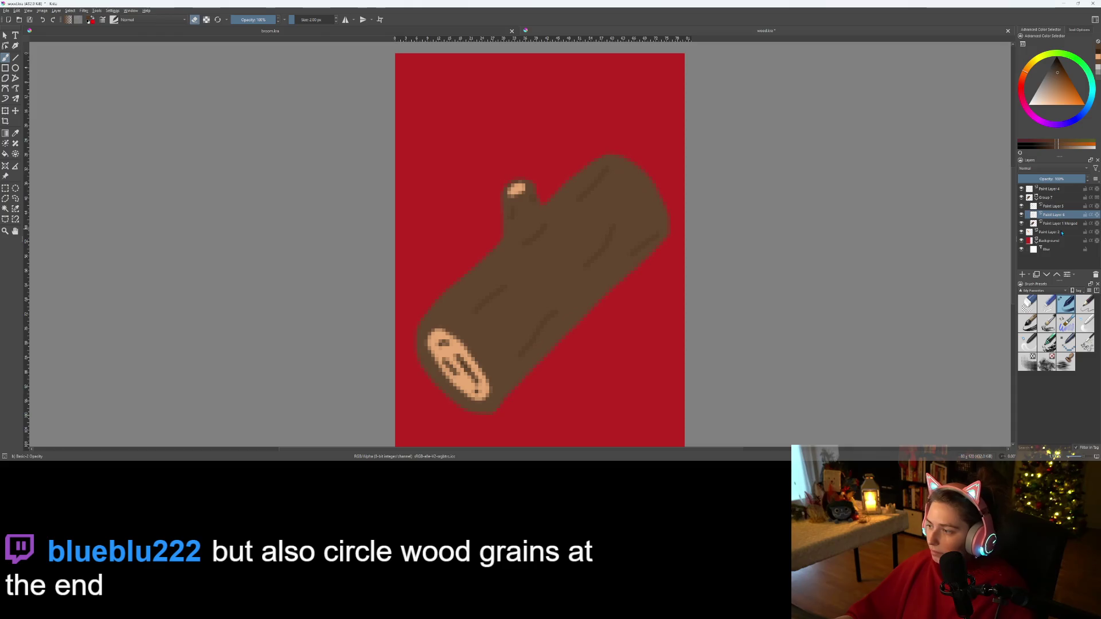
{"action": "mouse_move", "coordinate": [1059, 218]}
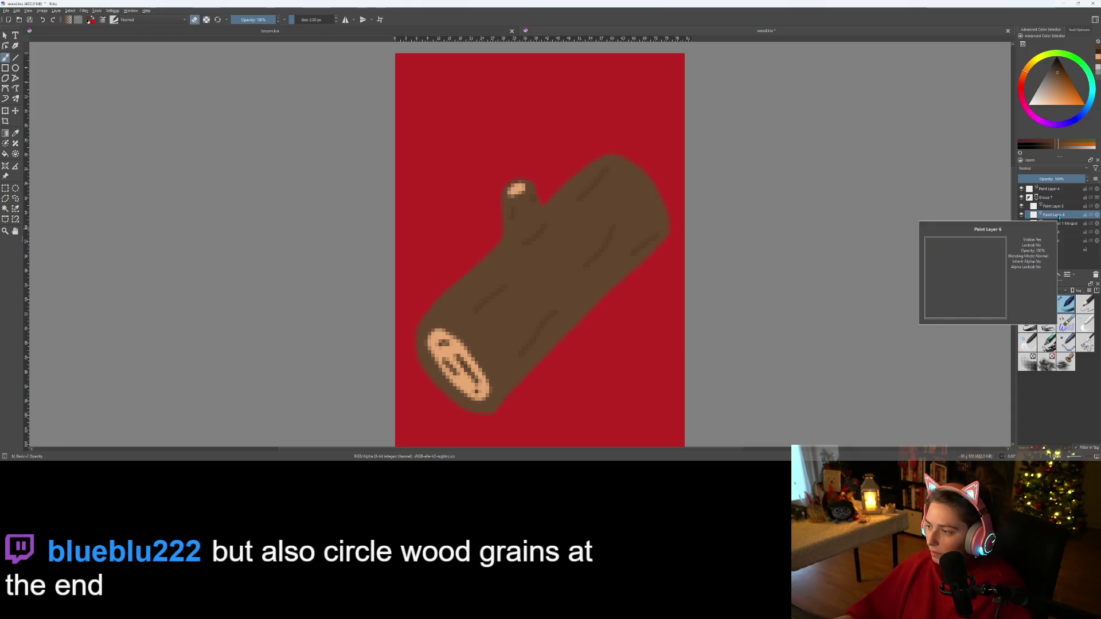
{"action": "key", "text": "ctrl+z"}
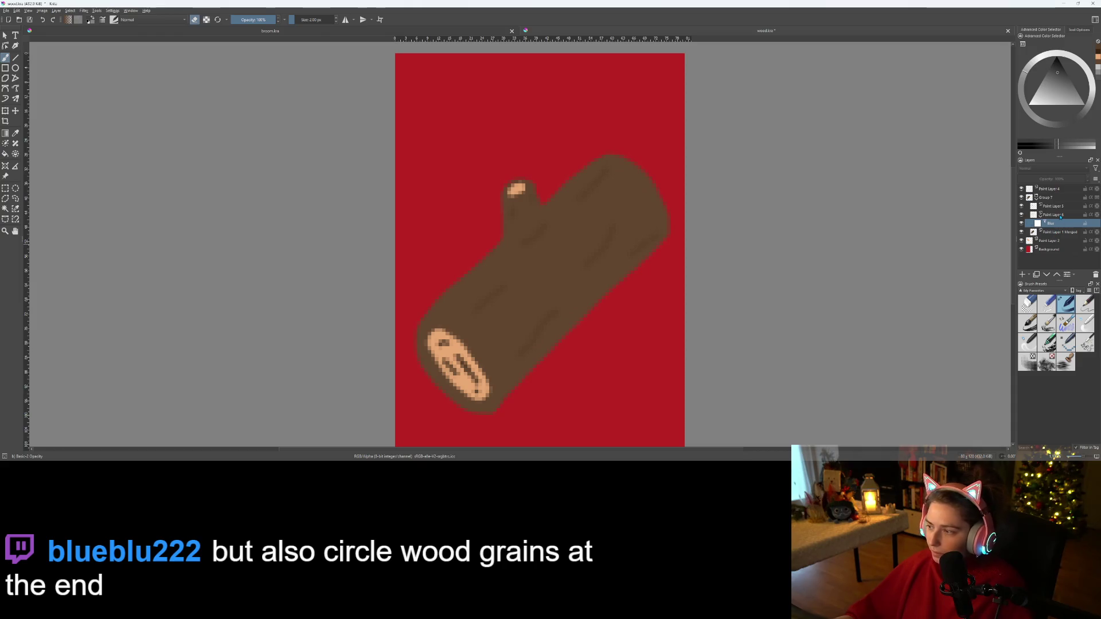
{"action": "left_click", "coordinate": [1055, 210]}
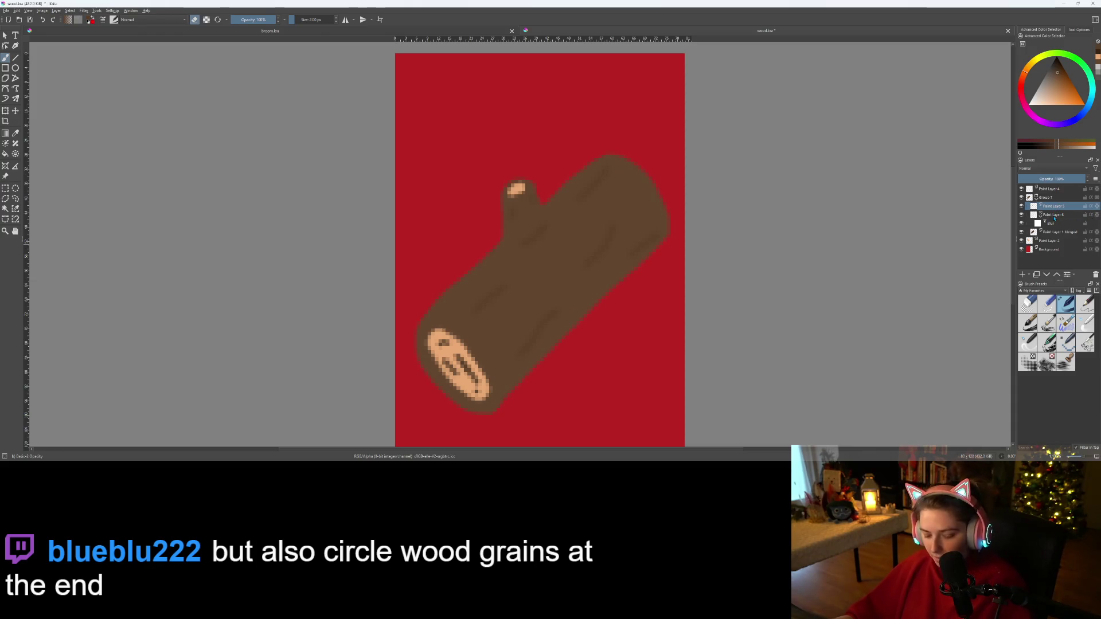
{"action": "left_click", "coordinate": [1056, 225]}
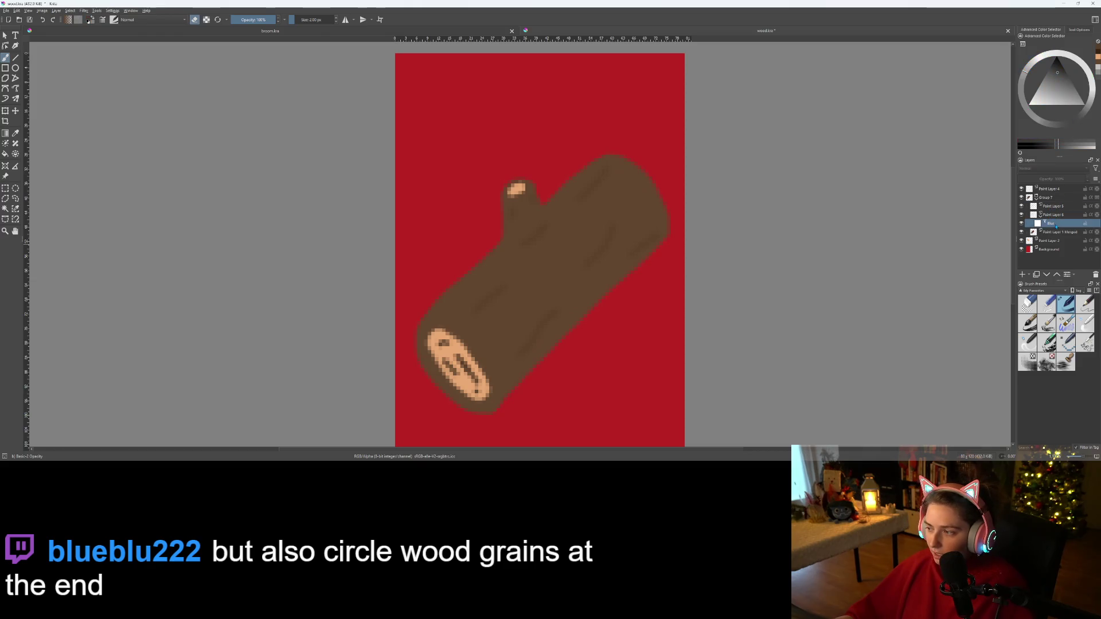
{"action": "mouse_move", "coordinate": [1051, 228]}
{"action": "left_mouse_down"}
{"action": "mouse_move", "coordinate": [1053, 265]}
{"action": "mouse_move", "coordinate": [1052, 256]}
{"action": "left_mouse_up"}
- Merge Paint Layers 5 and 6, then move the Blur filter under Paint Layer 6 Merged
{"action": "left_click", "coordinate": [1052, 214]}
{"action": "left_click", "coordinate": [1053, 207], "text": "shift"}
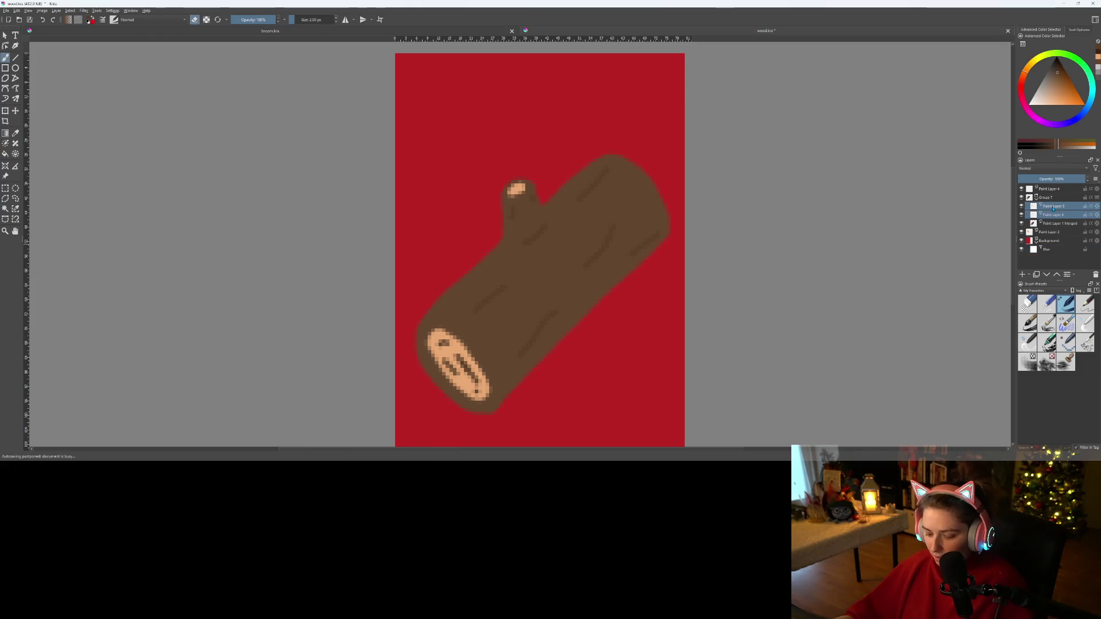
{"action": "right_click", "coordinate": [1053, 208]}
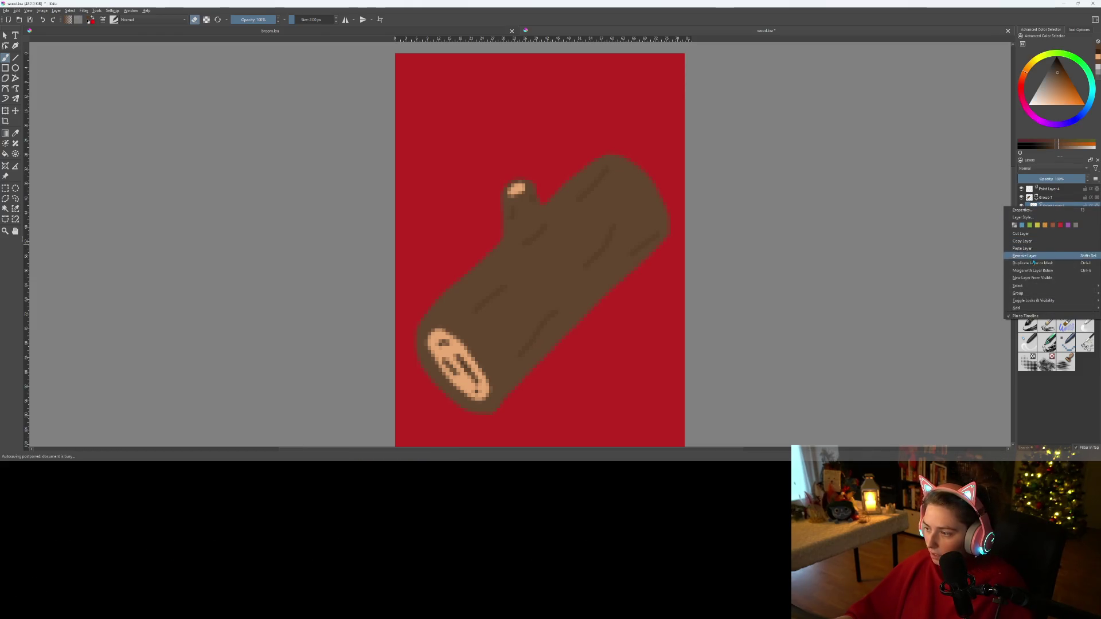
{"action": "mouse_move", "coordinate": [1027, 293]}
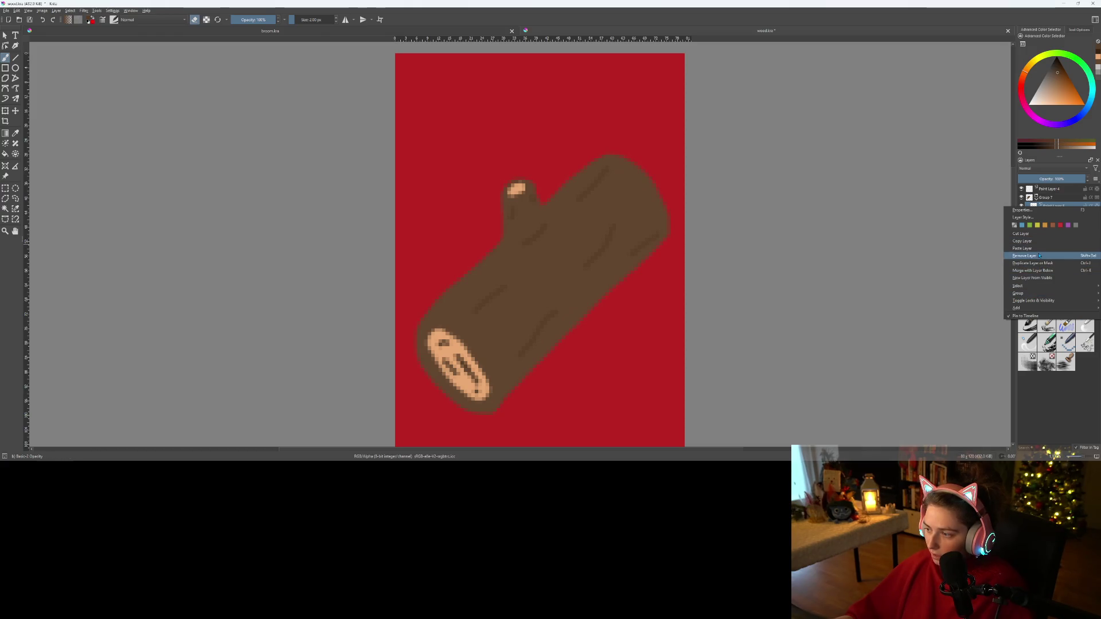
{"action": "left_click", "coordinate": [1043, 270]}
{"action": "key", "text": "Down"}
{"action": "key", "text": "Down"}
{"action": "key", "text": "Down"}
{"action": "left_click_drag", "start_coordinate": [1056, 242], "coordinate": [1070, 210]}
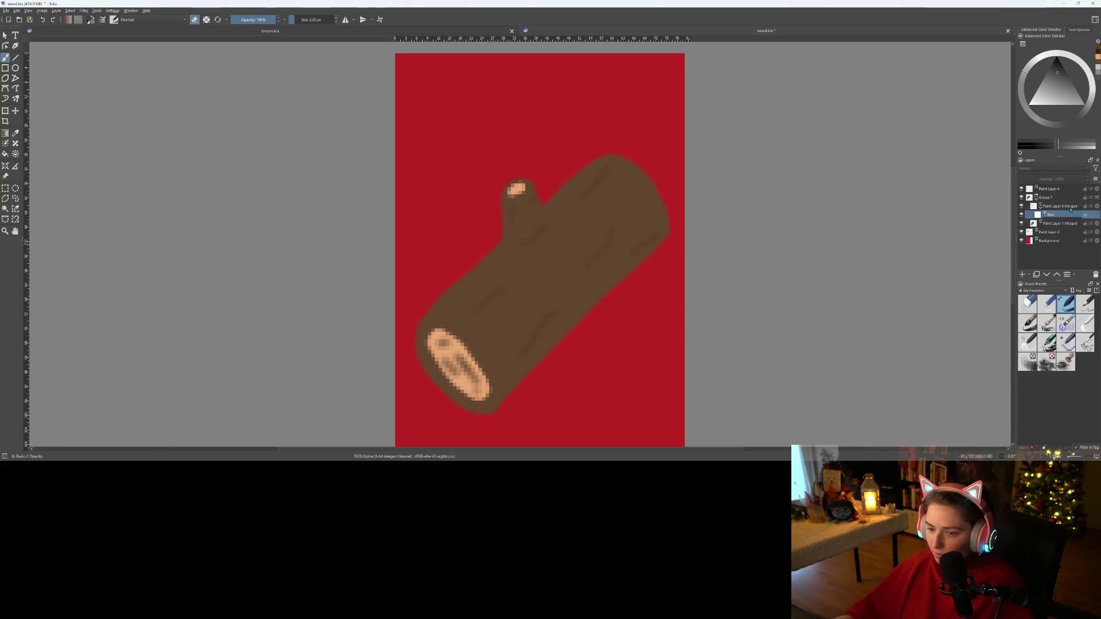
{"action": "scroll", "coordinate": [664, 415], "scroll_direction": "down", "scroll_amount": 5}
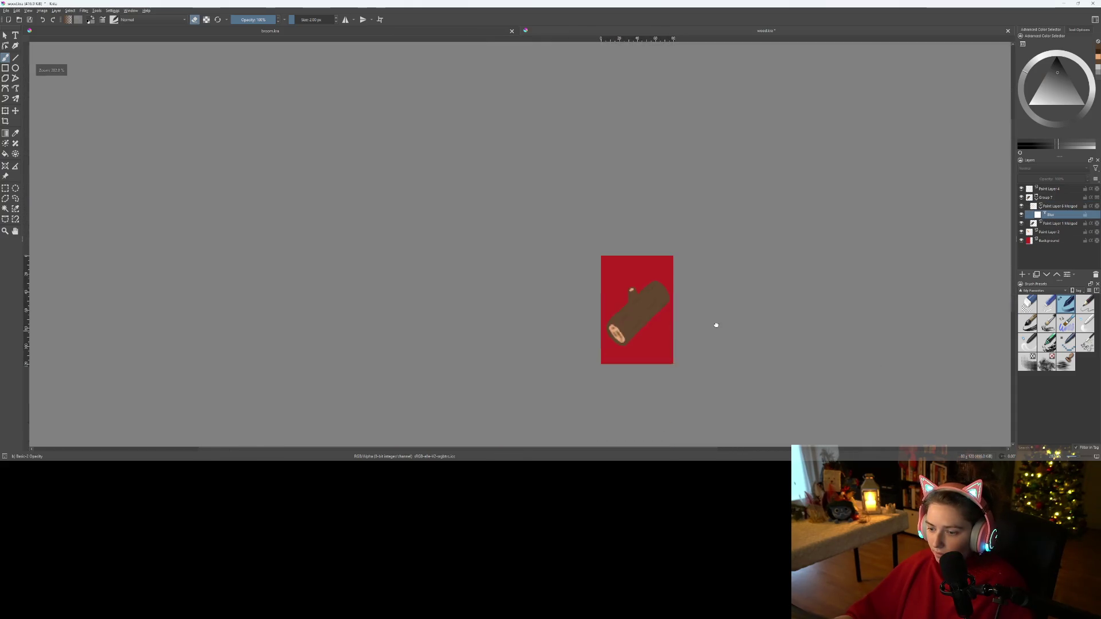
- Zoom in on the log's cut end with Paint Layer 6 Merged active
{"action": "scroll", "coordinate": [716, 327], "scroll_direction": "up", "scroll_amount": 4}
{"action": "scroll", "coordinate": [654, 332], "scroll_direction": "up", "scroll_amount": 4}
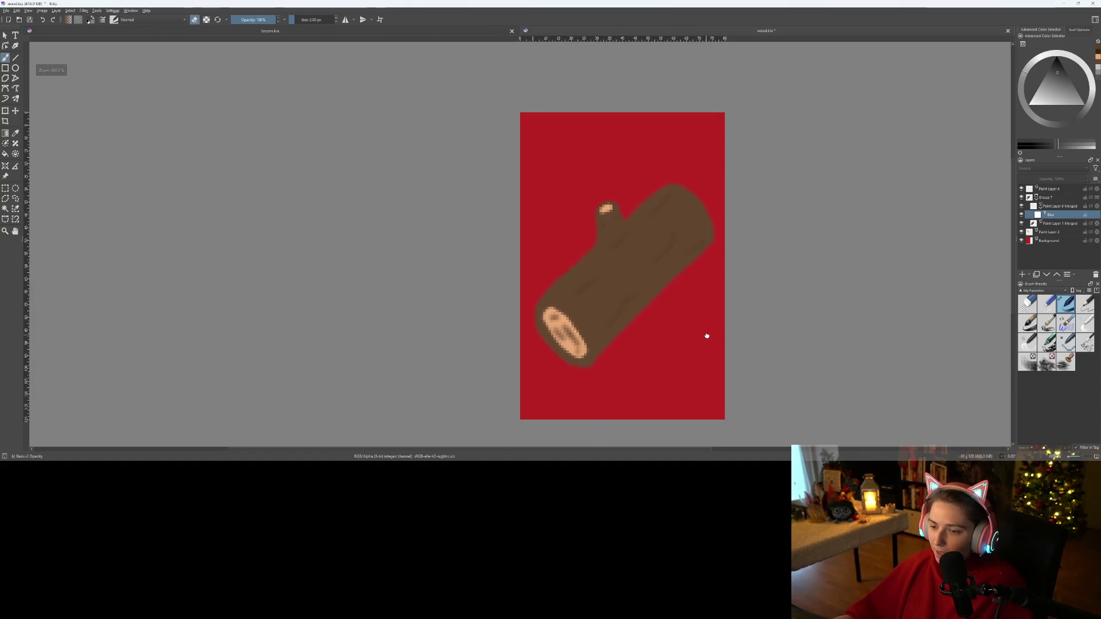
{"action": "left_click_drag", "start_coordinate": [709, 336], "coordinate": [708, 358]}
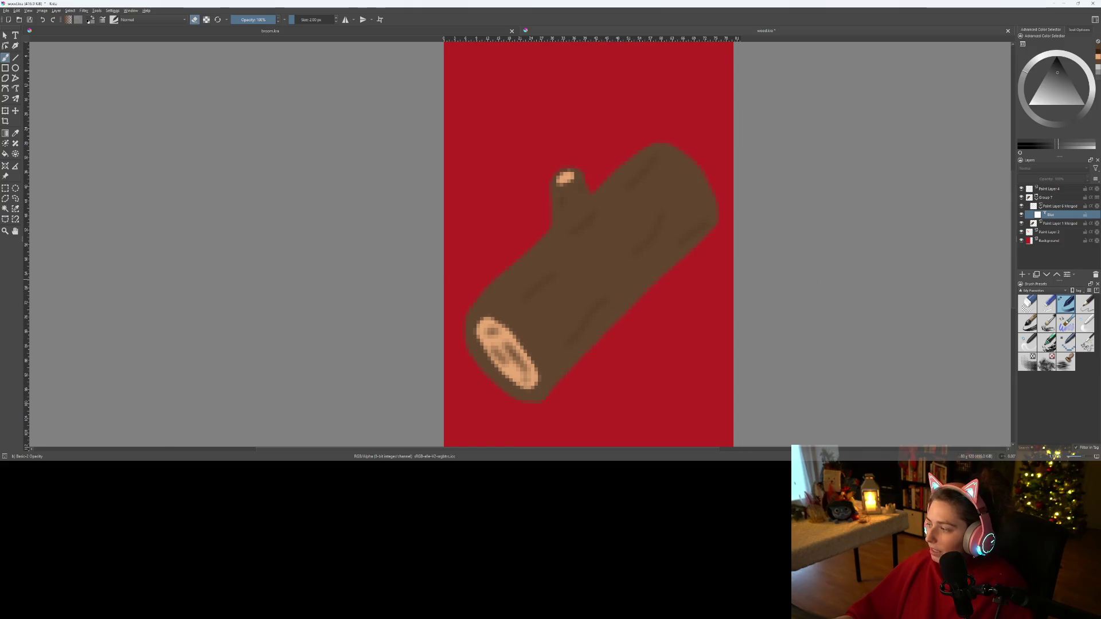
{"action": "scroll", "coordinate": [646, 253], "scroll_direction": "up", "scroll_amount": 2}
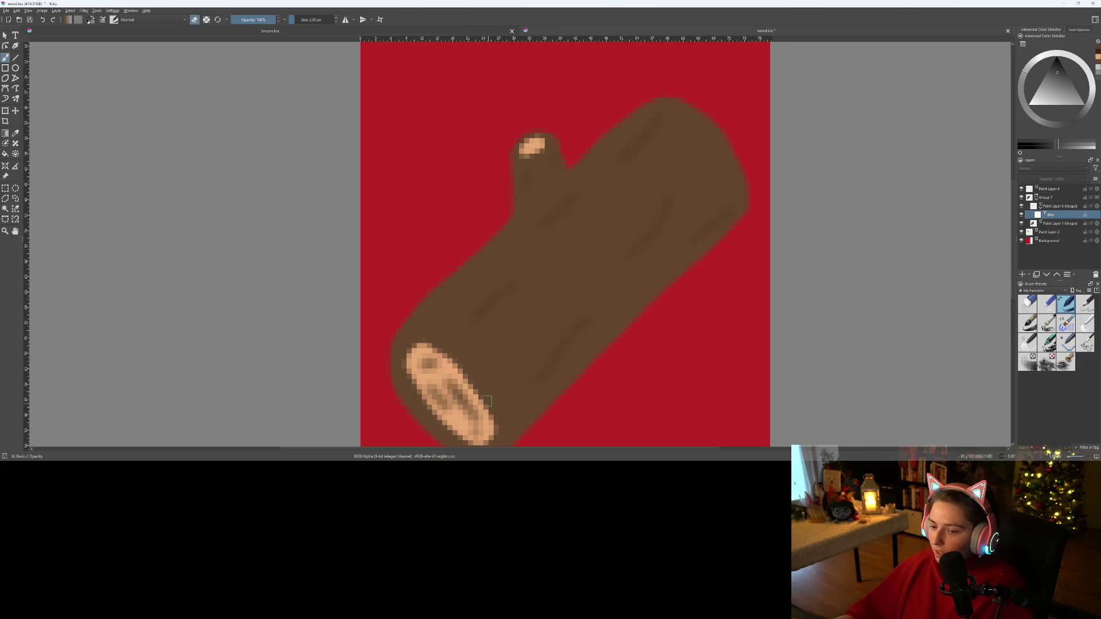
{"action": "left_click_drag", "start_coordinate": [490, 404], "coordinate": [593, 347]}
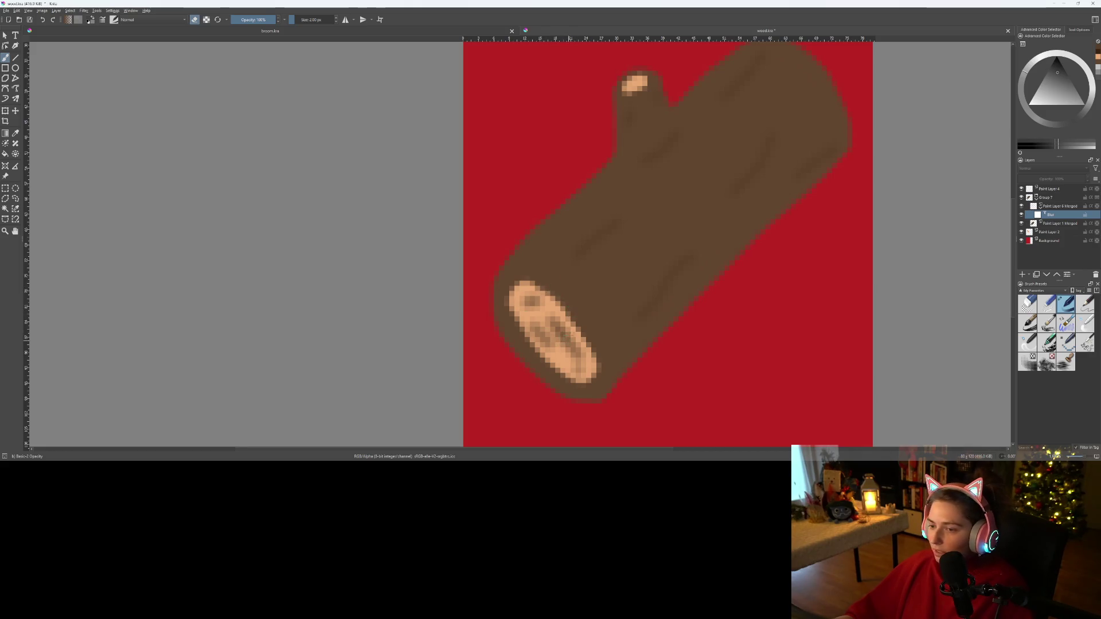
{"action": "scroll", "coordinate": [570, 321], "scroll_direction": "down", "scroll_amount": 2}
{"action": "scroll", "coordinate": [570, 322], "scroll_direction": "up", "scroll_amount": 2}
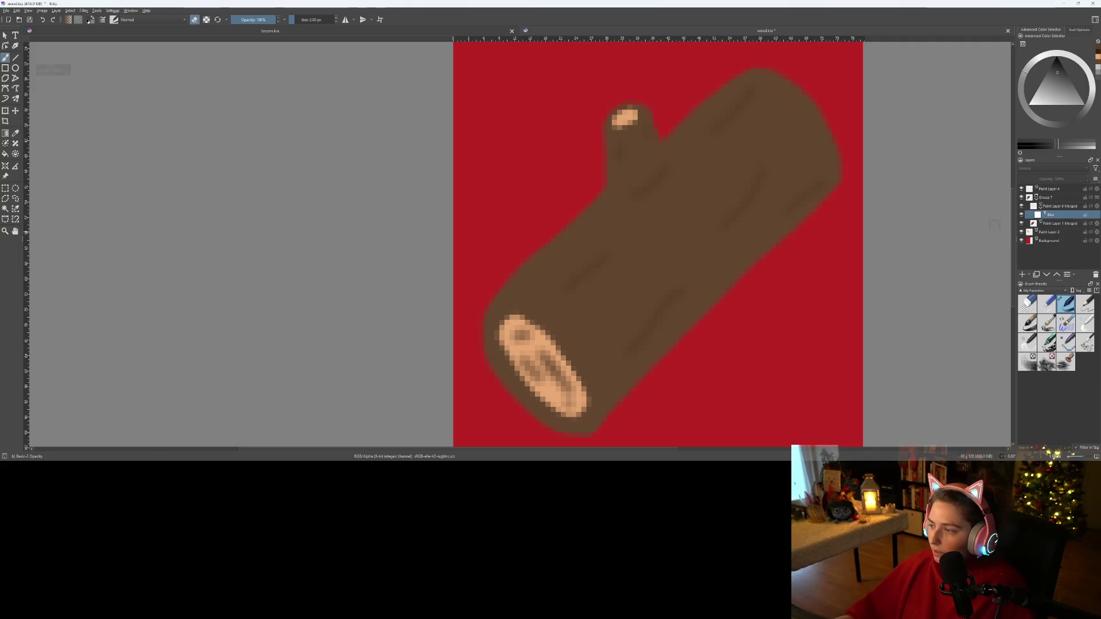
{"action": "left_click", "coordinate": [1055, 206]}
{"action": "scroll", "coordinate": [586, 376], "scroll_direction": "up", "scroll_amount": 3}
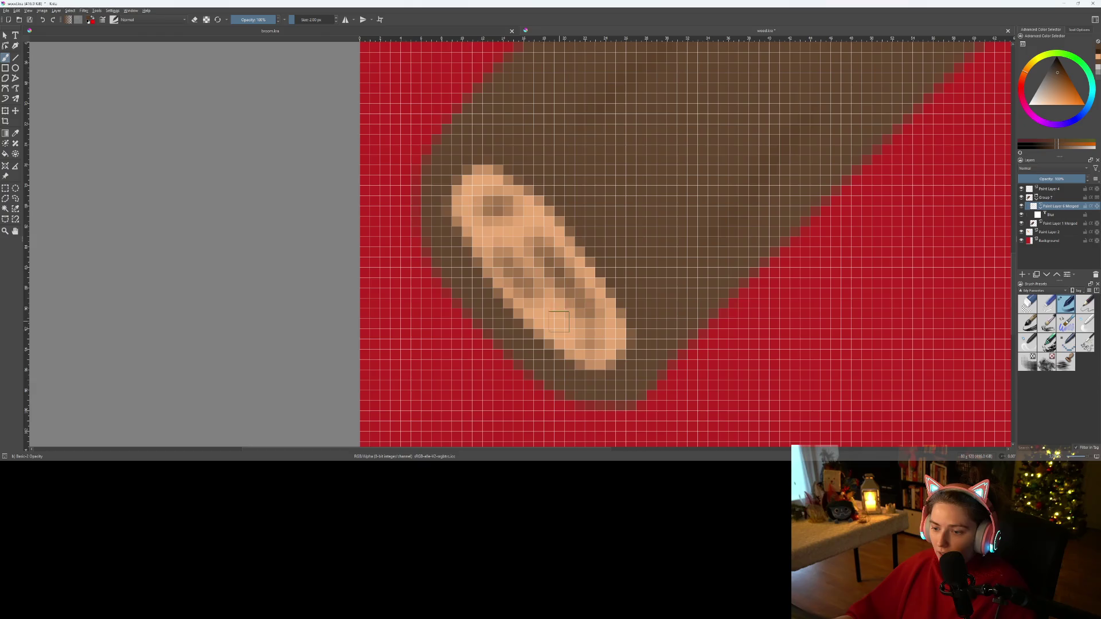
{"action": "scroll", "coordinate": [606, 350], "scroll_direction": "down", "scroll_amount": 5}
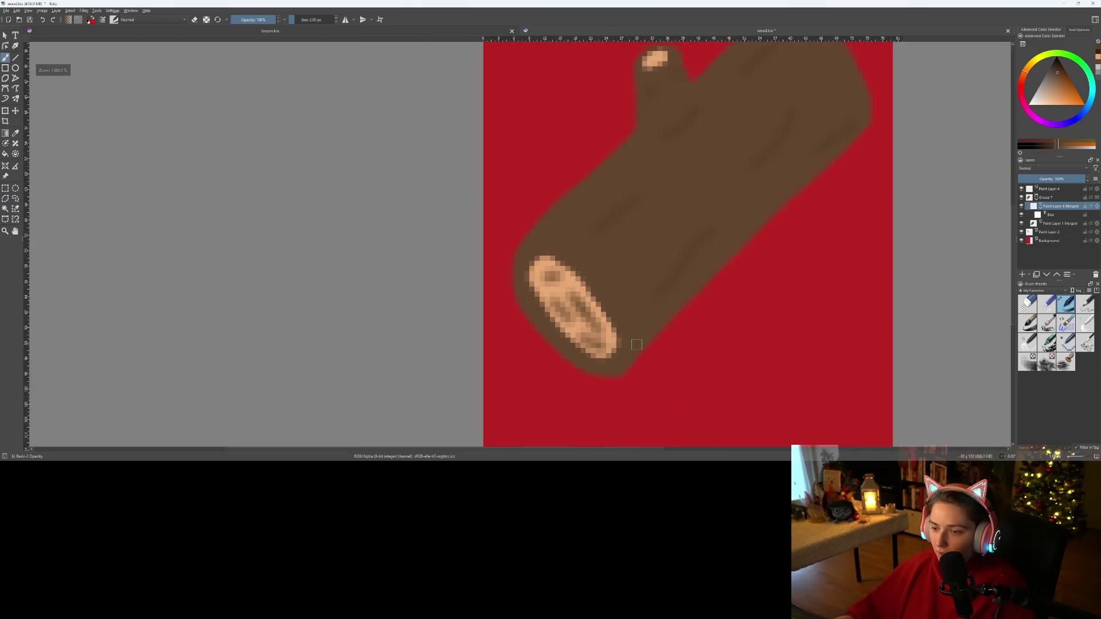
{"action": "scroll", "coordinate": [634, 381], "scroll_direction": "up", "scroll_amount": 4}
{"action": "left_click_drag", "start_coordinate": [568, 387], "coordinate": [555, 404]}
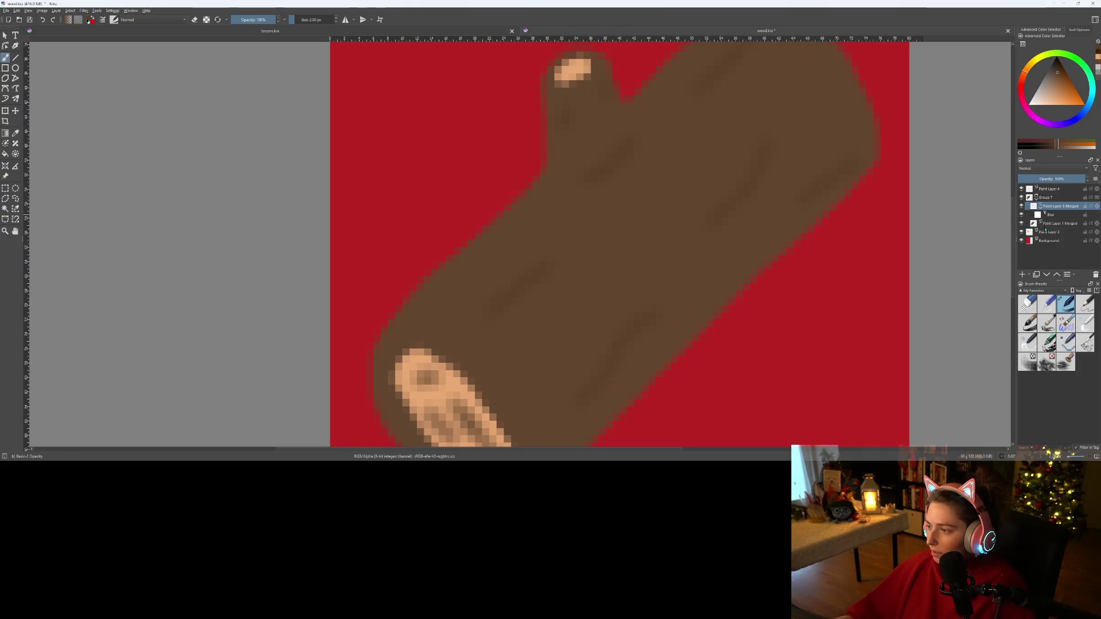
- On Paint Layer 4, shade the inside edge of the light cut end in darker brown
{"action": "left_click", "coordinate": [1055, 189]}
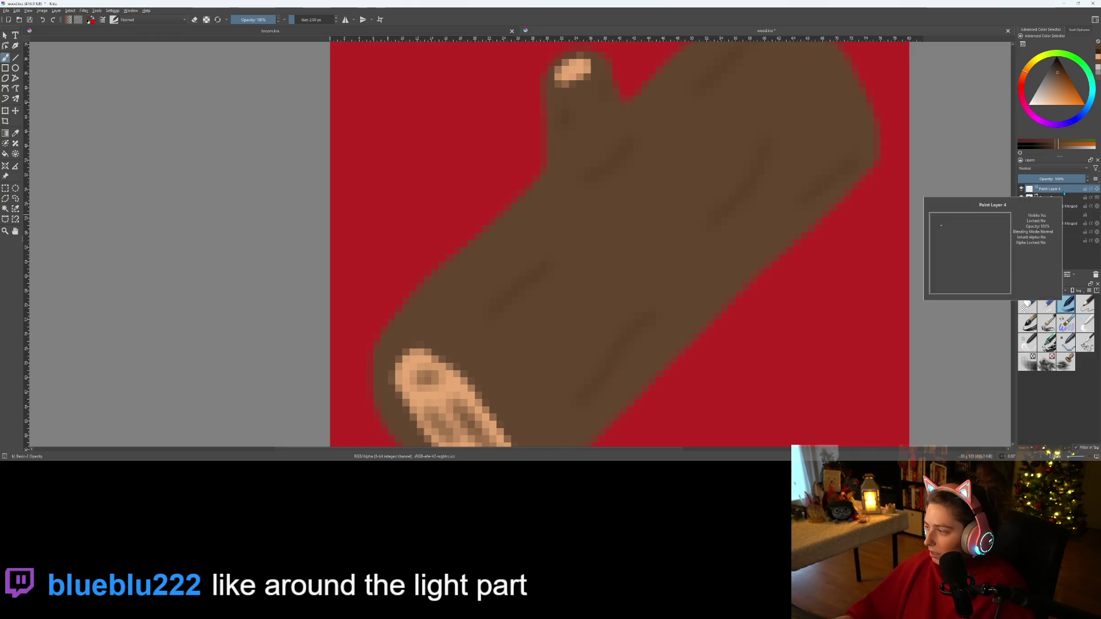
{"action": "scroll", "coordinate": [573, 347], "scroll_direction": "down", "scroll_amount": 3}
{"action": "scroll", "coordinate": [651, 290], "scroll_direction": "up", "scroll_amount": 5}
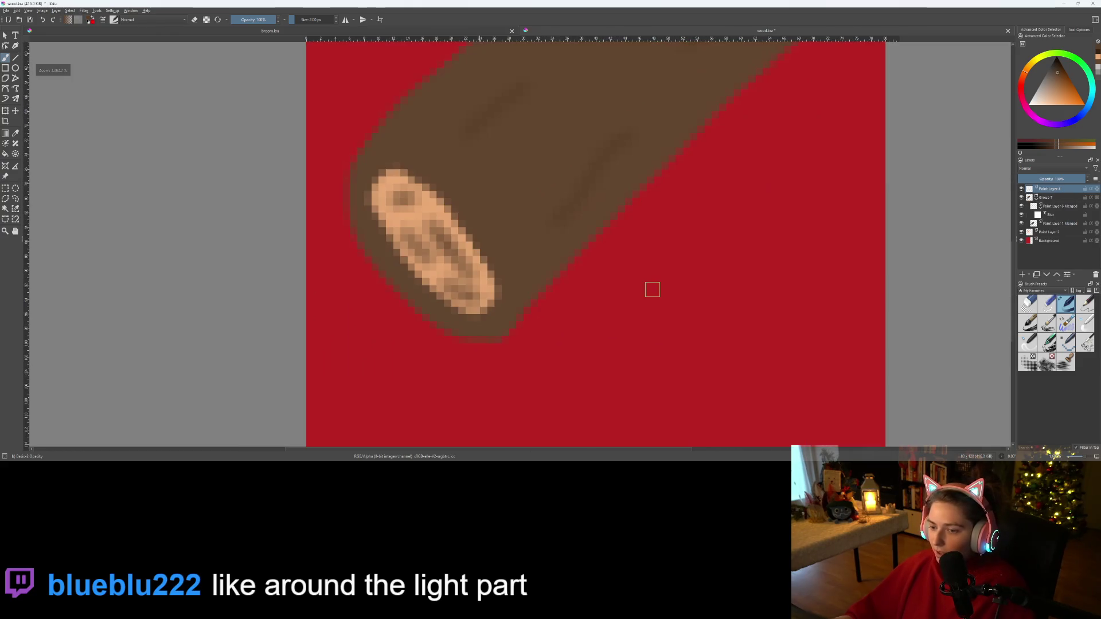
{"action": "mouse_move", "coordinate": [431, 155]}
{"action": "left_mouse_down"}
{"action": "mouse_move", "coordinate": [475, 194]}
{"action": "mouse_move", "coordinate": [499, 236]}
{"action": "left_mouse_up"}
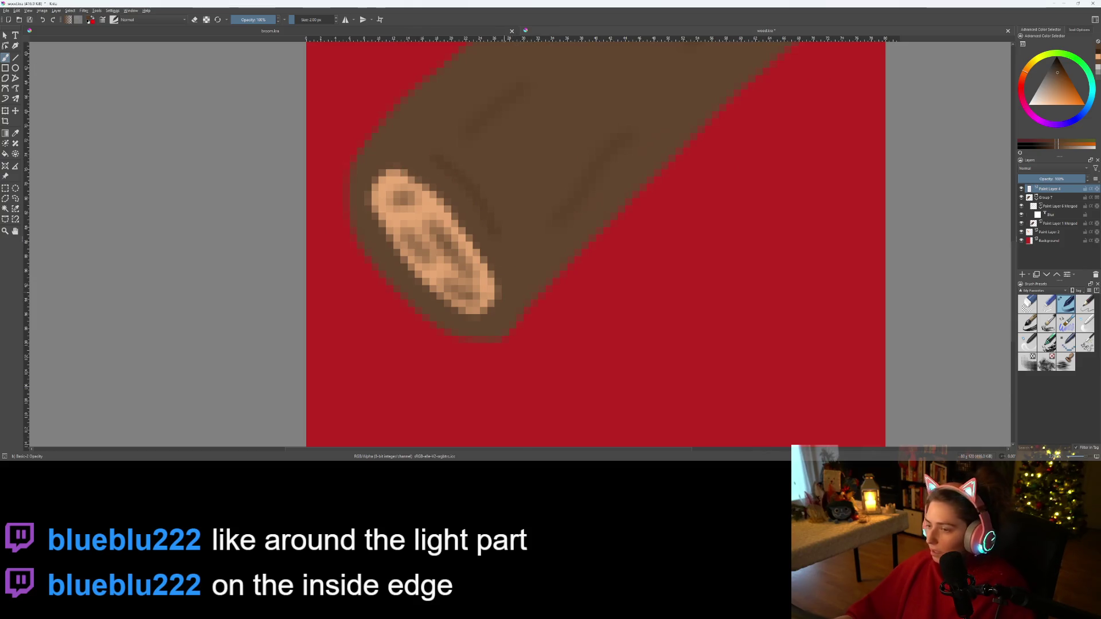
{"action": "scroll", "coordinate": [423, 254], "scroll_direction": "up", "scroll_amount": 2}
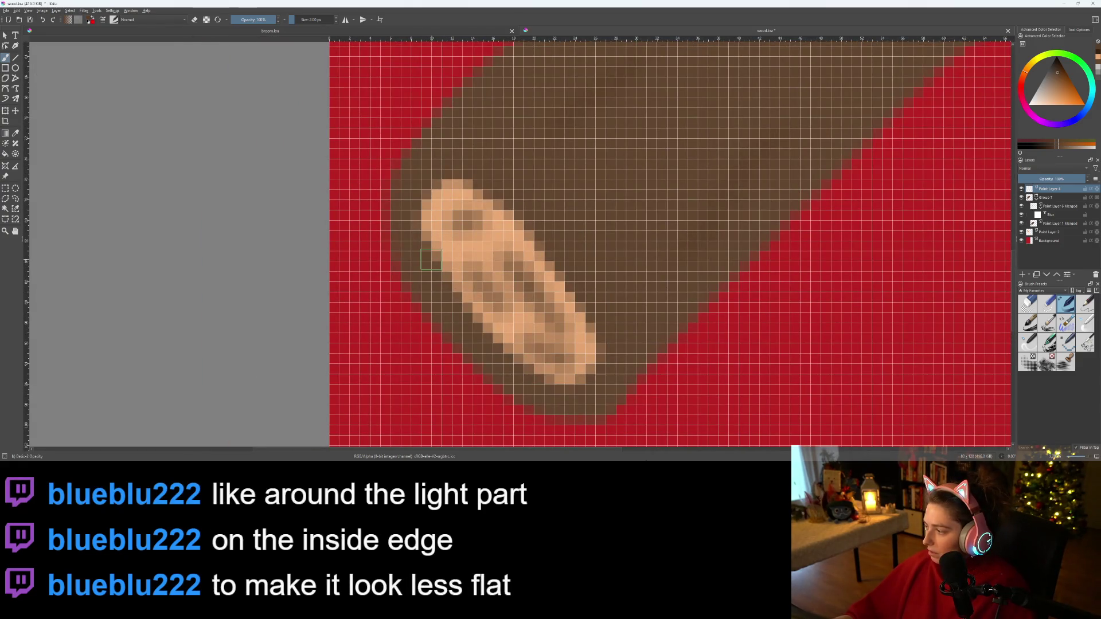
{"action": "mouse_move", "coordinate": [433, 260]}
{"action": "left_mouse_down"}
{"action": "mouse_move", "coordinate": [525, 365]}
{"action": "mouse_move", "coordinate": [569, 390]}
{"action": "left_mouse_up"}
{"action": "scroll", "coordinate": [688, 364], "scroll_direction": "down", "scroll_amount": 3}
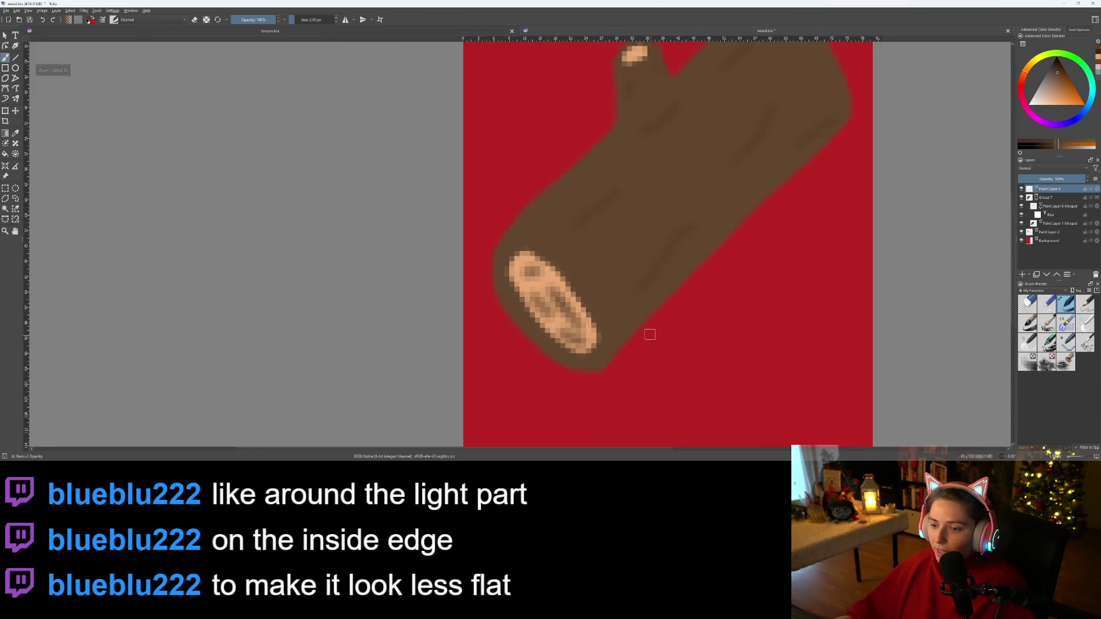
{"action": "scroll", "coordinate": [652, 337], "scroll_direction": "down", "scroll_amount": 2}
{"action": "scroll", "coordinate": [636, 326], "scroll_direction": "up", "scroll_amount": 1}
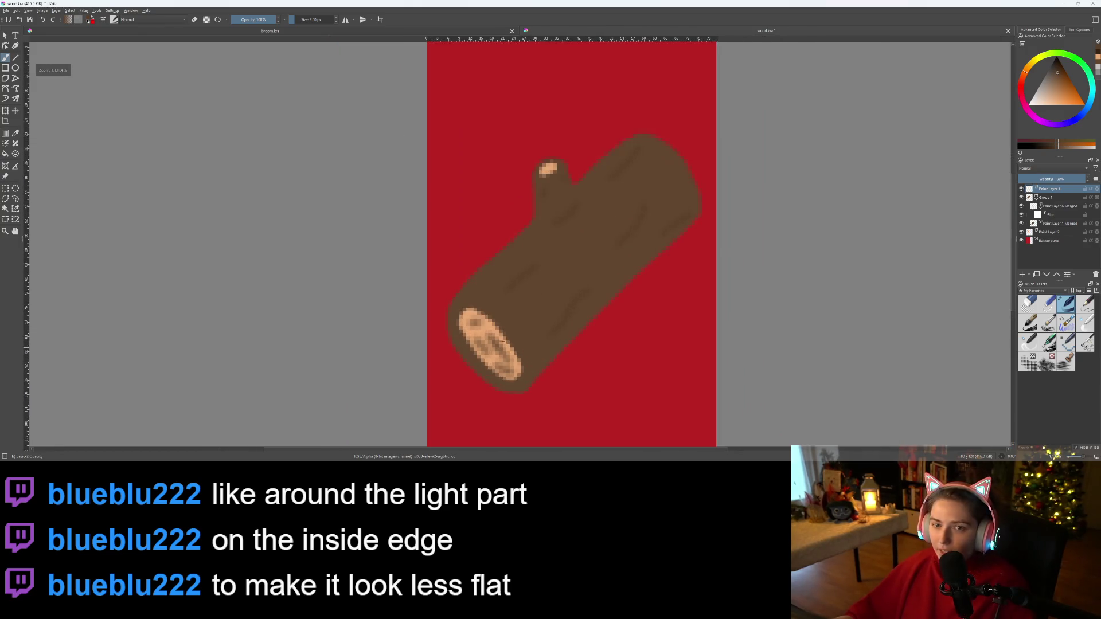
{"action": "left_click", "coordinate": [299, 33]}
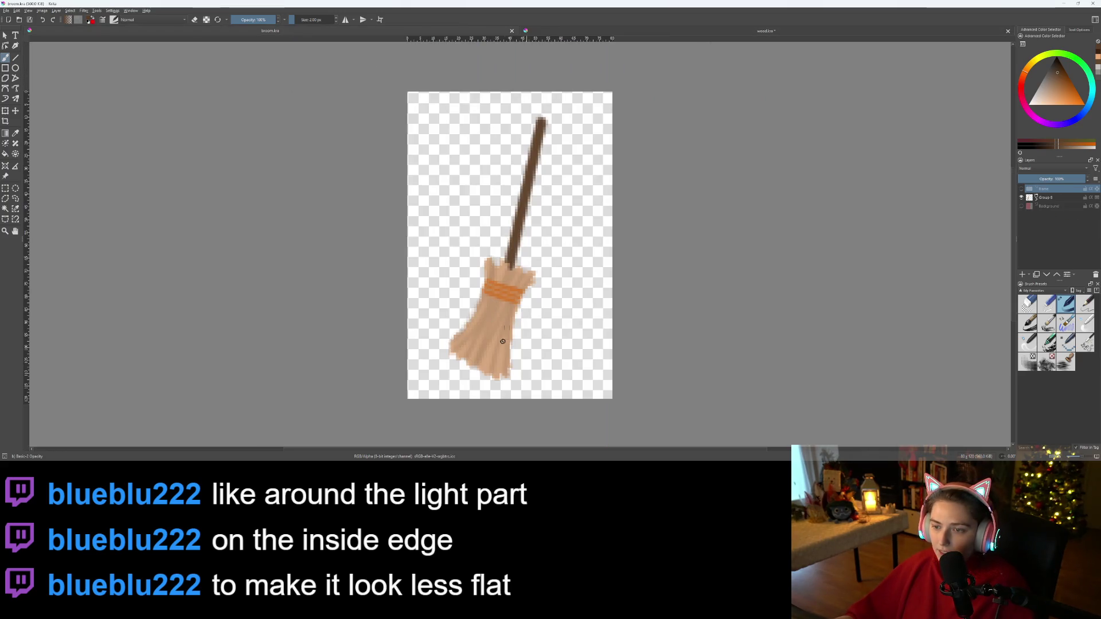
{"action": "left_click", "coordinate": [656, 34]}
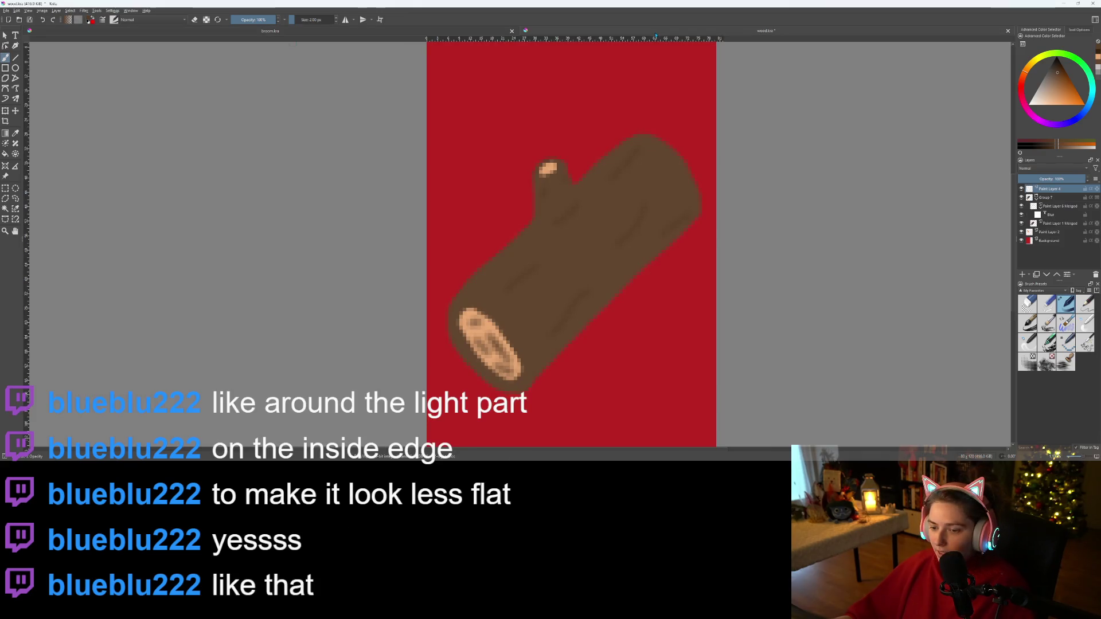
{"action": "scroll", "coordinate": [492, 333], "scroll_direction": "down", "scroll_amount": 1}
{"action": "scroll", "coordinate": [492, 334], "scroll_direction": "up", "scroll_amount": 5}
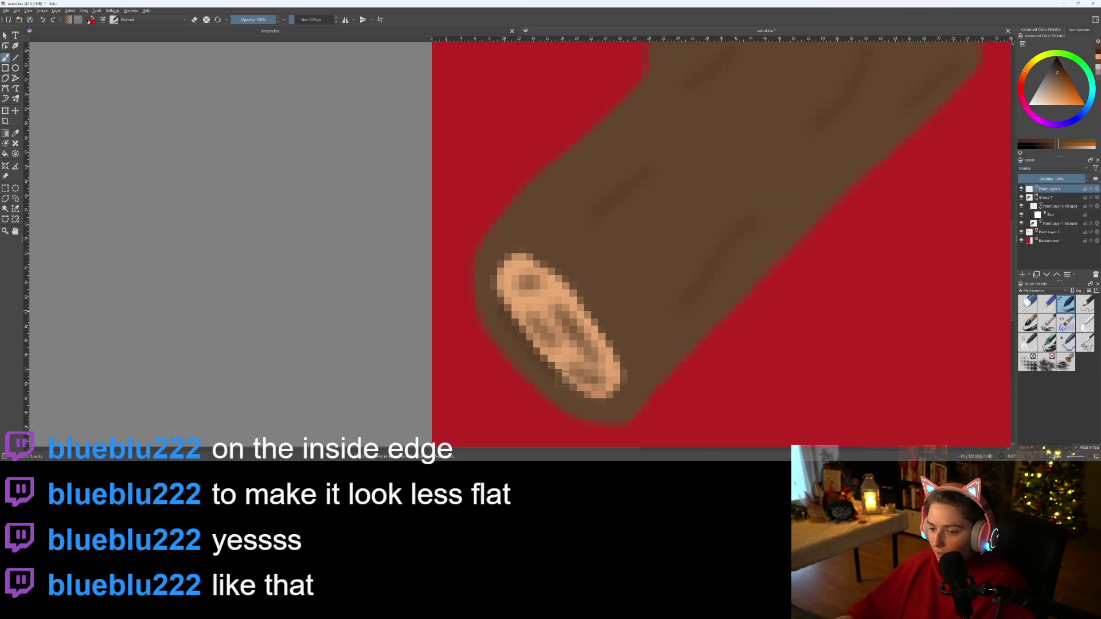
{"action": "scroll", "coordinate": [647, 375], "scroll_direction": "down", "scroll_amount": 3}
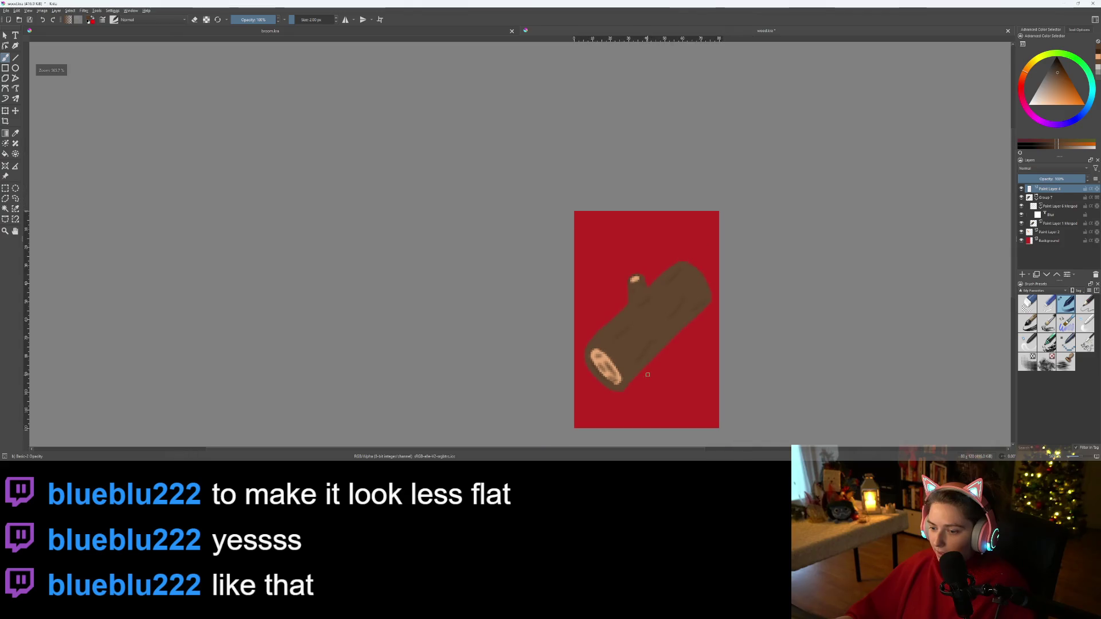
{"action": "scroll", "coordinate": [648, 375], "scroll_direction": "up", "scroll_amount": 6}
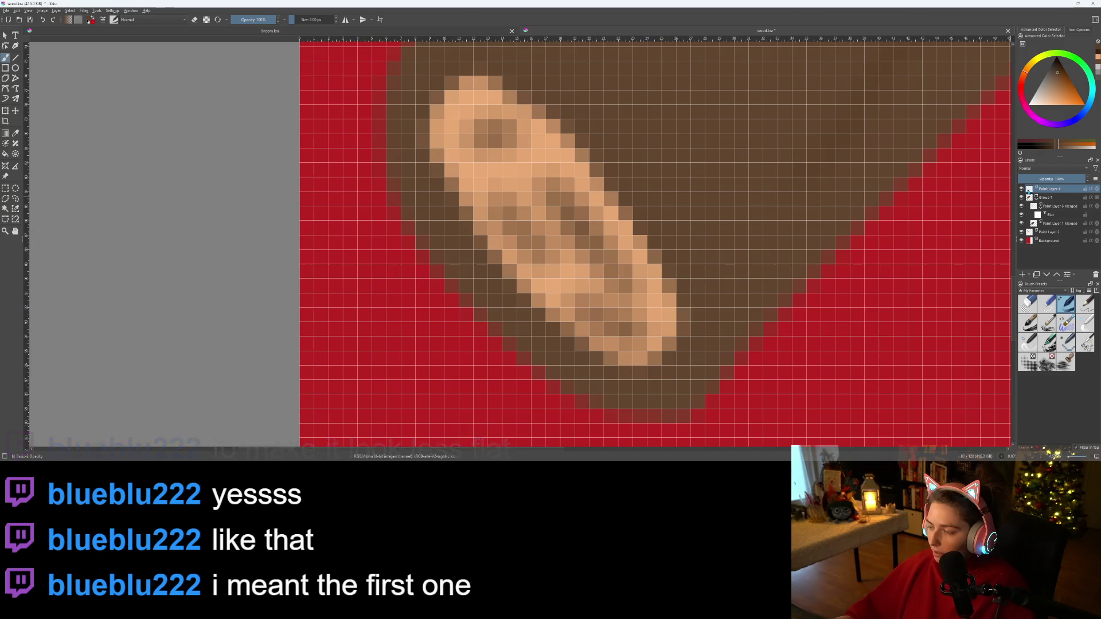
{"action": "mouse_move", "coordinate": [1030, 190]}
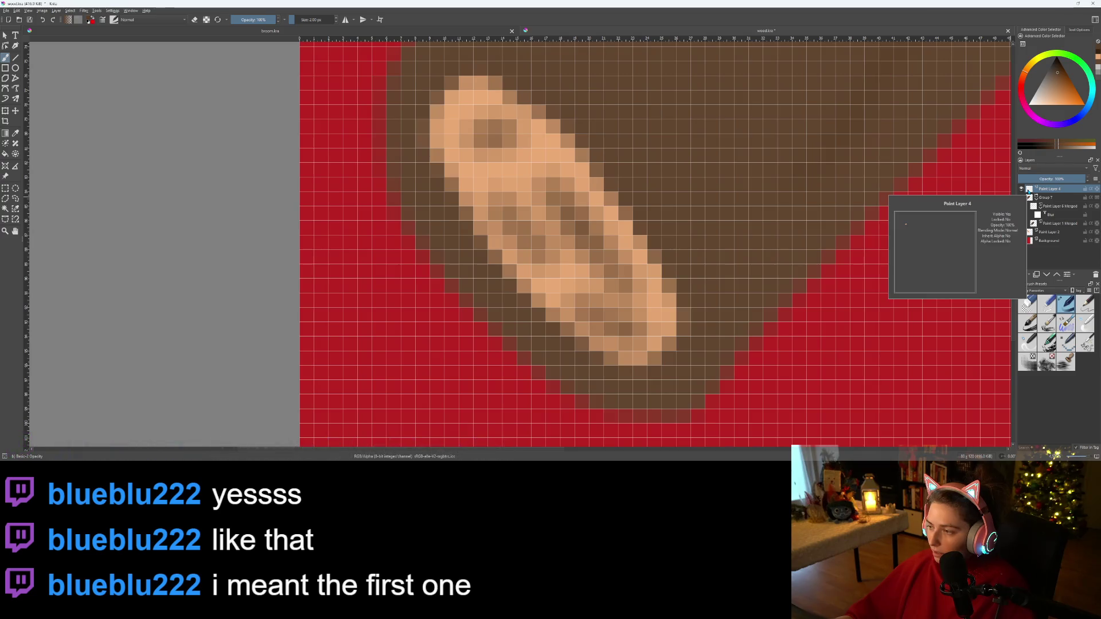
{"action": "left_click", "coordinate": [1055, 207]}
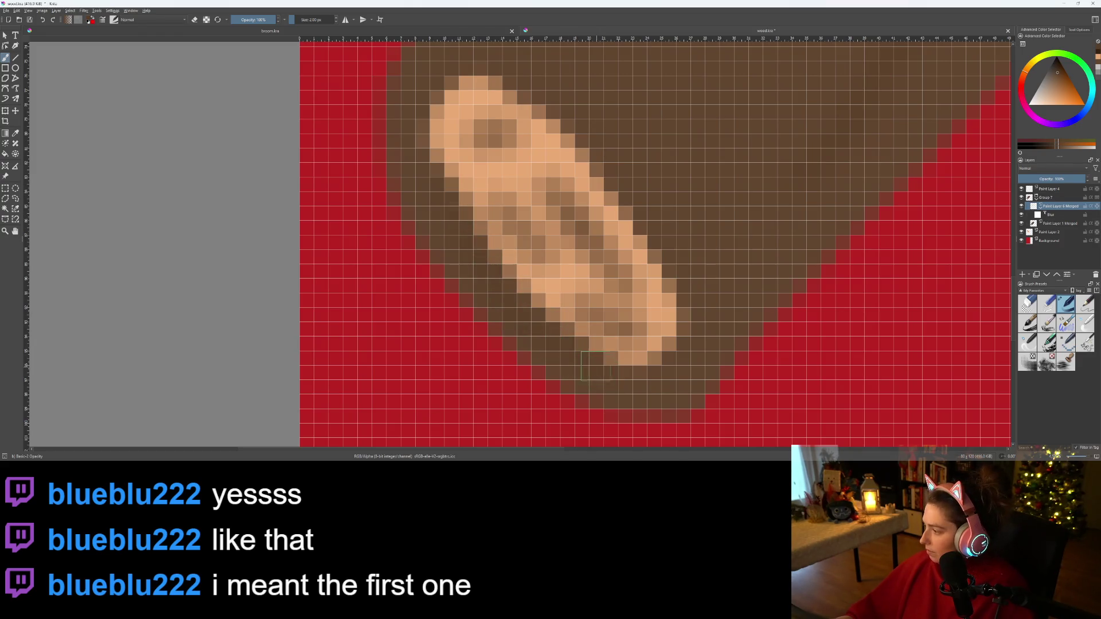
{"action": "scroll", "coordinate": [591, 367], "scroll_direction": "down", "scroll_amount": 1}
{"action": "scroll", "coordinate": [591, 364], "scroll_direction": "down", "scroll_amount": 1}
{"action": "left_click_drag", "start_coordinate": [589, 358], "coordinate": [523, 353]}
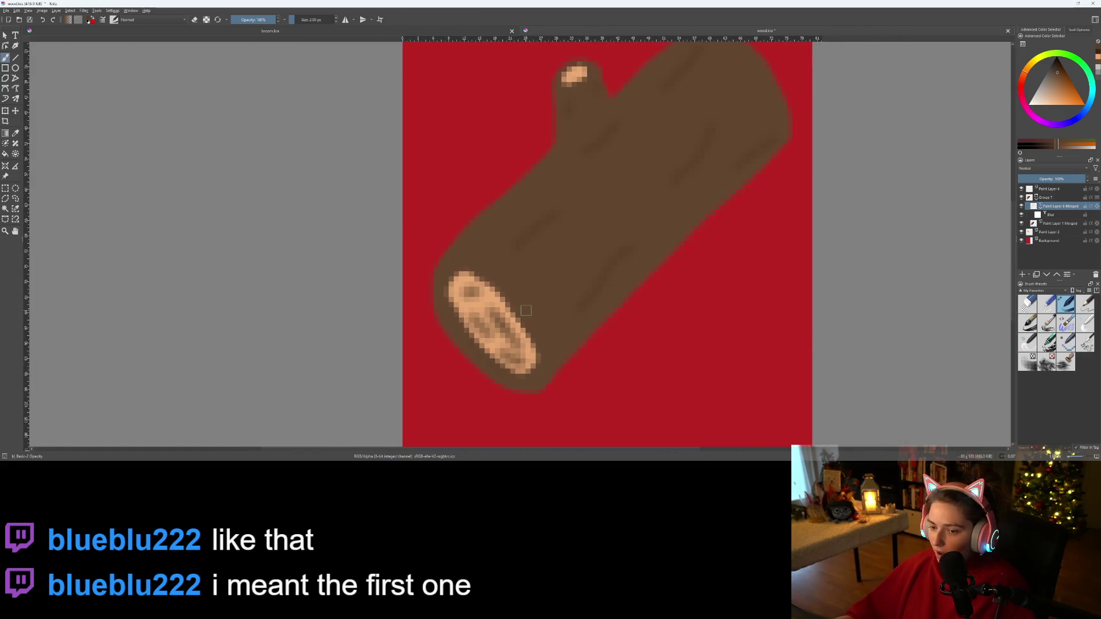
{"action": "scroll", "coordinate": [521, 308], "scroll_direction": "up", "scroll_amount": 2}
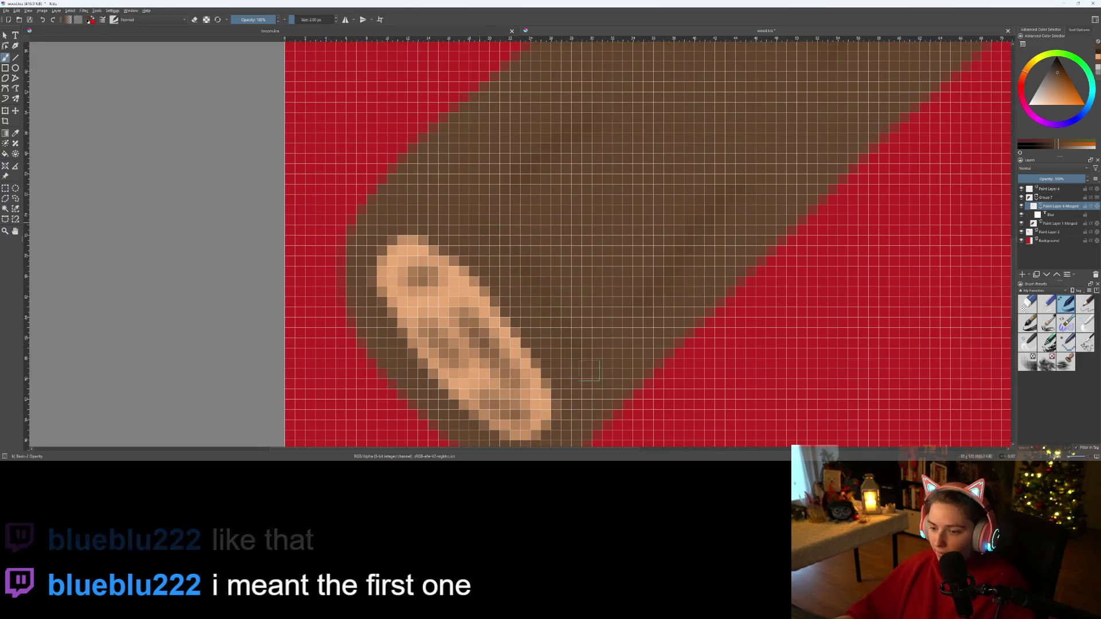
{"action": "scroll", "coordinate": [686, 425], "scroll_direction": "down", "scroll_amount": 3}
{"action": "scroll", "coordinate": [689, 401], "scroll_direction": "up", "scroll_amount": 2}
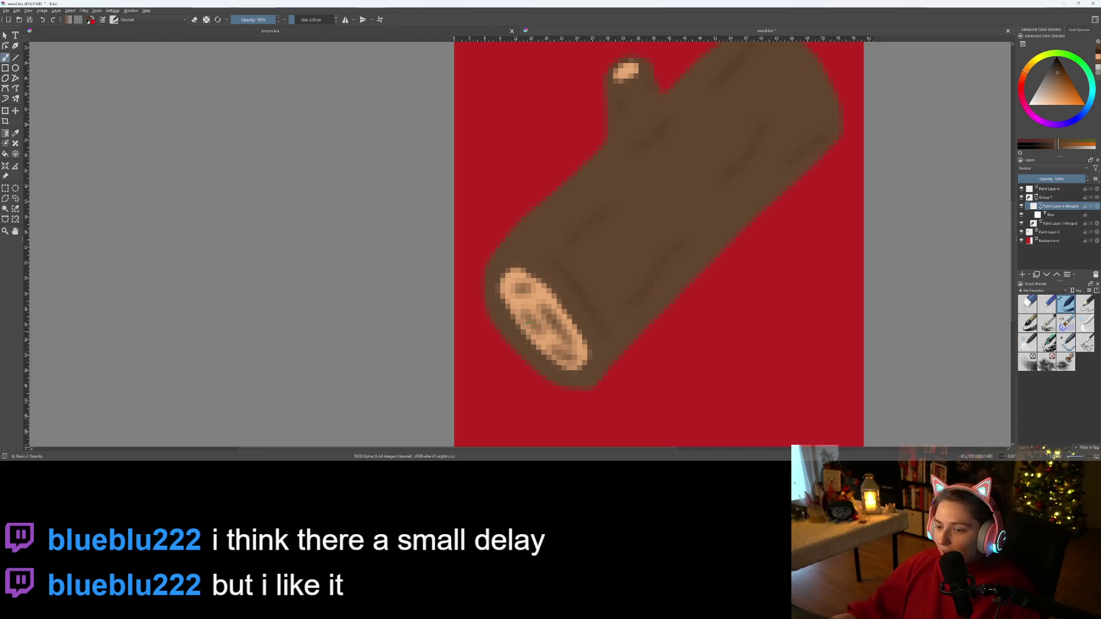
- Hide the Blur mask and bring the log's cut end into view
{"action": "scroll", "coordinate": [501, 332], "scroll_direction": "up", "scroll_amount": 5}
{"action": "scroll", "coordinate": [507, 223], "scroll_direction": "down", "scroll_amount": 2}
{"action": "scroll", "coordinate": [493, 218], "scroll_direction": "up", "scroll_amount": 4}
{"action": "scroll", "coordinate": [480, 209], "scroll_direction": "down", "scroll_amount": 2}
{"action": "scroll", "coordinate": [609, 349], "scroll_direction": "down", "scroll_amount": 3}
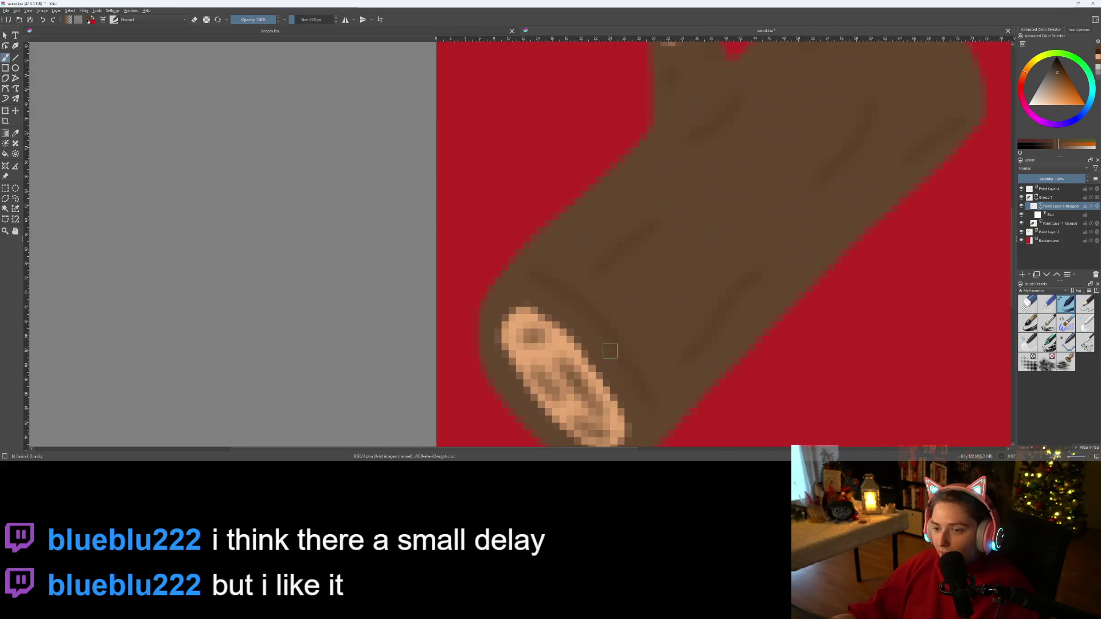
{"action": "scroll", "coordinate": [609, 350], "scroll_direction": "down", "scroll_amount": 1}
{"action": "scroll", "coordinate": [574, 321], "scroll_direction": "up", "scroll_amount": 4}
{"action": "scroll", "coordinate": [554, 295], "scroll_direction": "down", "scroll_amount": 1}
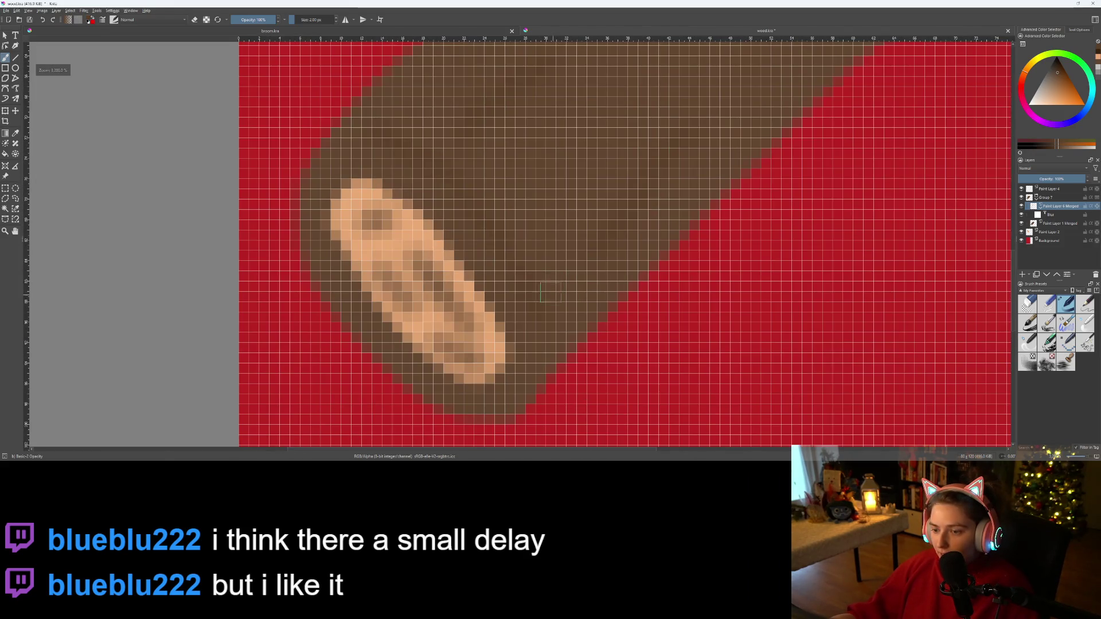
{"action": "scroll", "coordinate": [568, 327], "scroll_direction": "down", "scroll_amount": 3}
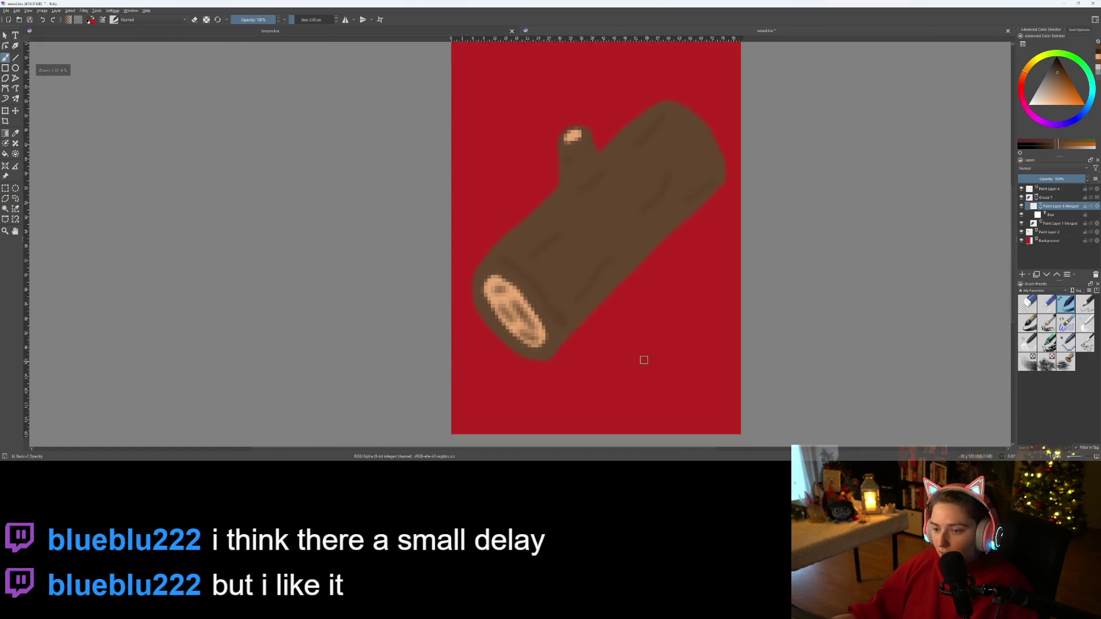
{"action": "left_click", "coordinate": [1021, 214]}
{"action": "scroll", "coordinate": [540, 352], "scroll_direction": "up", "scroll_amount": 2}
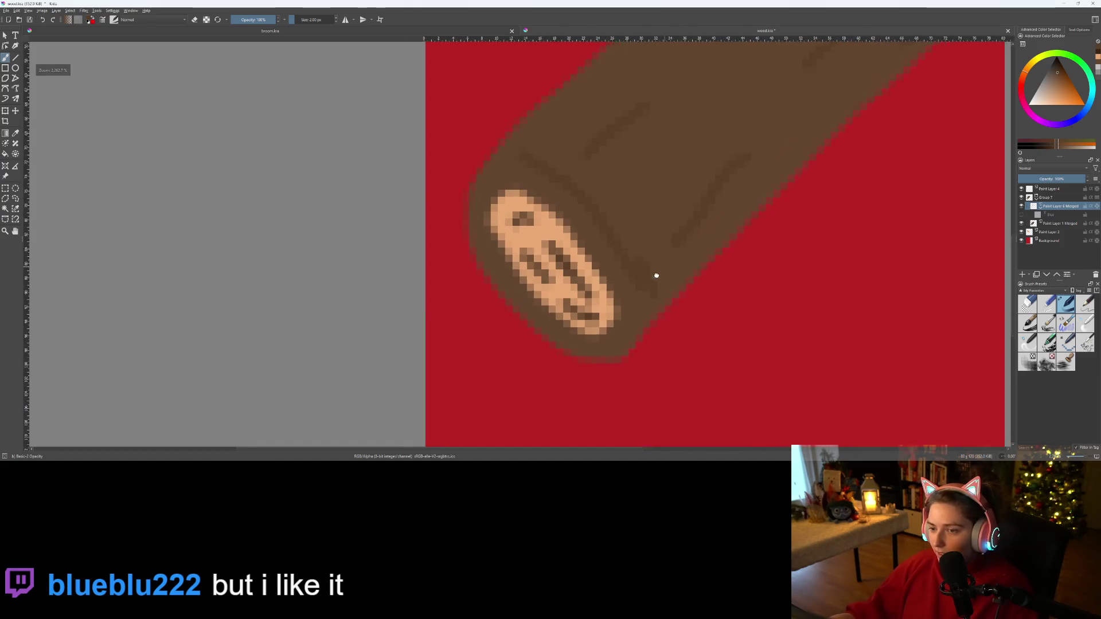
{"action": "left_click_drag", "start_coordinate": [662, 270], "coordinate": [617, 312]}
- Paint a dark shading stroke across the log's cut end
{"action": "key", "text": "e"}
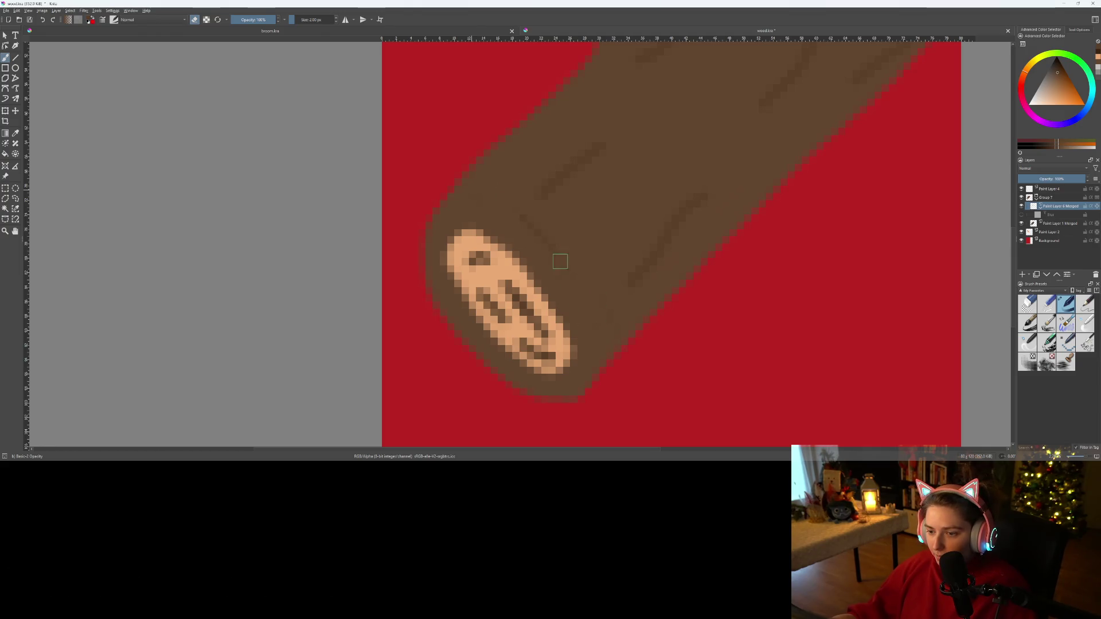
{"action": "key", "text": "e"}
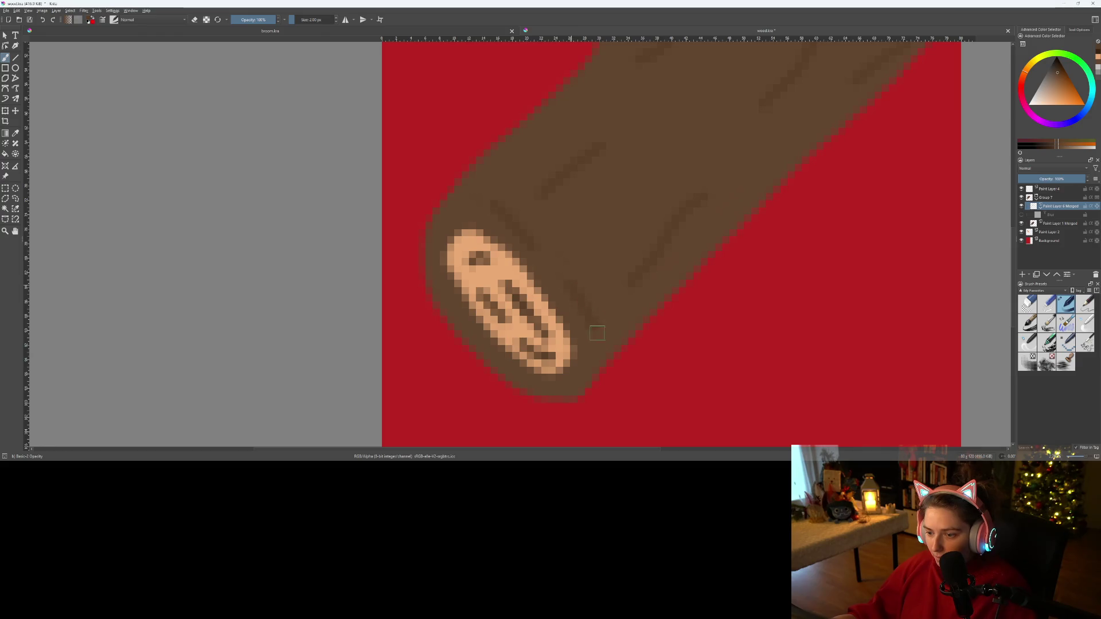
{"action": "scroll", "coordinate": [665, 388], "scroll_direction": "down", "scroll_amount": 3}
{"action": "scroll", "coordinate": [675, 386], "scroll_direction": "up", "scroll_amount": 6}
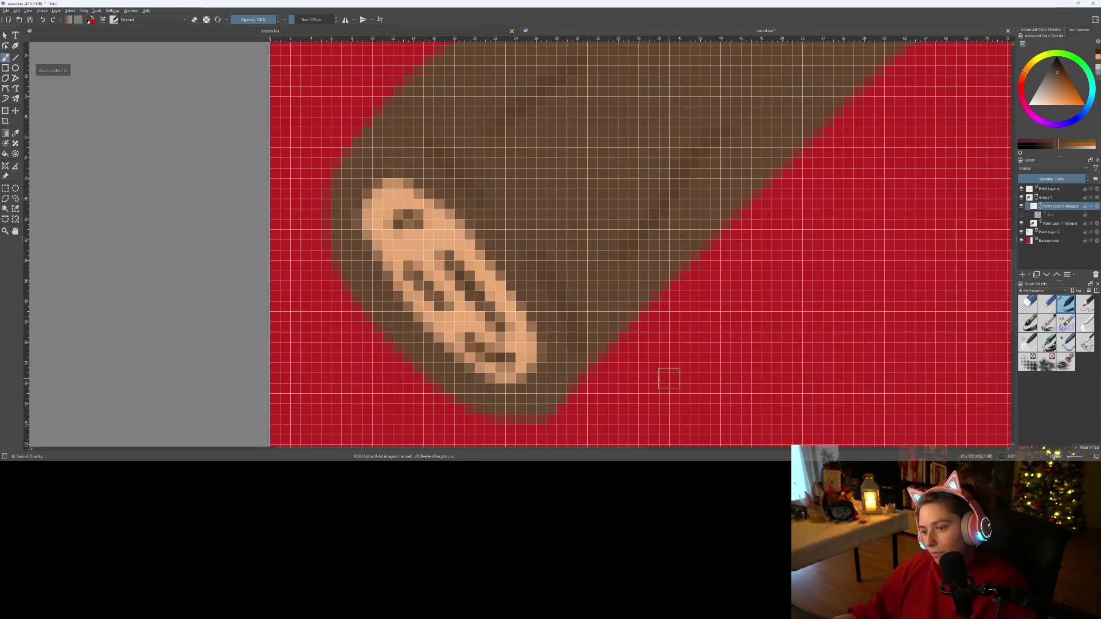
{"action": "scroll", "coordinate": [475, 275], "scroll_direction": "down", "scroll_amount": 3}
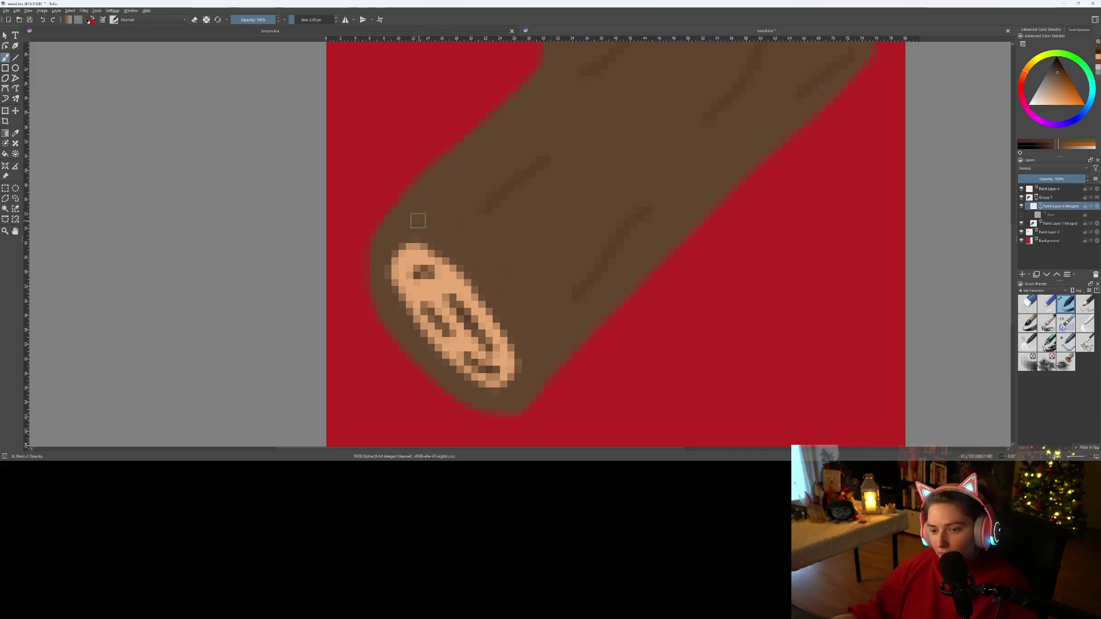
{"action": "left_click_drag", "start_coordinate": [445, 228], "coordinate": [515, 298]}
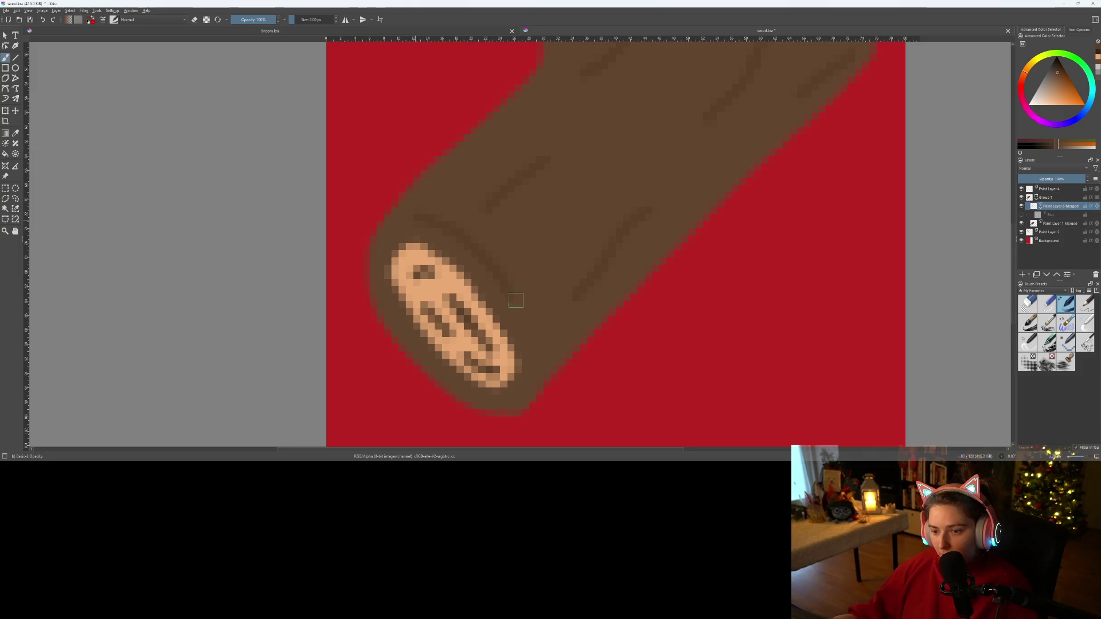
{"action": "scroll", "coordinate": [688, 361], "scroll_direction": "down", "scroll_amount": 5}
{"action": "scroll", "coordinate": [685, 359], "scroll_direction": "up", "scroll_amount": 5}
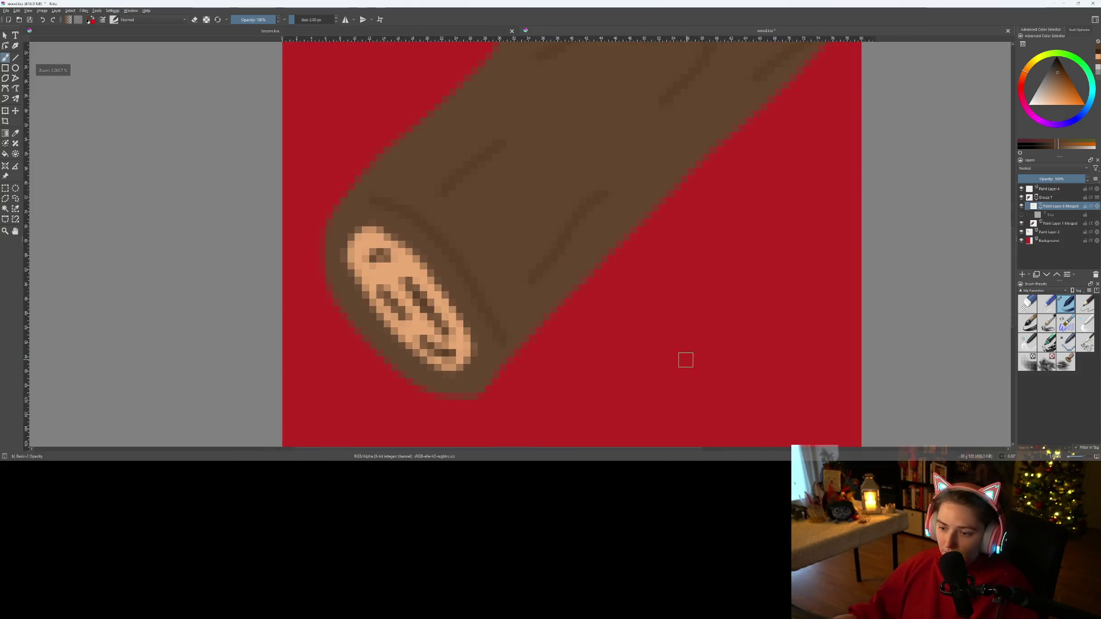
- Show the Blur mask again and zoom out to the whole log
{"action": "key", "text": "e"}
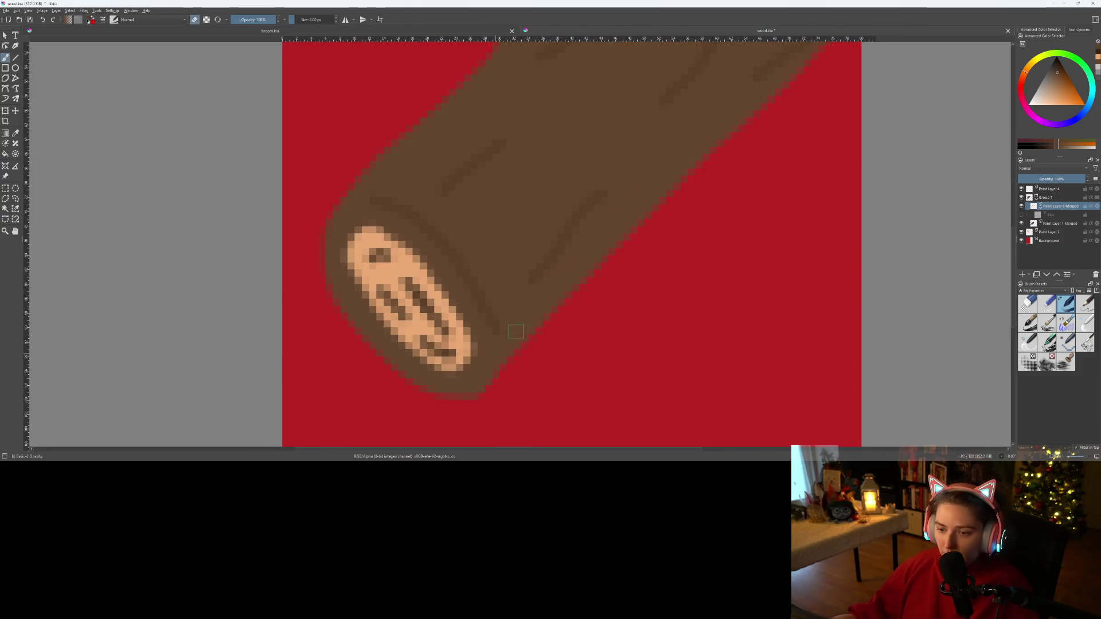
{"action": "scroll", "coordinate": [532, 407], "scroll_direction": "down", "scroll_amount": 3}
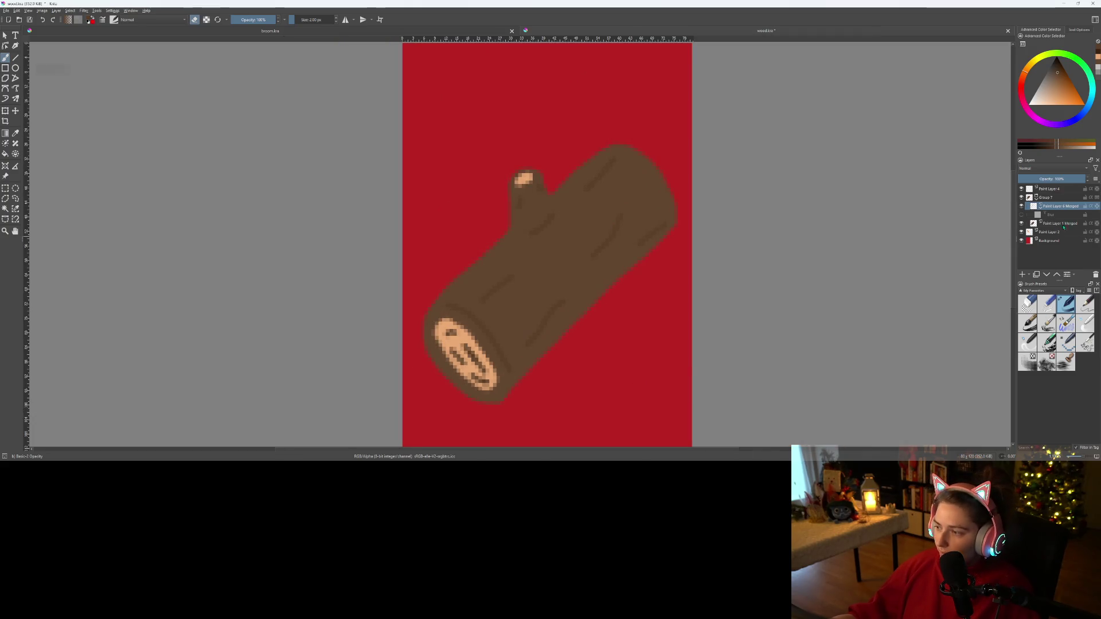
{"action": "left_click", "coordinate": [1022, 215]}
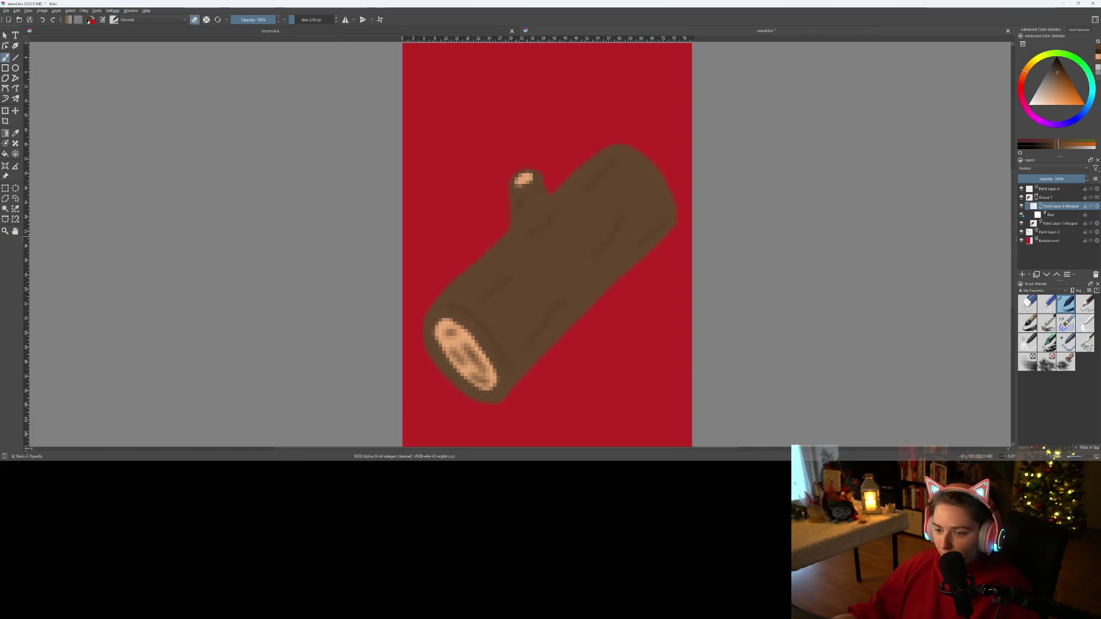
{"action": "scroll", "coordinate": [437, 394], "scroll_direction": "down", "scroll_amount": 2}
{"action": "scroll", "coordinate": [524, 385], "scroll_direction": "up", "scroll_amount": 1}
{"action": "left_click_drag", "start_coordinate": [476, 353], "coordinate": [689, 338]}
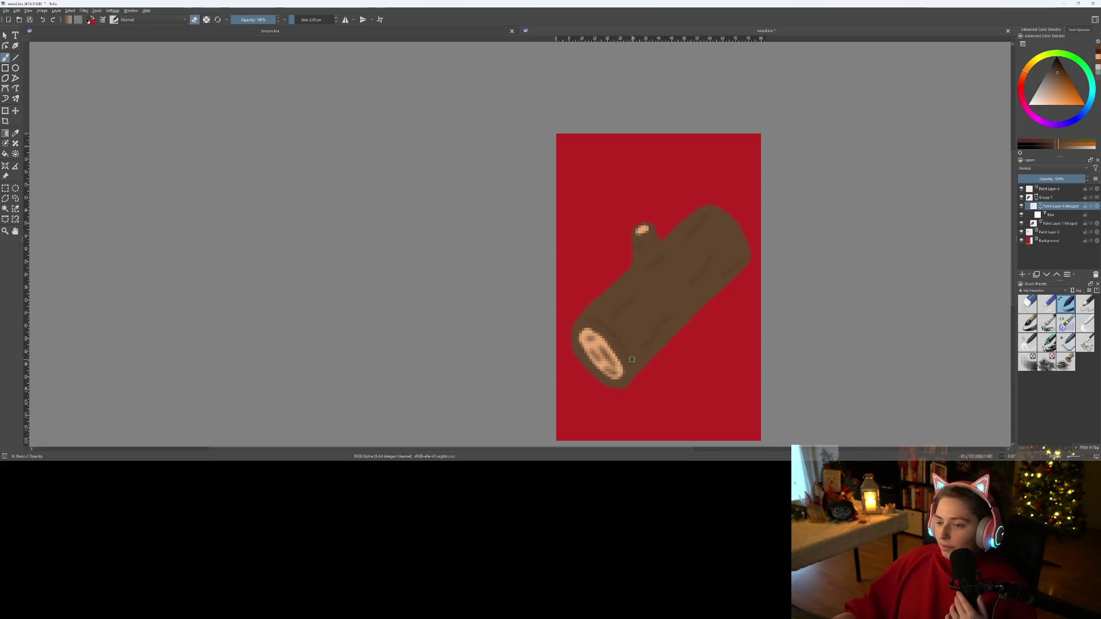
{"action": "scroll", "coordinate": [632, 360], "scroll_direction": "down", "scroll_amount": 1}
{"action": "scroll", "coordinate": [666, 173], "scroll_direction": "up", "scroll_amount": 4}
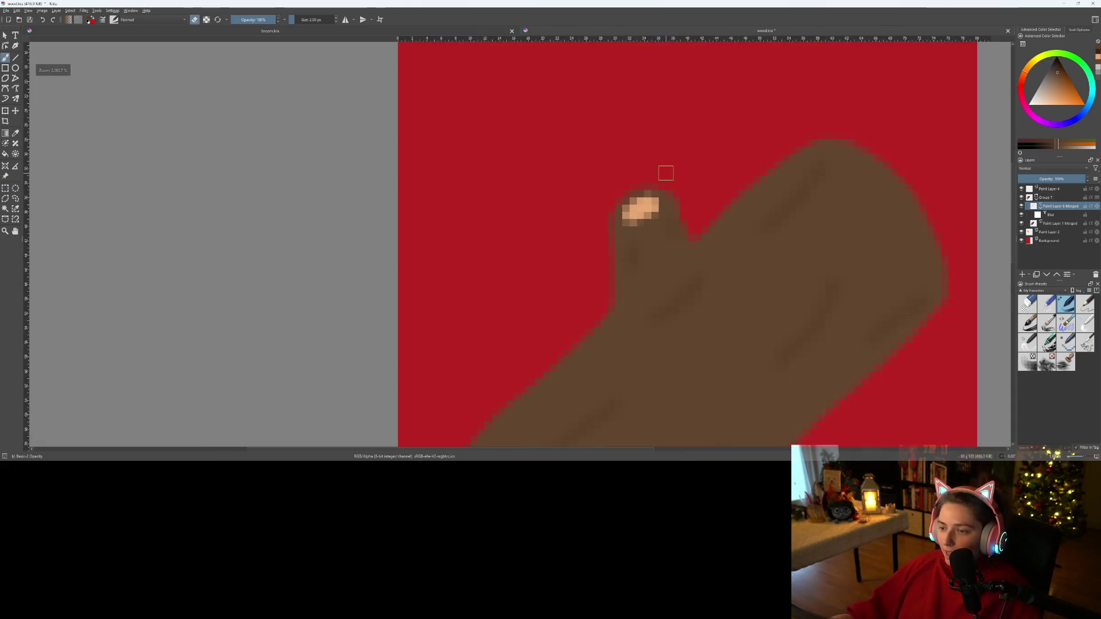
{"action": "scroll", "coordinate": [665, 174], "scroll_direction": "up", "scroll_amount": 1}
{"action": "scroll", "coordinate": [631, 246], "scroll_direction": "down", "scroll_amount": 1}
{"action": "left_click_drag", "start_coordinate": [622, 297], "coordinate": [554, 310]}
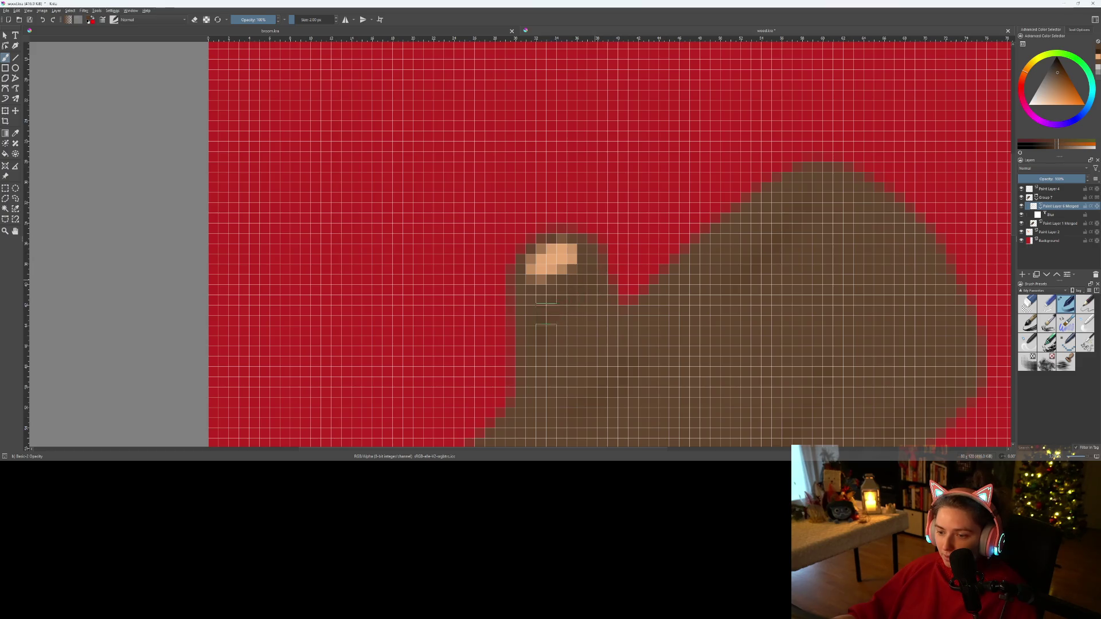
{"action": "scroll", "coordinate": [574, 333], "scroll_direction": "down", "scroll_amount": 2}
{"action": "scroll", "coordinate": [588, 330], "scroll_direction": "up", "scroll_amount": 2}
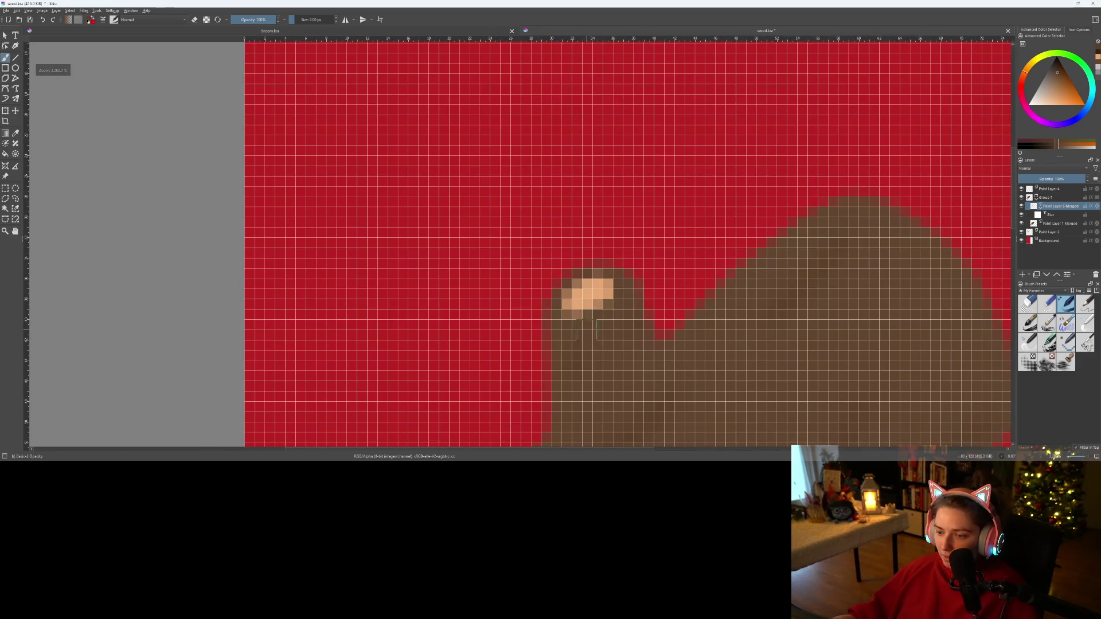
{"action": "scroll", "coordinate": [711, 361], "scroll_direction": "down", "scroll_amount": 5}
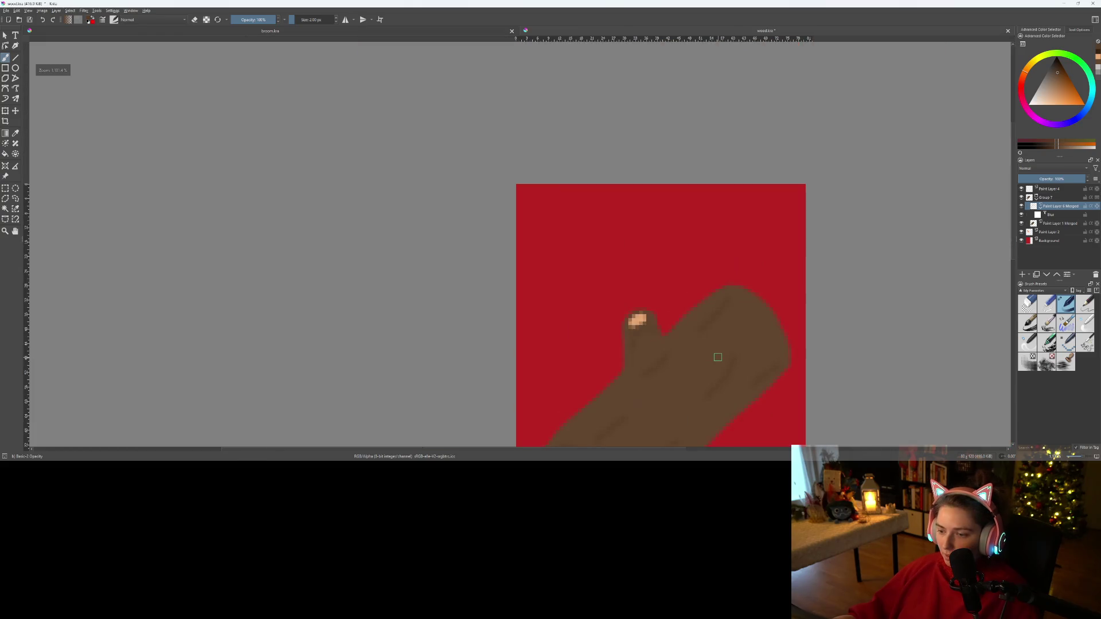
{"action": "scroll", "coordinate": [632, 307], "scroll_direction": "up", "scroll_amount": 3}
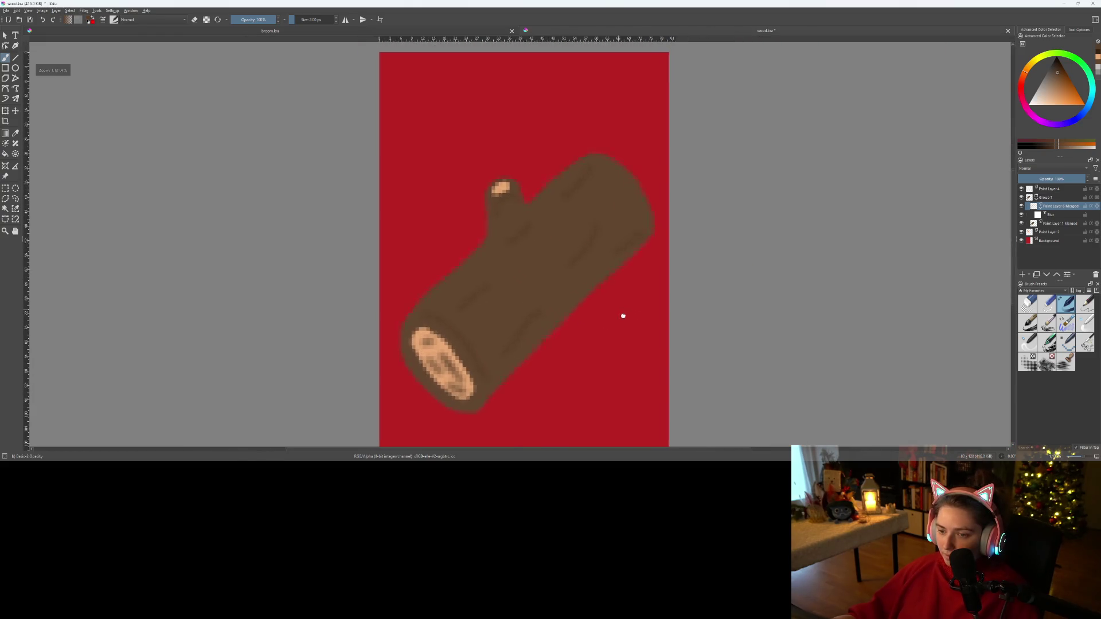
{"action": "left_click_drag", "start_coordinate": [622, 315], "coordinate": [663, 339]}
{"action": "scroll", "coordinate": [663, 338], "scroll_direction": "down", "scroll_amount": 6}
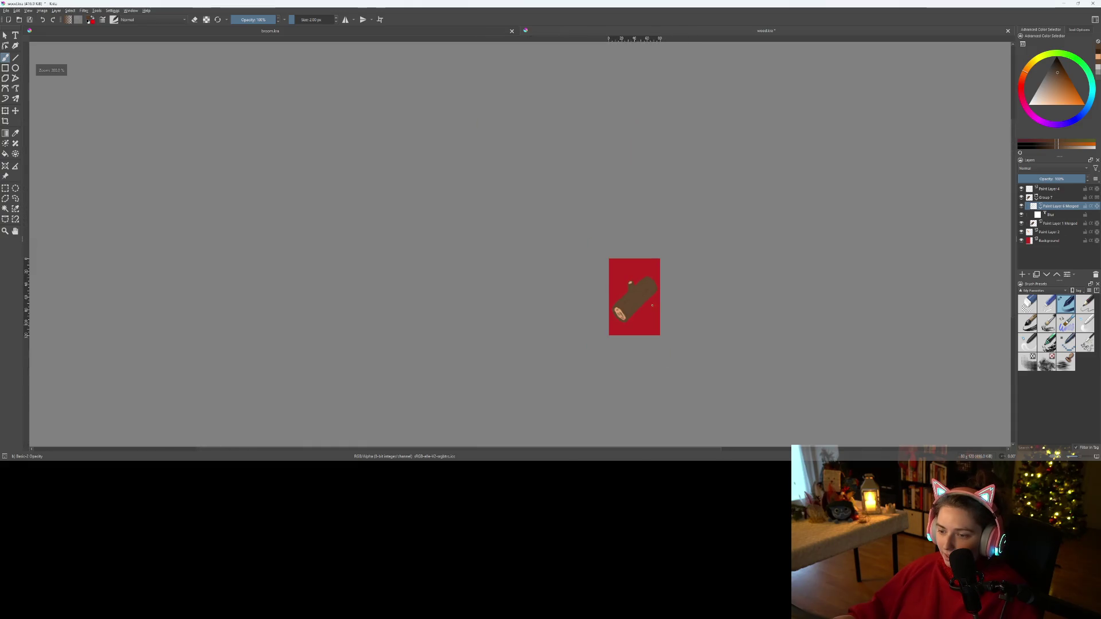
{"action": "scroll", "coordinate": [642, 302], "scroll_direction": "up", "scroll_amount": 5}
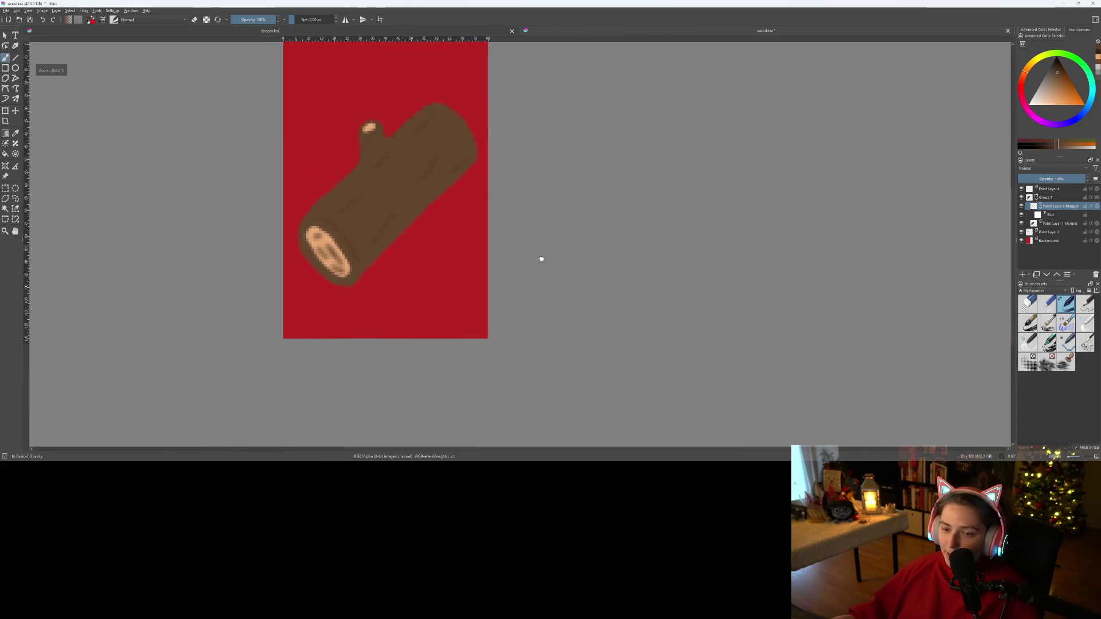
{"action": "scroll", "coordinate": [528, 250], "scroll_direction": "down", "scroll_amount": 2}
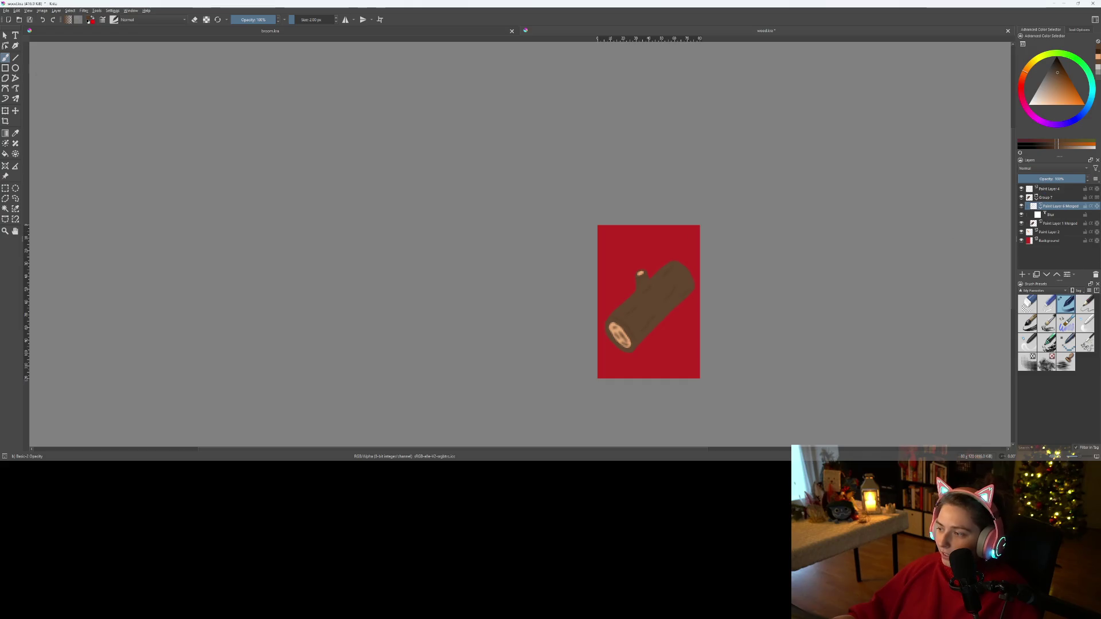
{"action": "left_click", "coordinate": [1021, 240]}
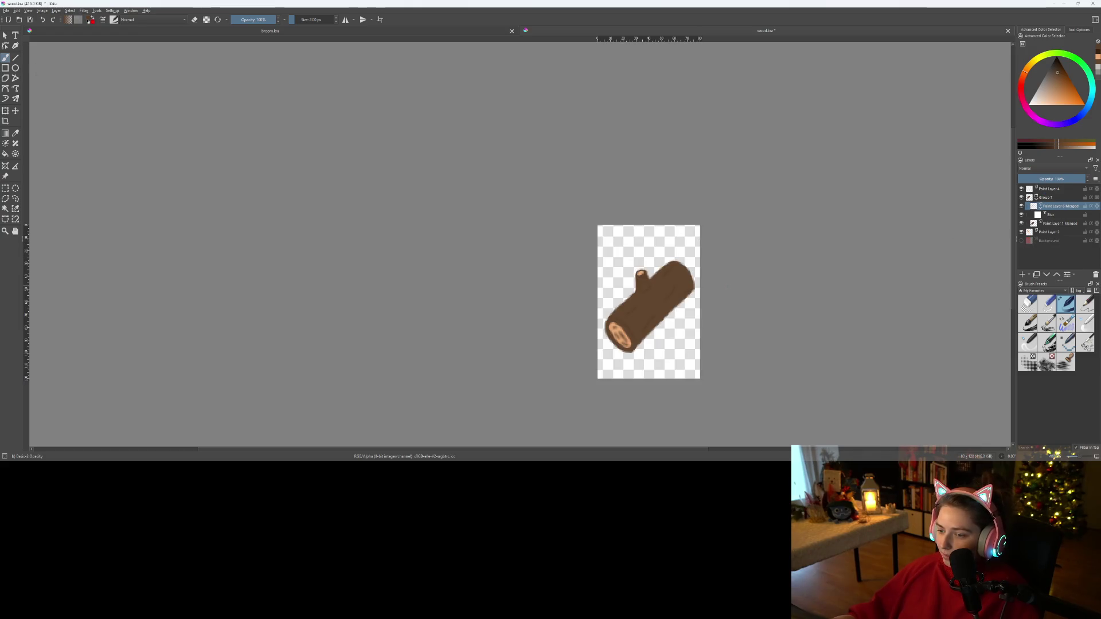
- Save the log and export it as wood.png with the default PNG options
{"action": "scroll", "coordinate": [666, 287], "scroll_direction": "right", "scroll_amount": 3}
{"action": "key", "text": "ctrl+s"}
{"action": "scroll", "coordinate": [665, 287], "scroll_direction": "up", "scroll_amount": 1}
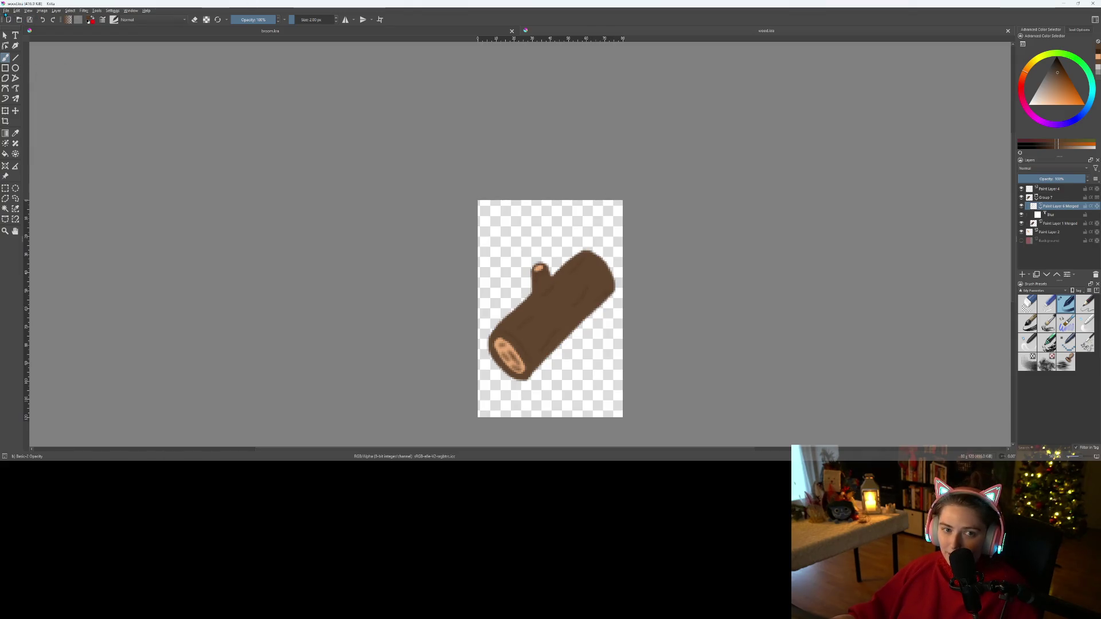
{"action": "left_click", "coordinate": [5, 11]}
{"action": "left_click", "coordinate": [34, 72]}
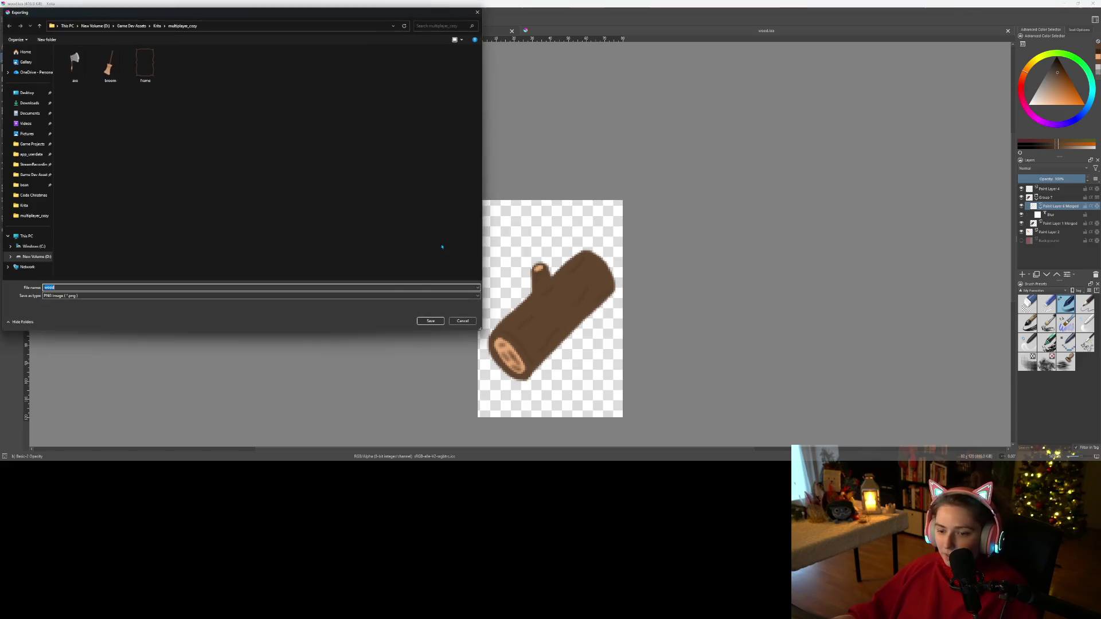
{"action": "left_click", "coordinate": [443, 321]}
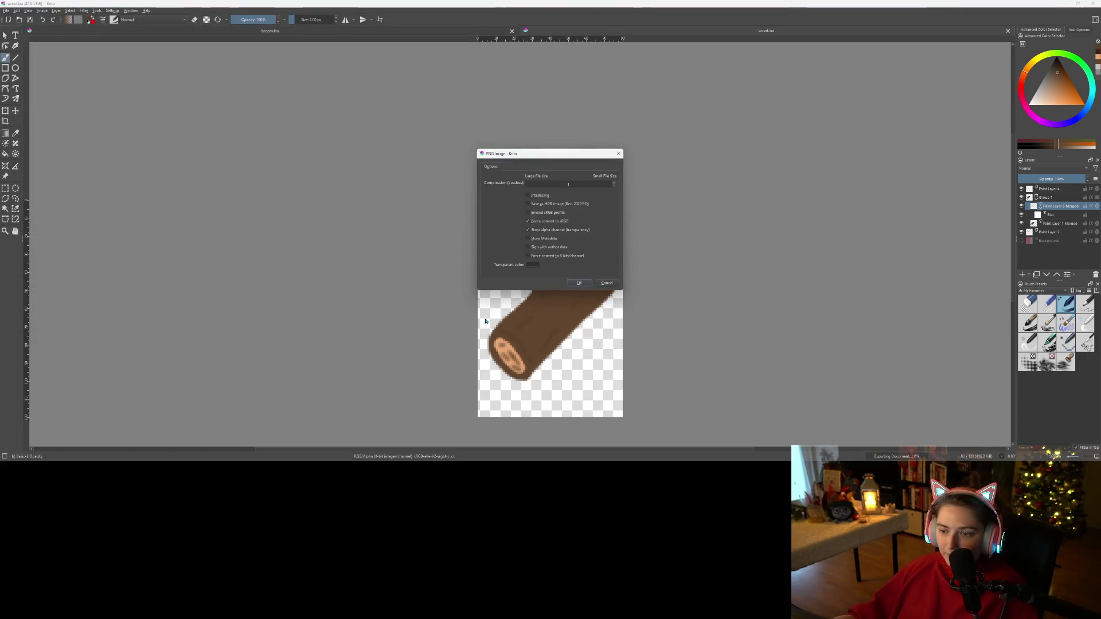
{"action": "left_click", "coordinate": [580, 284]}
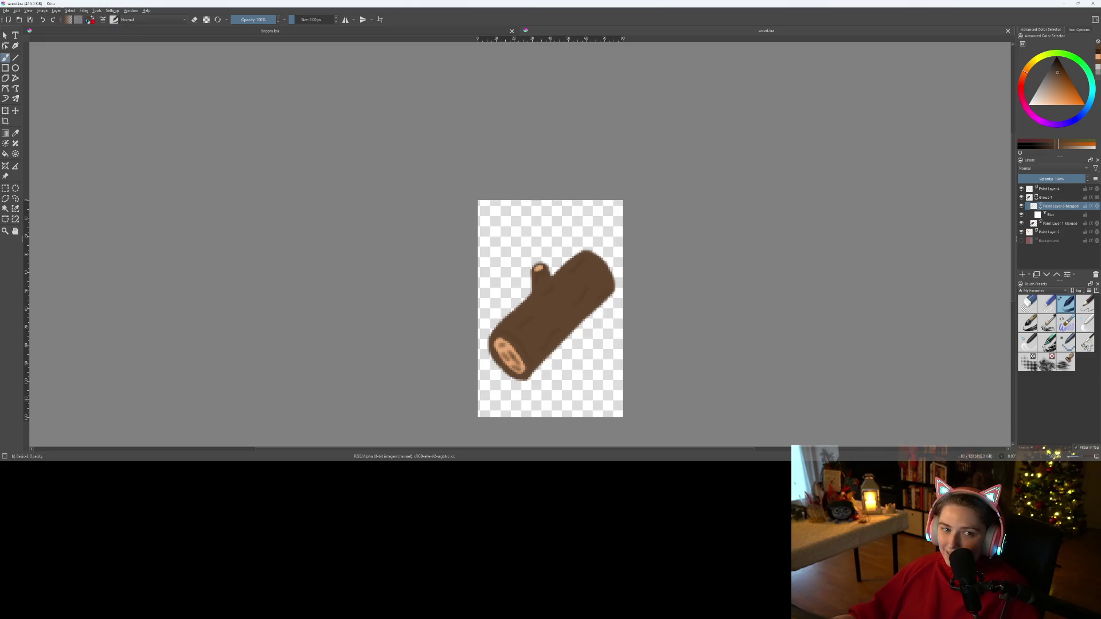
- Save the document under the new name mushroom.kra
{"action": "left_click", "coordinate": [6, 11]}
{"action": "left_click", "coordinate": [23, 49]}
{"action": "type", "text": "mushroom"}
{"action": "key", "text": "Return"}
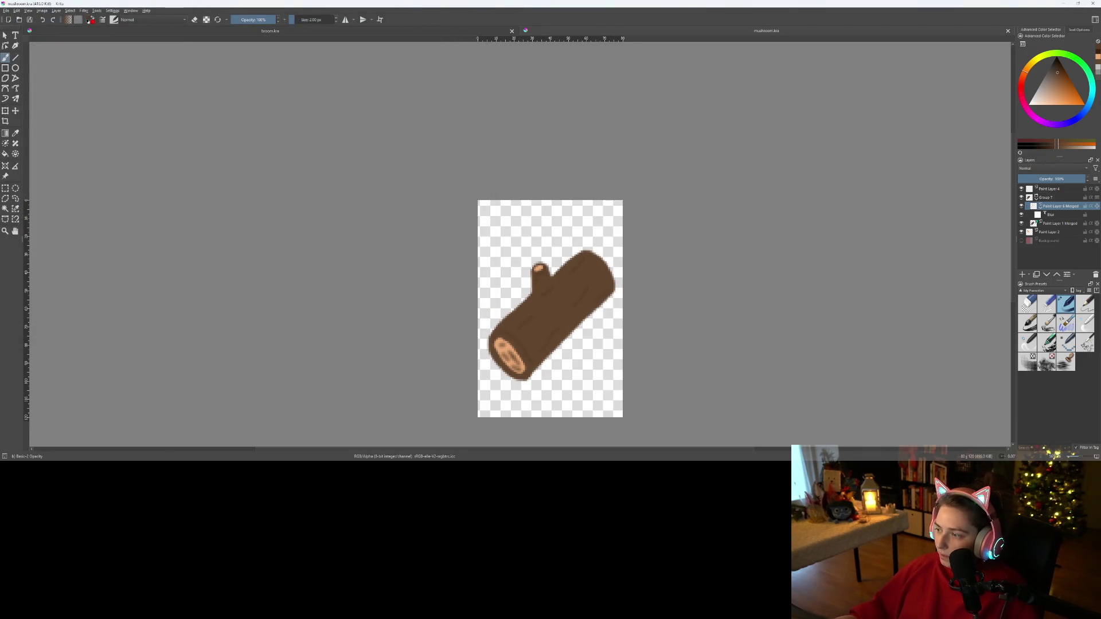
- Delete the log's paint layers, undoing an accidental red fill
{"action": "left_click", "coordinate": [1048, 233]}
{"action": "left_click", "coordinate": [1051, 189], "text": "shift"}
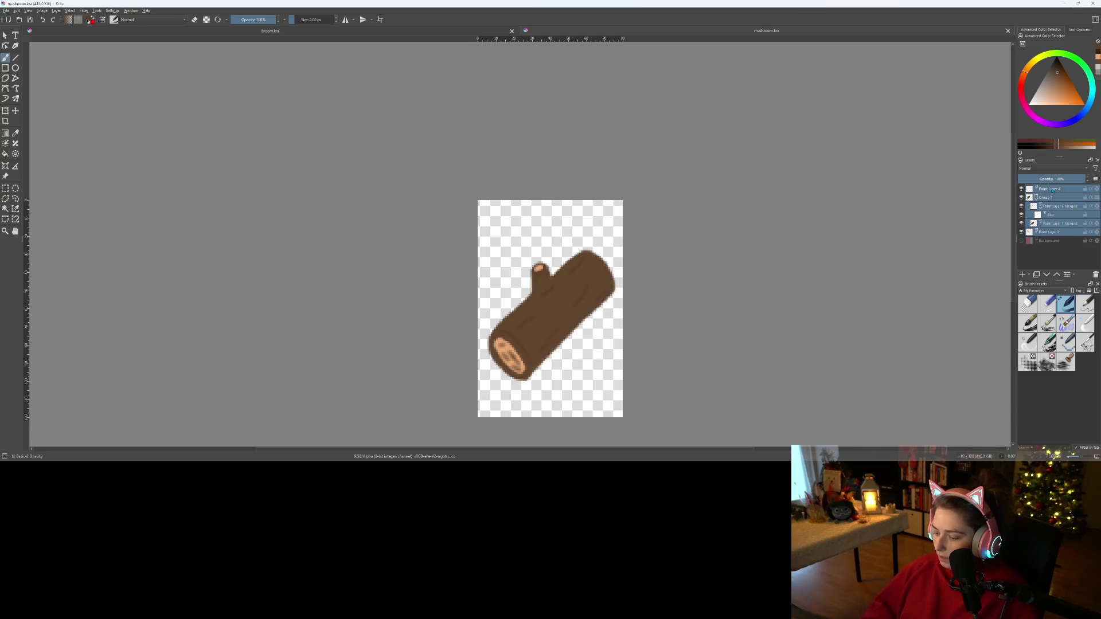
{"action": "key", "text": "Delete"}
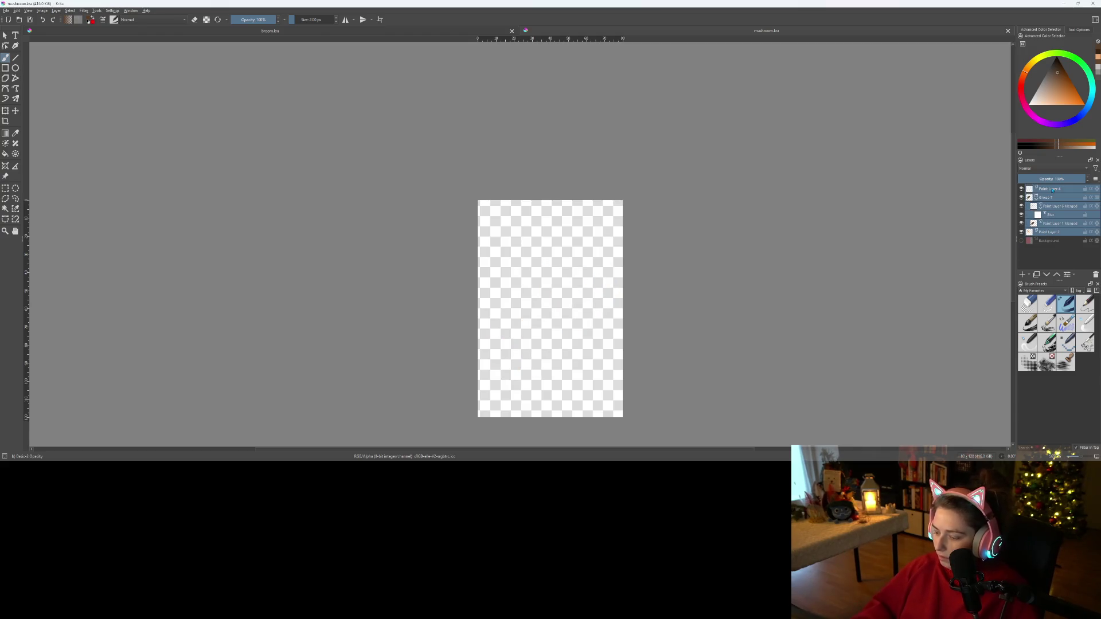
{"action": "key", "text": "shift+BackSpace"}
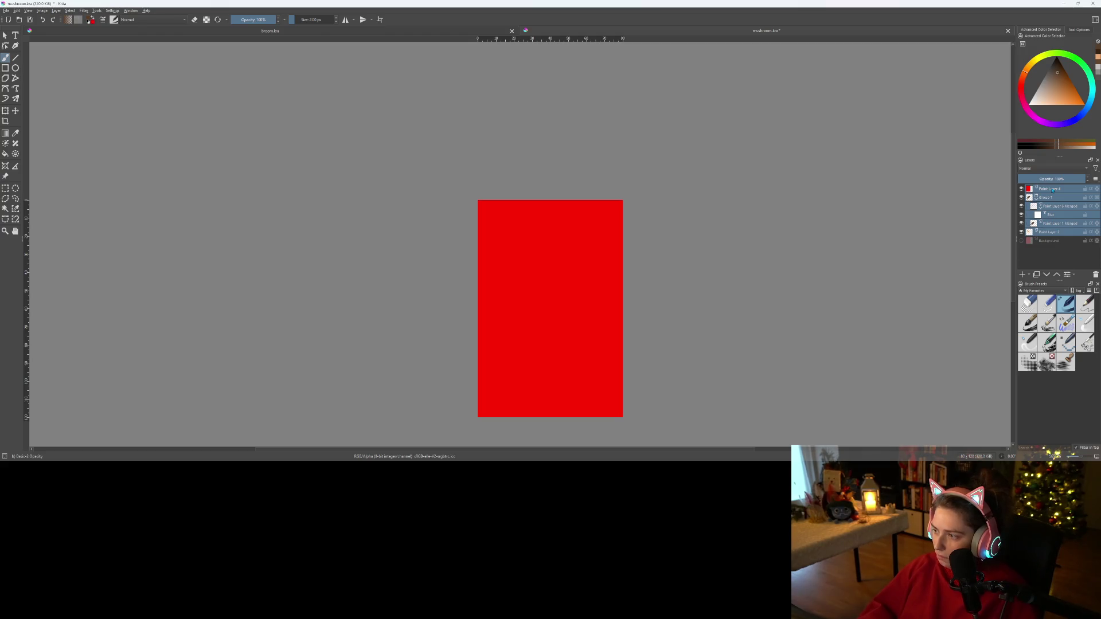
{"action": "key", "text": "ctrl+z"}
- Remove the leftover Paint Layer 4 and make the red Background visible
{"action": "right_click", "coordinate": [1053, 189]}
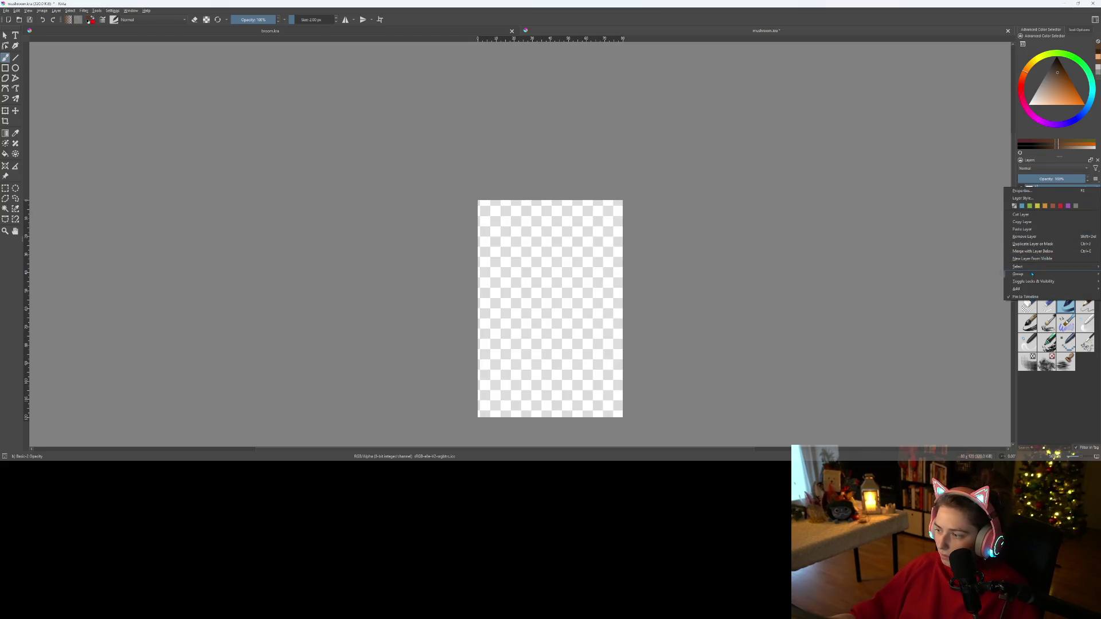
{"action": "mouse_move", "coordinate": [1026, 267]}
{"action": "left_click", "coordinate": [1033, 237]}
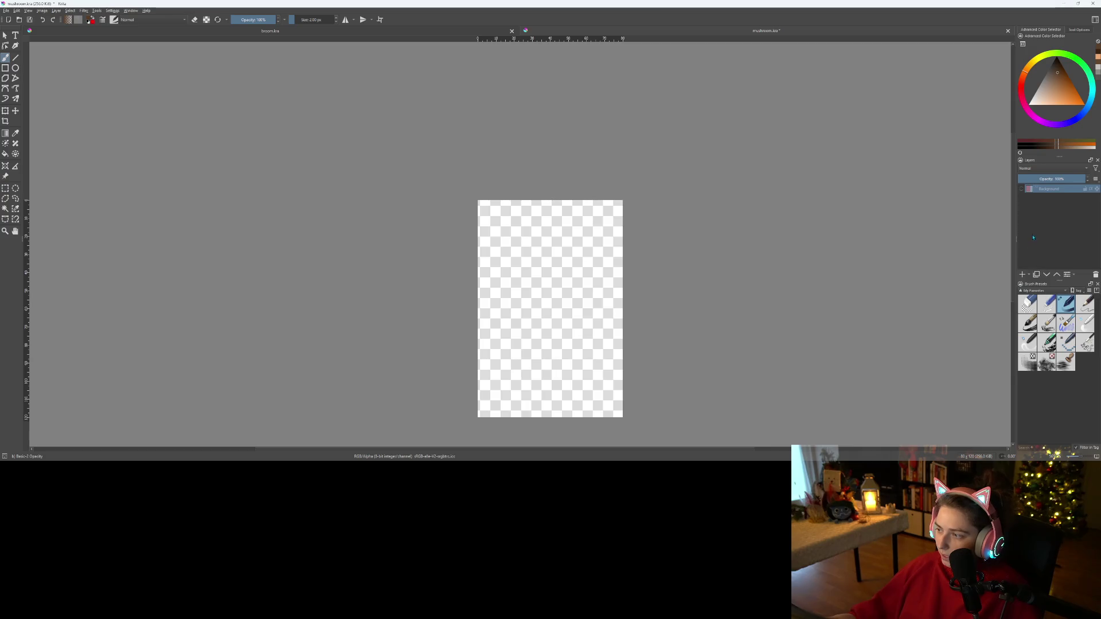
{"action": "left_click", "coordinate": [1025, 190]}
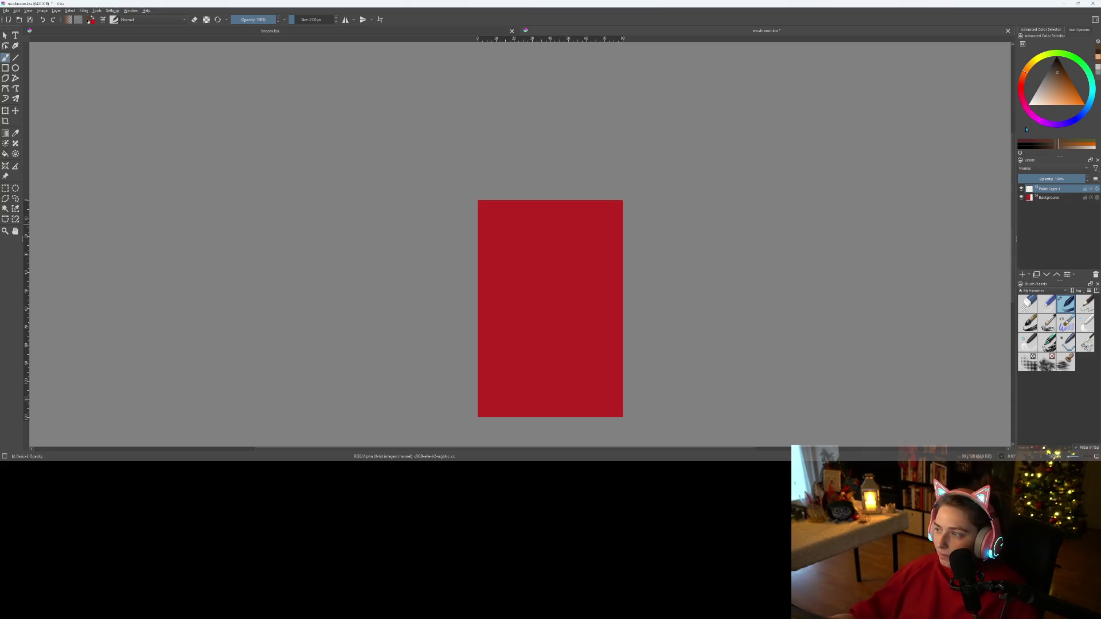
- Switch to white and undo the earlier circle outline and trial strokes
{"action": "key", "text": "x"}
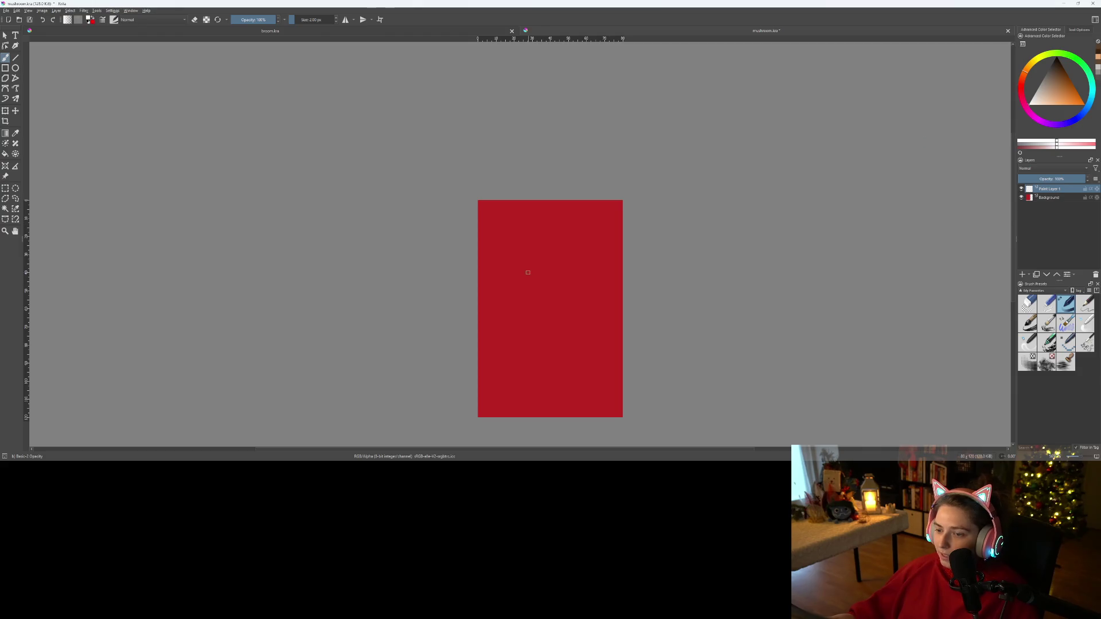
{"action": "scroll", "coordinate": [528, 273], "scroll_direction": "up", "scroll_amount": 1}
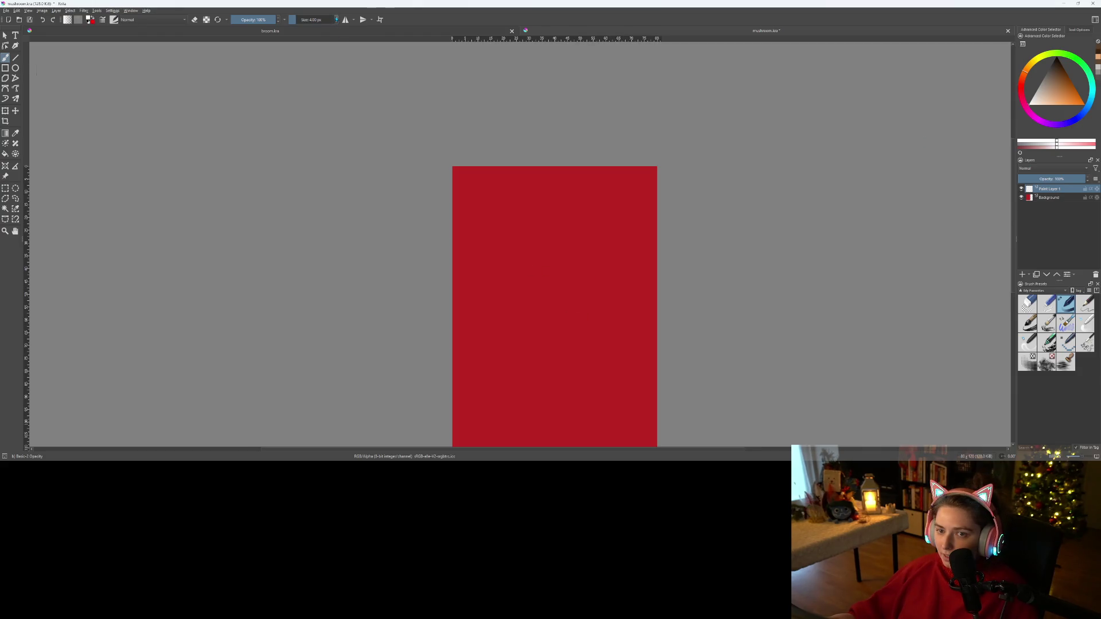
{"action": "mouse_move", "coordinate": [564, 282]}
{"action": "left_mouse_down"}
{"action": "mouse_move", "coordinate": [545, 207]}
{"action": "mouse_move", "coordinate": [518, 172]}
{"action": "mouse_move", "coordinate": [465, 169]}
{"action": "left_mouse_up"}
{"action": "scroll", "coordinate": [519, 172], "scroll_direction": "up", "scroll_amount": 1}
{"action": "scroll", "coordinate": [465, 170], "scroll_direction": "down", "scroll_amount": 1}
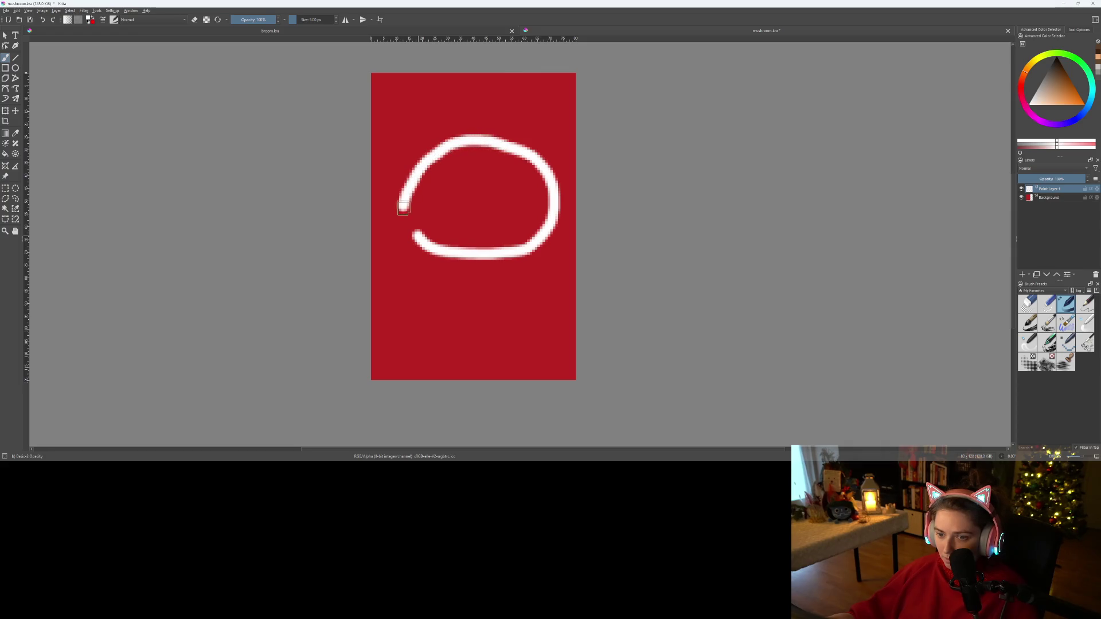
{"action": "scroll", "coordinate": [439, 257], "scroll_direction": "up", "scroll_amount": 1}
{"action": "left_click_drag", "start_coordinate": [423, 221], "coordinate": [395, 273]}
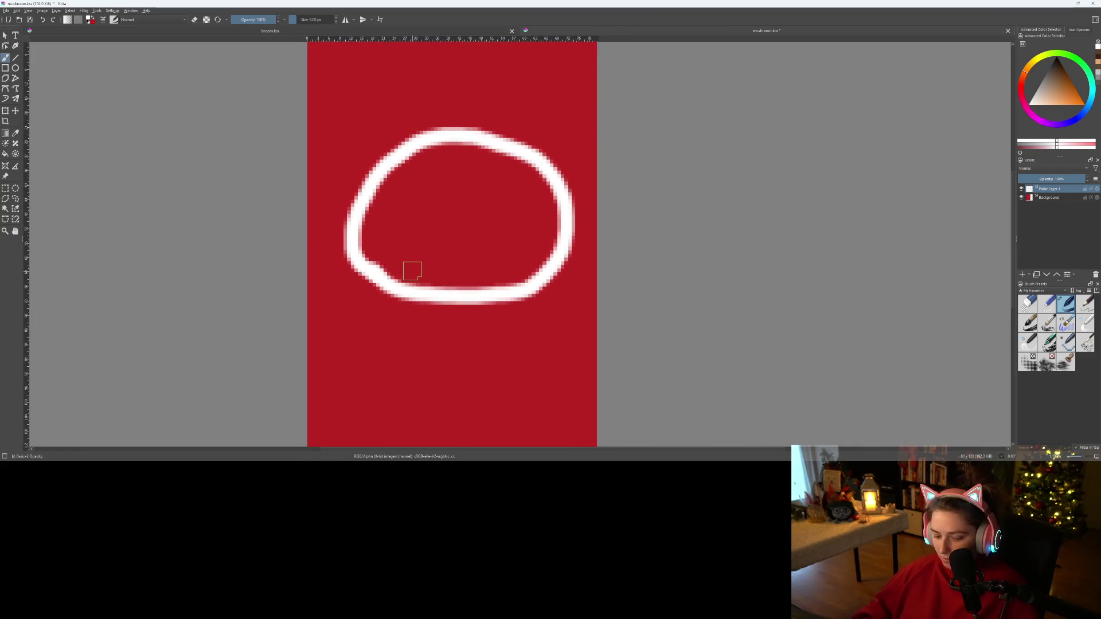
{"action": "key", "text": "ctrl+z"}
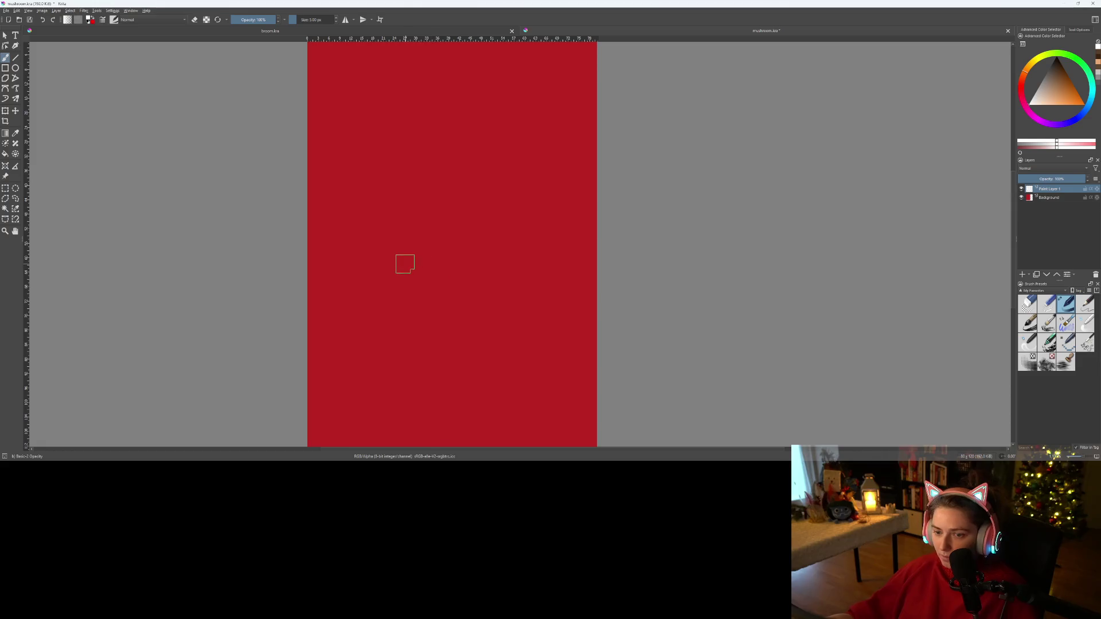
{"action": "mouse_move", "coordinate": [447, 128]}
{"action": "left_mouse_down"}
{"action": "mouse_move", "coordinate": [422, 139]}
{"action": "mouse_move", "coordinate": [433, 109]}
{"action": "mouse_move", "coordinate": [400, 121]}
{"action": "mouse_move", "coordinate": [343, 199]}
{"action": "left_mouse_up"}
{"action": "key", "text": "ctrl+z"}
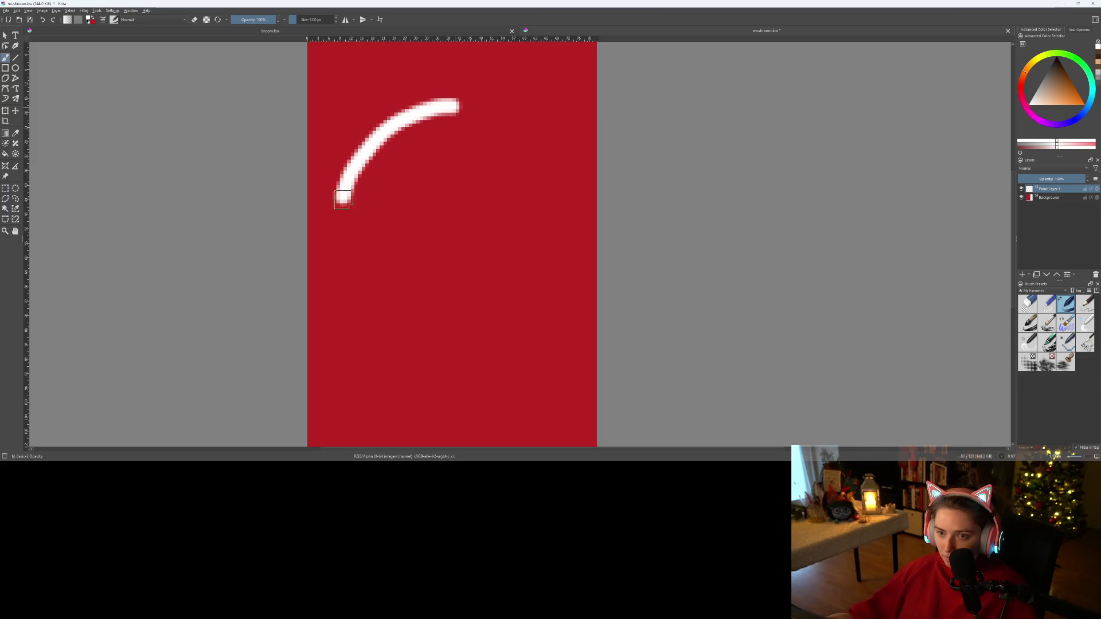
{"action": "key", "text": "ctrl+z"}
- Paint the white cap outline: curved left side, flat bottom and closed top
{"action": "left_click_drag", "start_coordinate": [471, 102], "coordinate": [378, 201]}
{"action": "key", "text": "ctrl+z"}
{"action": "mouse_move", "coordinate": [459, 114]}
{"action": "left_mouse_down"}
{"action": "mouse_move", "coordinate": [381, 179]}
{"action": "mouse_move", "coordinate": [358, 232]}
{"action": "left_mouse_up"}
{"action": "key", "text": "ctrl+z"}
{"action": "mouse_move", "coordinate": [416, 141]}
{"action": "left_mouse_down"}
{"action": "mouse_move", "coordinate": [381, 154]}
{"action": "mouse_move", "coordinate": [361, 179]}
{"action": "mouse_move", "coordinate": [342, 221]}
{"action": "mouse_move", "coordinate": [351, 285]}
{"action": "left_mouse_up"}
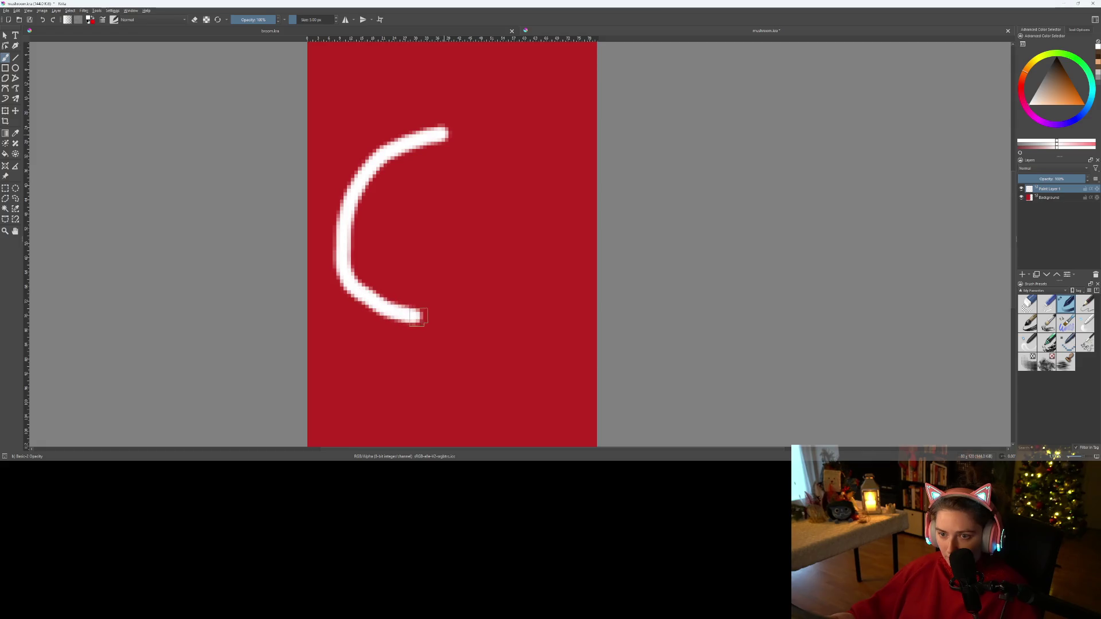
{"action": "left_click_drag", "start_coordinate": [465, 320], "coordinate": [562, 289]}
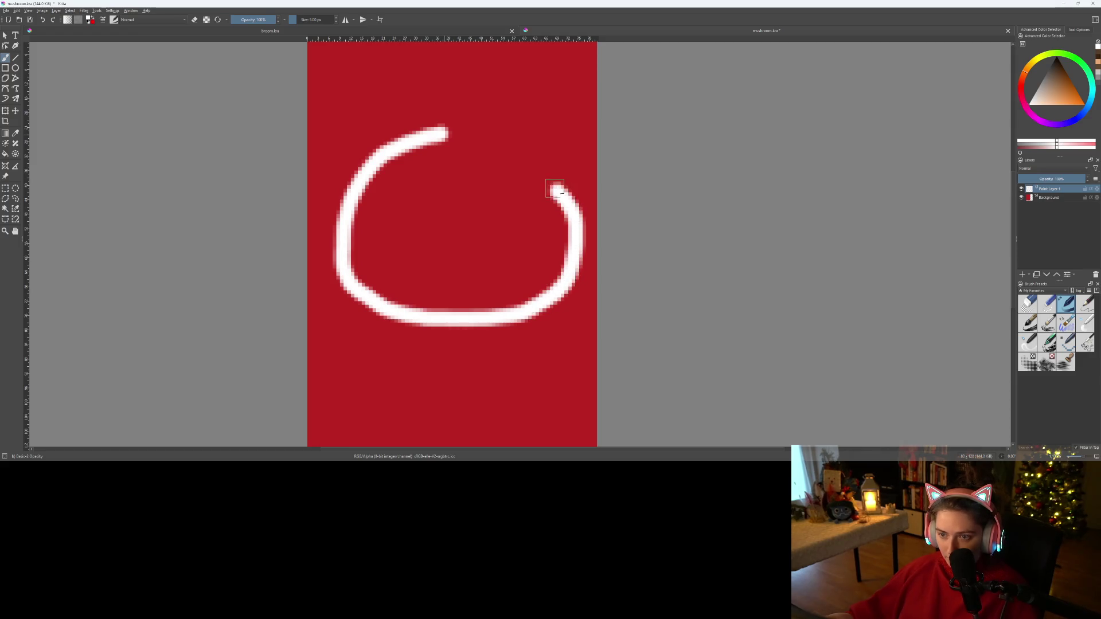
{"action": "mouse_move", "coordinate": [514, 155]}
{"action": "left_mouse_down"}
{"action": "mouse_move", "coordinate": [455, 133]}
{"action": "mouse_move", "coordinate": [523, 143]}
{"action": "mouse_move", "coordinate": [555, 163]}
{"action": "mouse_move", "coordinate": [572, 197]}
{"action": "left_mouse_up"}
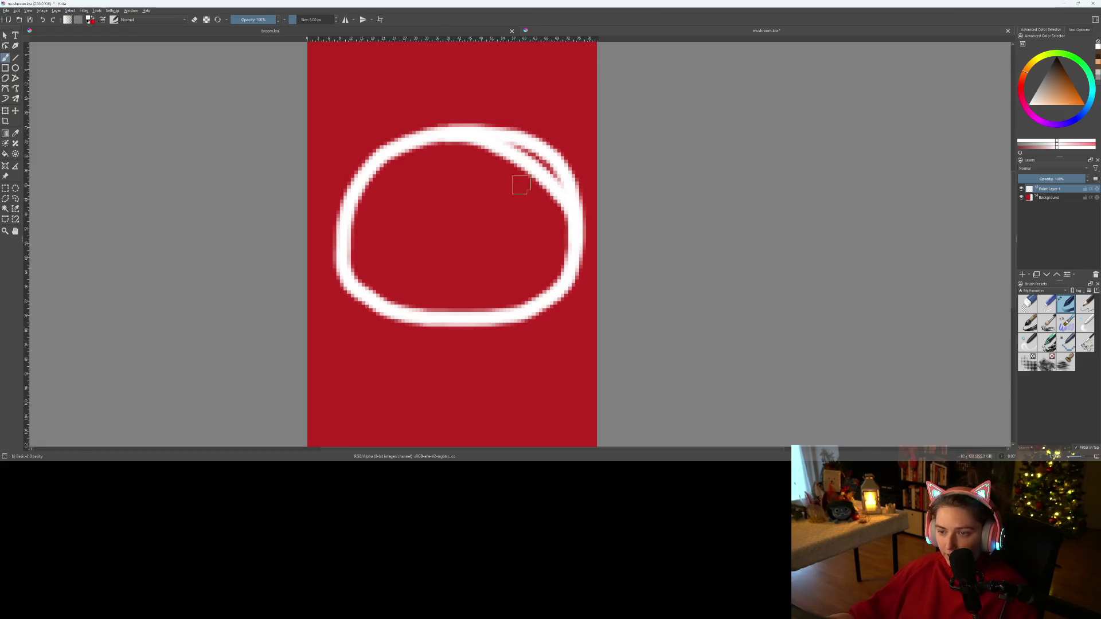
- Erase stray top-right pixels, touch up the right arc, and trim its inner edge
{"action": "scroll", "coordinate": [527, 191], "scroll_direction": "up", "scroll_amount": 5}
{"action": "key", "text": "e"}
{"action": "mouse_move", "coordinate": [356, 230]}
{"action": "left_mouse_down"}
{"action": "mouse_move", "coordinate": [425, 244]}
{"action": "mouse_move", "coordinate": [381, 258]}
{"action": "mouse_move", "coordinate": [474, 269]}
{"action": "mouse_move", "coordinate": [585, 424]}
{"action": "mouse_move", "coordinate": [584, 410]}
{"action": "left_mouse_up"}
{"action": "scroll", "coordinate": [584, 409], "scroll_direction": "down", "scroll_amount": 3}
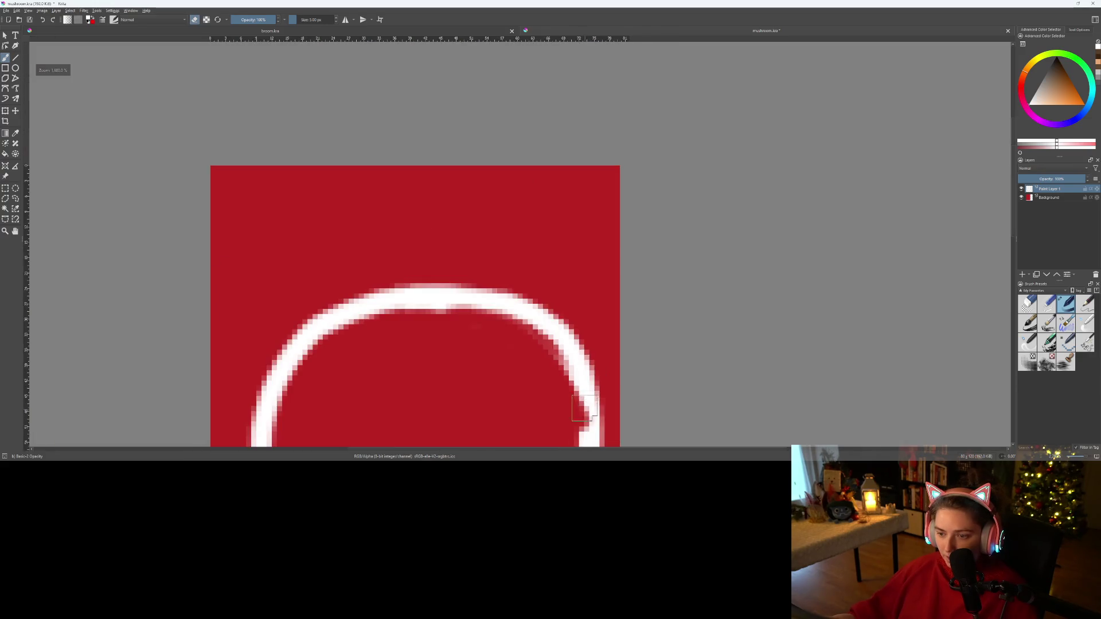
{"action": "scroll", "coordinate": [584, 409], "scroll_direction": "down", "scroll_amount": 2}
{"action": "scroll", "coordinate": [453, 258], "scroll_direction": "up", "scroll_amount": 2}
{"action": "key", "text": "e"}
{"action": "mouse_move", "coordinate": [436, 183]}
{"action": "left_mouse_down"}
{"action": "mouse_move", "coordinate": [466, 329]}
{"action": "mouse_move", "coordinate": [449, 386]}
{"action": "left_mouse_up"}
{"action": "scroll", "coordinate": [403, 257], "scroll_direction": "down", "scroll_amount": 2}
{"action": "scroll", "coordinate": [472, 182], "scroll_direction": "up", "scroll_amount": 4}
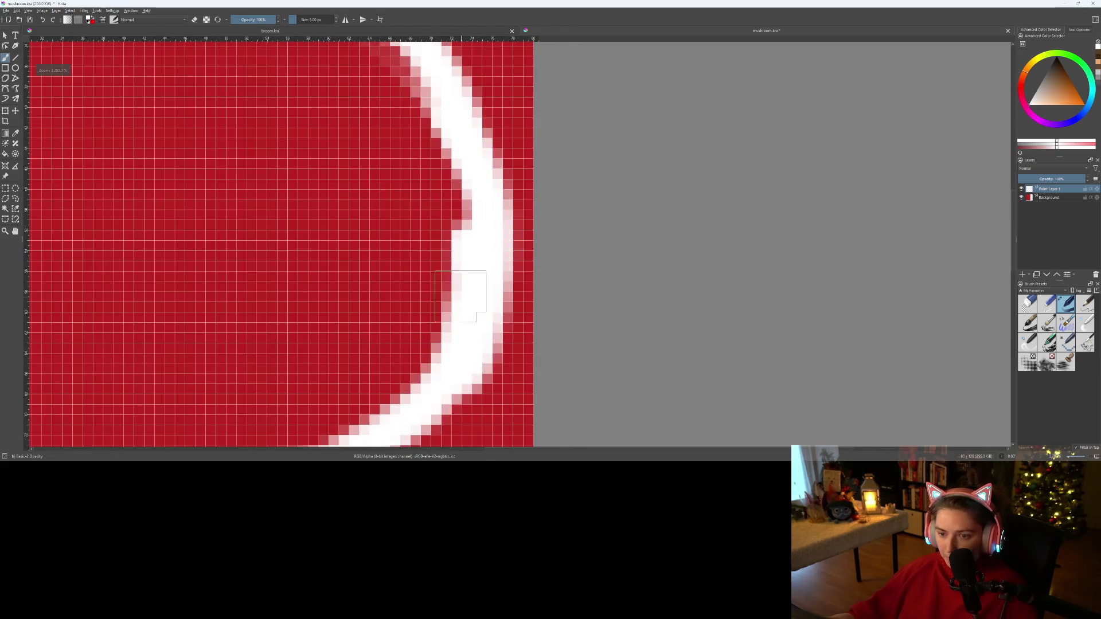
{"action": "key", "text": "e"}
{"action": "left_click_drag", "start_coordinate": [462, 314], "coordinate": [442, 195]}
- Paint white along the top of the arc, then erase part of its top edge
{"action": "scroll", "coordinate": [367, 218], "scroll_direction": "down", "scroll_amount": 3}
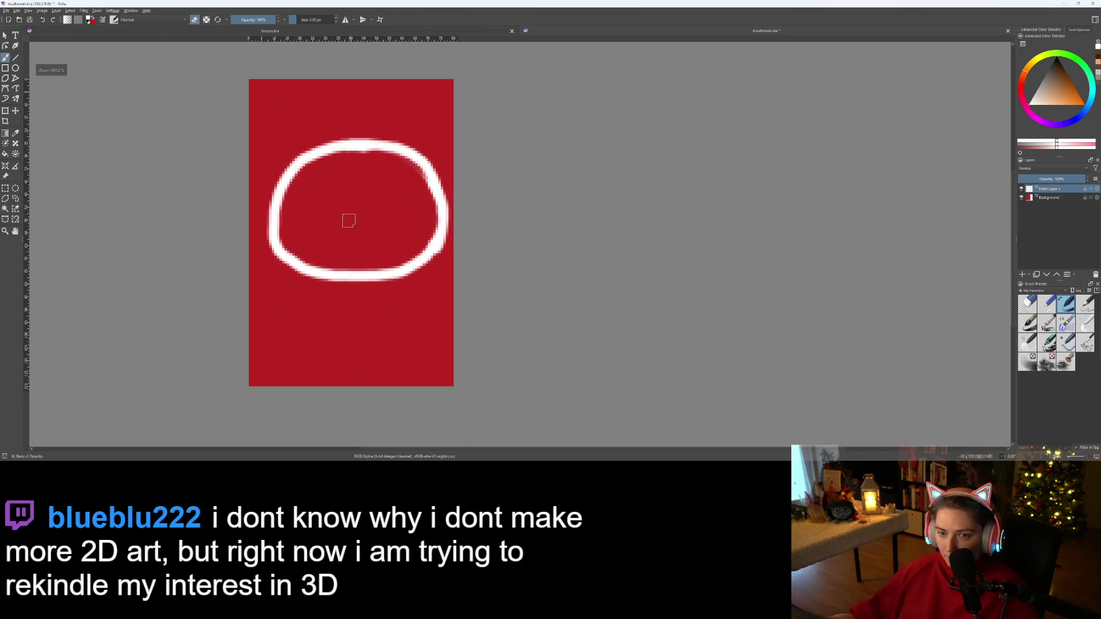
{"action": "scroll", "coordinate": [349, 219], "scroll_direction": "up", "scroll_amount": 4}
{"action": "scroll", "coordinate": [348, 164], "scroll_direction": "up", "scroll_amount": 2}
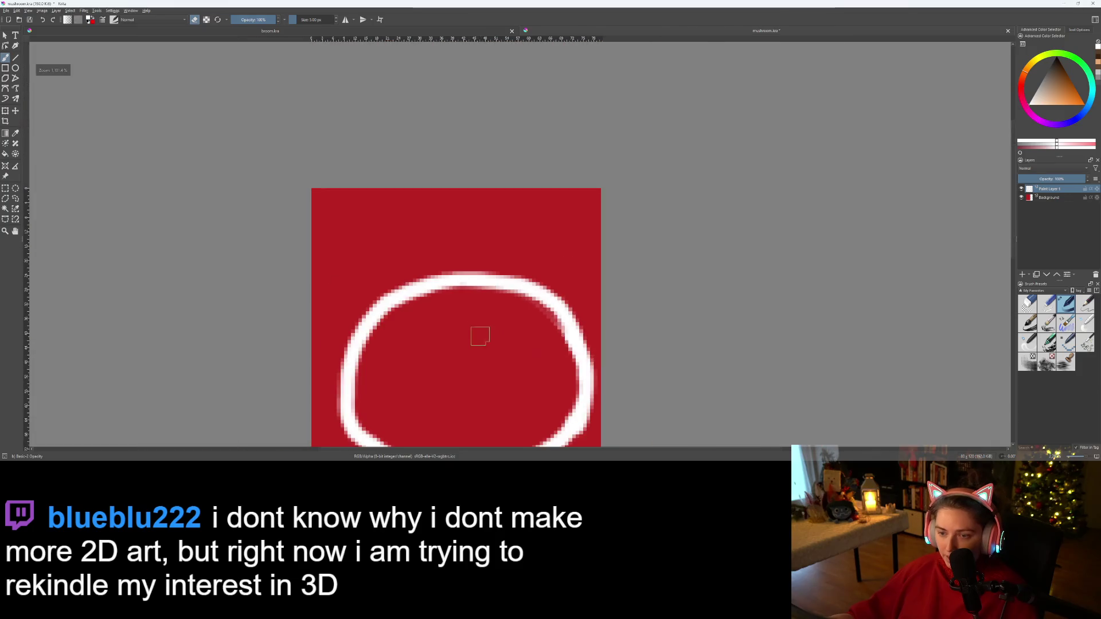
{"action": "scroll", "coordinate": [480, 332], "scroll_direction": "down", "scroll_amount": 3}
{"action": "scroll", "coordinate": [445, 312], "scroll_direction": "up", "scroll_amount": 2}
{"action": "scroll", "coordinate": [413, 223], "scroll_direction": "up", "scroll_amount": 2}
{"action": "key", "text": "e"}
{"action": "mouse_move", "coordinate": [344, 269]}
{"action": "left_mouse_down"}
{"action": "mouse_move", "coordinate": [687, 269]}
{"action": "mouse_move", "coordinate": [849, 335]}
{"action": "mouse_move", "coordinate": [677, 243]}
{"action": "mouse_move", "coordinate": [512, 246]}
{"action": "mouse_move", "coordinate": [350, 270]}
{"action": "mouse_move", "coordinate": [315, 315]}
{"action": "mouse_move", "coordinate": [281, 322]}
{"action": "mouse_move", "coordinate": [423, 224]}
{"action": "mouse_move", "coordinate": [631, 235]}
{"action": "mouse_move", "coordinate": [803, 298]}
{"action": "left_mouse_up"}
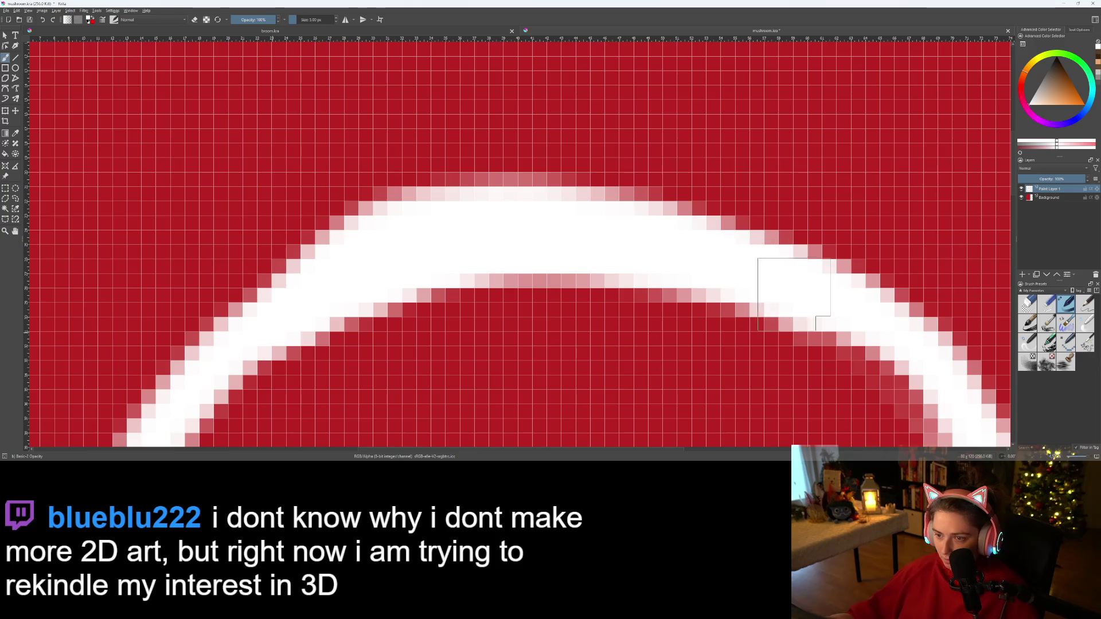
{"action": "key", "text": "e"}
{"action": "mouse_move", "coordinate": [318, 222]}
{"action": "left_mouse_down"}
{"action": "mouse_move", "coordinate": [545, 167]}
{"action": "mouse_move", "coordinate": [660, 175]}
{"action": "left_mouse_up"}
{"action": "scroll", "coordinate": [582, 319], "scroll_direction": "down", "scroll_amount": 5}
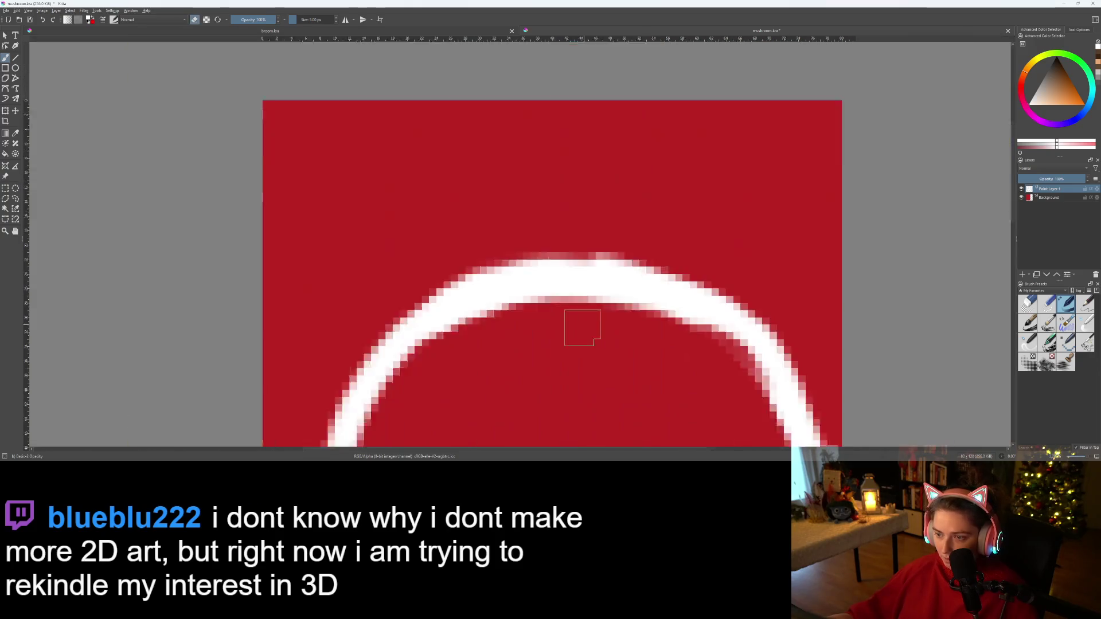
{"action": "scroll", "coordinate": [519, 235], "scroll_direction": "up", "scroll_amount": 3}
{"action": "key", "text": "f"}
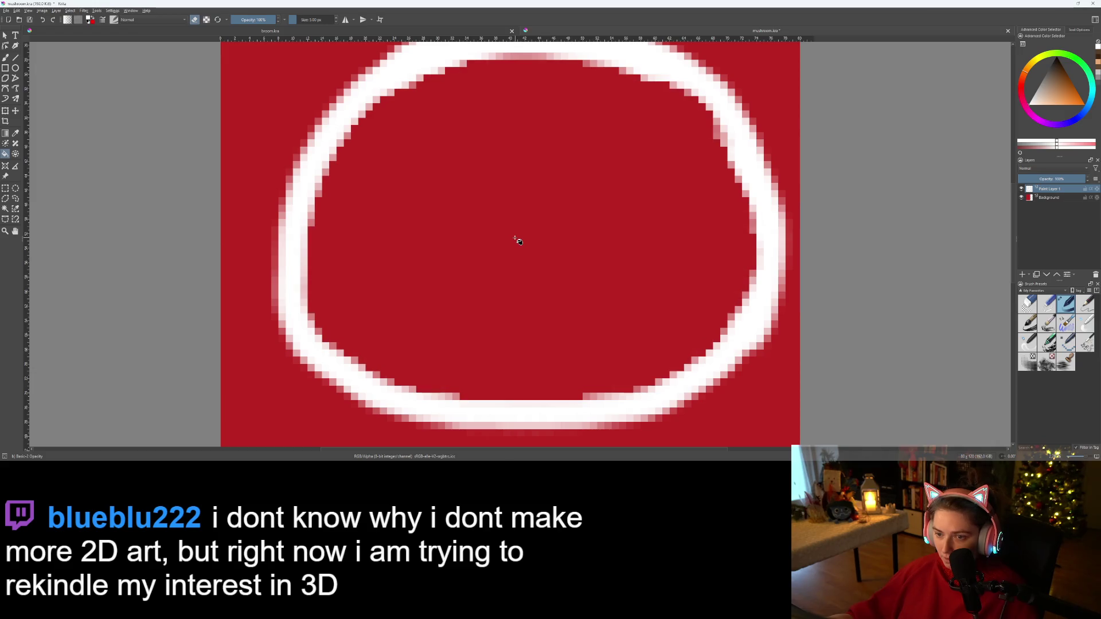
- Fill the cap outline white and brush over pink pixels on its lower-left, right and bottom edges
{"action": "left_click", "coordinate": [517, 241]}
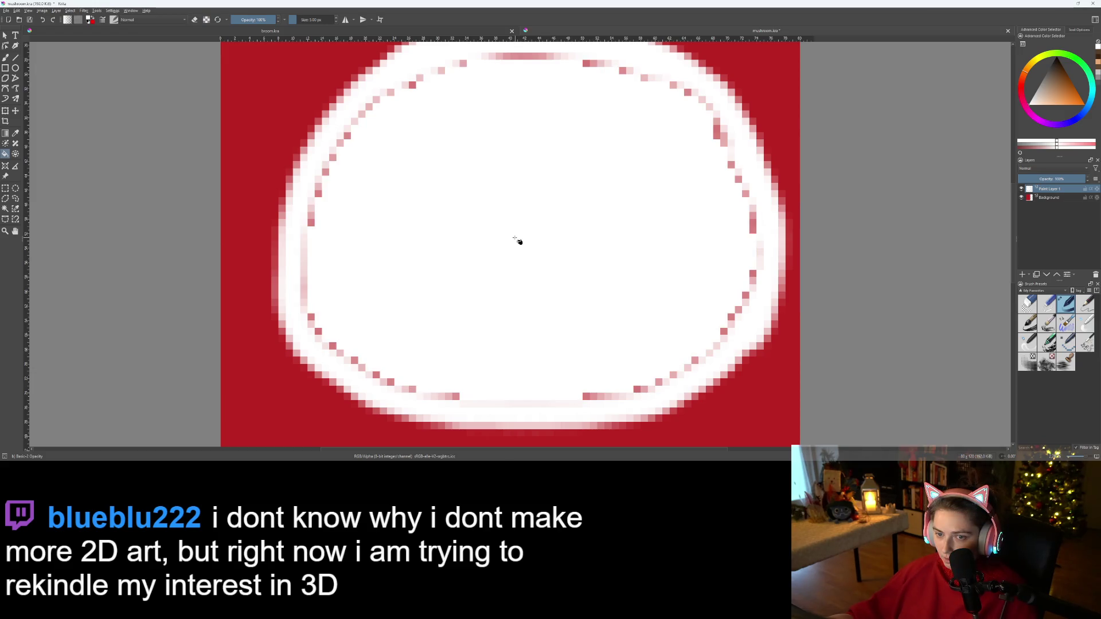
{"action": "key", "text": "b"}
{"action": "mouse_move", "coordinate": [472, 398]}
{"action": "left_mouse_down"}
{"action": "mouse_move", "coordinate": [406, 386]}
{"action": "mouse_move", "coordinate": [344, 354]}
{"action": "mouse_move", "coordinate": [308, 275]}
{"action": "mouse_move", "coordinate": [309, 191]}
{"action": "mouse_move", "coordinate": [355, 129]}
{"action": "mouse_move", "coordinate": [428, 84]}
{"action": "mouse_move", "coordinate": [487, 59]}
{"action": "mouse_move", "coordinate": [547, 64]}
{"action": "left_mouse_up"}
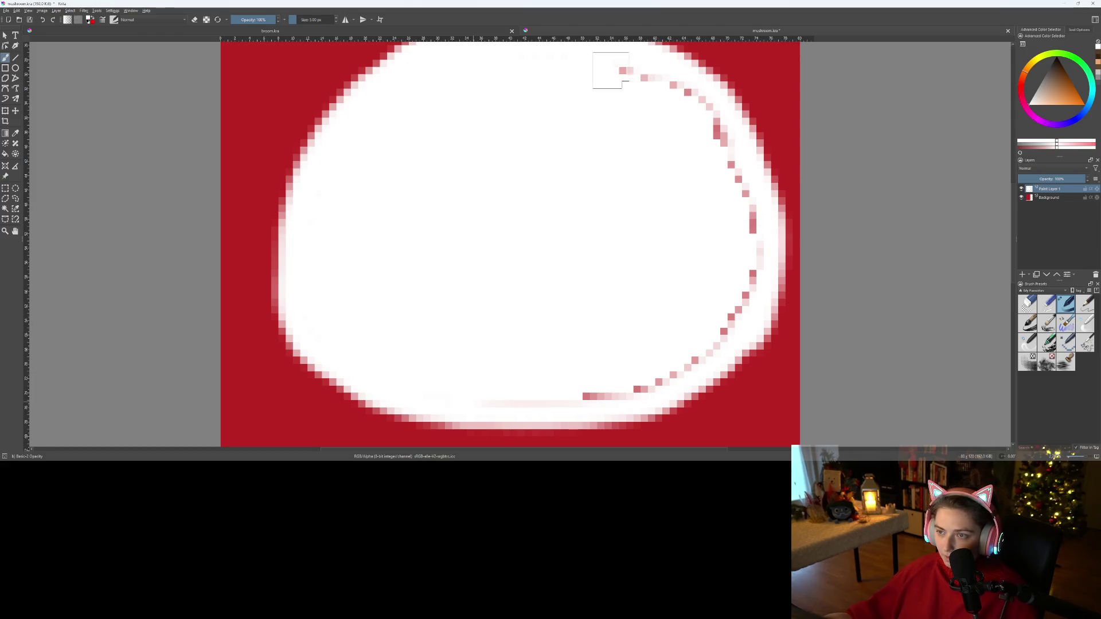
{"action": "mouse_move", "coordinate": [646, 78]}
{"action": "left_mouse_down"}
{"action": "mouse_move", "coordinate": [746, 163]}
{"action": "mouse_move", "coordinate": [747, 280]}
{"action": "mouse_move", "coordinate": [725, 329]}
{"action": "mouse_move", "coordinate": [752, 260]}
{"action": "left_mouse_up"}
{"action": "mouse_move", "coordinate": [737, 318]}
{"action": "left_mouse_down"}
{"action": "mouse_move", "coordinate": [694, 368]}
{"action": "mouse_move", "coordinate": [605, 395]}
{"action": "left_mouse_up"}
{"action": "left_click_drag", "start_coordinate": [528, 402], "coordinate": [450, 393]}
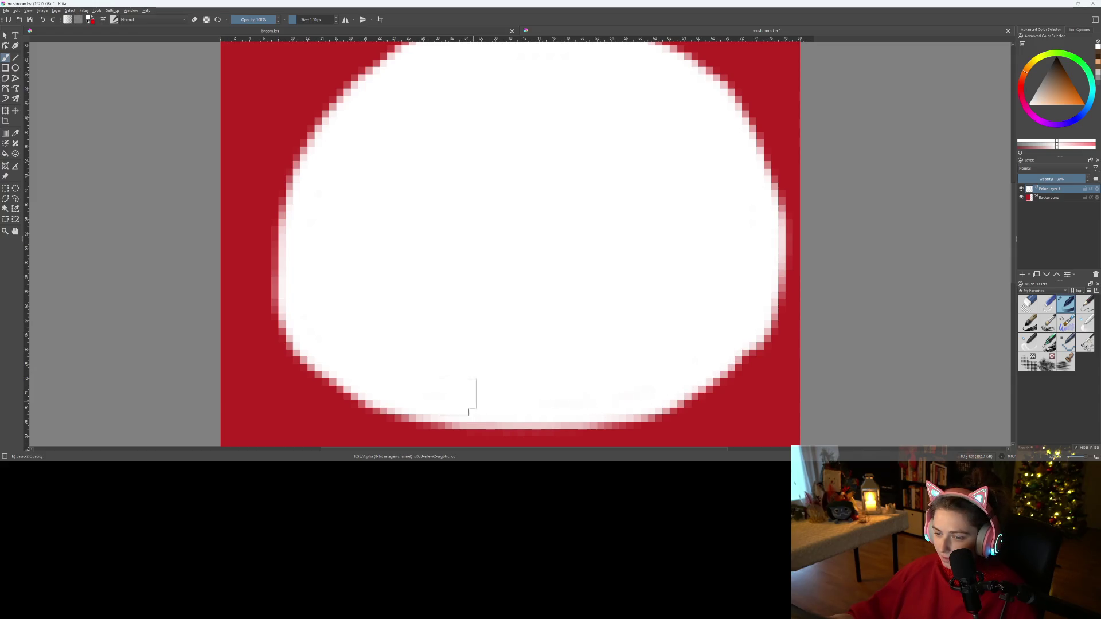
- Touch up the cap's left and upper-left edges, undoing and erasing missteps
{"action": "scroll", "coordinate": [447, 392], "scroll_direction": "down", "scroll_amount": 2}
{"action": "scroll", "coordinate": [436, 384], "scroll_direction": "up", "scroll_amount": 2}
{"action": "mouse_move", "coordinate": [323, 297]}
{"action": "left_mouse_down"}
{"action": "mouse_move", "coordinate": [404, 403]}
{"action": "mouse_move", "coordinate": [390, 359]}
{"action": "mouse_move", "coordinate": [396, 275]}
{"action": "mouse_move", "coordinate": [417, 252]}
{"action": "left_mouse_up"}
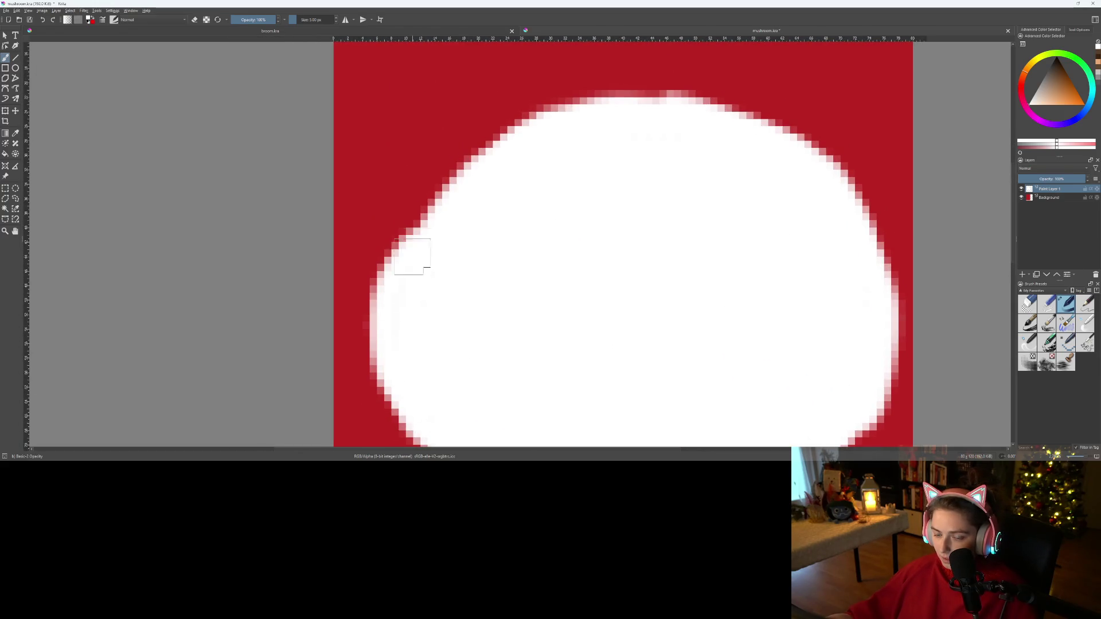
{"action": "left_click_drag", "start_coordinate": [398, 294], "coordinate": [393, 270]}
{"action": "key", "text": "ctrl+z"}
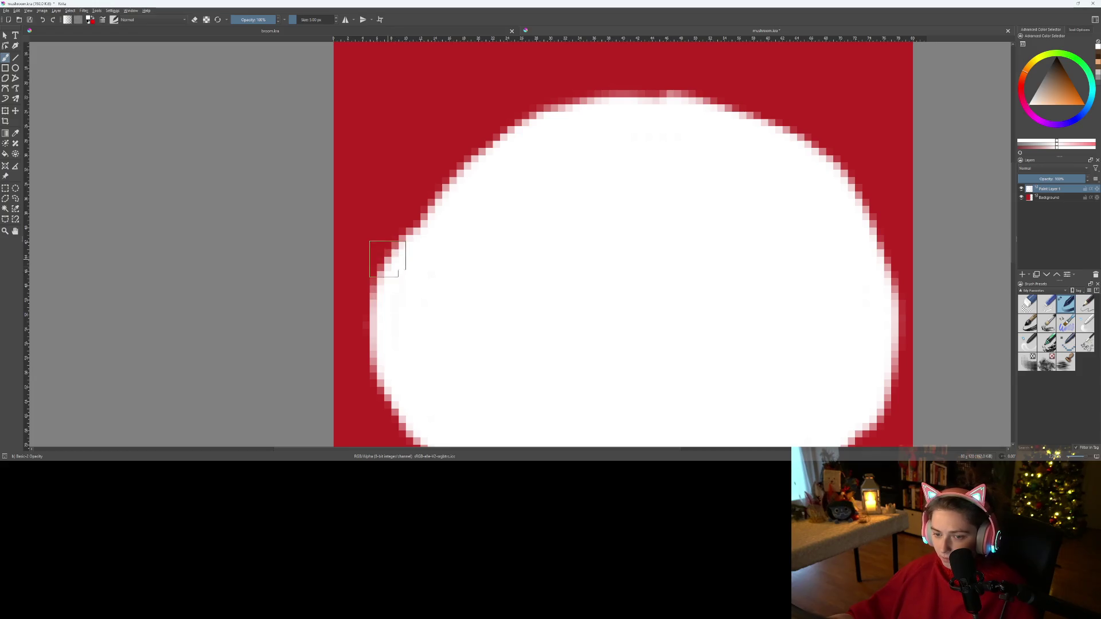
{"action": "key", "text": "e"}
{"action": "mouse_move", "coordinate": [390, 216]}
{"action": "left_mouse_down"}
{"action": "mouse_move", "coordinate": [367, 330]}
{"action": "mouse_move", "coordinate": [383, 356]}
{"action": "left_mouse_up"}
{"action": "mouse_move", "coordinate": [405, 270]}
{"action": "left_mouse_down"}
{"action": "mouse_move", "coordinate": [430, 239]}
{"action": "mouse_move", "coordinate": [449, 165]}
{"action": "mouse_move", "coordinate": [559, 117]}
{"action": "left_mouse_up"}
{"action": "mouse_move", "coordinate": [398, 318]}
{"action": "left_mouse_down"}
{"action": "mouse_move", "coordinate": [418, 241]}
{"action": "mouse_move", "coordinate": [462, 165]}
{"action": "mouse_move", "coordinate": [536, 118]}
{"action": "mouse_move", "coordinate": [624, 119]}
{"action": "left_mouse_up"}
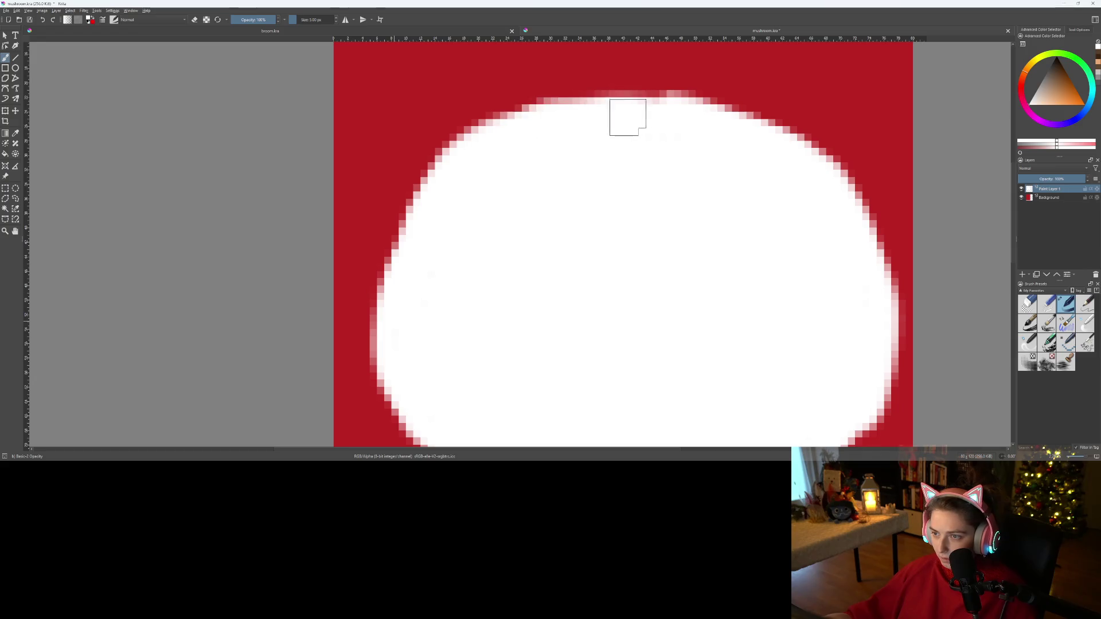
- Whiten the pale rim along the top edge and erase pale rim cells on the right
{"action": "scroll", "coordinate": [635, 196], "scroll_direction": "up", "scroll_amount": 1}
{"action": "scroll", "coordinate": [634, 191], "scroll_direction": "down", "scroll_amount": 1}
{"action": "scroll", "coordinate": [497, 339], "scroll_direction": "up", "scroll_amount": 2}
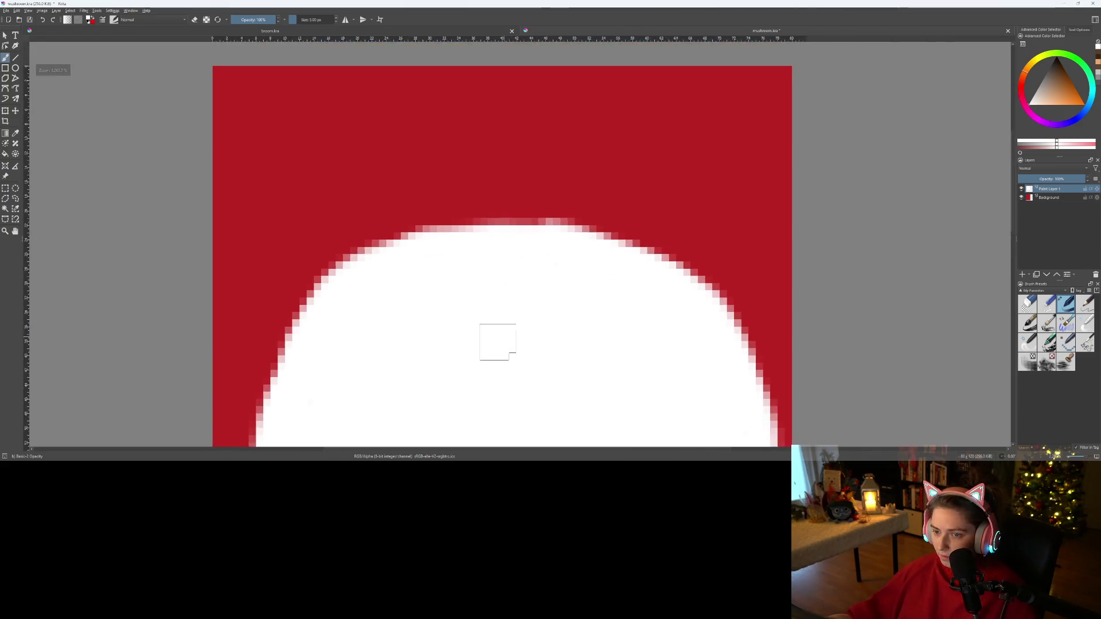
{"action": "mouse_move", "coordinate": [381, 221]}
{"action": "left_mouse_down"}
{"action": "mouse_move", "coordinate": [459, 196]}
{"action": "mouse_move", "coordinate": [531, 191]}
{"action": "mouse_move", "coordinate": [623, 214]}
{"action": "mouse_move", "coordinate": [491, 192]}
{"action": "mouse_move", "coordinate": [435, 207]}
{"action": "mouse_move", "coordinate": [534, 189]}
{"action": "mouse_move", "coordinate": [740, 263]}
{"action": "mouse_move", "coordinate": [686, 227]}
{"action": "mouse_move", "coordinate": [573, 195]}
{"action": "mouse_move", "coordinate": [651, 207]}
{"action": "mouse_move", "coordinate": [726, 238]}
{"action": "mouse_move", "coordinate": [799, 290]}
{"action": "mouse_move", "coordinate": [872, 410]}
{"action": "left_mouse_up"}
{"action": "scroll", "coordinate": [823, 418], "scroll_direction": "down", "scroll_amount": 5}
{"action": "scroll", "coordinate": [757, 418], "scroll_direction": "up", "scroll_amount": 4}
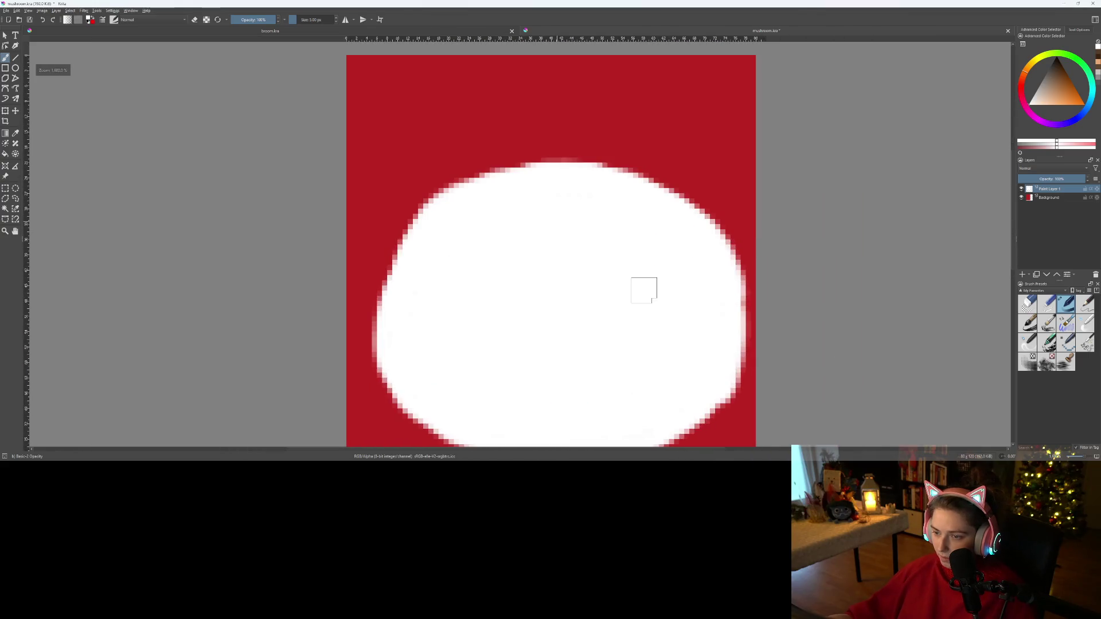
{"action": "key", "text": "e"}
{"action": "mouse_move", "coordinate": [634, 120]}
{"action": "left_mouse_down"}
{"action": "mouse_move", "coordinate": [742, 189]}
{"action": "mouse_move", "coordinate": [791, 252]}
{"action": "mouse_move", "coordinate": [804, 294]}
{"action": "left_mouse_up"}
- Erase pale cells along the cap's right rim, top-right corner and top edge
{"action": "scroll", "coordinate": [810, 361], "scroll_direction": "down", "scroll_amount": 2}
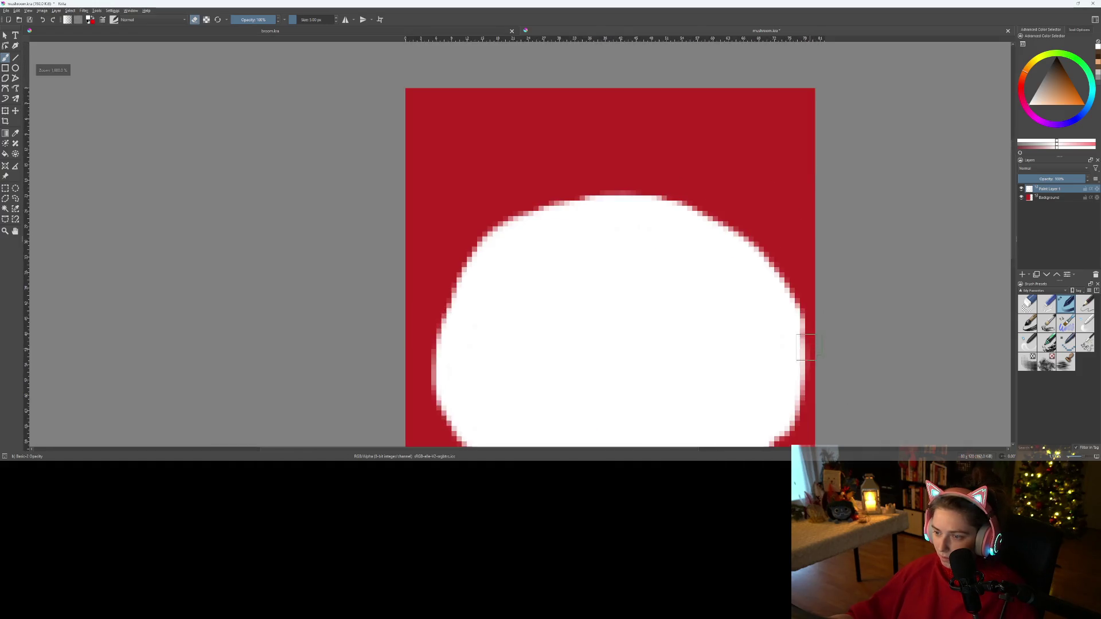
{"action": "scroll", "coordinate": [749, 201], "scroll_direction": "up", "scroll_amount": 2}
{"action": "mouse_move", "coordinate": [716, 96]}
{"action": "left_mouse_down"}
{"action": "mouse_move", "coordinate": [745, 183]}
{"action": "mouse_move", "coordinate": [754, 337]}
{"action": "left_mouse_up"}
{"action": "scroll", "coordinate": [720, 295], "scroll_direction": "down", "scroll_amount": 2}
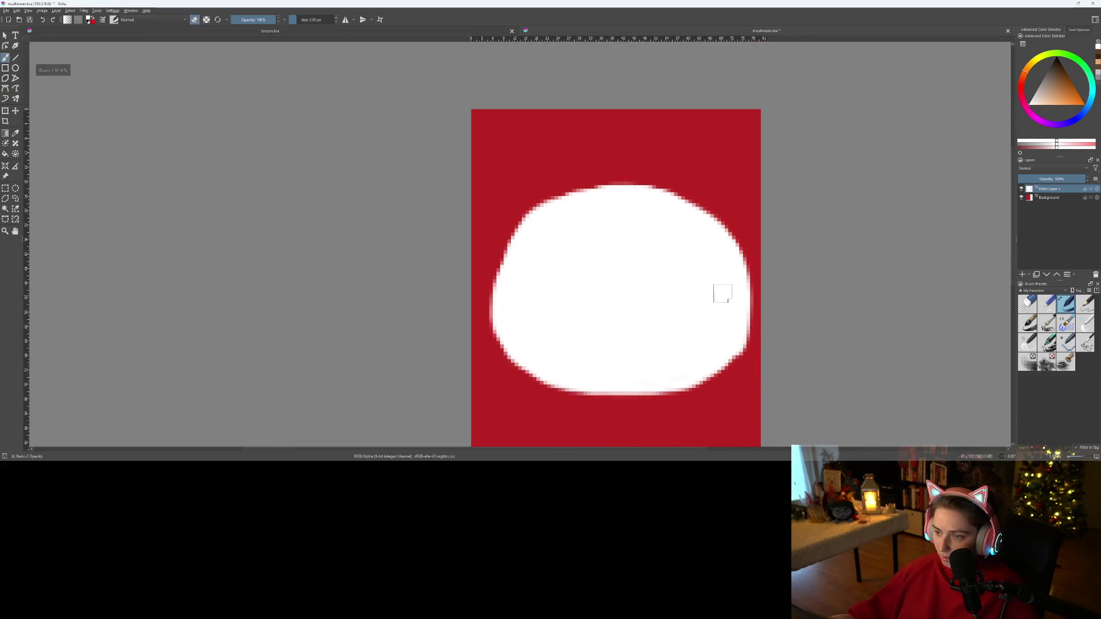
{"action": "scroll", "coordinate": [720, 261], "scroll_direction": "up", "scroll_amount": 1}
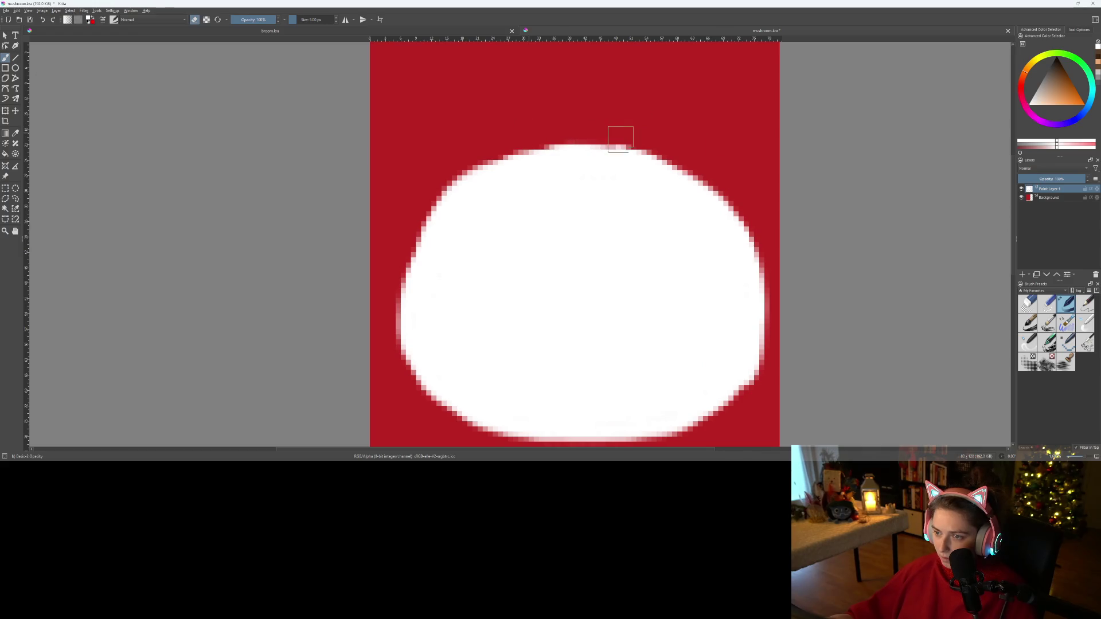
{"action": "left_click_drag", "start_coordinate": [710, 180], "coordinate": [744, 208]}
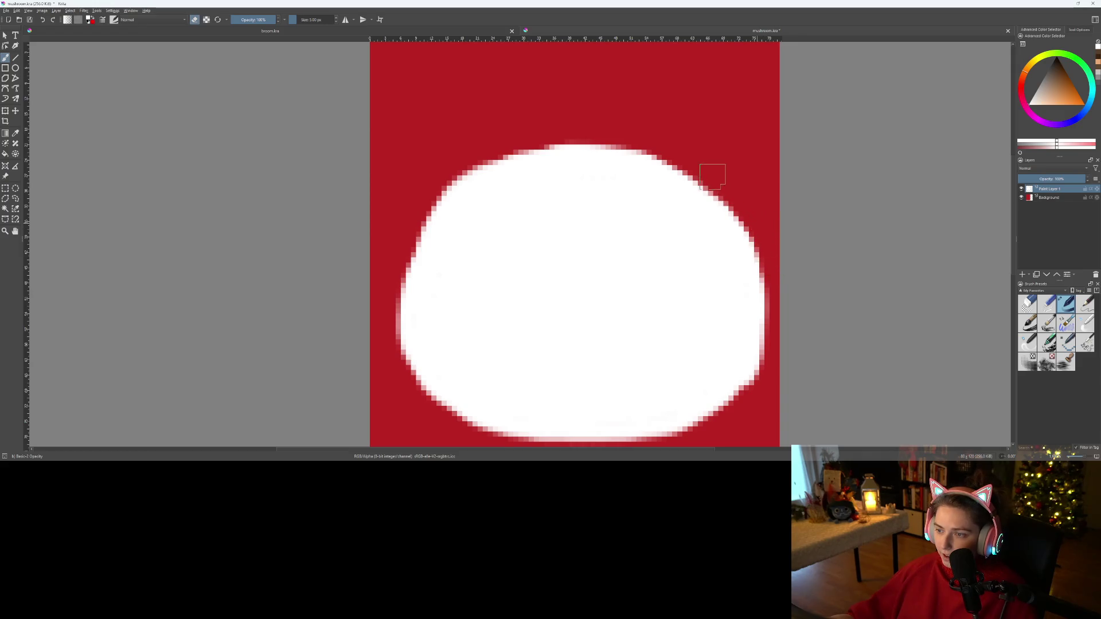
{"action": "mouse_move", "coordinate": [681, 161]}
{"action": "left_mouse_down"}
{"action": "mouse_move", "coordinate": [560, 144]}
{"action": "mouse_move", "coordinate": [452, 174]}
{"action": "left_mouse_up"}
- Trim the cap's left and lower-left edges into a smoother pixel curve
{"action": "scroll", "coordinate": [395, 215], "scroll_direction": "up", "scroll_amount": 2}
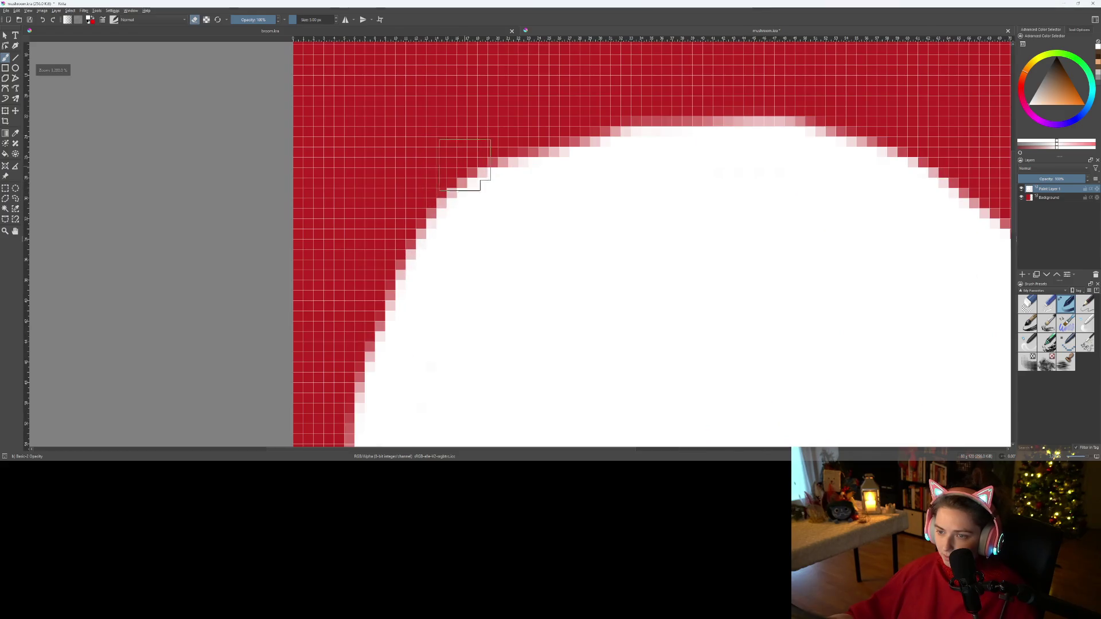
{"action": "scroll", "coordinate": [628, 189], "scroll_direction": "down", "scroll_amount": 5}
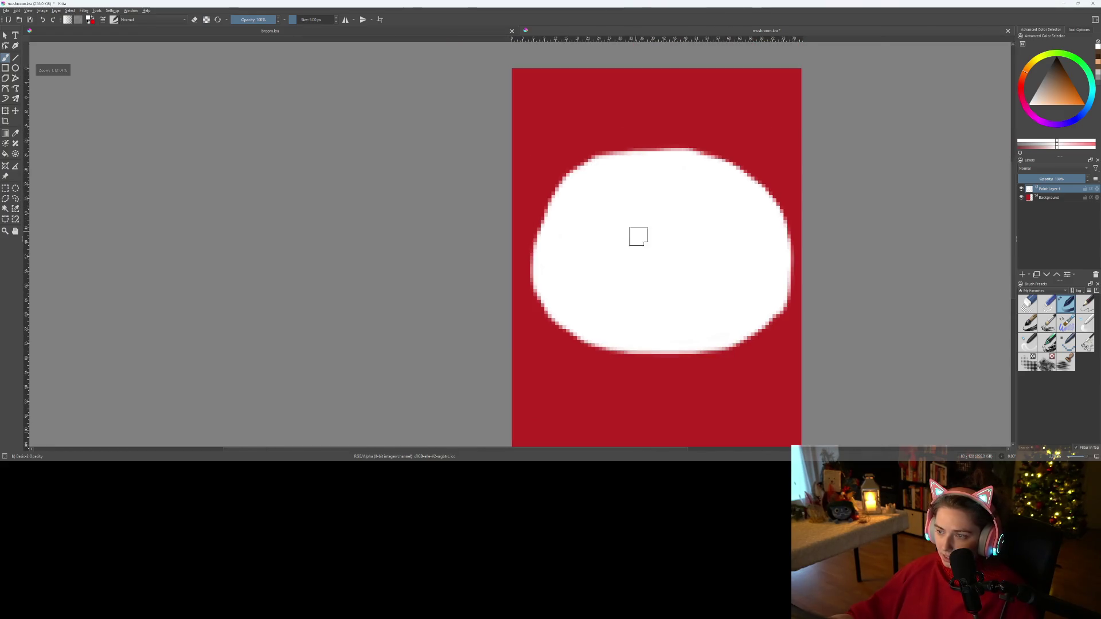
{"action": "scroll", "coordinate": [654, 235], "scroll_direction": "up", "scroll_amount": 3}
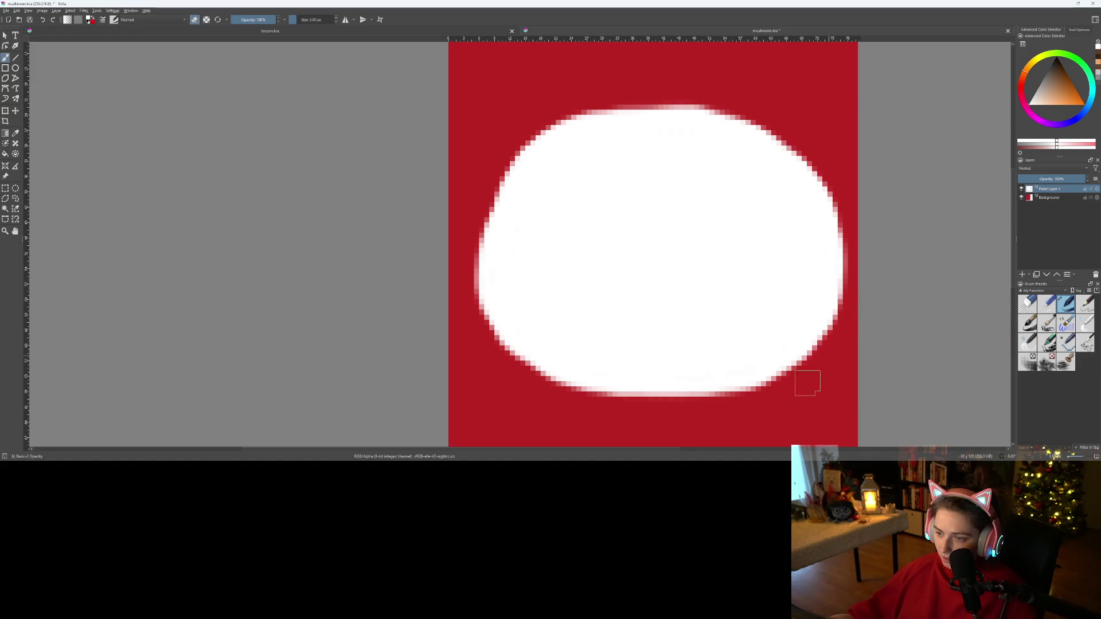
{"action": "scroll", "coordinate": [570, 369], "scroll_direction": "up", "scroll_amount": 2}
{"action": "scroll", "coordinate": [551, 369], "scroll_direction": "down", "scroll_amount": 3}
{"action": "mouse_move", "coordinate": [505, 367]}
{"action": "left_mouse_down"}
{"action": "mouse_move", "coordinate": [373, 322]}
{"action": "mouse_move", "coordinate": [470, 344]}
{"action": "mouse_move", "coordinate": [618, 344]}
{"action": "left_mouse_up"}
{"action": "scroll", "coordinate": [659, 336], "scroll_direction": "down", "scroll_amount": 2}
{"action": "scroll", "coordinate": [613, 339], "scroll_direction": "up", "scroll_amount": 1}
{"action": "scroll", "coordinate": [444, 199], "scroll_direction": "up", "scroll_amount": 1}
{"action": "scroll", "coordinate": [444, 199], "scroll_direction": "up", "scroll_amount": 1}
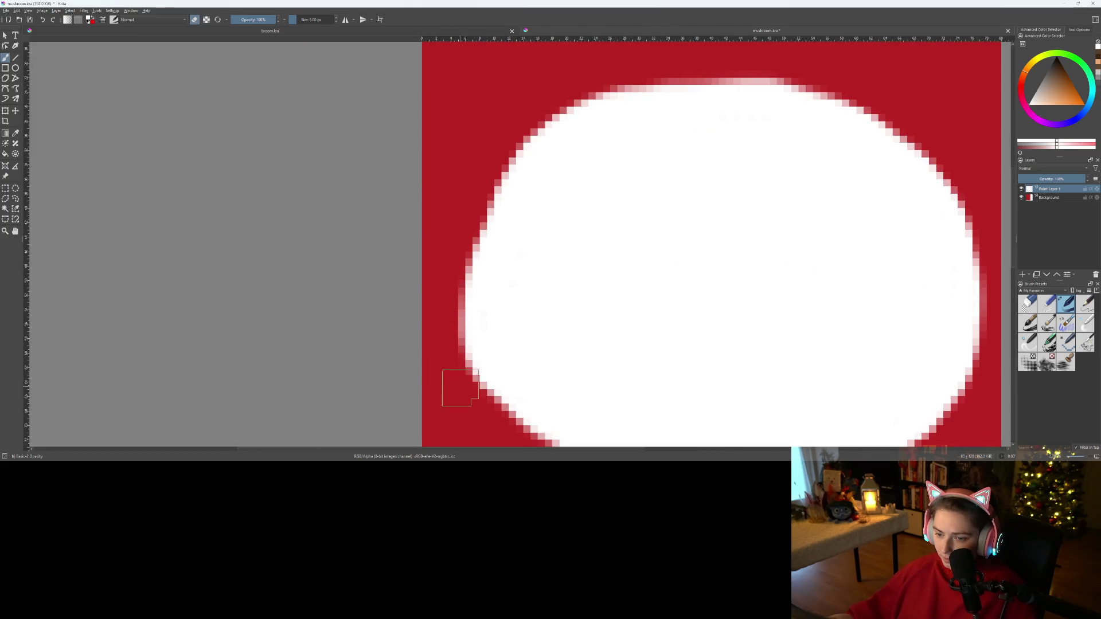
{"action": "mouse_move", "coordinate": [484, 188]}
{"action": "left_mouse_down"}
{"action": "mouse_move", "coordinate": [469, 268]}
{"action": "mouse_move", "coordinate": [484, 422]}
{"action": "left_mouse_up"}
{"action": "scroll", "coordinate": [496, 400], "scroll_direction": "down", "scroll_amount": 2}
{"action": "scroll", "coordinate": [496, 400], "scroll_direction": "down", "scroll_amount": 1}
{"action": "scroll", "coordinate": [454, 308], "scroll_direction": "up", "scroll_amount": 1}
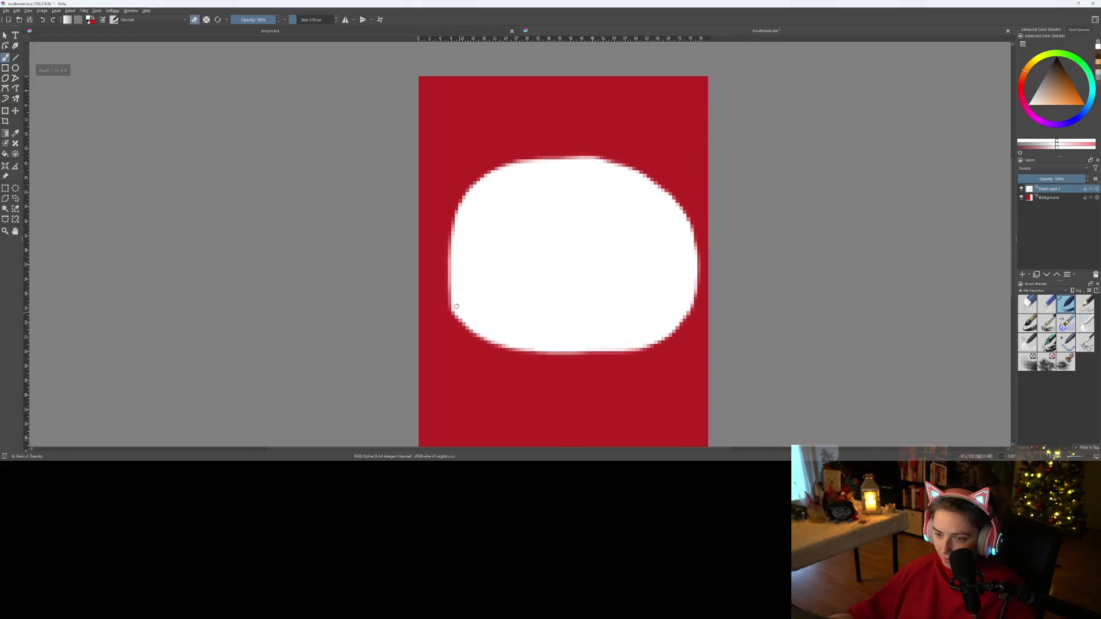
{"action": "scroll", "coordinate": [467, 295], "scroll_direction": "up", "scroll_amount": 2}
{"action": "mouse_move", "coordinate": [429, 160]}
{"action": "left_mouse_down"}
{"action": "mouse_move", "coordinate": [435, 298]}
{"action": "mouse_move", "coordinate": [466, 356]}
{"action": "mouse_move", "coordinate": [514, 378]}
{"action": "left_mouse_up"}
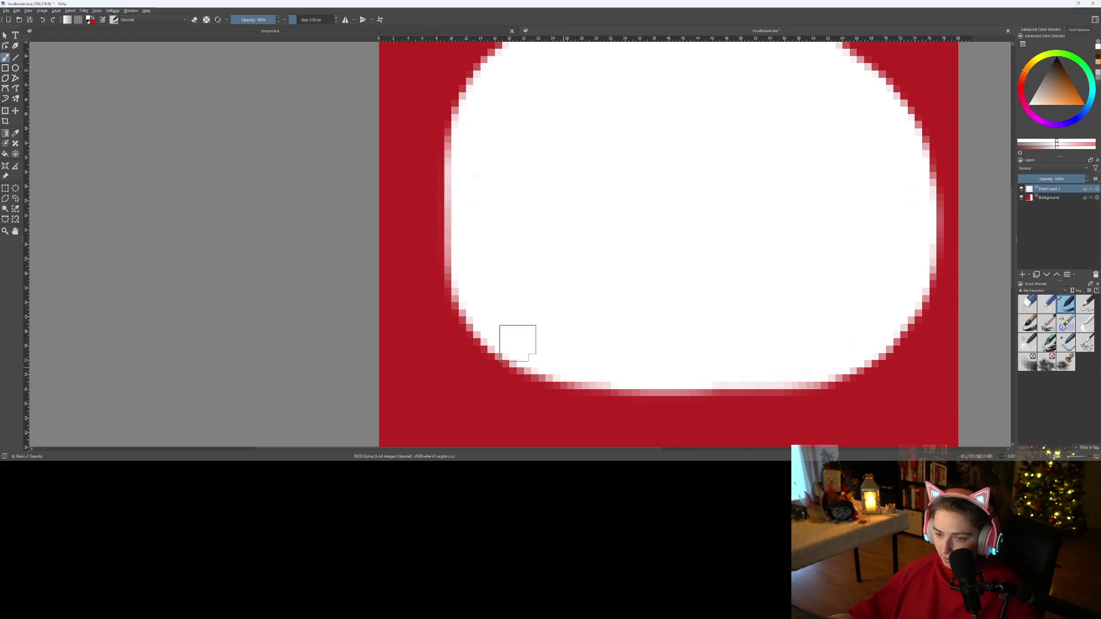
- Reshape the cap's left edge with white and red, and raise its top edge slightly
{"action": "mouse_move", "coordinate": [520, 355]}
{"action": "left_mouse_down"}
{"action": "mouse_move", "coordinate": [487, 345]}
{"action": "mouse_move", "coordinate": [467, 293]}
{"action": "mouse_move", "coordinate": [459, 153]}
{"action": "mouse_move", "coordinate": [463, 283]}
{"action": "left_mouse_up"}
{"action": "scroll", "coordinate": [533, 299], "scroll_direction": "down", "scroll_amount": 4}
{"action": "scroll", "coordinate": [535, 297], "scroll_direction": "up", "scroll_amount": 2}
{"action": "mouse_move", "coordinate": [598, 263]}
{"action": "left_mouse_down"}
{"action": "mouse_move", "coordinate": [530, 294]}
{"action": "mouse_move", "coordinate": [457, 270]}
{"action": "mouse_move", "coordinate": [474, 263]}
{"action": "left_mouse_up"}
{"action": "scroll", "coordinate": [483, 256], "scroll_direction": "down", "scroll_amount": 2}
{"action": "scroll", "coordinate": [483, 256], "scroll_direction": "up", "scroll_amount": 3}
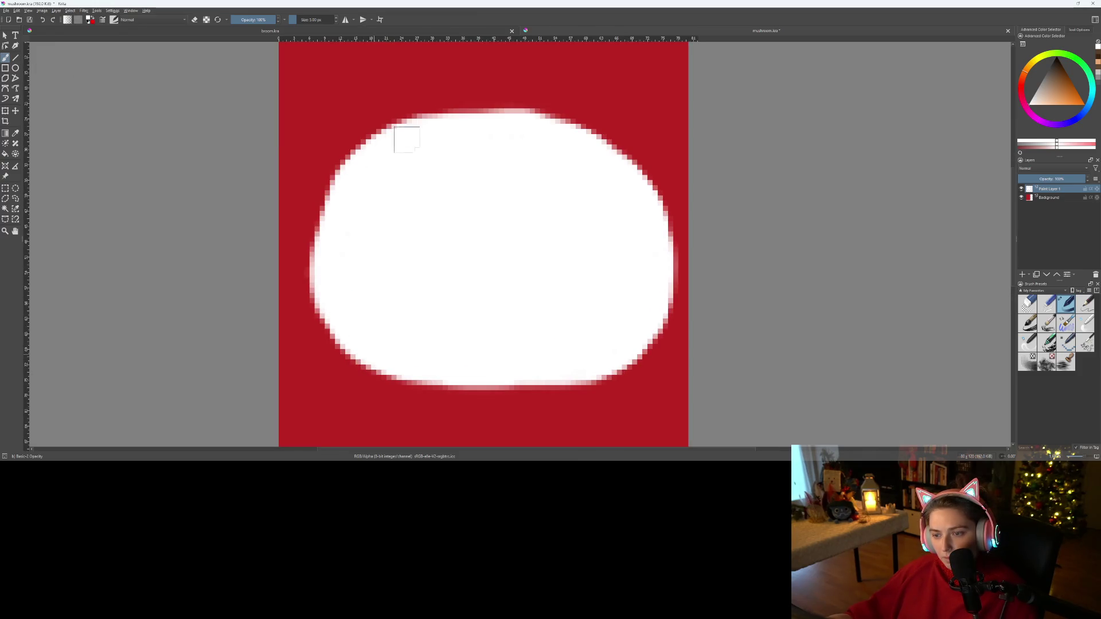
{"action": "scroll", "coordinate": [450, 283], "scroll_direction": "down", "scroll_amount": 4}
{"action": "scroll", "coordinate": [450, 310], "scroll_direction": "up", "scroll_amount": 4}
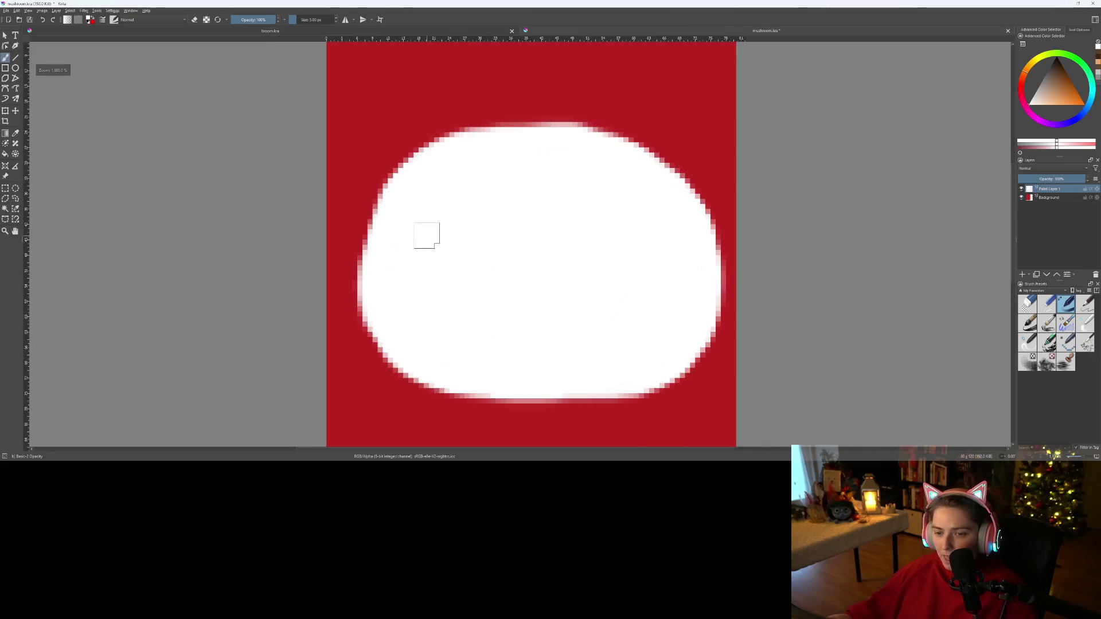
{"action": "scroll", "coordinate": [426, 236], "scroll_direction": "up", "scroll_amount": 1}
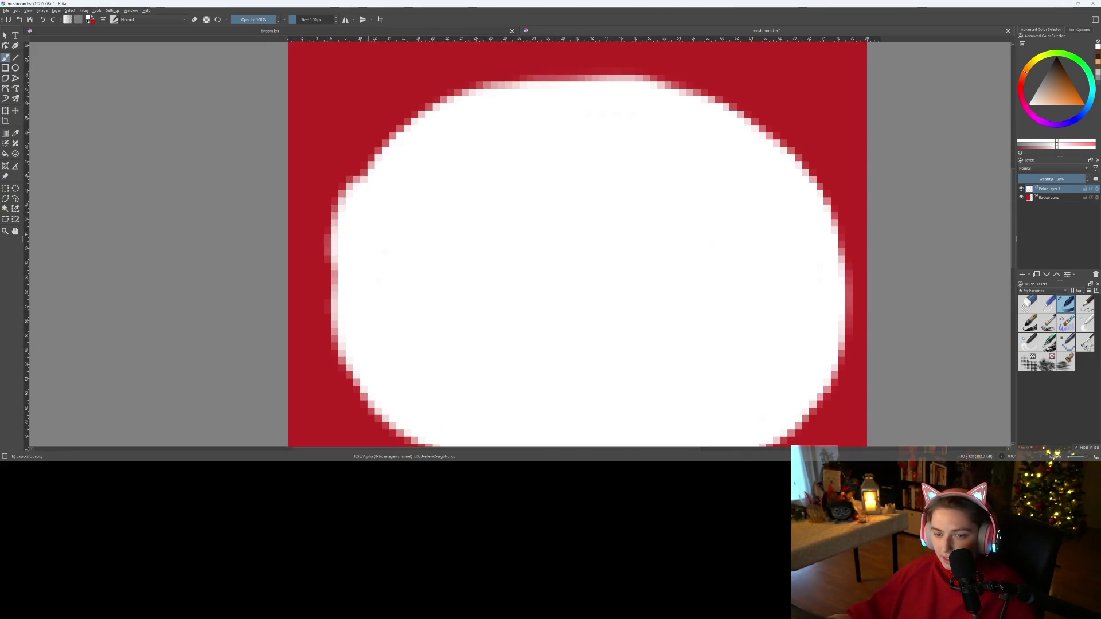
{"action": "left_click_drag", "start_coordinate": [345, 193], "coordinate": [347, 259]}
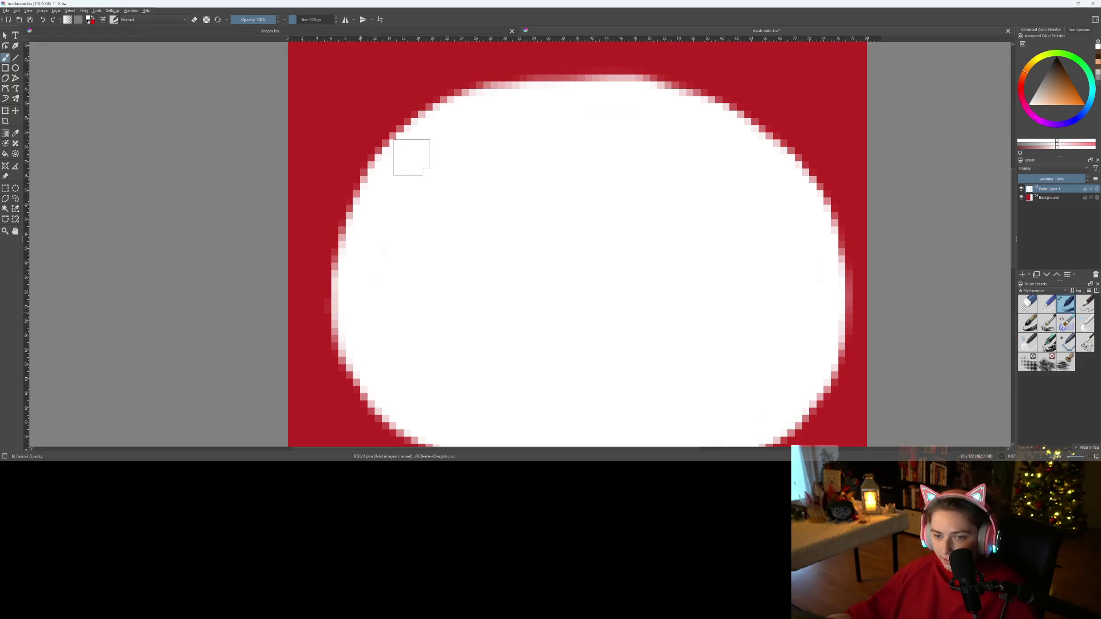
{"action": "left_click_drag", "start_coordinate": [592, 92], "coordinate": [509, 94]}
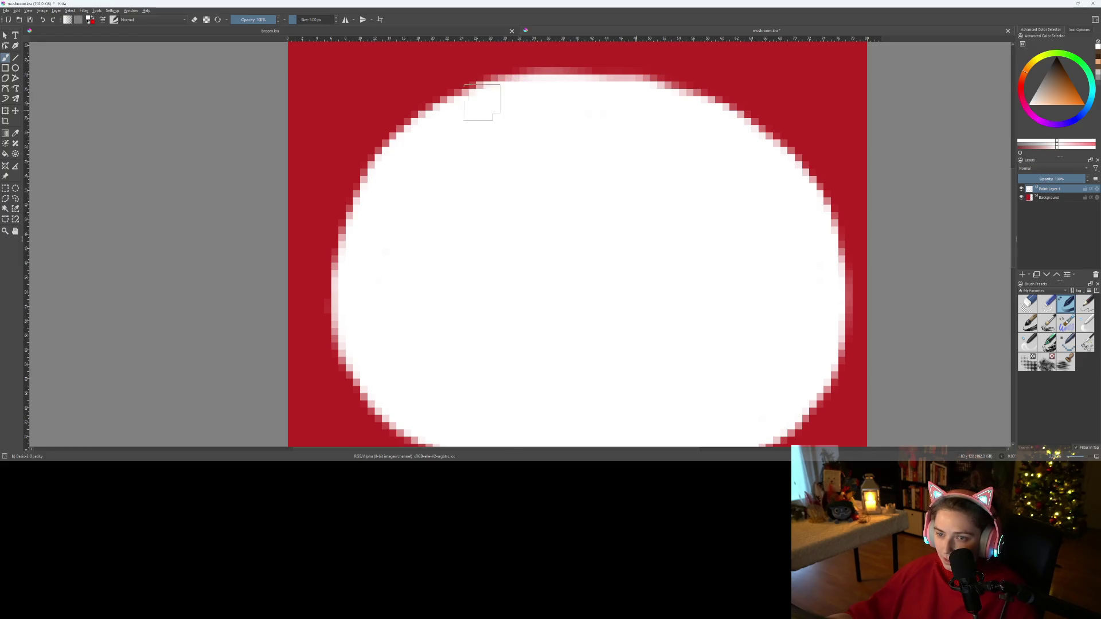
{"action": "left_click_drag", "start_coordinate": [356, 228], "coordinate": [358, 351]}
- Push the cap's lower-left edge outward and smooth its bottom edge with white
{"action": "scroll", "coordinate": [497, 373], "scroll_direction": "down", "scroll_amount": 3}
{"action": "scroll", "coordinate": [497, 374], "scroll_direction": "up", "scroll_amount": 2}
{"action": "scroll", "coordinate": [499, 374], "scroll_direction": "down", "scroll_amount": 1}
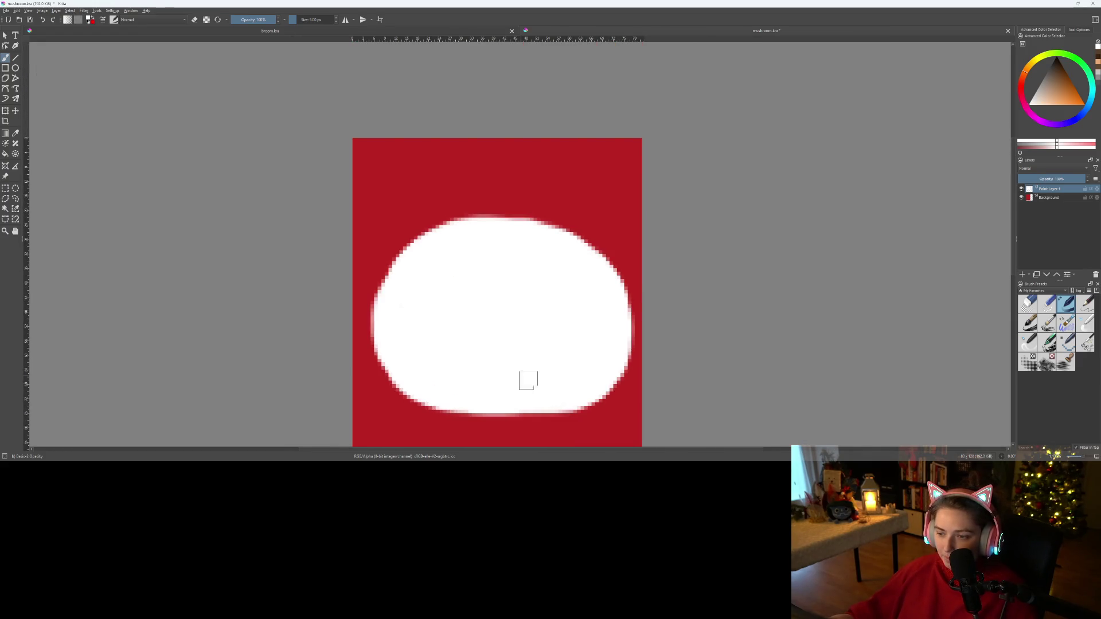
{"action": "scroll", "coordinate": [523, 376], "scroll_direction": "down", "scroll_amount": 2}
{"action": "scroll", "coordinate": [433, 260], "scroll_direction": "up", "scroll_amount": 2}
{"action": "mouse_move", "coordinate": [332, 183]}
{"action": "left_mouse_down"}
{"action": "mouse_move", "coordinate": [320, 230]}
{"action": "mouse_move", "coordinate": [336, 266]}
{"action": "mouse_move", "coordinate": [371, 302]}
{"action": "mouse_move", "coordinate": [424, 319]}
{"action": "left_mouse_up"}
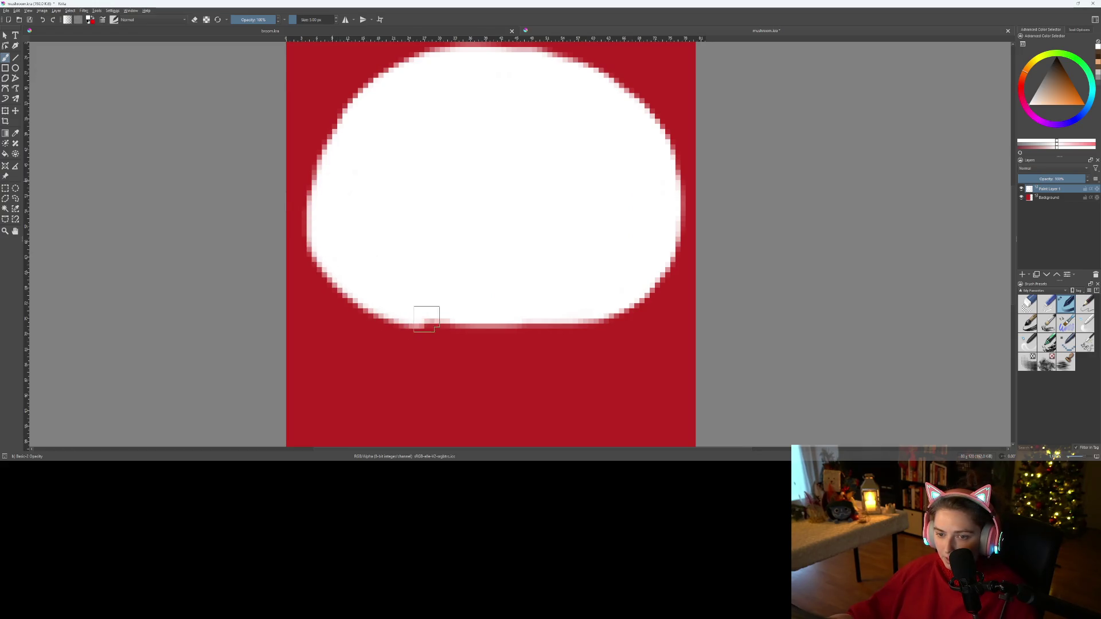
{"action": "scroll", "coordinate": [585, 285], "scroll_direction": "down", "scroll_amount": 2}
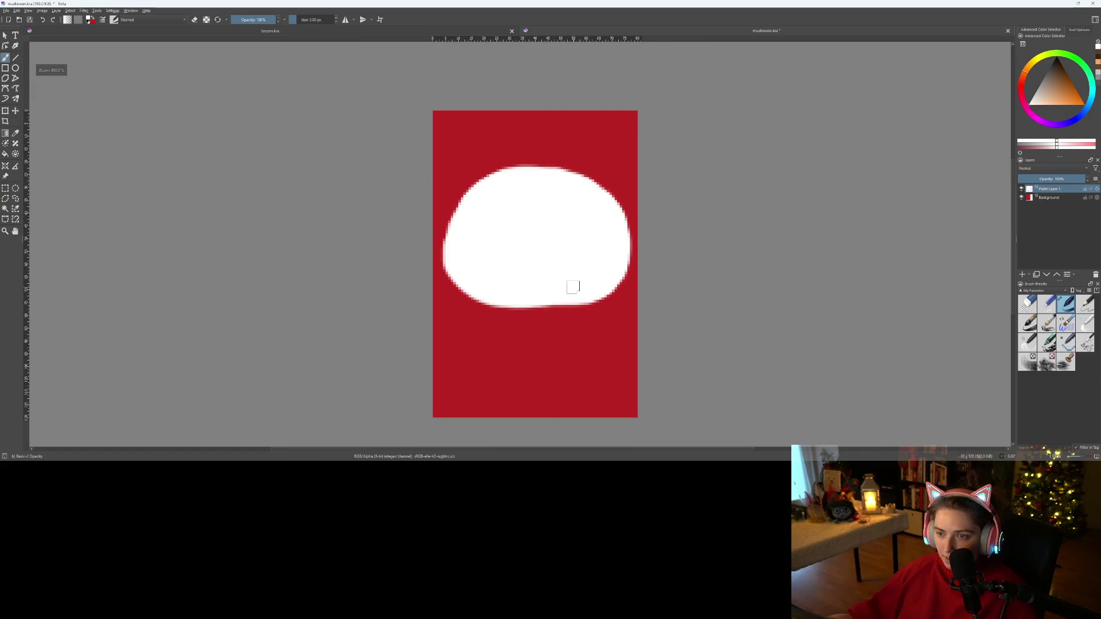
{"action": "scroll", "coordinate": [570, 288], "scroll_direction": "up", "scroll_amount": 2}
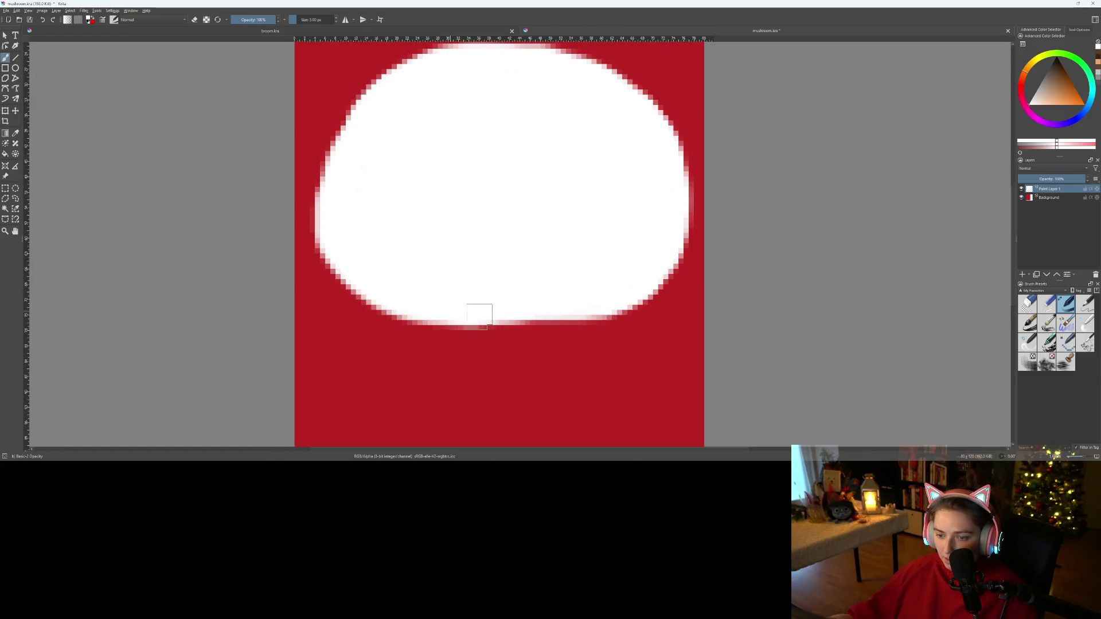
{"action": "mouse_move", "coordinate": [516, 318]}
{"action": "left_mouse_down"}
{"action": "mouse_move", "coordinate": [616, 315]}
{"action": "mouse_move", "coordinate": [676, 281]}
{"action": "mouse_move", "coordinate": [688, 180]}
{"action": "left_mouse_up"}
{"action": "left_click_drag", "start_coordinate": [573, 177], "coordinate": [539, 324]}
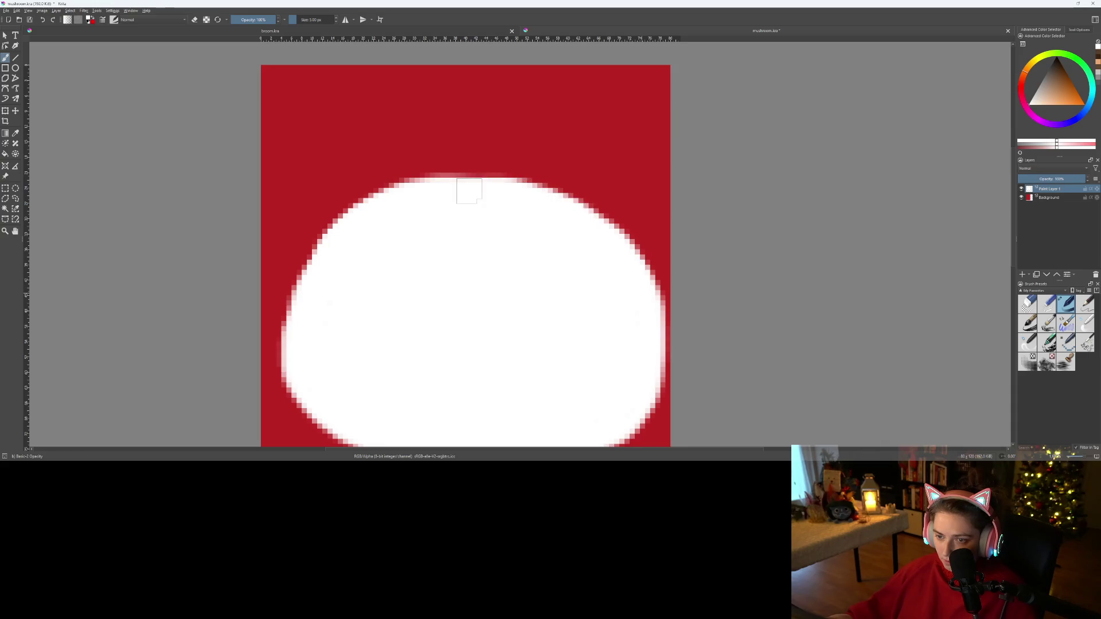
{"action": "scroll", "coordinate": [459, 241], "scroll_direction": "down", "scroll_amount": 3}
{"action": "scroll", "coordinate": [487, 314], "scroll_direction": "up", "scroll_amount": 3}
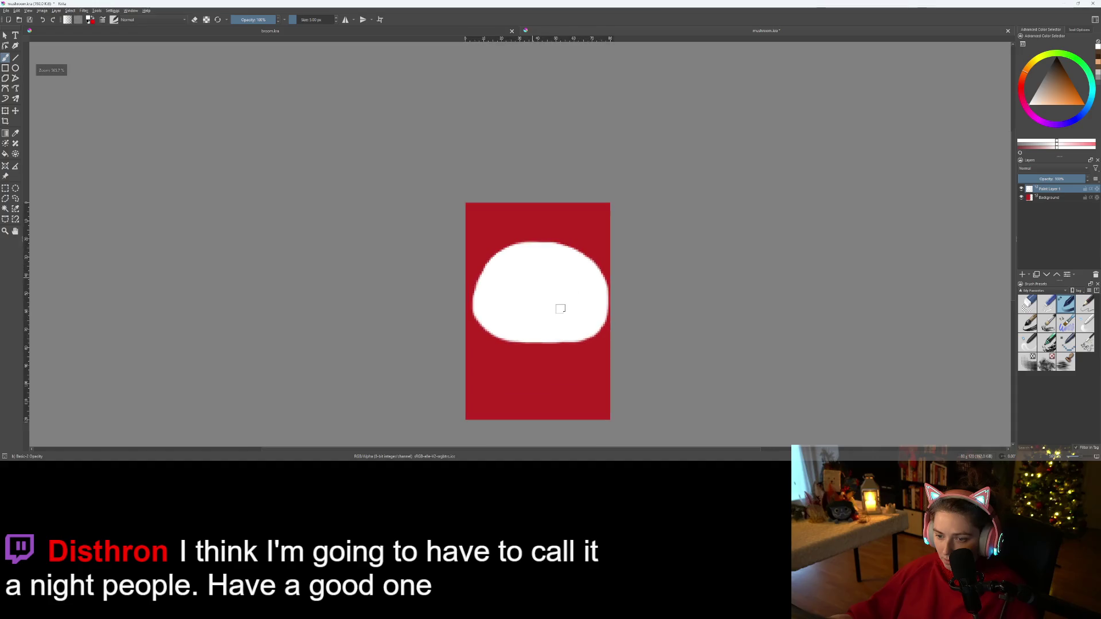
- Erase along the cap's left edge to smooth it
{"action": "key", "text": "e"}
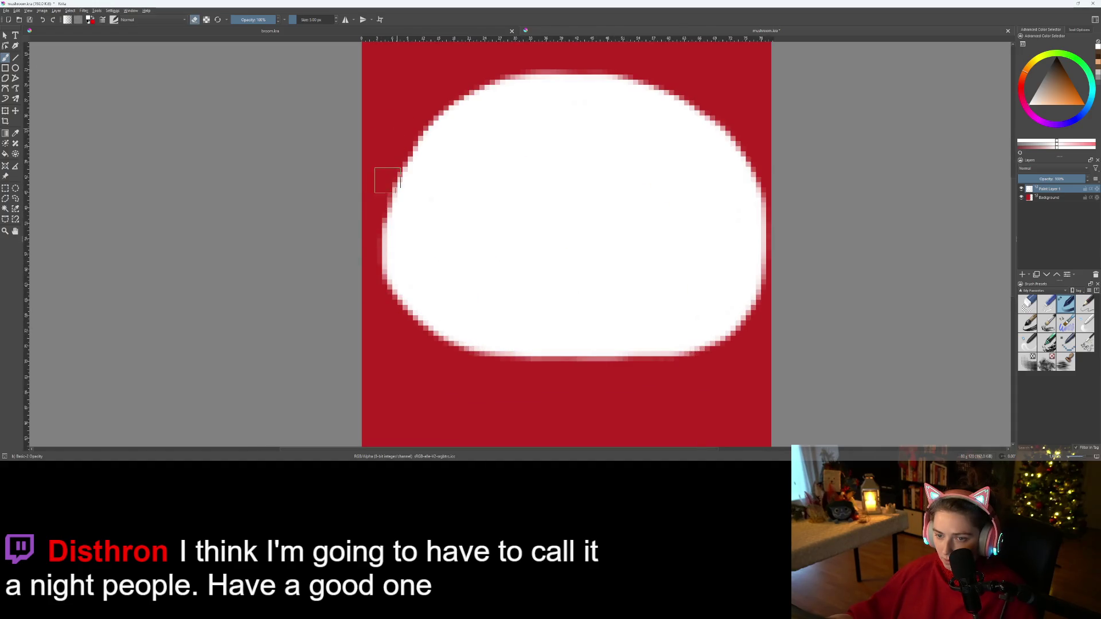
{"action": "left_click_drag", "start_coordinate": [383, 222], "coordinate": [377, 289]}
{"action": "scroll", "coordinate": [471, 120], "scroll_direction": "up", "scroll_amount": 2}
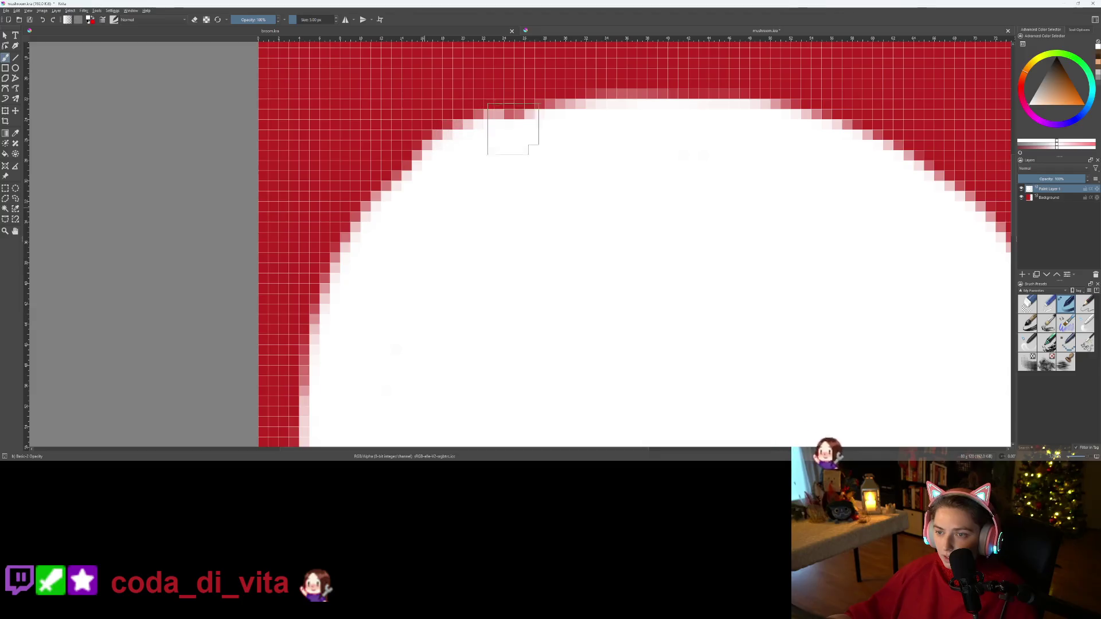
{"action": "scroll", "coordinate": [600, 240], "scroll_direction": "down", "scroll_amount": 2}
{"action": "scroll", "coordinate": [594, 245], "scroll_direction": "up", "scroll_amount": 2}
- Paint the pinkish pixels along the cap's top edge solid white
{"action": "mouse_move", "coordinate": [457, 217]}
{"action": "left_mouse_down"}
{"action": "mouse_move", "coordinate": [600, 210]}
{"action": "mouse_move", "coordinate": [695, 246]}
{"action": "left_mouse_up"}
{"action": "key", "text": "minus"}
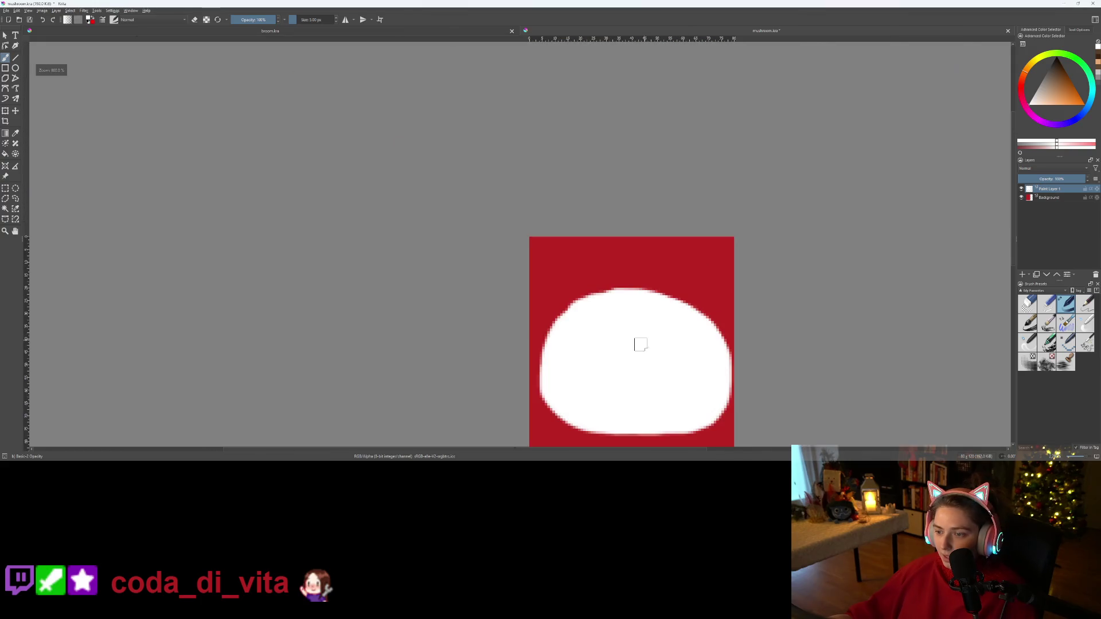
{"action": "scroll", "coordinate": [633, 373], "scroll_direction": "up", "scroll_amount": 4}
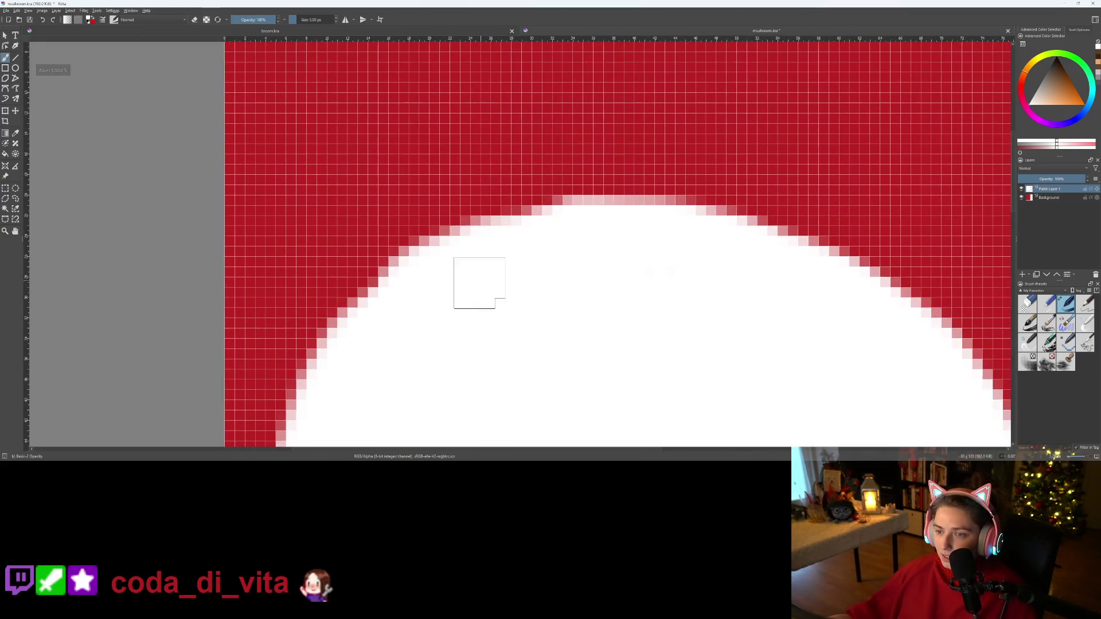
{"action": "left_click_drag", "start_coordinate": [516, 236], "coordinate": [546, 227]}
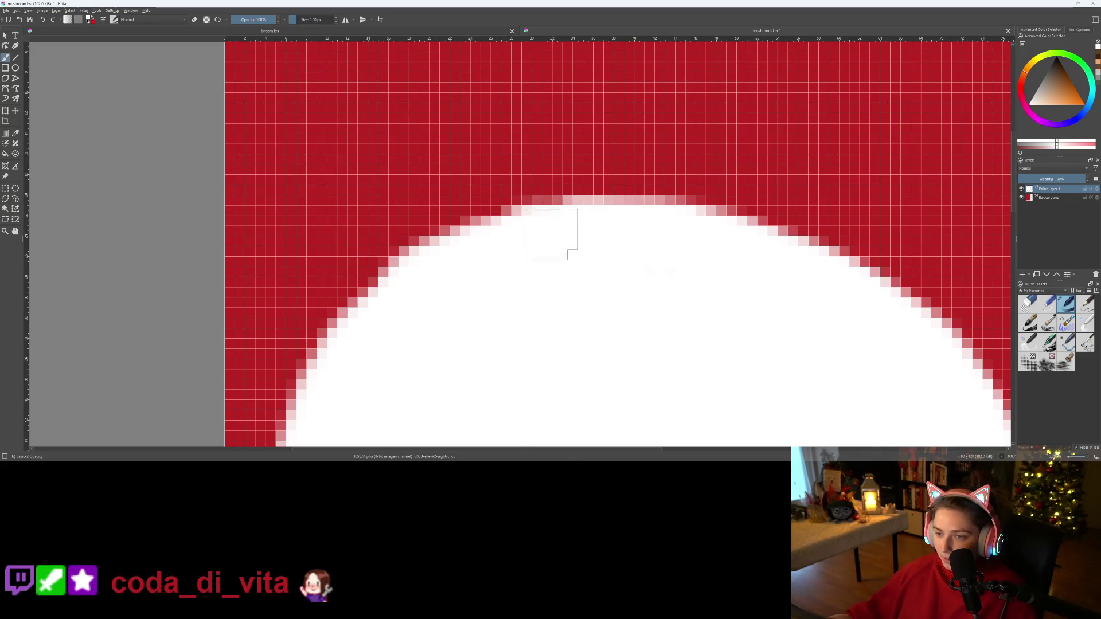
{"action": "scroll", "coordinate": [568, 286], "scroll_direction": "down", "scroll_amount": 1}
{"action": "scroll", "coordinate": [572, 297], "scroll_direction": "down", "scroll_amount": 4}
{"action": "scroll", "coordinate": [574, 344], "scroll_direction": "up", "scroll_amount": 3}
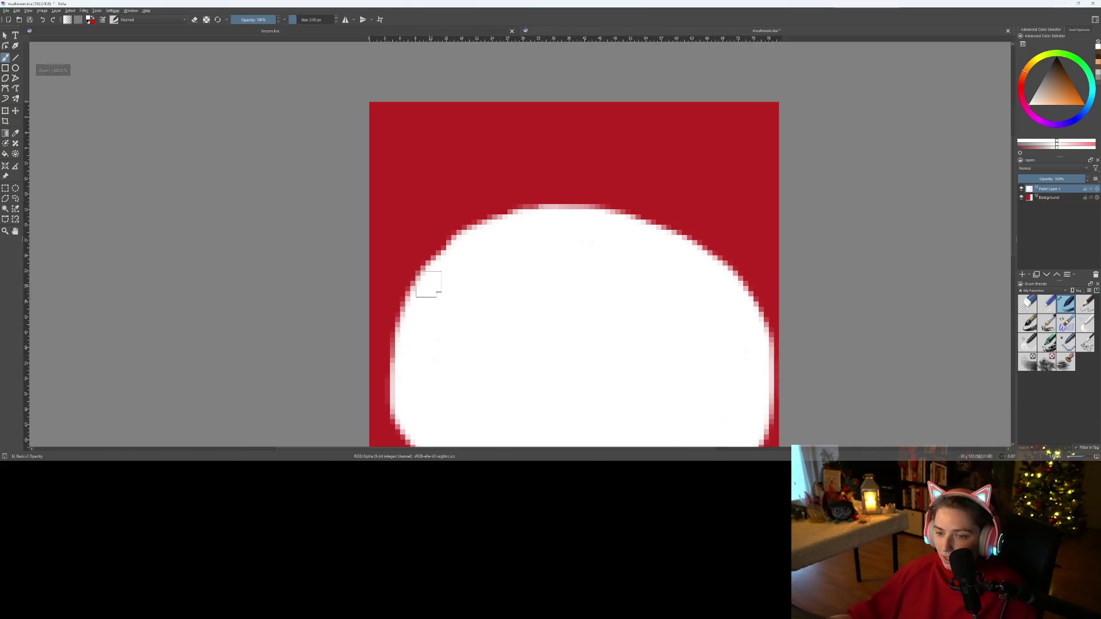
{"action": "scroll", "coordinate": [428, 284], "scroll_direction": "up", "scroll_amount": 2}
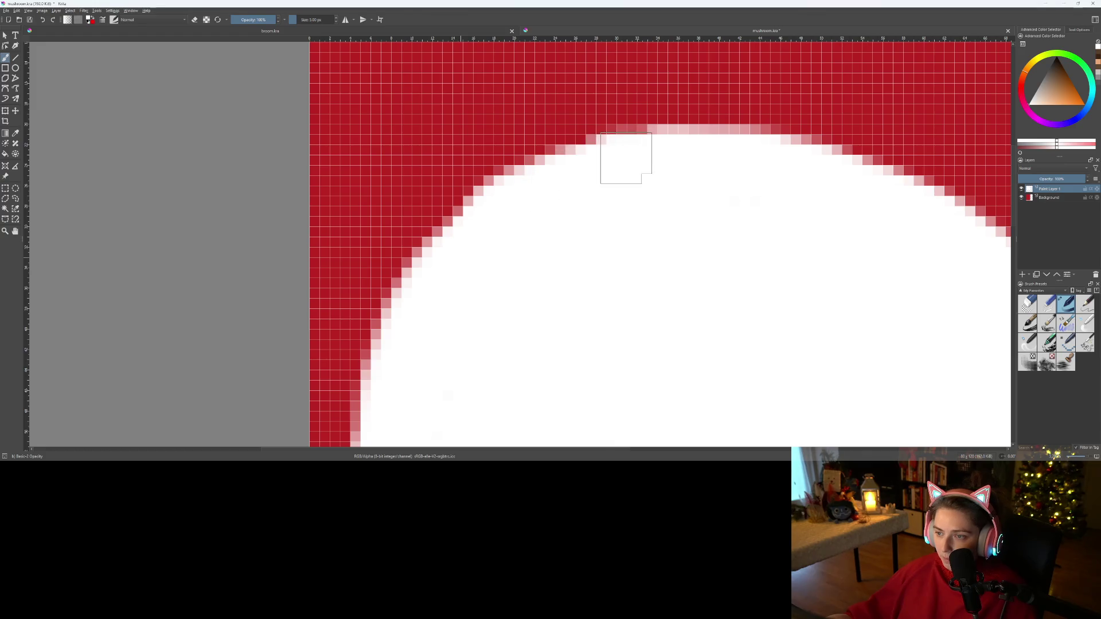
{"action": "scroll", "coordinate": [594, 269], "scroll_direction": "down", "scroll_amount": 4}
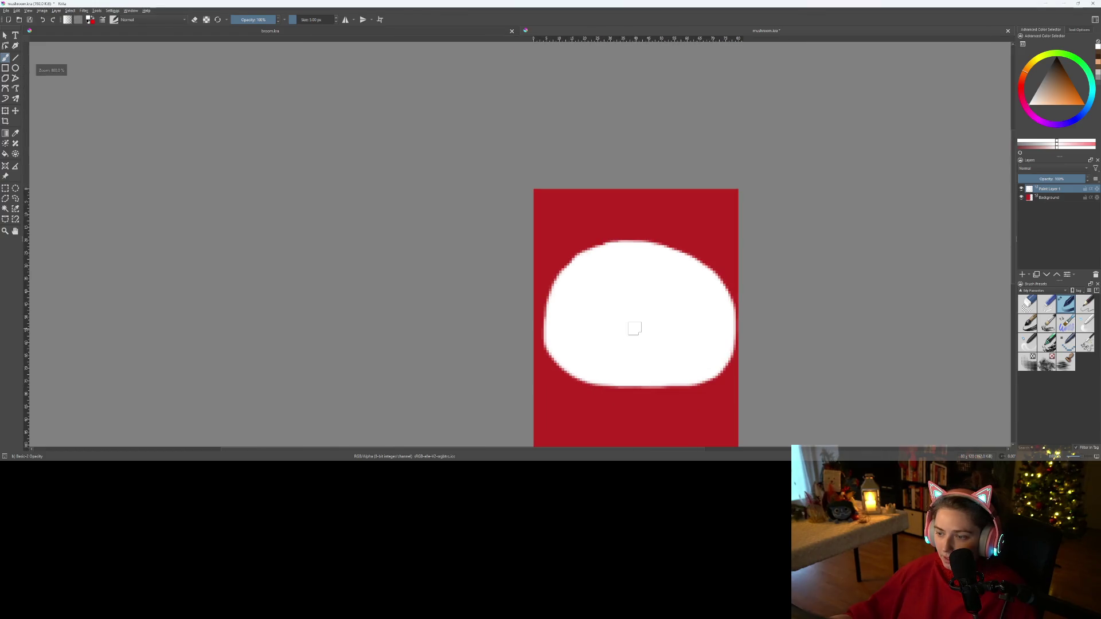
{"action": "scroll", "coordinate": [631, 322], "scroll_direction": "up", "scroll_amount": 2}
{"action": "scroll", "coordinate": [572, 297], "scroll_direction": "up", "scroll_amount": 1}
{"action": "mouse_move", "coordinate": [585, 324]}
{"action": "left_mouse_down"}
{"action": "mouse_move", "coordinate": [491, 295]}
{"action": "mouse_move", "coordinate": [519, 325]}
{"action": "mouse_move", "coordinate": [545, 315]}
{"action": "left_mouse_up"}
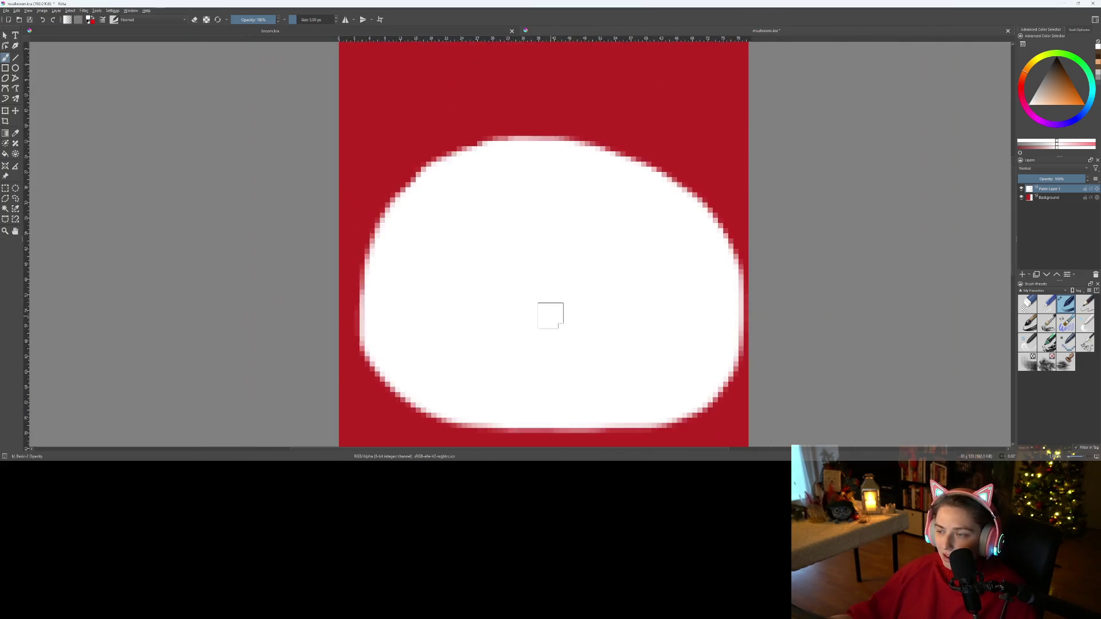
{"action": "scroll", "coordinate": [551, 312], "scroll_direction": "down", "scroll_amount": 1}
{"action": "scroll", "coordinate": [551, 312], "scroll_direction": "up", "scroll_amount": 1}
{"action": "scroll", "coordinate": [704, 359], "scroll_direction": "down", "scroll_amount": 1}
{"action": "mouse_move", "coordinate": [704, 359]}
{"action": "left_mouse_down"}
{"action": "mouse_move", "coordinate": [541, 327]}
{"action": "mouse_move", "coordinate": [578, 300]}
{"action": "mouse_move", "coordinate": [579, 318]}
{"action": "left_mouse_up"}
{"action": "scroll", "coordinate": [580, 318], "scroll_direction": "up", "scroll_amount": 2}
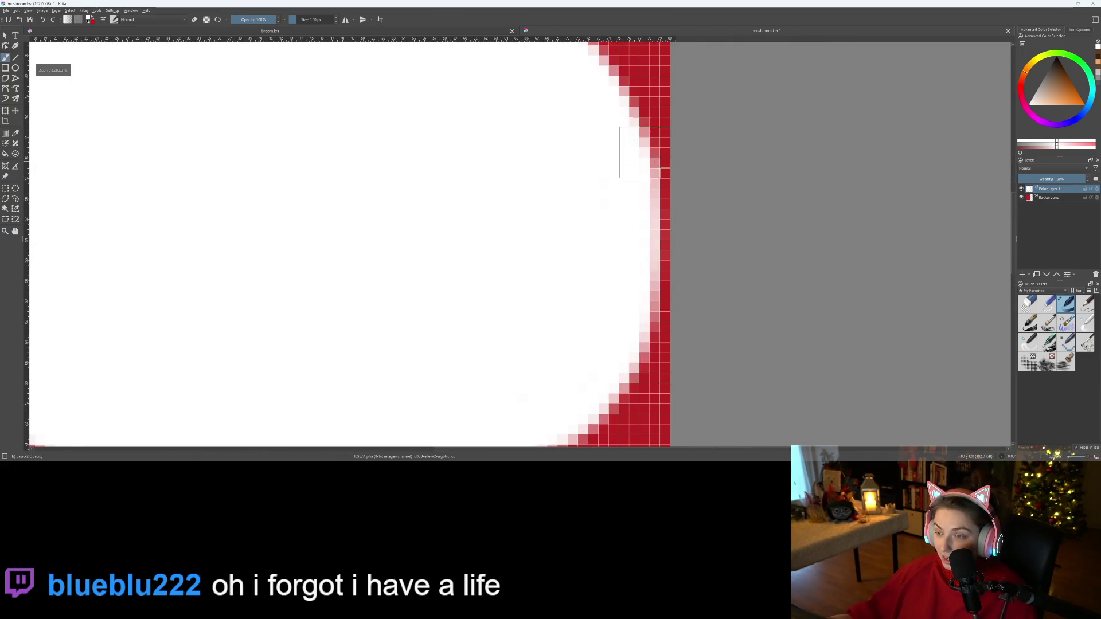
- Fill in the cap's right edge with white
{"action": "mouse_move", "coordinate": [630, 192]}
{"action": "left_mouse_down"}
{"action": "mouse_move", "coordinate": [643, 308]}
{"action": "mouse_move", "coordinate": [637, 229]}
{"action": "mouse_move", "coordinate": [644, 236]}
{"action": "left_mouse_up"}
{"action": "scroll", "coordinate": [608, 272], "scroll_direction": "down", "scroll_amount": 5}
{"action": "scroll", "coordinate": [541, 266], "scroll_direction": "up", "scroll_amount": 4}
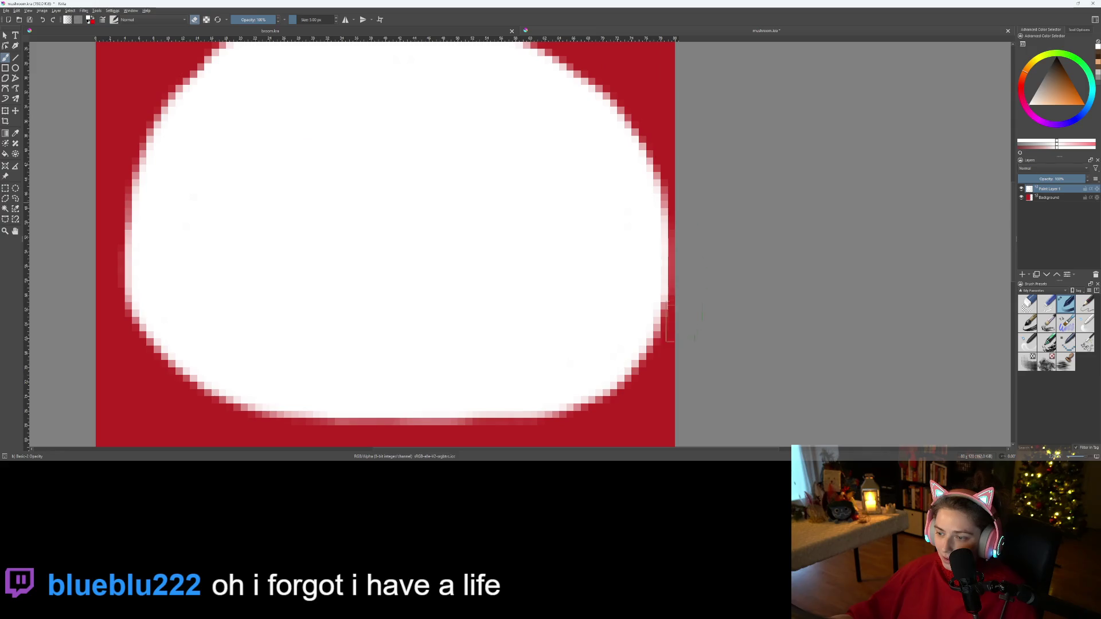
{"action": "scroll", "coordinate": [668, 339], "scroll_direction": "down", "scroll_amount": 3}
{"action": "scroll", "coordinate": [601, 116], "scroll_direction": "up", "scroll_amount": 2}
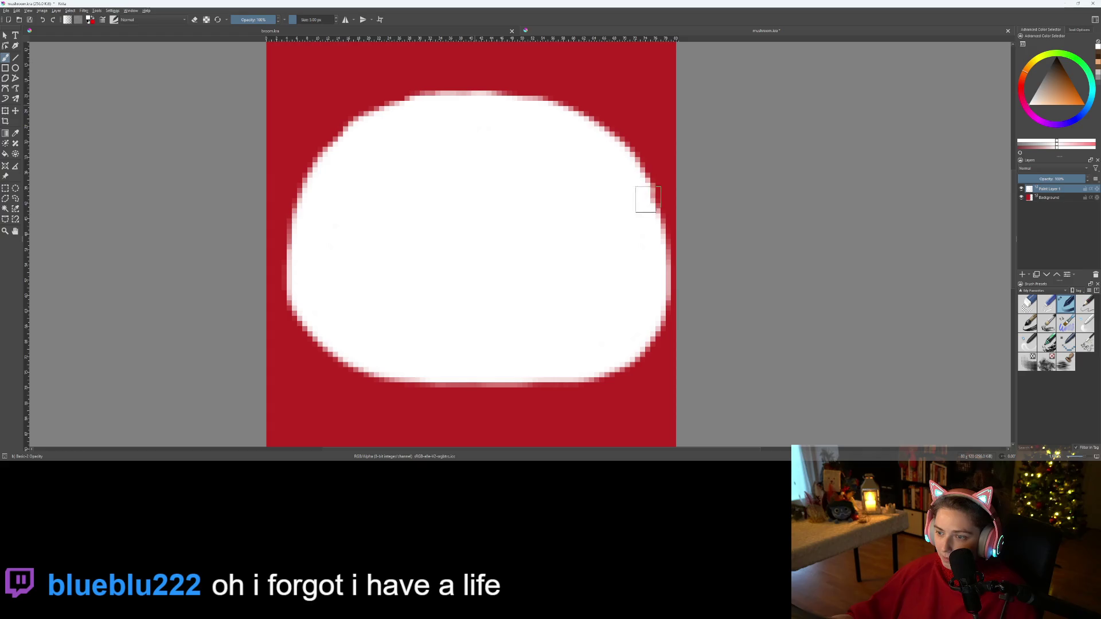
{"action": "scroll", "coordinate": [538, 123], "scroll_direction": "down", "scroll_amount": 4}
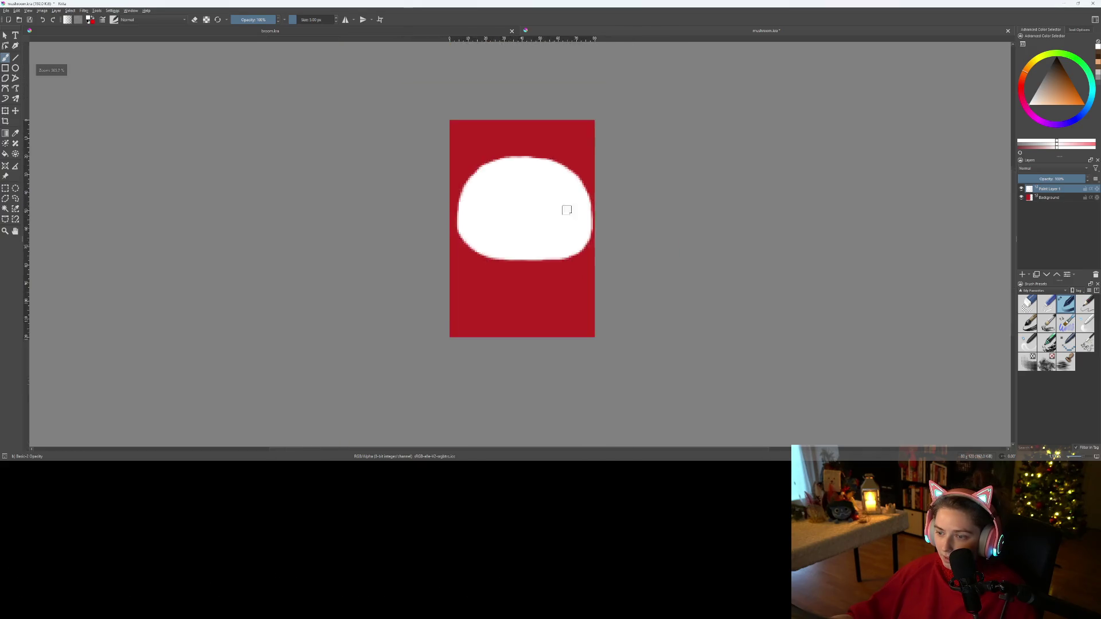
{"action": "scroll", "coordinate": [529, 235], "scroll_direction": "up", "scroll_amount": 2}
{"action": "scroll", "coordinate": [469, 241], "scroll_direction": "up", "scroll_amount": 3}
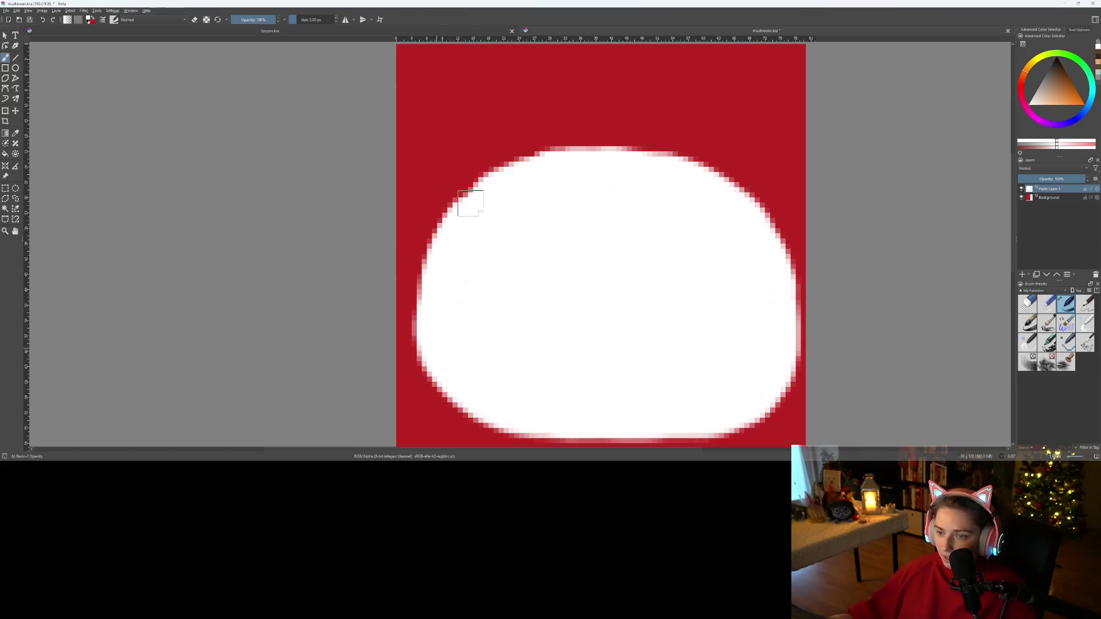
{"action": "scroll", "coordinate": [532, 178], "scroll_direction": "up", "scroll_amount": 3}
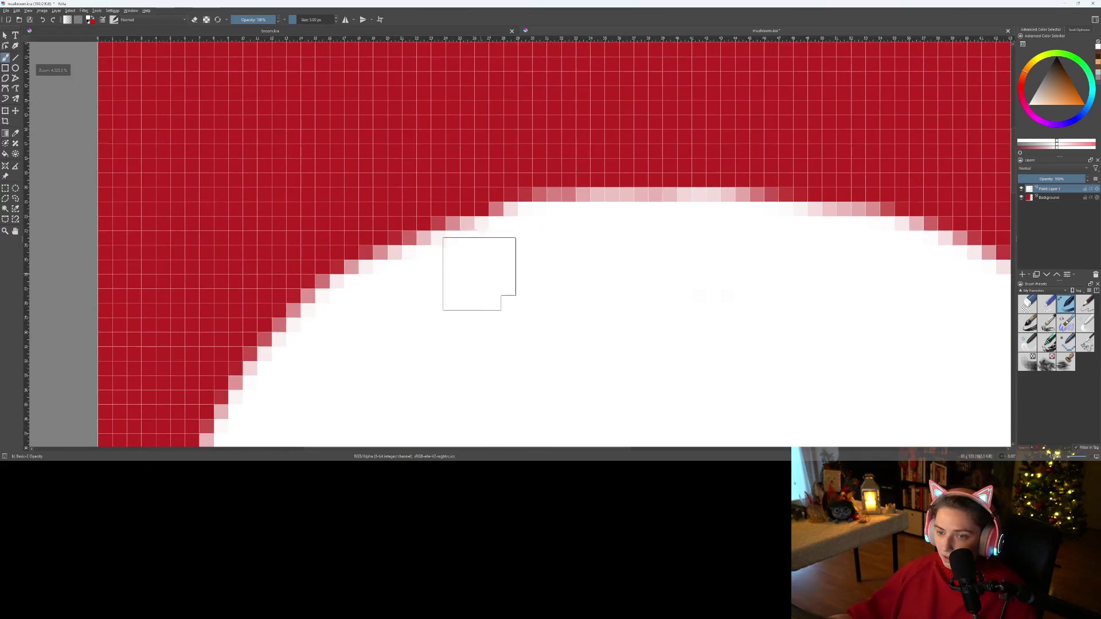
- Raise the cap's top edge one pixel and extend its bottom edge toward the centre
{"action": "mouse_move", "coordinate": [437, 258]}
{"action": "left_mouse_down"}
{"action": "mouse_move", "coordinate": [568, 223]}
{"action": "mouse_move", "coordinate": [699, 221]}
{"action": "left_mouse_up"}
{"action": "scroll", "coordinate": [697, 319], "scroll_direction": "down", "scroll_amount": 10}
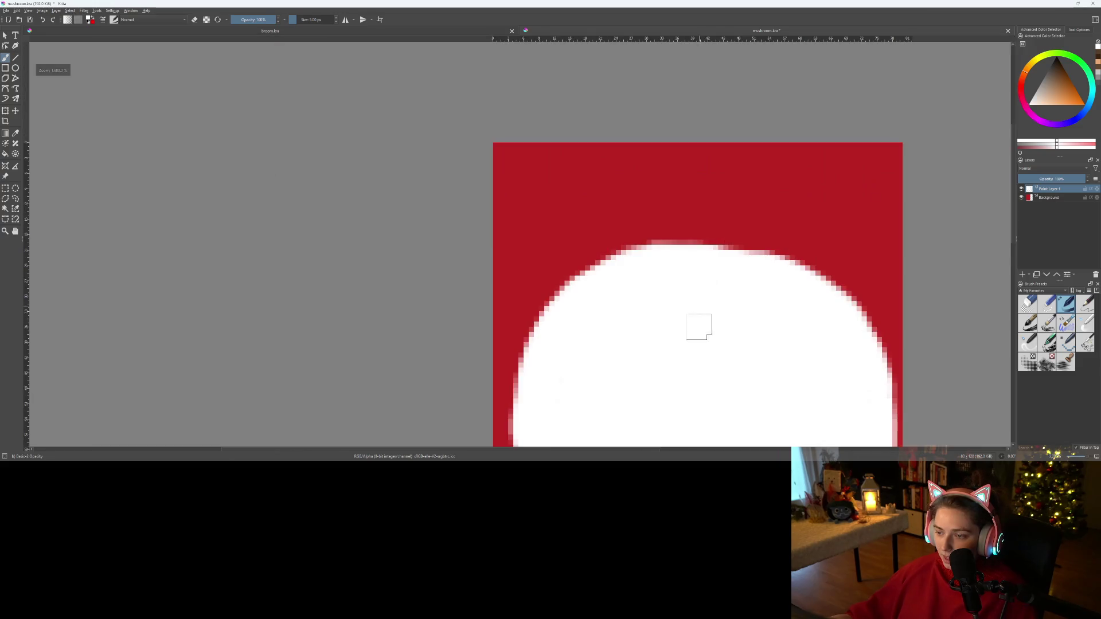
{"action": "scroll", "coordinate": [620, 149], "scroll_direction": "up", "scroll_amount": 10}
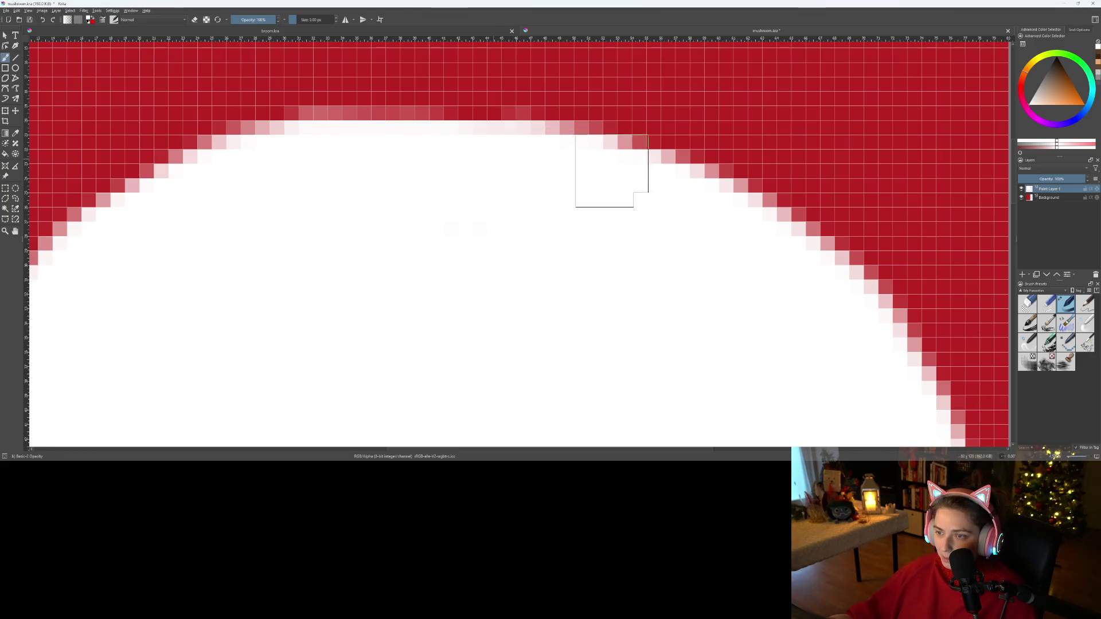
{"action": "scroll", "coordinate": [566, 286], "scroll_direction": "down", "scroll_amount": 8}
{"action": "scroll", "coordinate": [590, 312], "scroll_direction": "down", "scroll_amount": 1}
{"action": "scroll", "coordinate": [654, 243], "scroll_direction": "up", "scroll_amount": 2}
{"action": "scroll", "coordinate": [565, 231], "scroll_direction": "down", "scroll_amount": 1}
{"action": "scroll", "coordinate": [565, 233], "scroll_direction": "up", "scroll_amount": 2}
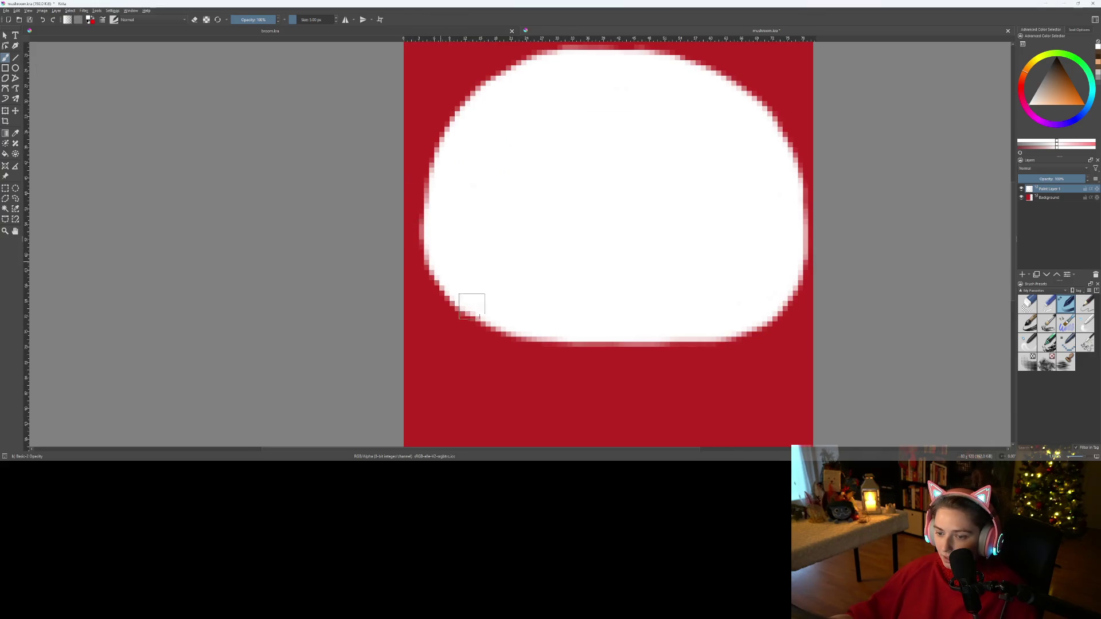
{"action": "left_click_drag", "start_coordinate": [499, 323], "coordinate": [633, 343]}
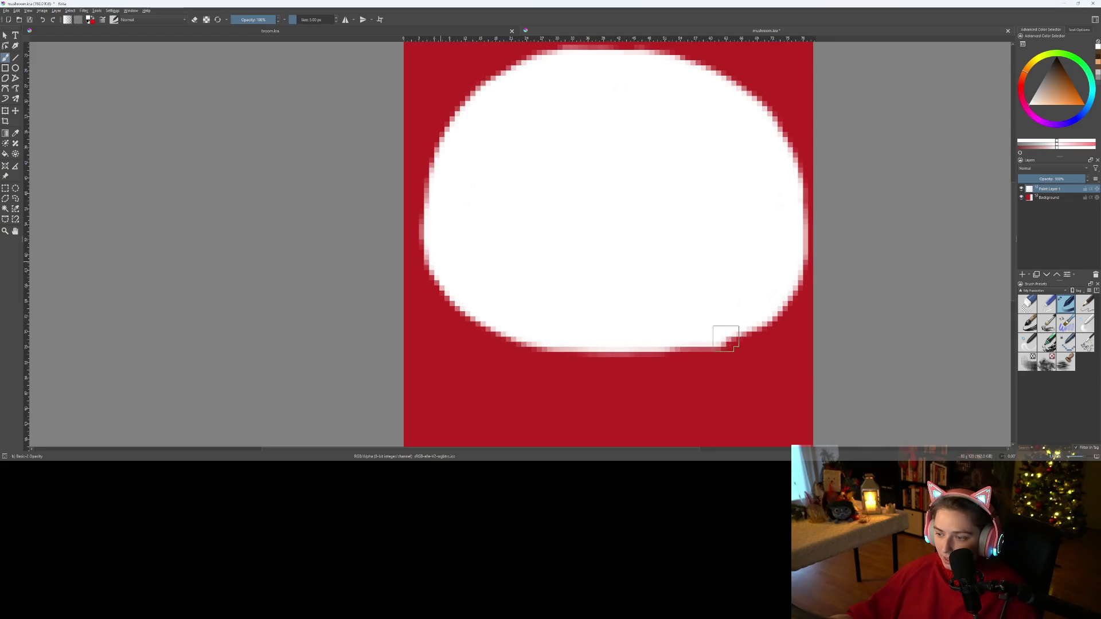
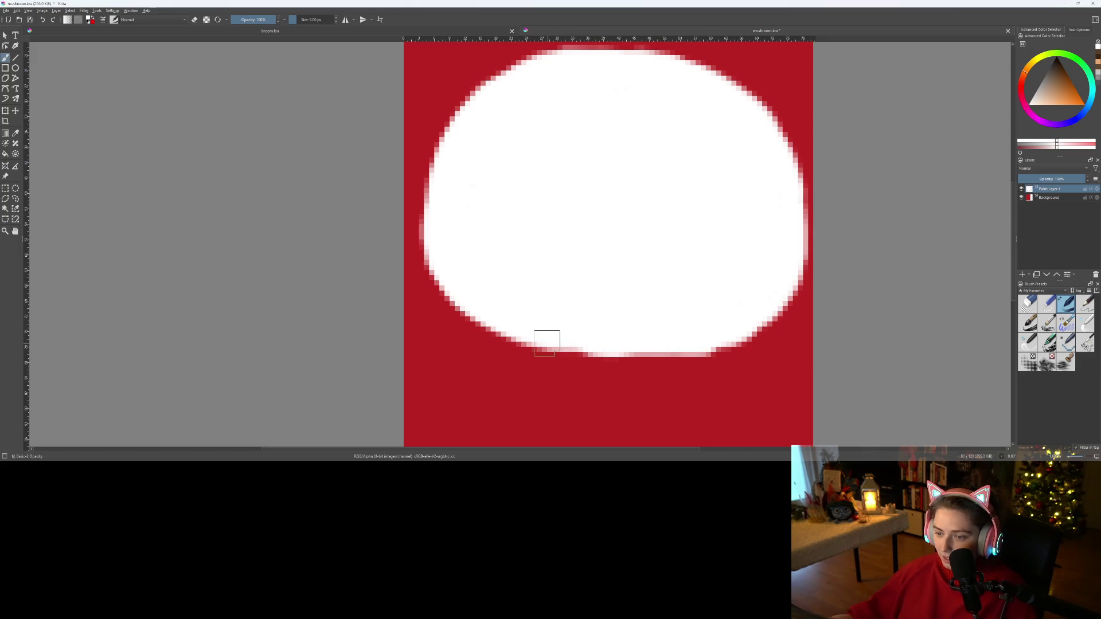
- Paint white along the blob's bottom and lower-left edges to smooth them and push them slightly lower
{"action": "scroll", "coordinate": [591, 347], "scroll_direction": "down", "scroll_amount": 4}
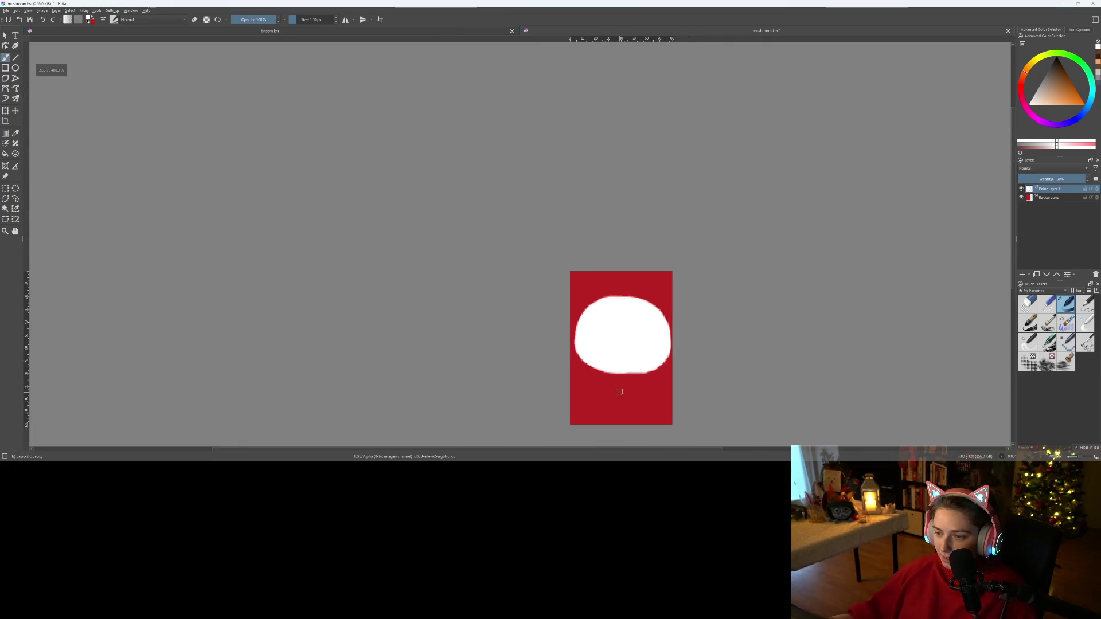
{"action": "scroll", "coordinate": [619, 367], "scroll_direction": "up", "scroll_amount": 8}
{"action": "left_click_drag", "start_coordinate": [520, 372], "coordinate": [725, 373]}
{"action": "mouse_move", "coordinate": [789, 331]}
{"action": "left_mouse_down"}
{"action": "mouse_move", "coordinate": [723, 354]}
{"action": "mouse_move", "coordinate": [565, 372]}
{"action": "mouse_move", "coordinate": [455, 332]}
{"action": "mouse_move", "coordinate": [522, 372]}
{"action": "mouse_move", "coordinate": [743, 343]}
{"action": "left_mouse_up"}
{"action": "scroll", "coordinate": [780, 319], "scroll_direction": "down", "scroll_amount": 5}
{"action": "scroll", "coordinate": [631, 319], "scroll_direction": "up", "scroll_amount": 4}
{"action": "mouse_move", "coordinate": [466, 233]}
{"action": "left_mouse_down"}
{"action": "mouse_move", "coordinate": [525, 291]}
{"action": "mouse_move", "coordinate": [691, 348]}
{"action": "left_mouse_up"}
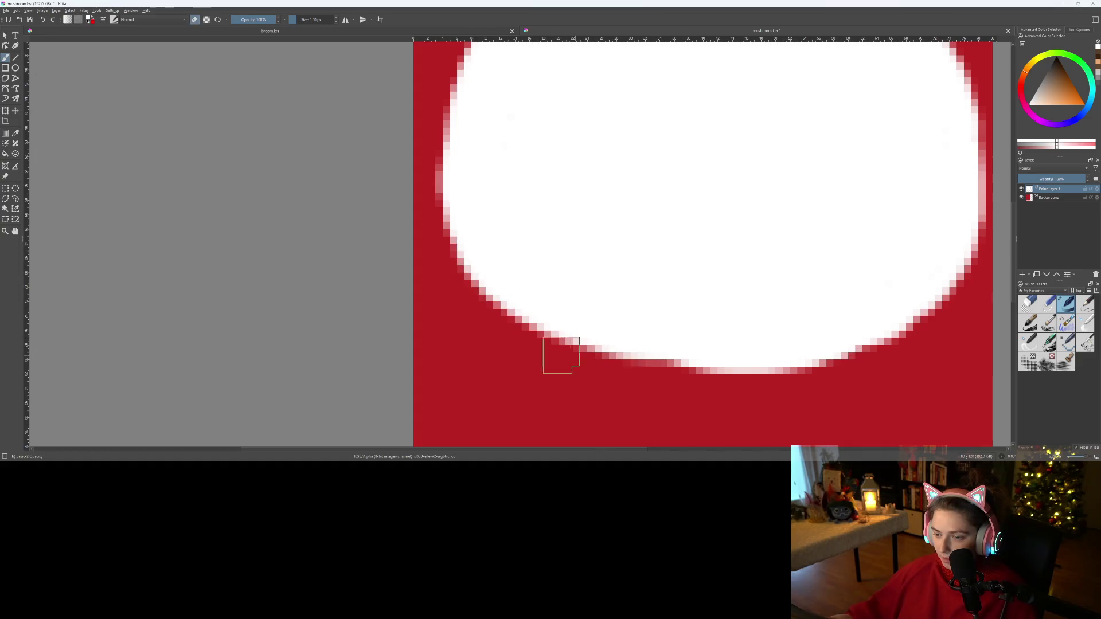
{"action": "scroll", "coordinate": [870, 388], "scroll_direction": "down", "scroll_amount": 5}
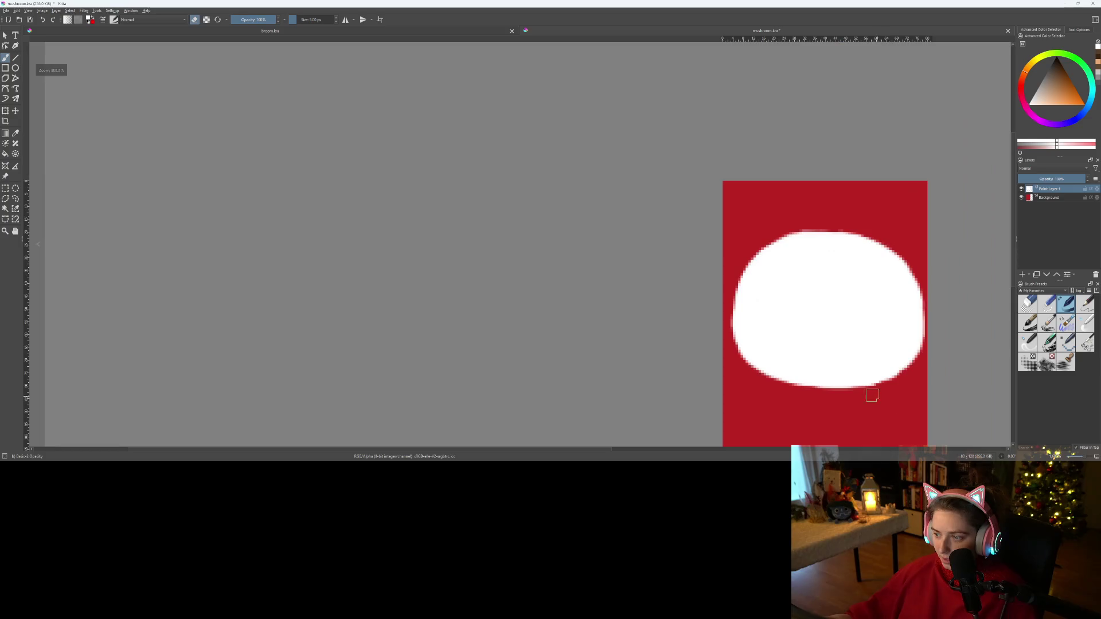
{"action": "left_click_drag", "start_coordinate": [854, 411], "coordinate": [521, 295]}
{"action": "scroll", "coordinate": [505, 287], "scroll_direction": "up", "scroll_amount": 3}
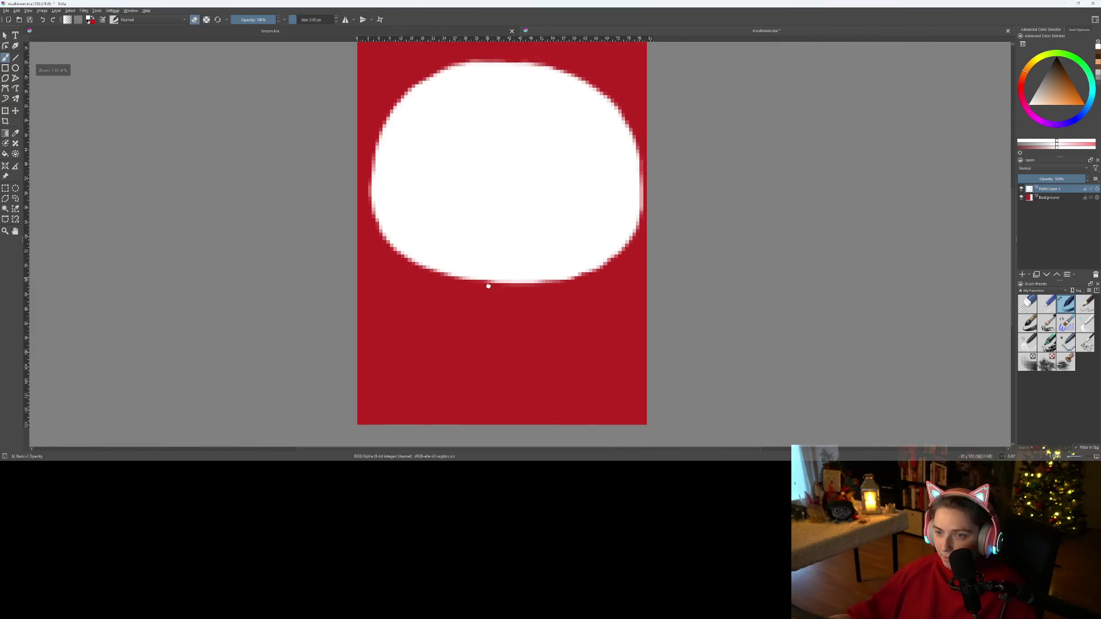
{"action": "scroll", "coordinate": [490, 304], "scroll_direction": "down", "scroll_amount": 1}
- Add a new layer, rename Paint Layer 1 to mushroom_cap, and move Paint Layer 2 beneath it
{"action": "left_click", "coordinate": [1023, 275]}
{"action": "double_click", "coordinate": [1049, 198]}
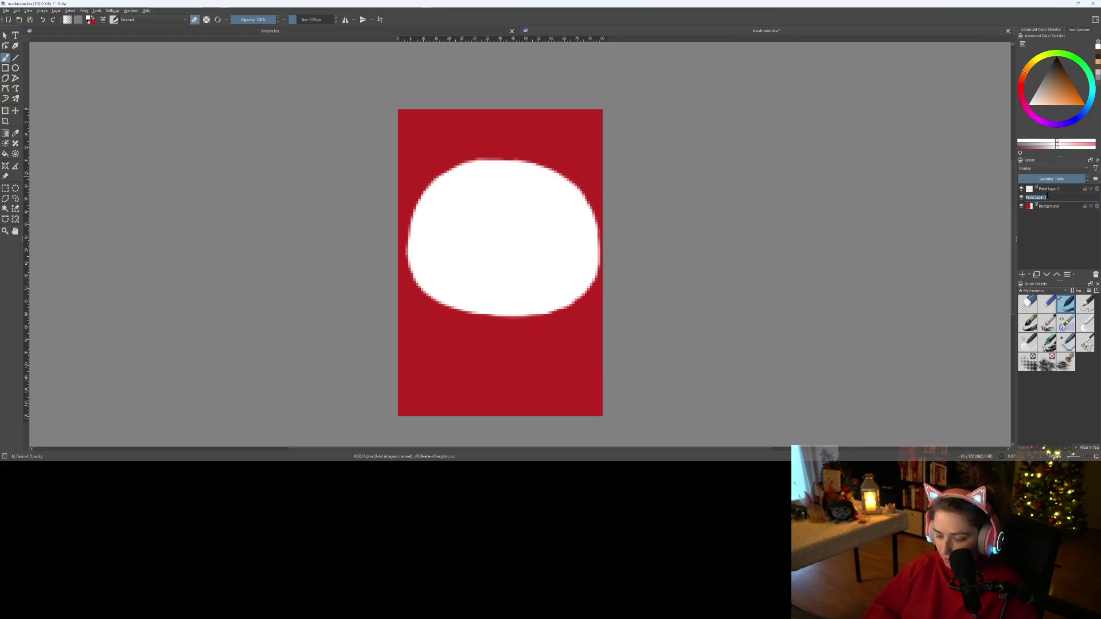
{"action": "type", "text": "mushroom_col"}
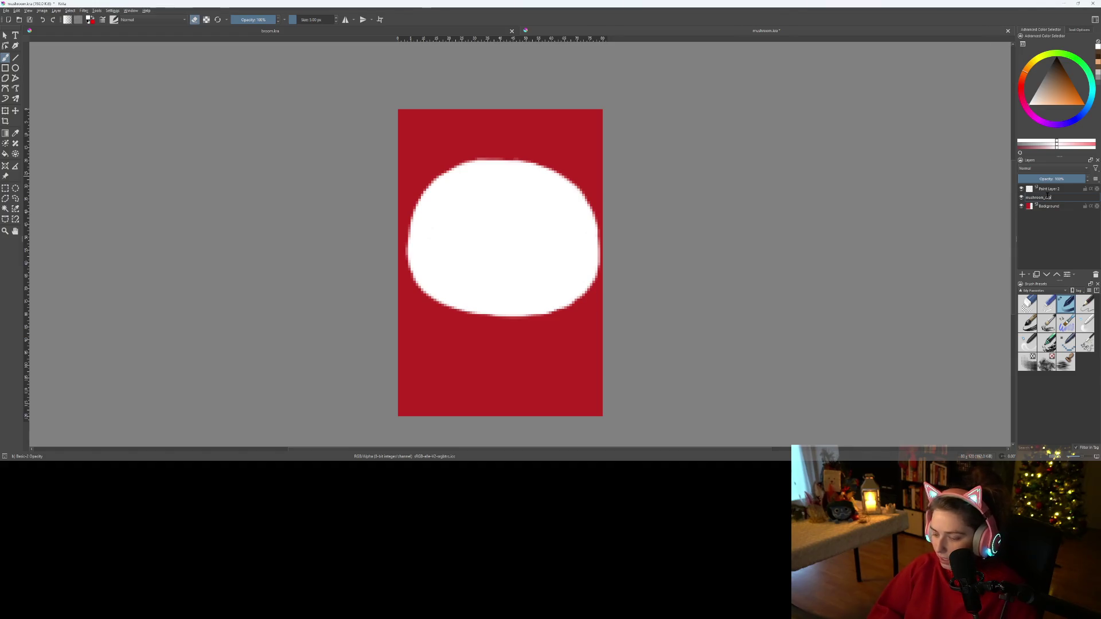
{"action": "key", "text": "Return"}
{"action": "left_click", "coordinate": [1051, 190]}
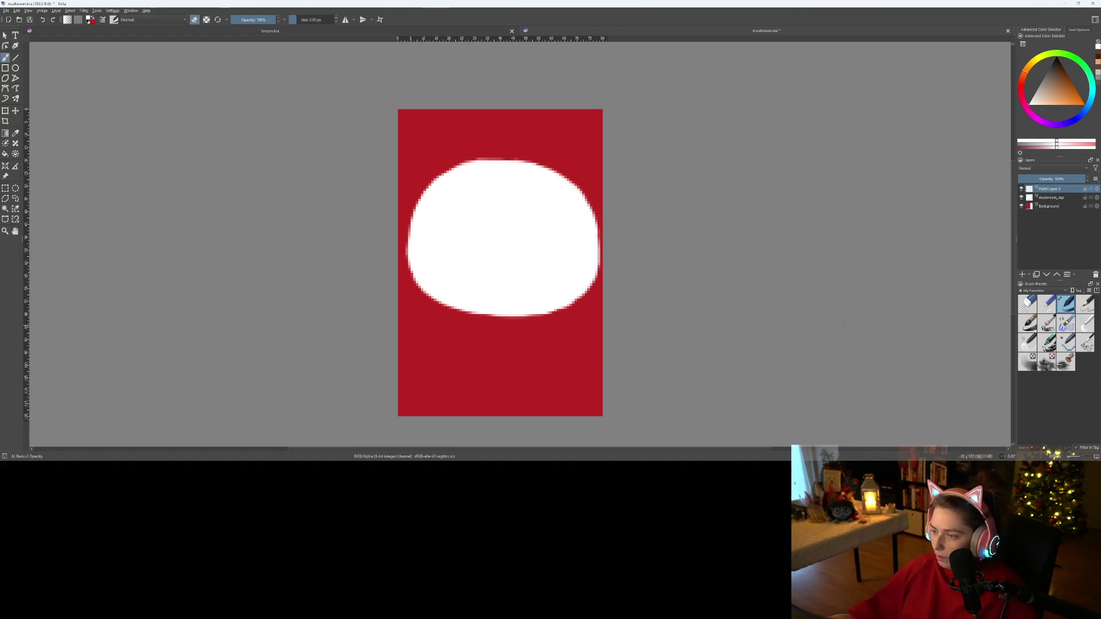
{"action": "left_click_drag", "start_coordinate": [1051, 189], "coordinate": [1058, 206]}
- Outline the stem under the cap with a curved bottom and left and right sides
{"action": "scroll", "coordinate": [453, 332], "scroll_direction": "up", "scroll_amount": 2}
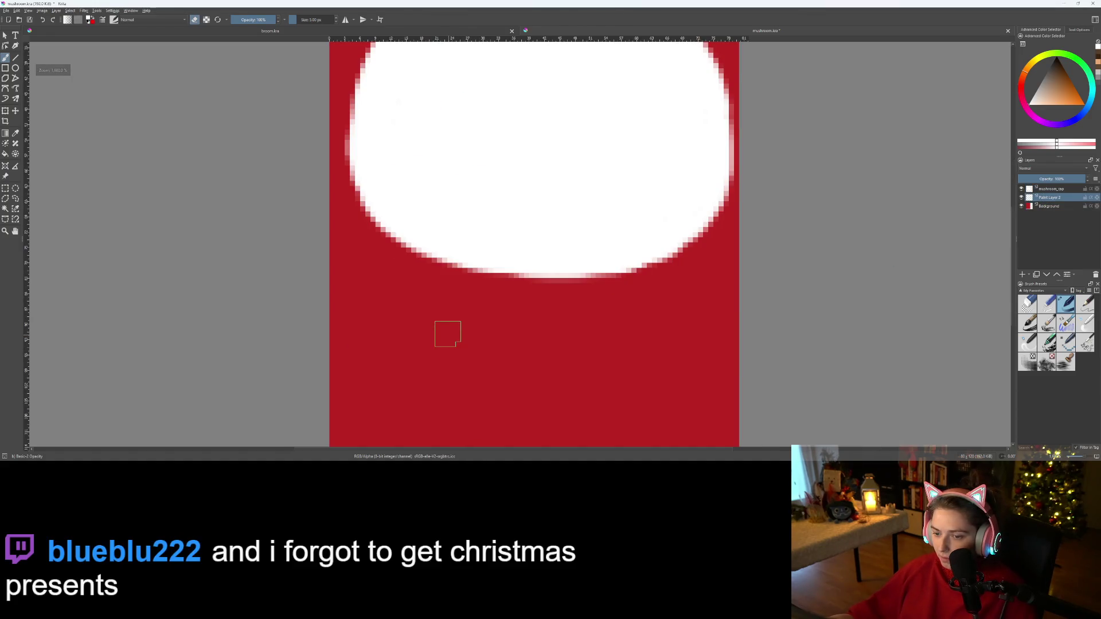
{"action": "mouse_move", "coordinate": [427, 263]}
{"action": "left_mouse_down"}
{"action": "mouse_move", "coordinate": [447, 371]}
{"action": "mouse_move", "coordinate": [518, 387]}
{"action": "mouse_move", "coordinate": [588, 384]}
{"action": "left_mouse_up"}
{"action": "key", "text": "ctrl+z"}
{"action": "mouse_move", "coordinate": [429, 333]}
{"action": "left_mouse_down"}
{"action": "mouse_move", "coordinate": [499, 368]}
{"action": "mouse_move", "coordinate": [628, 345]}
{"action": "left_mouse_up"}
{"action": "key", "text": "ctrl+z"}
{"action": "mouse_move", "coordinate": [447, 322]}
{"action": "left_mouse_down"}
{"action": "mouse_move", "coordinate": [577, 352]}
{"action": "mouse_move", "coordinate": [667, 309]}
{"action": "left_mouse_up"}
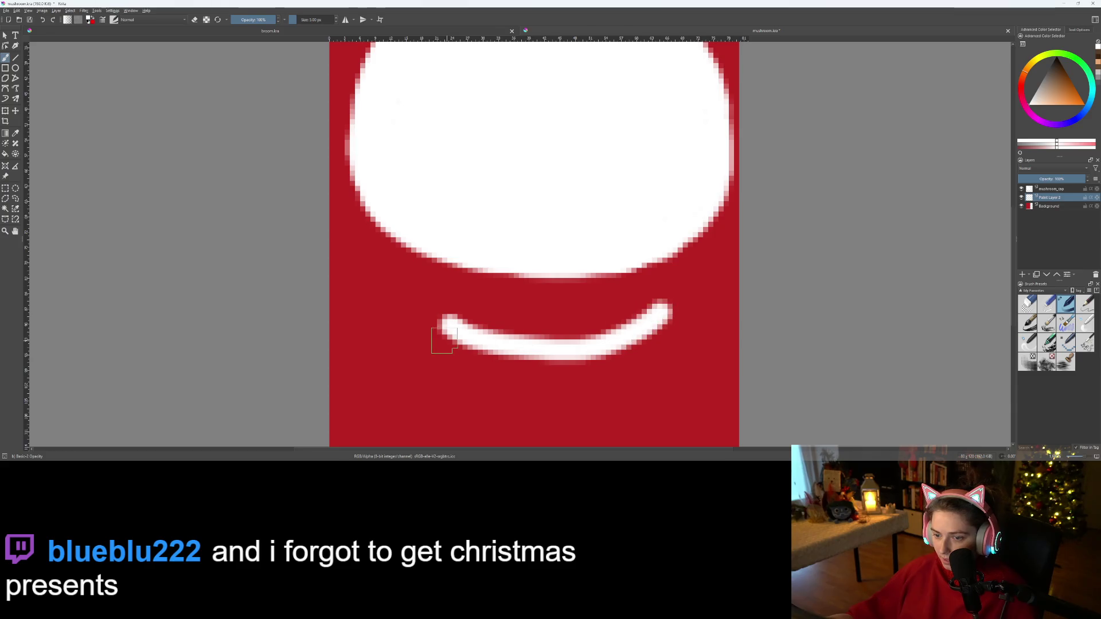
{"action": "left_click_drag", "start_coordinate": [446, 328], "coordinate": [447, 259]}
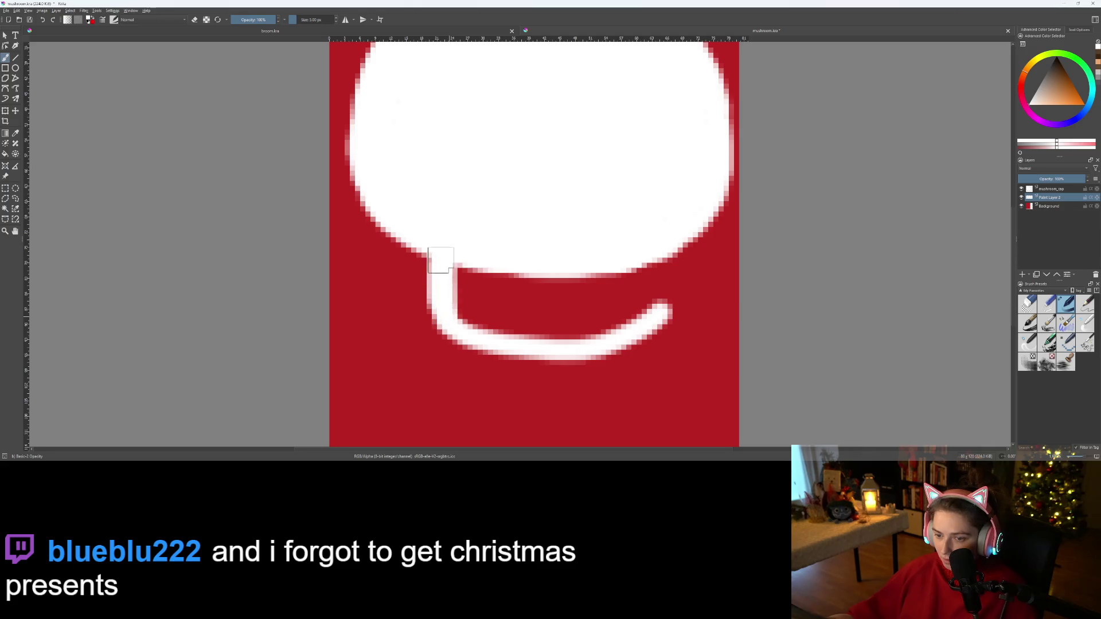
{"action": "left_click_drag", "start_coordinate": [440, 261], "coordinate": [442, 313]}
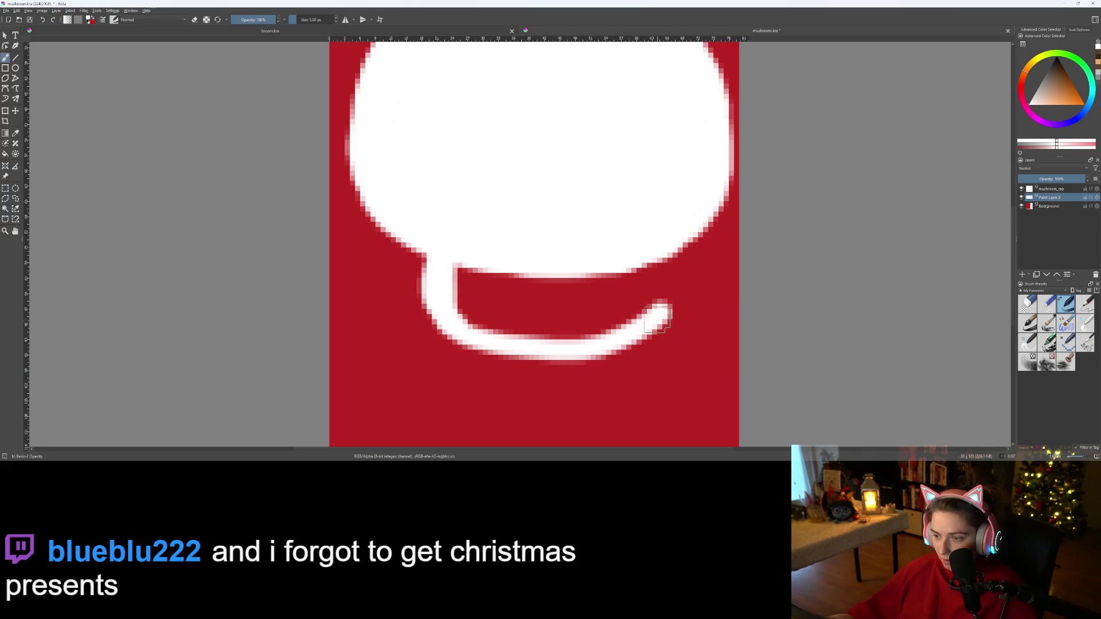
{"action": "left_click_drag", "start_coordinate": [663, 311], "coordinate": [669, 272]}
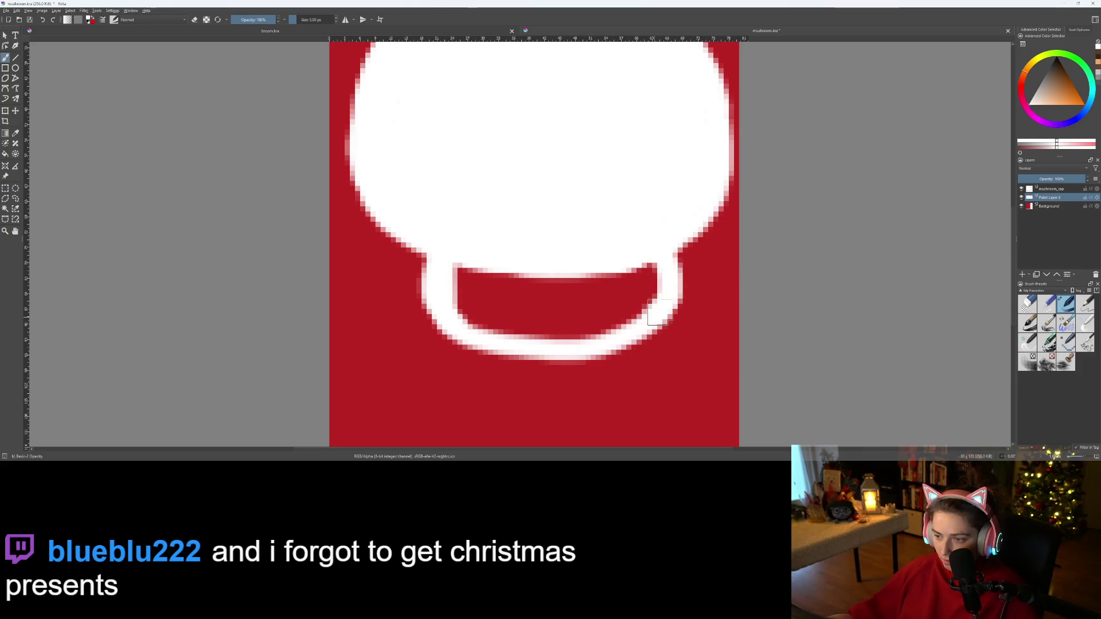
- Fill the stem's interior with white
{"action": "scroll", "coordinate": [663, 310], "scroll_direction": "down", "scroll_amount": 3}
{"action": "scroll", "coordinate": [570, 308], "scroll_direction": "up", "scroll_amount": 6}
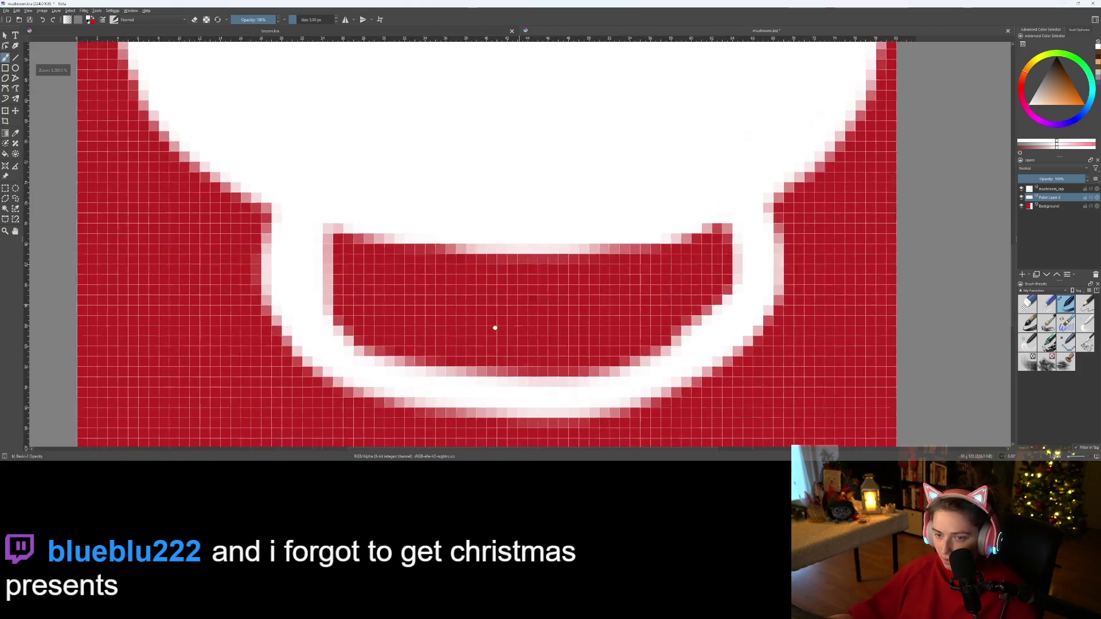
{"action": "mouse_move", "coordinate": [706, 212]}
{"action": "left_mouse_down"}
{"action": "mouse_move", "coordinate": [712, 276]}
{"action": "mouse_move", "coordinate": [685, 330]}
{"action": "left_mouse_up"}
{"action": "mouse_move", "coordinate": [655, 373]}
{"action": "left_mouse_down"}
{"action": "mouse_move", "coordinate": [493, 382]}
{"action": "mouse_move", "coordinate": [332, 336]}
{"action": "mouse_move", "coordinate": [346, 215]}
{"action": "mouse_move", "coordinate": [366, 319]}
{"action": "mouse_move", "coordinate": [435, 212]}
{"action": "mouse_move", "coordinate": [400, 283]}
{"action": "mouse_move", "coordinate": [449, 353]}
{"action": "mouse_move", "coordinate": [480, 246]}
{"action": "mouse_move", "coordinate": [440, 226]}
{"action": "mouse_move", "coordinate": [504, 270]}
{"action": "mouse_move", "coordinate": [510, 366]}
{"action": "mouse_move", "coordinate": [533, 369]}
{"action": "mouse_move", "coordinate": [546, 246]}
{"action": "mouse_move", "coordinate": [528, 359]}
{"action": "mouse_move", "coordinate": [588, 241]}
{"action": "mouse_move", "coordinate": [659, 275]}
{"action": "mouse_move", "coordinate": [566, 369]}
{"action": "mouse_move", "coordinate": [705, 253]}
{"action": "mouse_move", "coordinate": [605, 300]}
{"action": "left_mouse_up"}
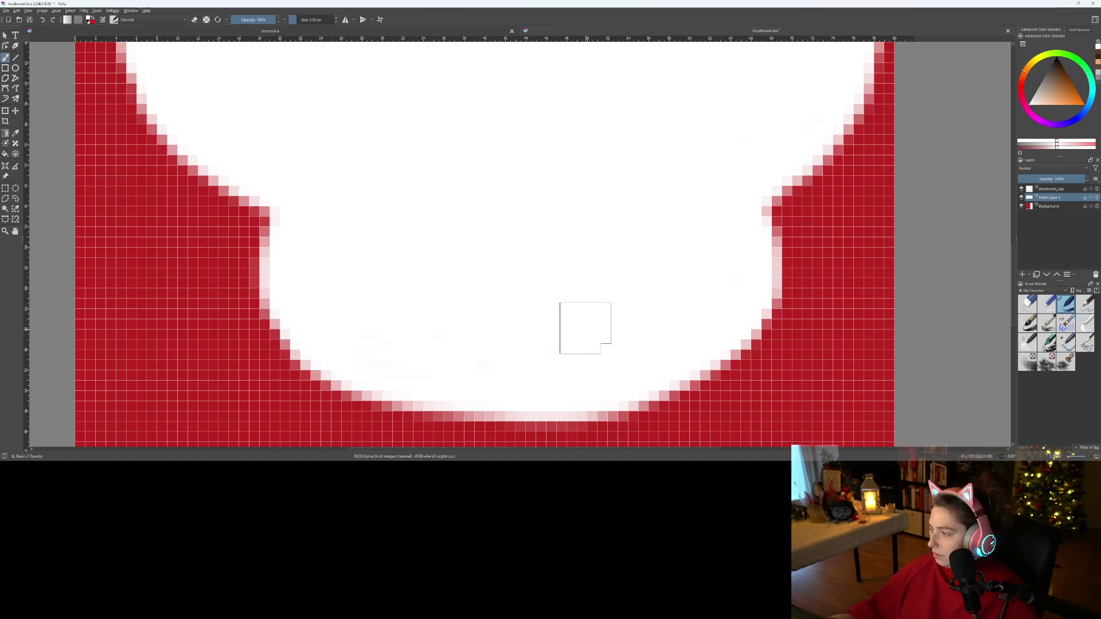
{"action": "scroll", "coordinate": [585, 328], "scroll_direction": "down", "scroll_amount": 3}
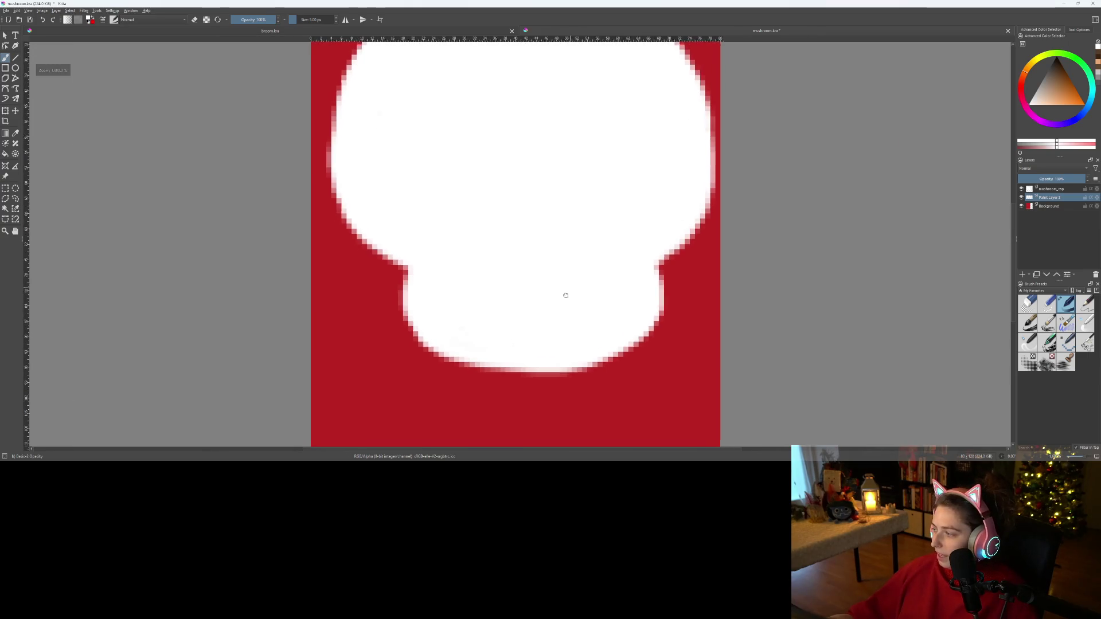
- Hide mushroom_cap and cover the red streak inside the stem with white
{"action": "left_click_drag", "start_coordinate": [567, 295], "coordinate": [545, 328]}
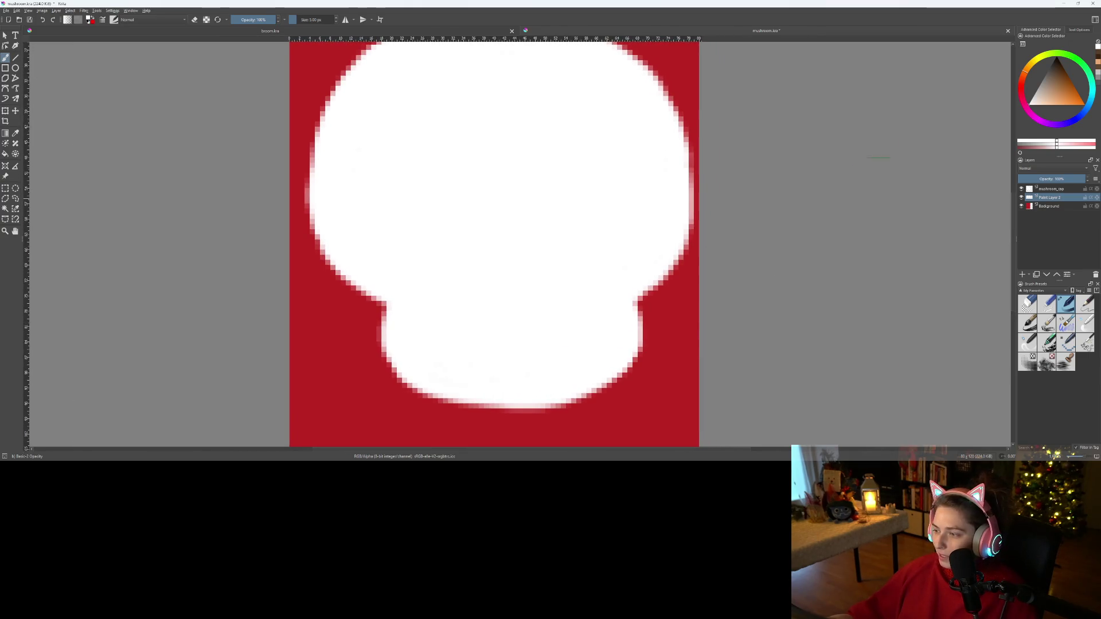
{"action": "left_click", "coordinate": [1022, 190]}
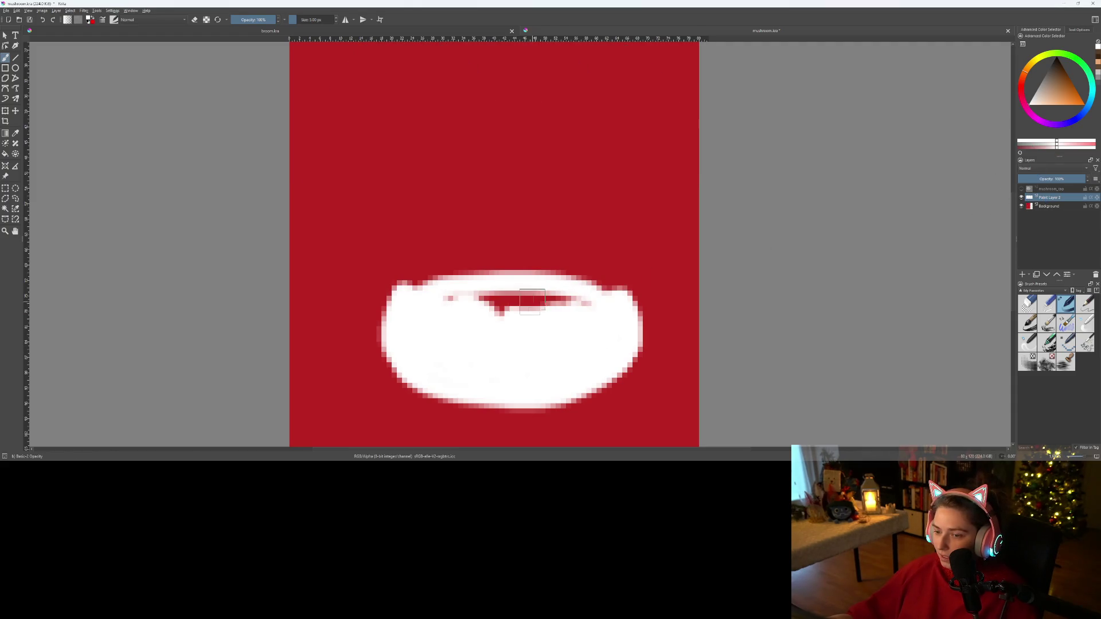
{"action": "scroll", "coordinate": [533, 302], "scroll_direction": "up", "scroll_amount": 2}
{"action": "left_click_drag", "start_coordinate": [422, 296], "coordinate": [474, 307]}
{"action": "left_click_drag", "start_coordinate": [567, 294], "coordinate": [683, 312]}
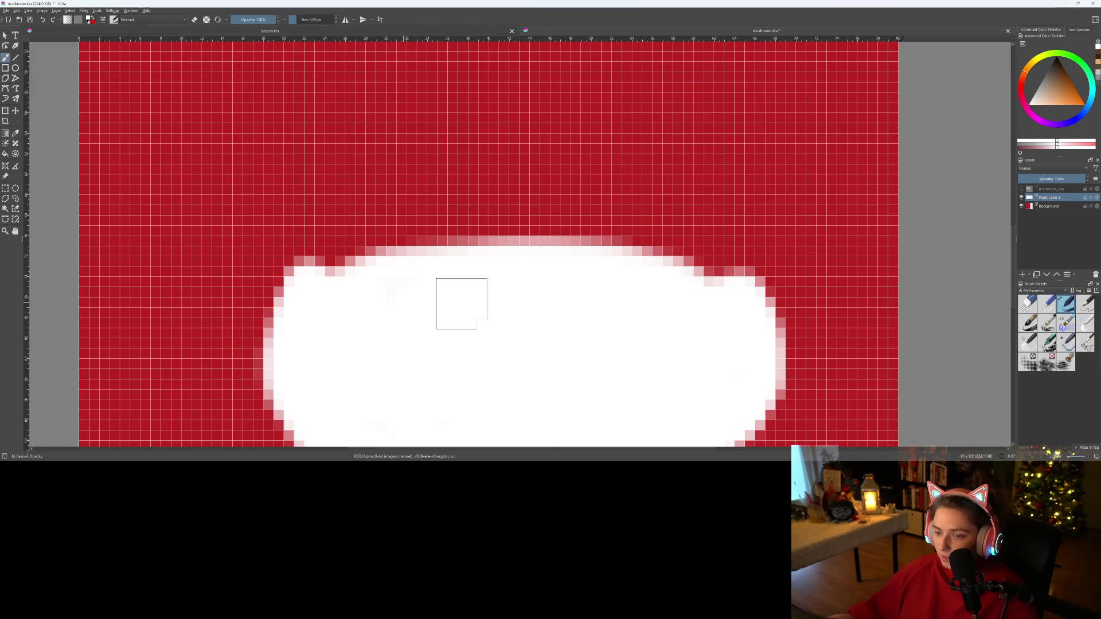
- Raise the stem's top edge along its whole arc and round its top-right corner
{"action": "mouse_move", "coordinate": [350, 302]}
{"action": "left_mouse_down"}
{"action": "mouse_move", "coordinate": [334, 281]}
{"action": "mouse_move", "coordinate": [437, 236]}
{"action": "mouse_move", "coordinate": [686, 270]}
{"action": "mouse_move", "coordinate": [713, 290]}
{"action": "mouse_move", "coordinate": [644, 233]}
{"action": "mouse_move", "coordinate": [539, 223]}
{"action": "mouse_move", "coordinate": [445, 232]}
{"action": "mouse_move", "coordinate": [553, 217]}
{"action": "mouse_move", "coordinate": [591, 197]}
{"action": "left_mouse_up"}
{"action": "scroll", "coordinate": [597, 270], "scroll_direction": "down", "scroll_amount": 2}
{"action": "scroll", "coordinate": [593, 307], "scroll_direction": "up", "scroll_amount": 1}
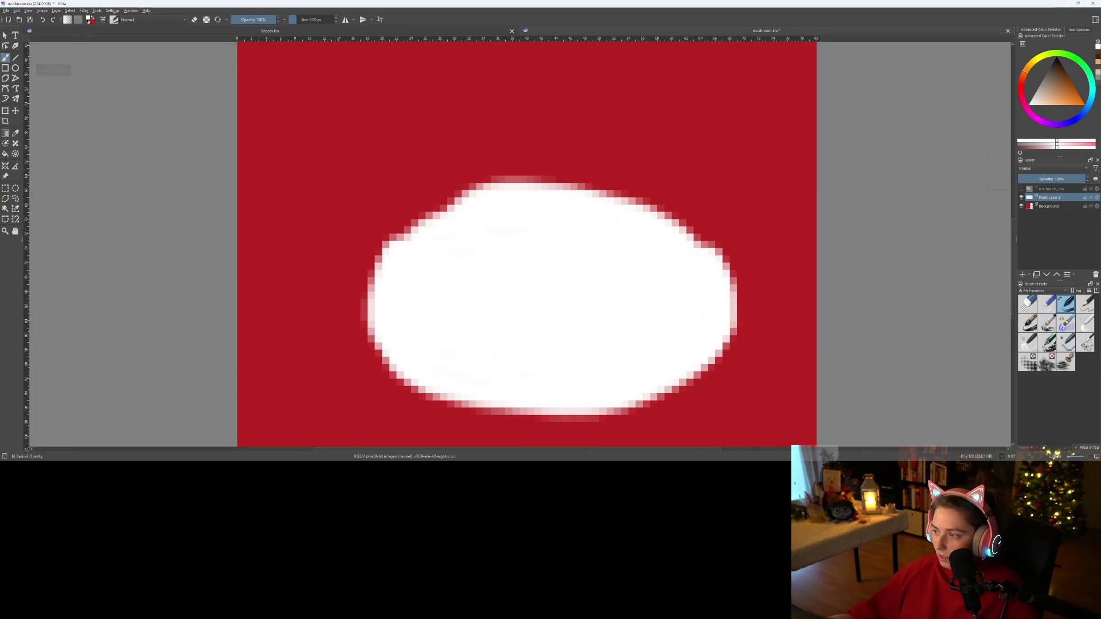
{"action": "scroll", "coordinate": [484, 258], "scroll_direction": "up", "scroll_amount": 2}
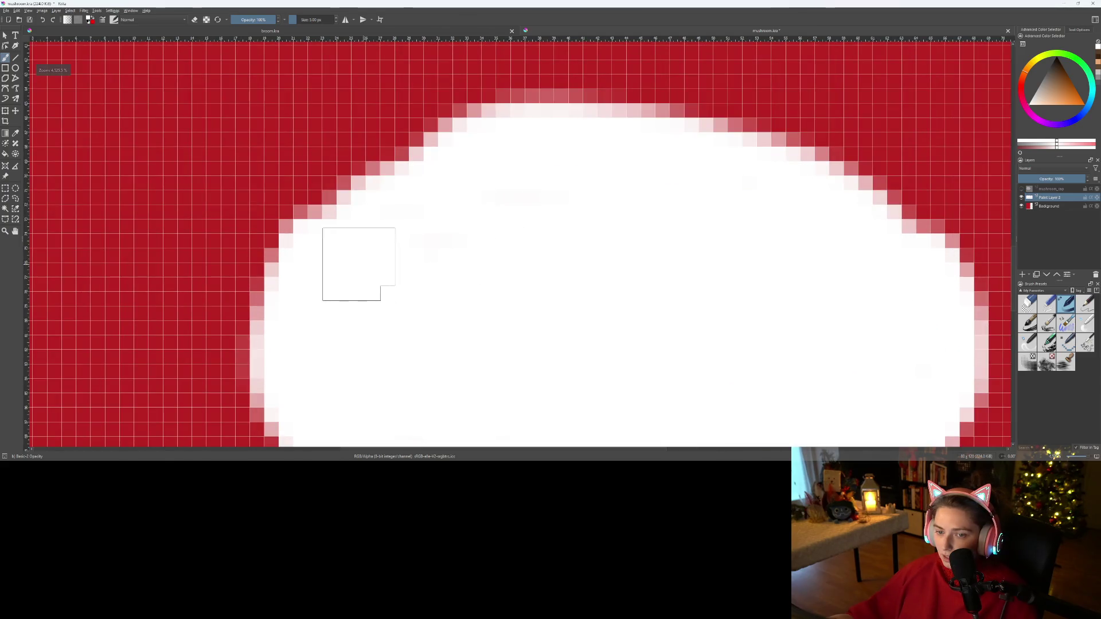
{"action": "mouse_move", "coordinate": [456, 125]}
{"action": "left_mouse_down"}
{"action": "mouse_move", "coordinate": [331, 216]}
{"action": "mouse_move", "coordinate": [371, 187]}
{"action": "mouse_move", "coordinate": [585, 119]}
{"action": "mouse_move", "coordinate": [743, 131]}
{"action": "left_mouse_up"}
{"action": "scroll", "coordinate": [748, 303], "scroll_direction": "down", "scroll_amount": 3}
{"action": "scroll", "coordinate": [540, 271], "scroll_direction": "up", "scroll_amount": 2}
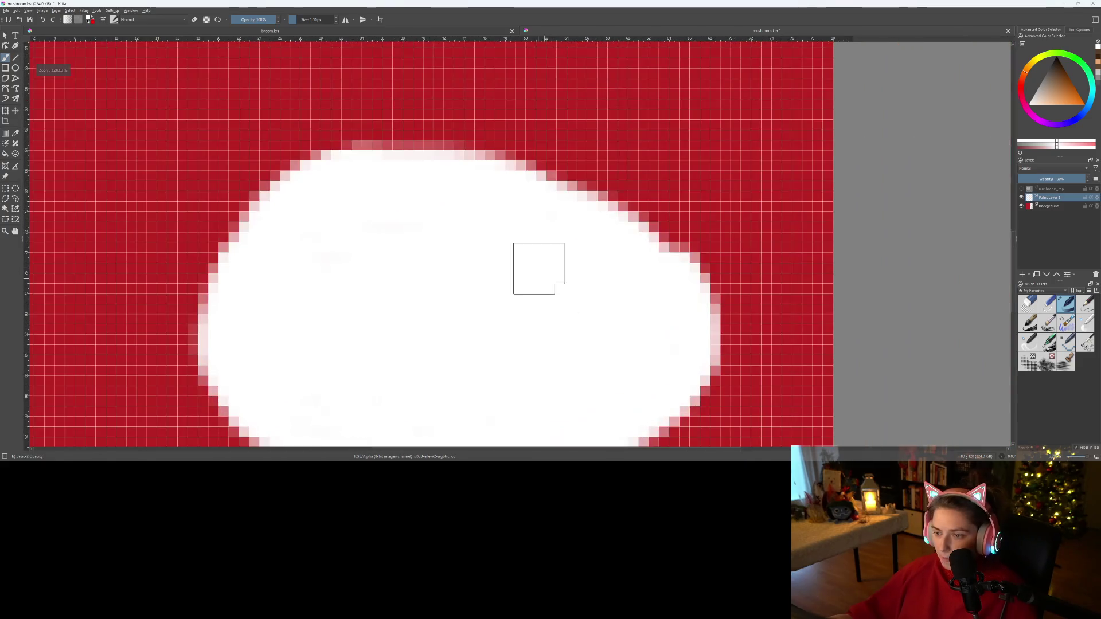
{"action": "mouse_move", "coordinate": [488, 189]}
{"action": "left_mouse_down"}
{"action": "mouse_move", "coordinate": [511, 173]}
{"action": "mouse_move", "coordinate": [634, 221]}
{"action": "mouse_move", "coordinate": [679, 286]}
{"action": "left_mouse_up"}
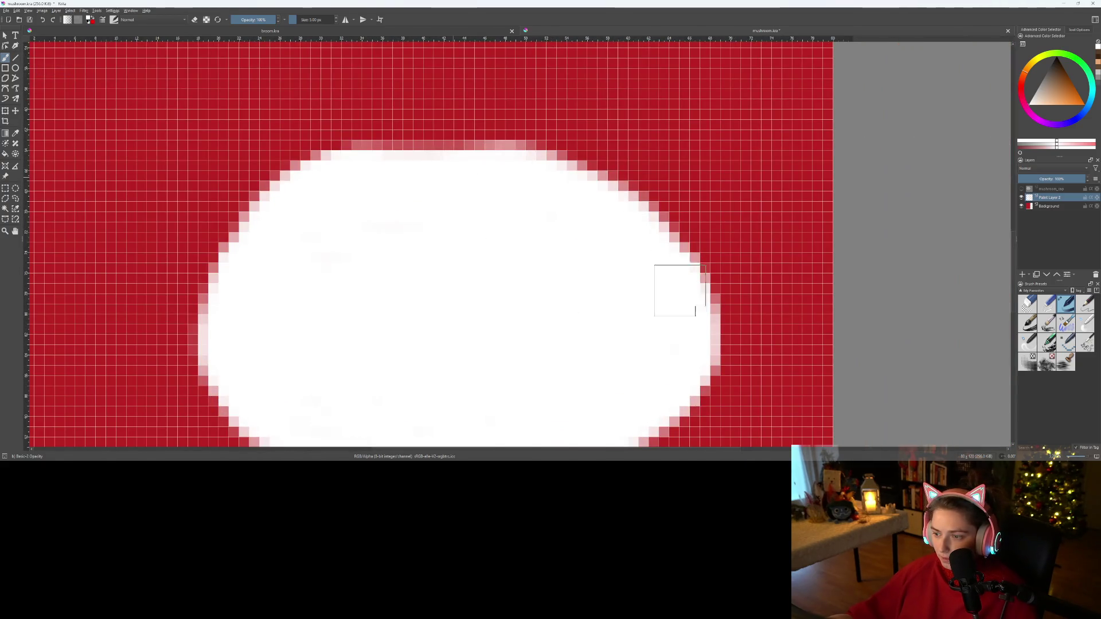
{"action": "scroll", "coordinate": [497, 300], "scroll_direction": "down", "scroll_amount": 2}
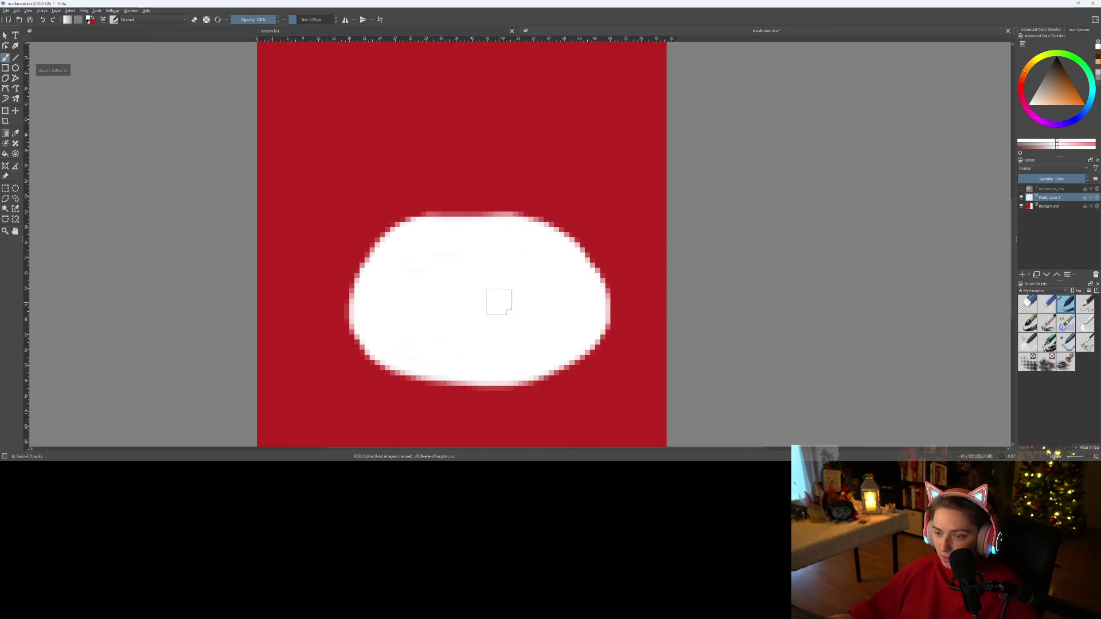
{"action": "left_click_drag", "start_coordinate": [497, 300], "coordinate": [590, 319]}
{"action": "scroll", "coordinate": [590, 319], "scroll_direction": "up", "scroll_amount": 1}
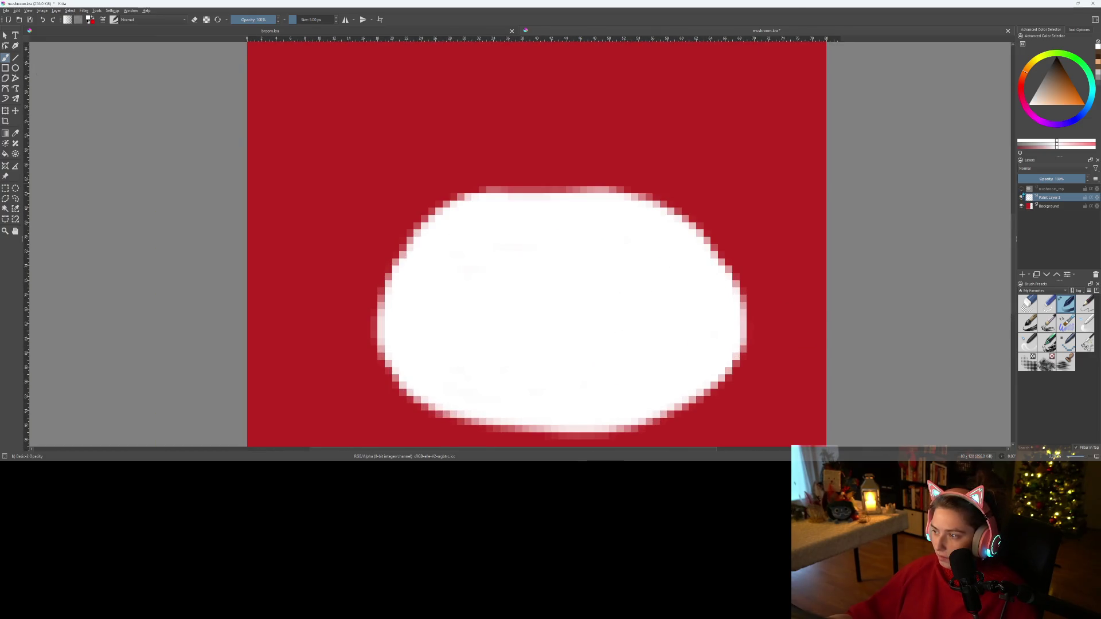
{"action": "scroll", "coordinate": [562, 292], "scroll_direction": "down", "scroll_amount": 5}
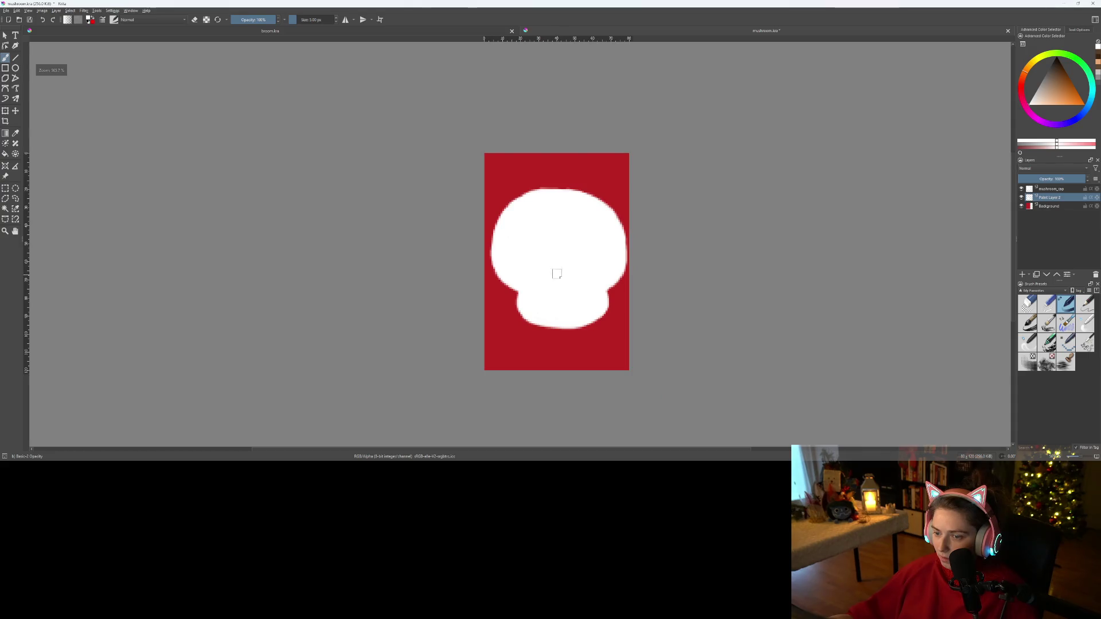
{"action": "scroll", "coordinate": [557, 275], "scroll_direction": "up", "scroll_amount": 2}
{"action": "scroll", "coordinate": [594, 303], "scroll_direction": "up", "scroll_amount": 1}
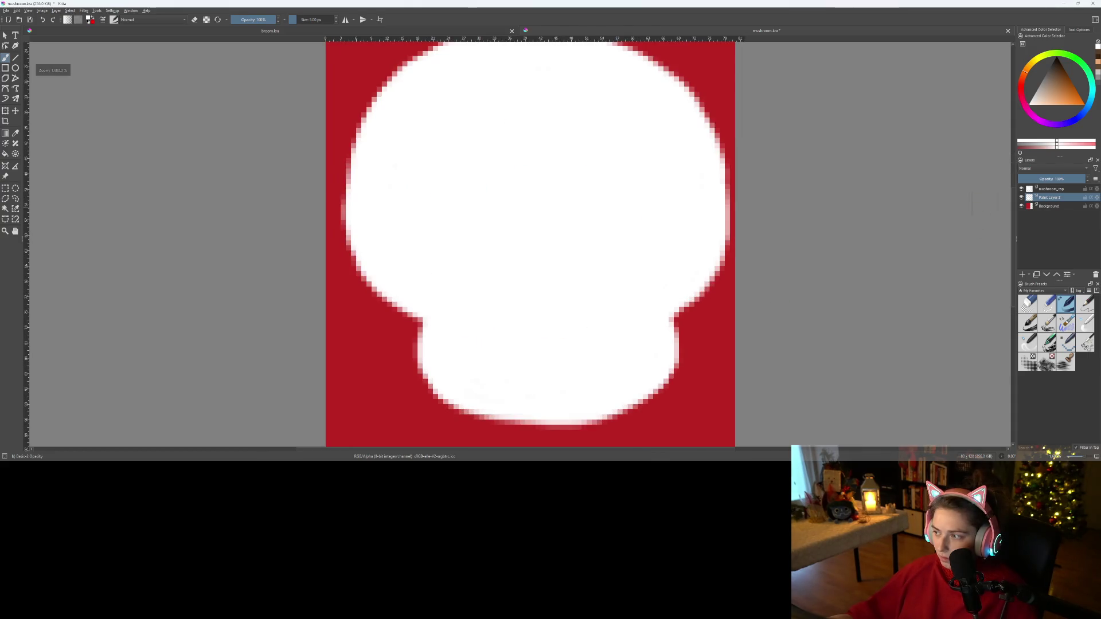
- Back on the stem layer, clean up the notch where the stem meets the cap
{"action": "left_click", "coordinate": [1051, 189]}
{"action": "scroll", "coordinate": [433, 388], "scroll_direction": "up", "scroll_amount": 1}
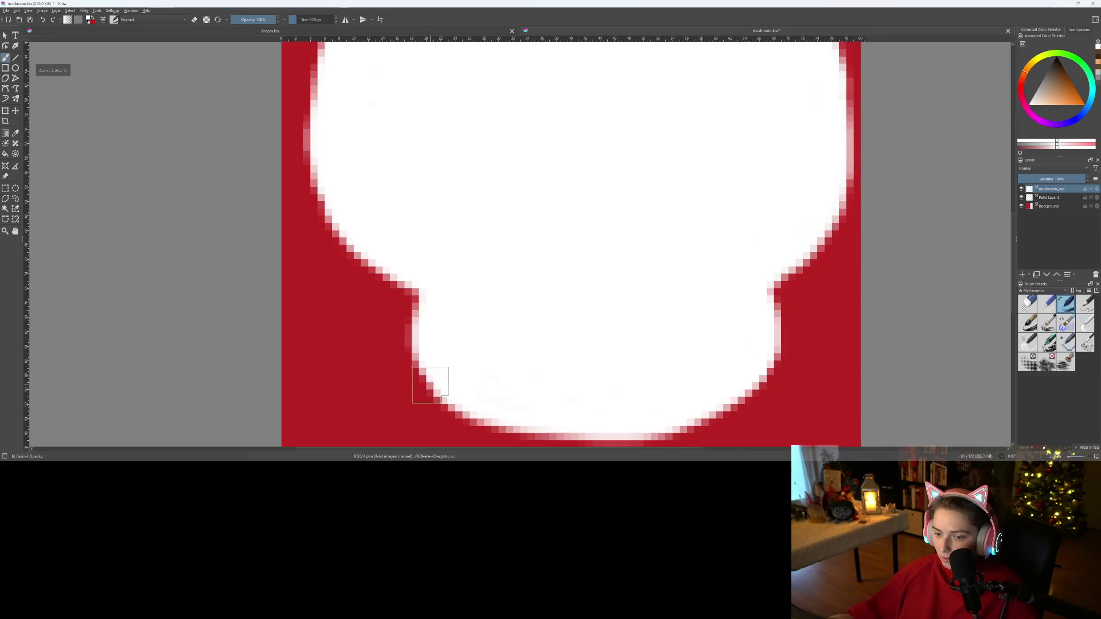
{"action": "left_click", "coordinate": [1049, 198]}
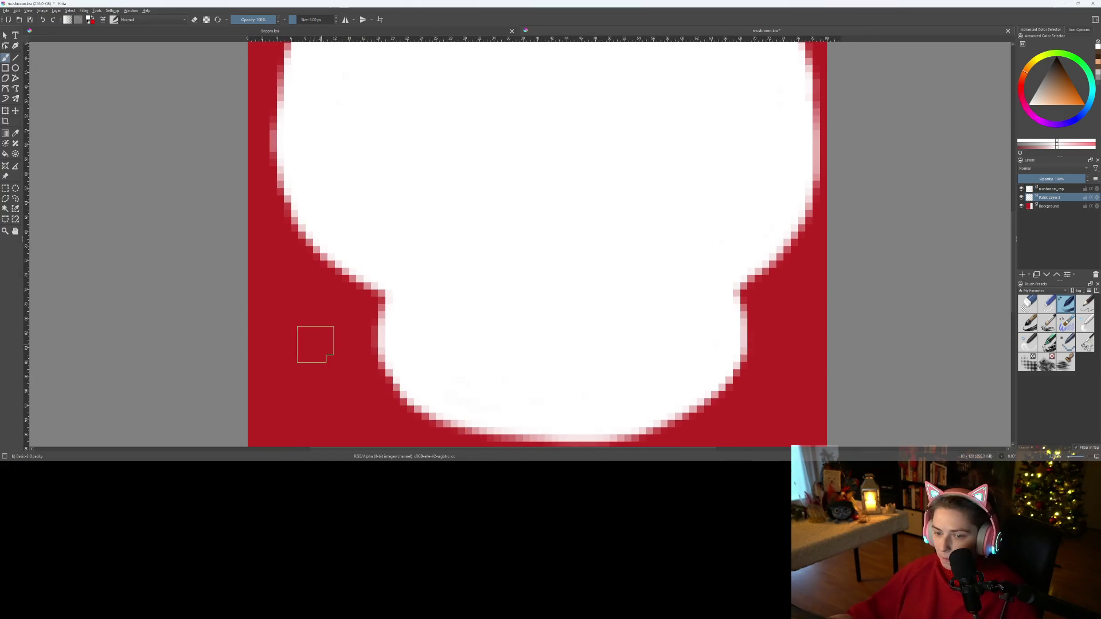
{"action": "mouse_move", "coordinate": [364, 373]}
{"action": "left_mouse_down"}
{"action": "mouse_move", "coordinate": [397, 280]}
{"action": "mouse_move", "coordinate": [376, 379]}
{"action": "left_mouse_up"}
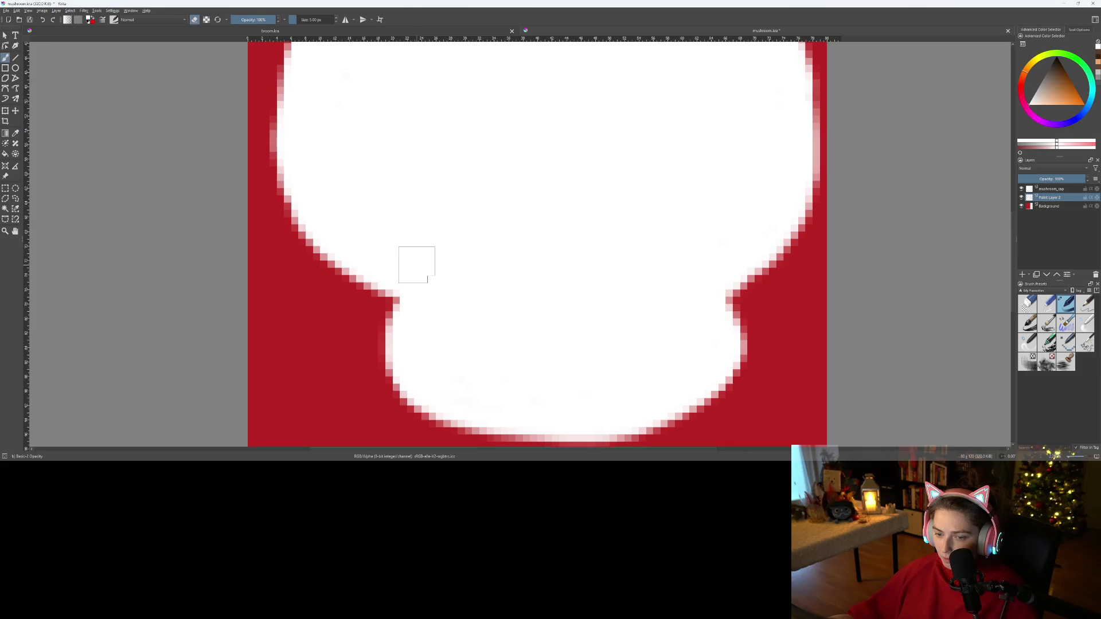
{"action": "scroll", "coordinate": [370, 410], "scroll_direction": "down", "scroll_amount": 2}
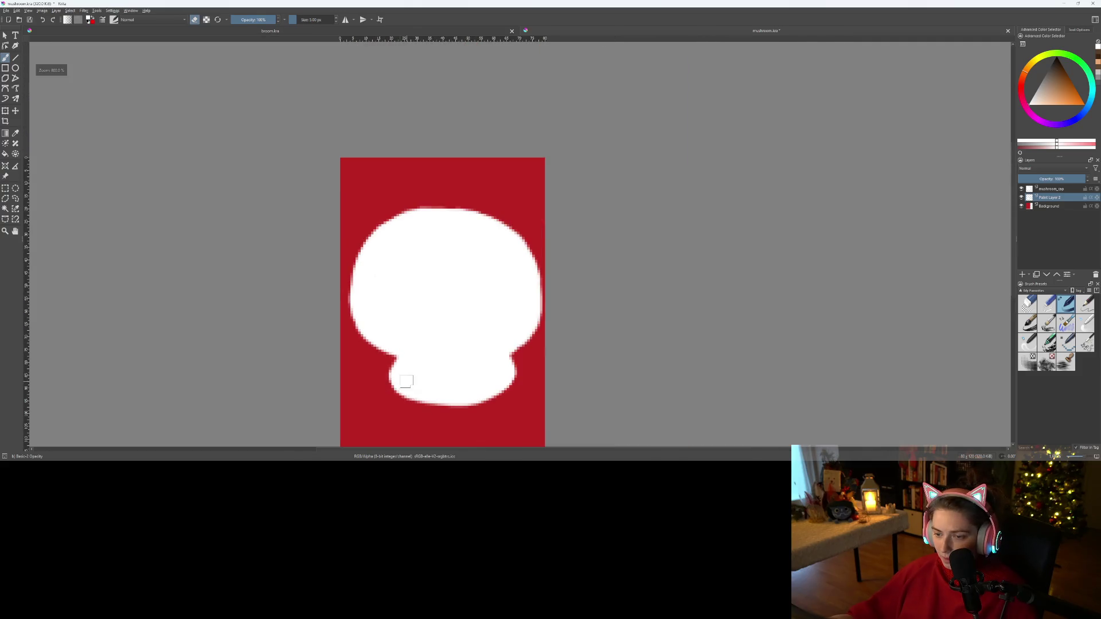
{"action": "scroll", "coordinate": [370, 409], "scroll_direction": "up", "scroll_amount": 2}
- On mushroom_cap with eraser mode off, undo the two stray white strokes on the cap's right edge
{"action": "double_click", "coordinate": [1061, 198]}
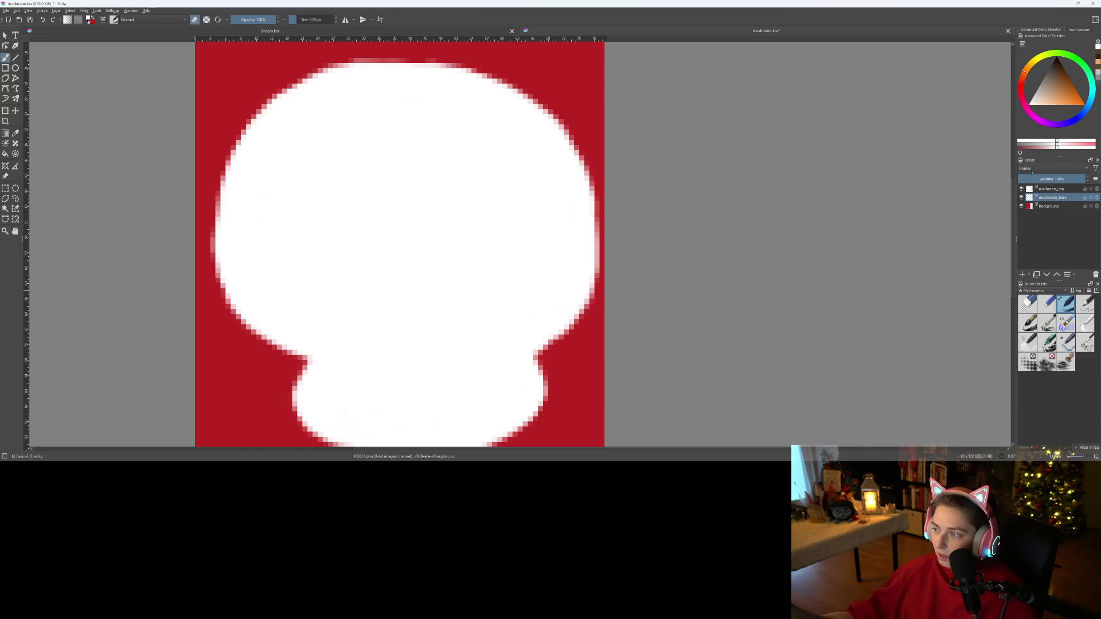
{"action": "left_click", "coordinate": [1050, 190]}
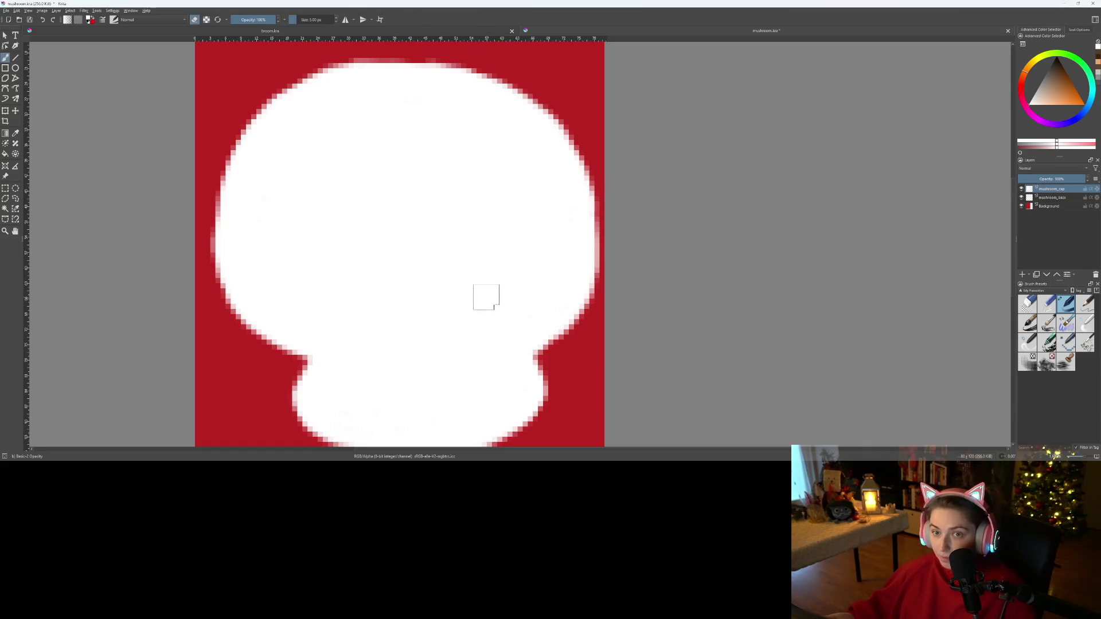
{"action": "key", "text": "e"}
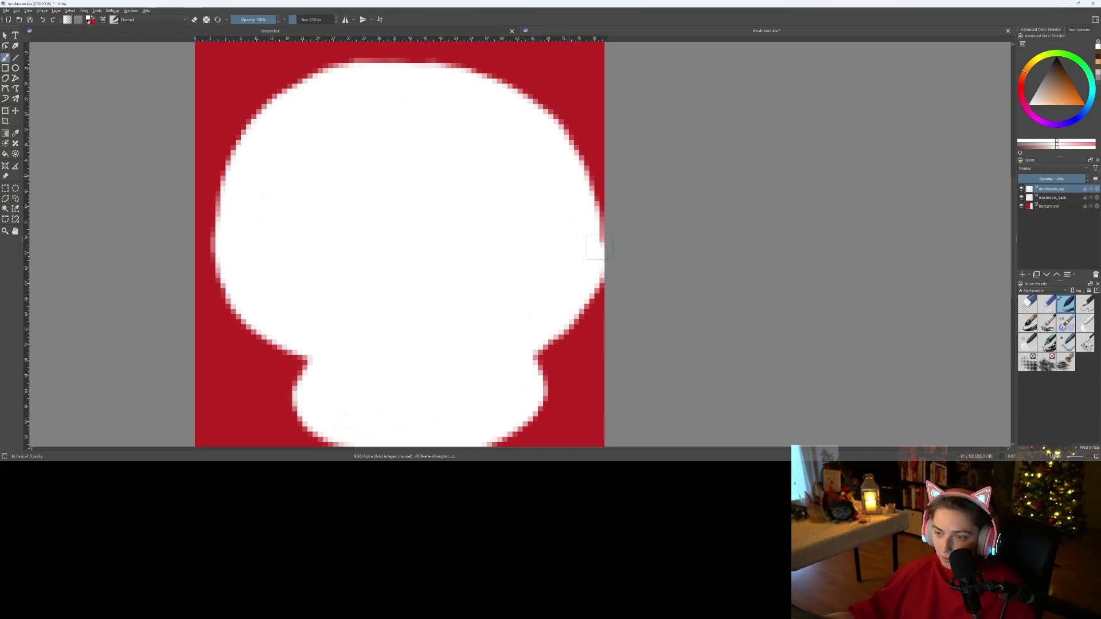
{"action": "key", "text": "ctrl+z"}
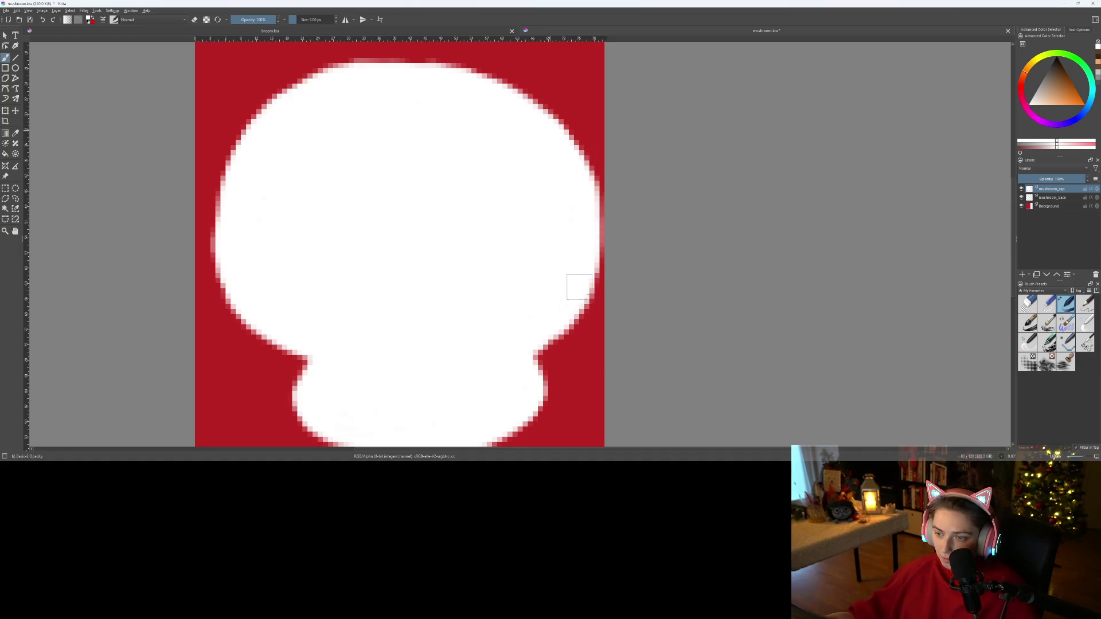
{"action": "key", "text": "ctrl+z"}
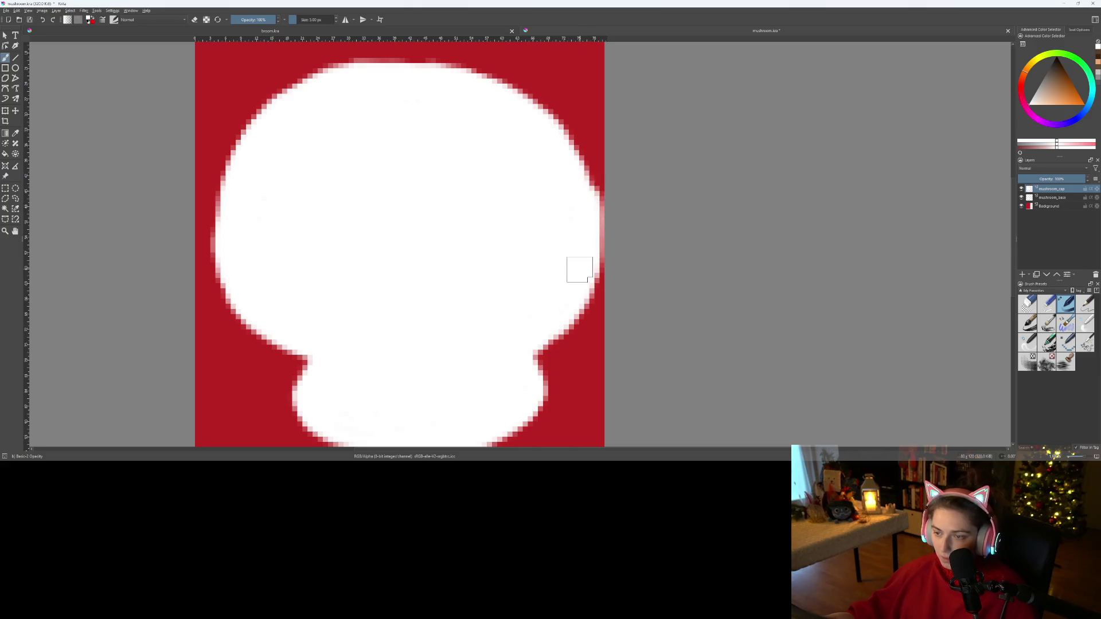
{"action": "scroll", "coordinate": [579, 270], "scroll_direction": "down", "scroll_amount": 5}
{"action": "scroll", "coordinate": [585, 211], "scroll_direction": "up", "scroll_amount": 3}
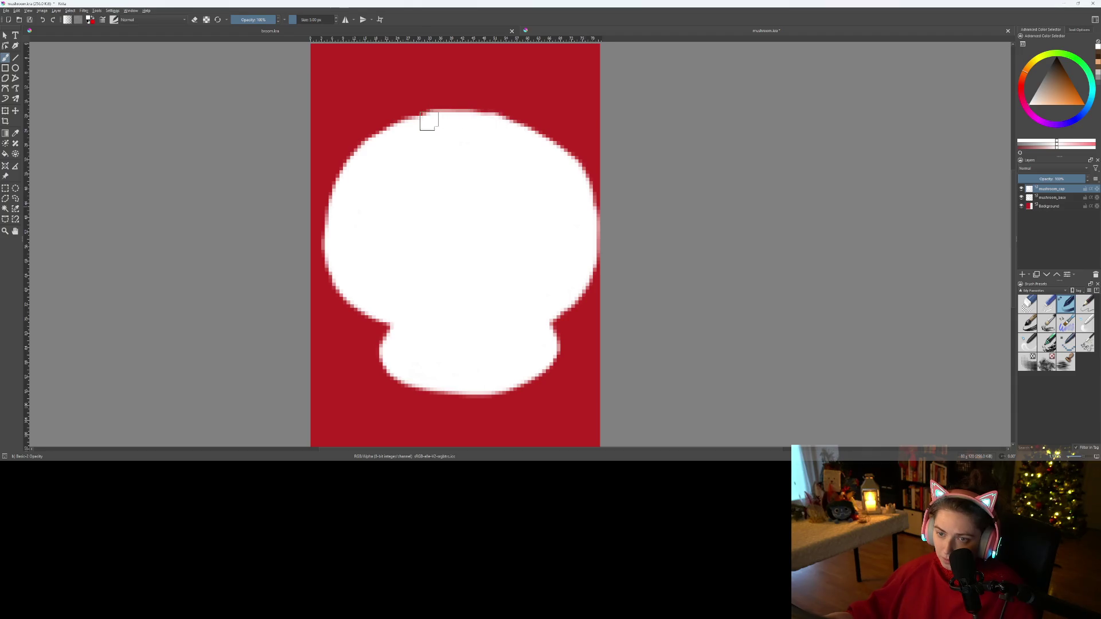
- Paint light pixels just above the cap's top edge
{"action": "scroll", "coordinate": [429, 121], "scroll_direction": "down", "scroll_amount": 3}
{"action": "scroll", "coordinate": [501, 268], "scroll_direction": "up", "scroll_amount": 5}
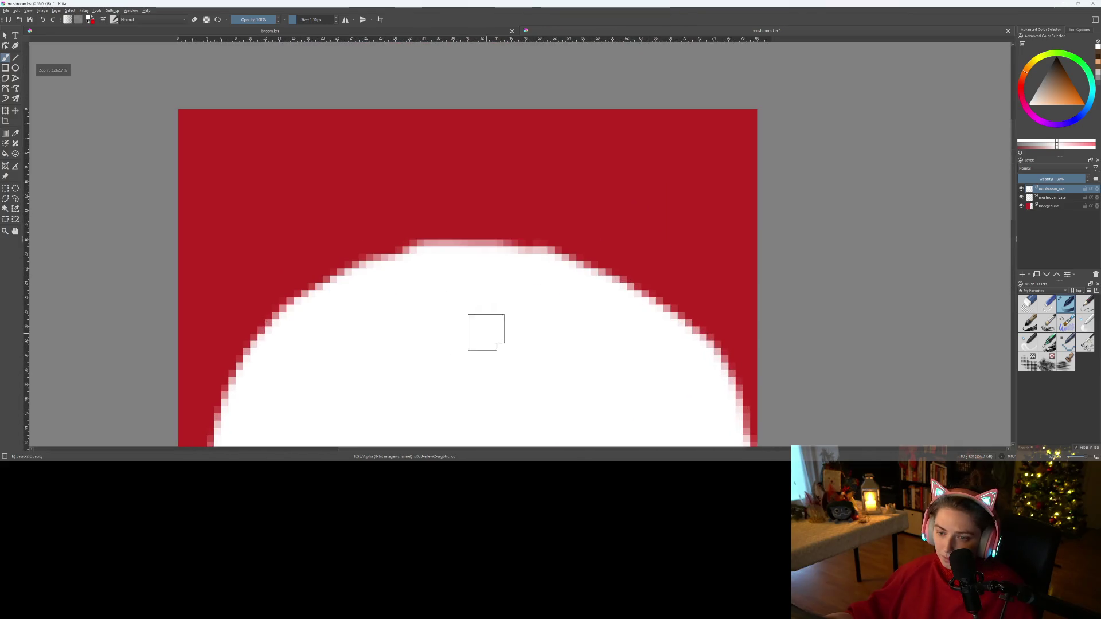
{"action": "mouse_move", "coordinate": [403, 261]}
{"action": "left_mouse_down"}
{"action": "mouse_move", "coordinate": [442, 243]}
{"action": "mouse_move", "coordinate": [548, 265]}
{"action": "left_mouse_up"}
{"action": "key", "text": "ctrl+z"}
{"action": "mouse_move", "coordinate": [393, 281]}
{"action": "left_mouse_down"}
{"action": "mouse_move", "coordinate": [401, 266]}
{"action": "mouse_move", "coordinate": [453, 252]}
{"action": "mouse_move", "coordinate": [545, 263]}
{"action": "mouse_move", "coordinate": [571, 285]}
{"action": "left_mouse_up"}
- Erase the pale pixels along the cap's top edge
{"action": "scroll", "coordinate": [573, 290], "scroll_direction": "down", "scroll_amount": 3}
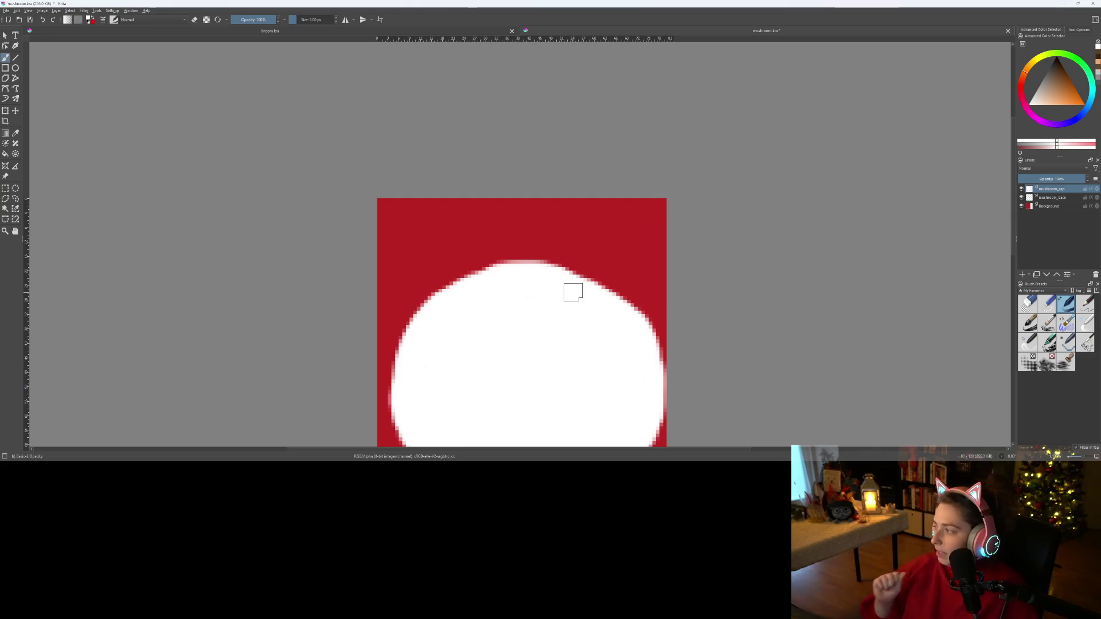
{"action": "scroll", "coordinate": [482, 348], "scroll_direction": "down", "scroll_amount": 1}
{"action": "mouse_move", "coordinate": [521, 388]}
{"action": "left_mouse_down"}
{"action": "mouse_move", "coordinate": [502, 322]}
{"action": "mouse_move", "coordinate": [516, 307]}
{"action": "left_mouse_up"}
{"action": "scroll", "coordinate": [500, 322], "scroll_direction": "up", "scroll_amount": 1}
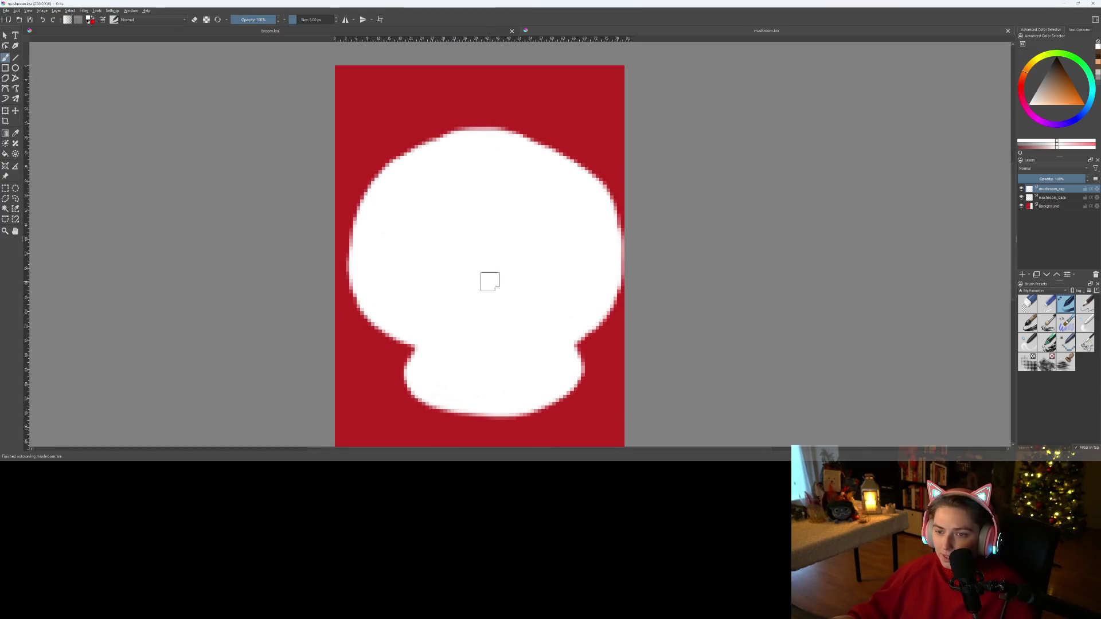
{"action": "left_click_drag", "start_coordinate": [442, 203], "coordinate": [404, 307]}
{"action": "scroll", "coordinate": [403, 307], "scroll_direction": "up", "scroll_amount": 1}
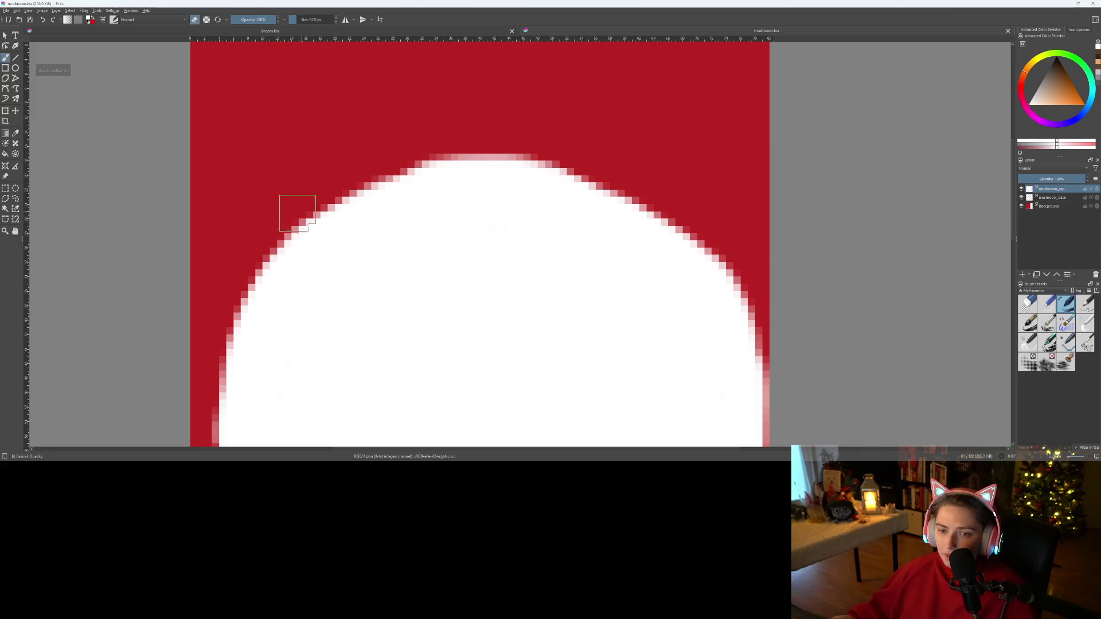
{"action": "key", "text": "e"}
{"action": "mouse_move", "coordinate": [377, 164]}
{"action": "left_mouse_down"}
{"action": "mouse_move", "coordinate": [487, 145]}
{"action": "mouse_move", "coordinate": [559, 156]}
{"action": "left_mouse_up"}
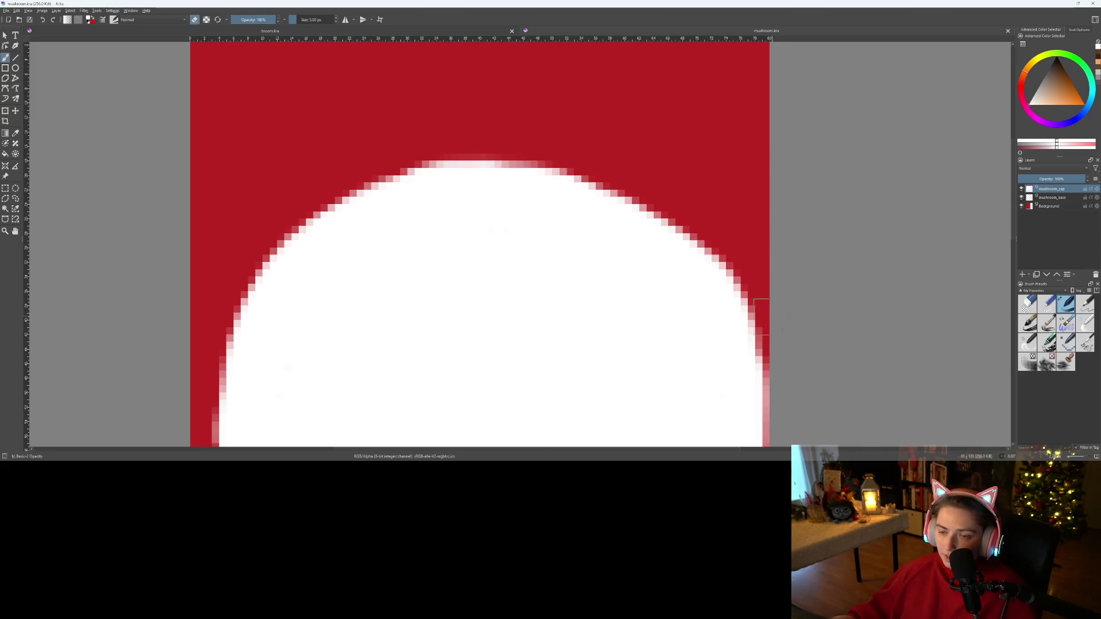
- Turn the white pixels along the cap's top edge red
{"action": "scroll", "coordinate": [760, 264], "scroll_direction": "down", "scroll_amount": 1}
{"action": "left_click_drag", "start_coordinate": [764, 314], "coordinate": [616, 222]}
{"action": "scroll", "coordinate": [615, 222], "scroll_direction": "up", "scroll_amount": 2}
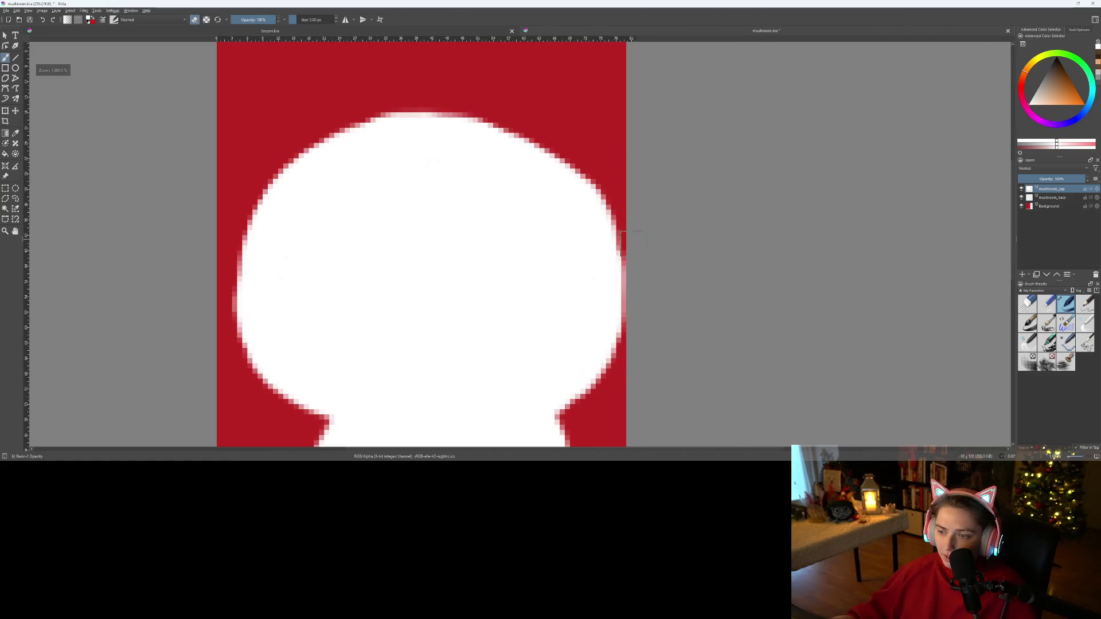
{"action": "scroll", "coordinate": [615, 222], "scroll_direction": "down", "scroll_amount": 2}
{"action": "scroll", "coordinate": [480, 177], "scroll_direction": "up", "scroll_amount": 1}
{"action": "scroll", "coordinate": [441, 247], "scroll_direction": "up", "scroll_amount": 1}
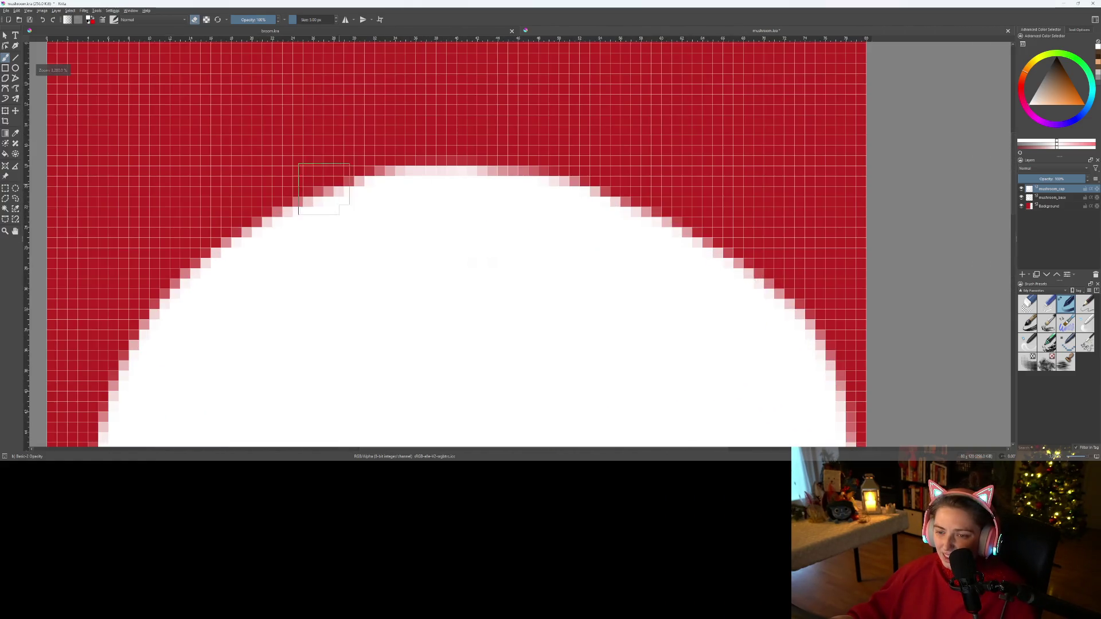
{"action": "mouse_move", "coordinate": [201, 236]}
{"action": "left_mouse_down"}
{"action": "mouse_move", "coordinate": [340, 189]}
{"action": "mouse_move", "coordinate": [479, 173]}
{"action": "mouse_move", "coordinate": [647, 177]}
{"action": "mouse_move", "coordinate": [793, 239]}
{"action": "left_mouse_up"}
- Soften the cap's top and top-right edge pixels to light pink
{"action": "scroll", "coordinate": [743, 232], "scroll_direction": "down", "scroll_amount": 2}
{"action": "scroll", "coordinate": [743, 232], "scroll_direction": "down", "scroll_amount": 1}
{"action": "scroll", "coordinate": [734, 253], "scroll_direction": "up", "scroll_amount": 5}
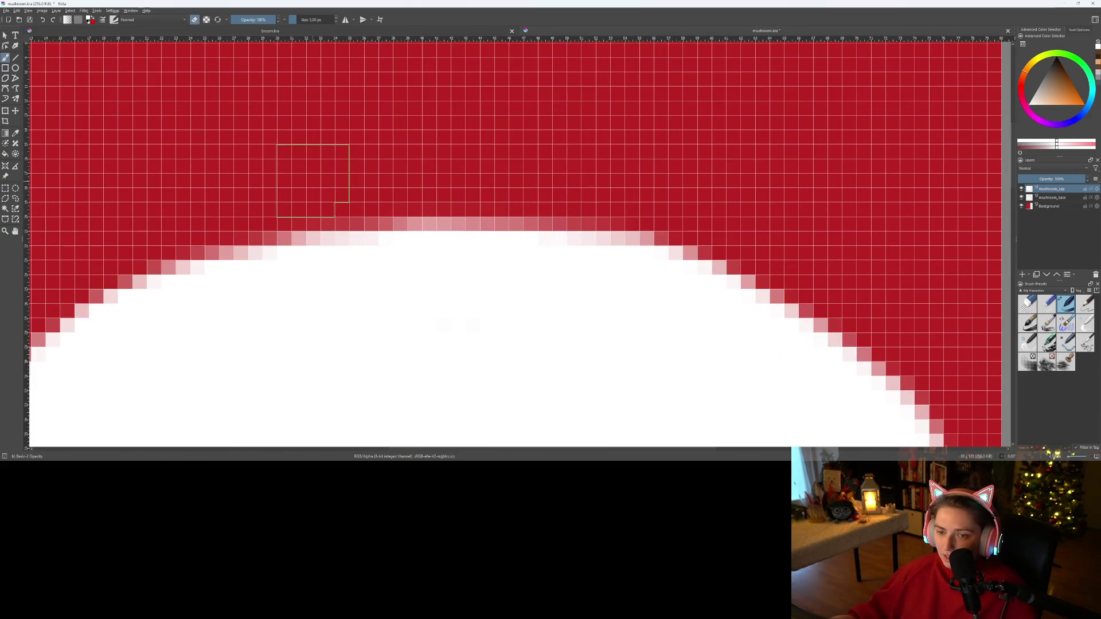
{"action": "left_click_drag", "start_coordinate": [439, 199], "coordinate": [713, 225]}
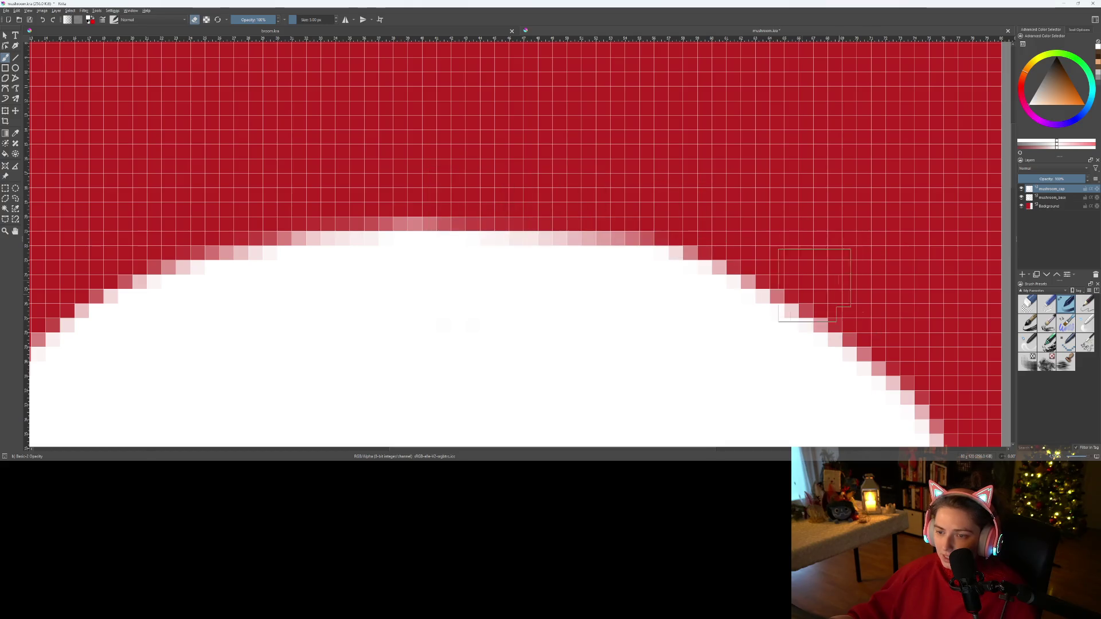
{"action": "scroll", "coordinate": [651, 275], "scroll_direction": "down", "scroll_amount": 7}
{"action": "scroll", "coordinate": [671, 253], "scroll_direction": "up", "scroll_amount": 5}
{"action": "scroll", "coordinate": [637, 242], "scroll_direction": "up", "scroll_amount": 2}
{"action": "scroll", "coordinate": [502, 225], "scroll_direction": "down", "scroll_amount": 1}
{"action": "mouse_move", "coordinate": [392, 254]}
{"action": "left_mouse_down"}
{"action": "mouse_move", "coordinate": [447, 232]}
{"action": "mouse_move", "coordinate": [596, 222]}
{"action": "mouse_move", "coordinate": [652, 231]}
{"action": "mouse_move", "coordinate": [711, 262]}
{"action": "mouse_move", "coordinate": [507, 211]}
{"action": "mouse_move", "coordinate": [457, 225]}
{"action": "mouse_move", "coordinate": [415, 265]}
{"action": "left_mouse_up"}
- Lighten the pixels along the cap's right edge, then erase some of them
{"action": "scroll", "coordinate": [416, 265], "scroll_direction": "down", "scroll_amount": 5}
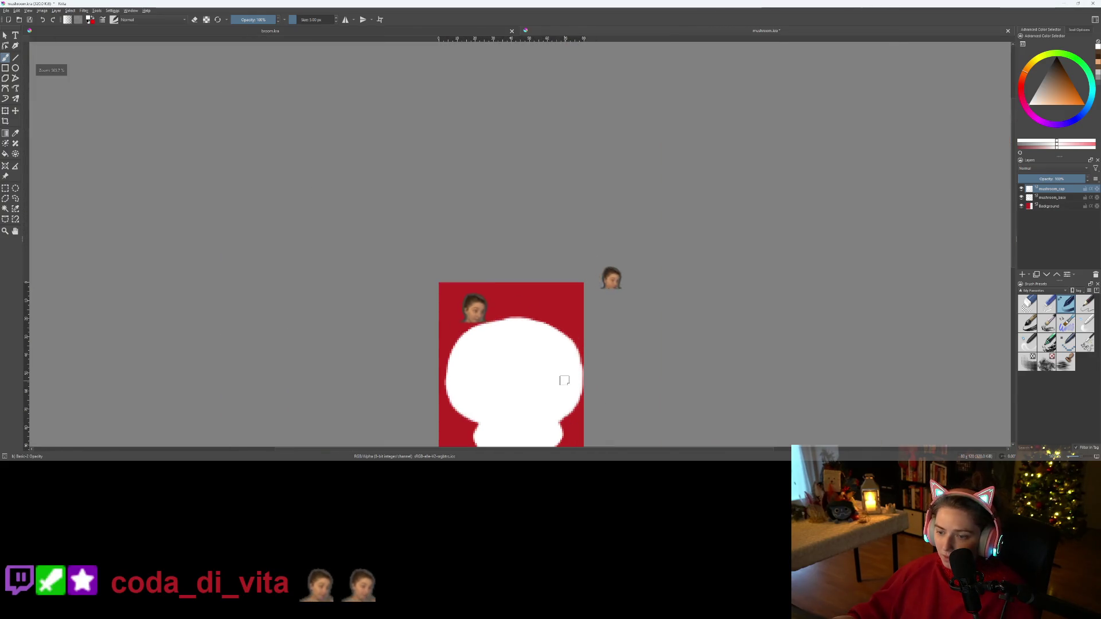
{"action": "scroll", "coordinate": [589, 283], "scroll_direction": "up", "scroll_amount": 3}
{"action": "scroll", "coordinate": [590, 283], "scroll_direction": "up", "scroll_amount": 2}
{"action": "mouse_move", "coordinate": [616, 228]}
{"action": "left_mouse_down"}
{"action": "mouse_move", "coordinate": [623, 193]}
{"action": "mouse_move", "coordinate": [646, 339]}
{"action": "mouse_move", "coordinate": [620, 390]}
{"action": "mouse_move", "coordinate": [594, 405]}
{"action": "left_mouse_up"}
{"action": "scroll", "coordinate": [593, 406], "scroll_direction": "down", "scroll_amount": 1}
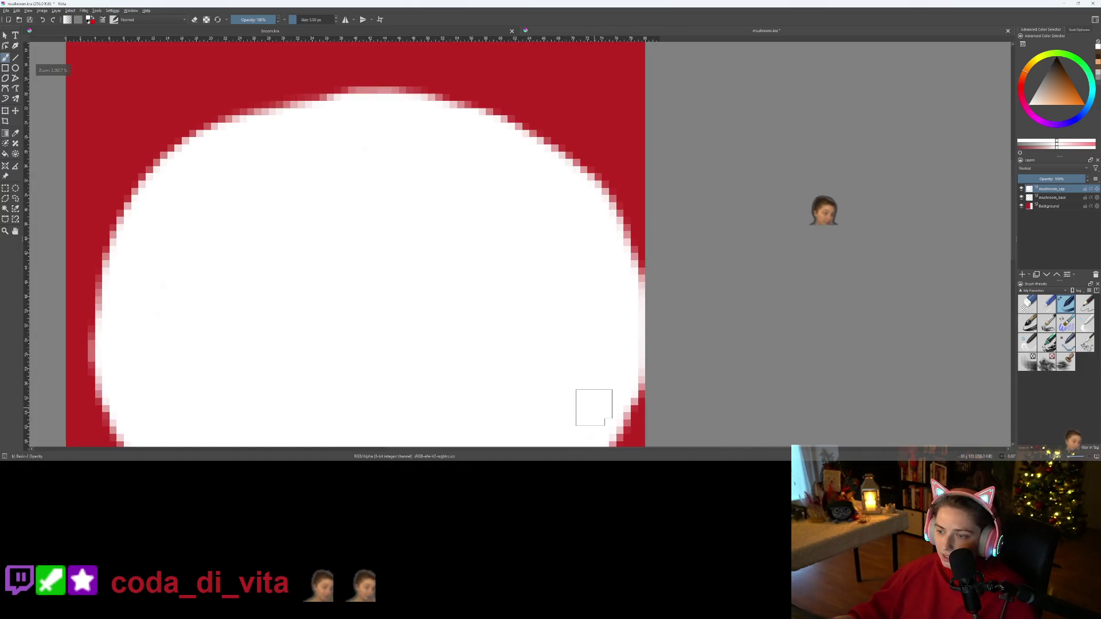
{"action": "key", "text": "e"}
{"action": "mouse_move", "coordinate": [653, 275]}
{"action": "left_mouse_down"}
{"action": "mouse_move", "coordinate": [654, 416]}
{"action": "mouse_move", "coordinate": [645, 269]}
{"action": "mouse_move", "coordinate": [642, 286]}
{"action": "mouse_move", "coordinate": [645, 427]}
{"action": "mouse_move", "coordinate": [630, 269]}
{"action": "mouse_move", "coordinate": [592, 309]}
{"action": "mouse_move", "coordinate": [499, 221]}
{"action": "mouse_move", "coordinate": [465, 155]}
{"action": "mouse_move", "coordinate": [504, 239]}
{"action": "mouse_move", "coordinate": [503, 329]}
{"action": "left_mouse_up"}
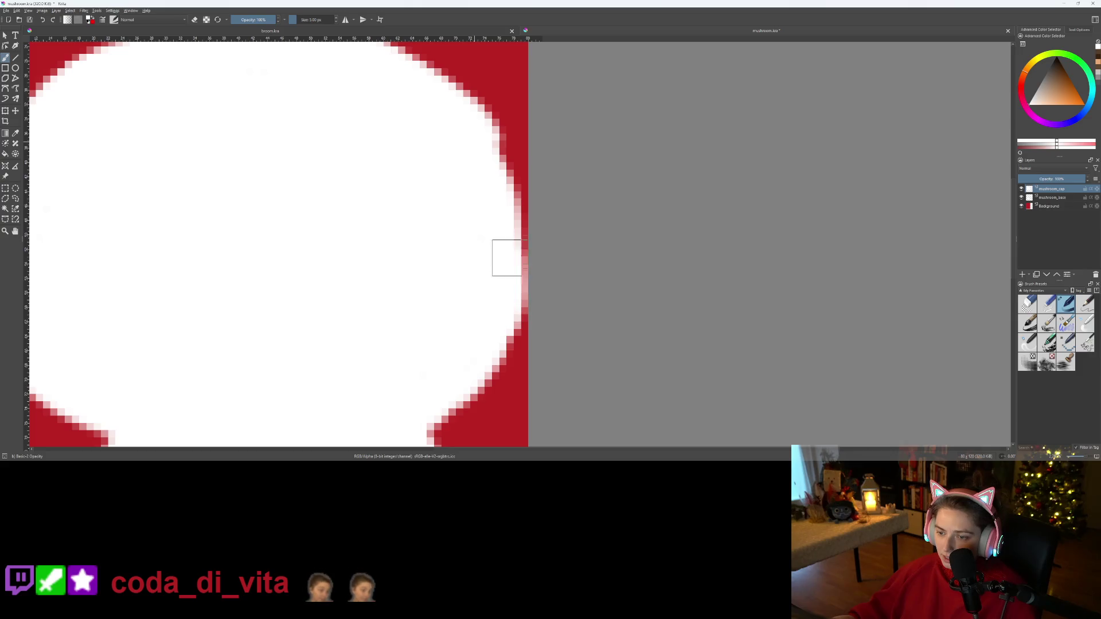
- Whiten the pink pixels on the cap's right edge and lighten nearby red edge pixels
{"action": "left_click_drag", "start_coordinate": [484, 144], "coordinate": [510, 194]}
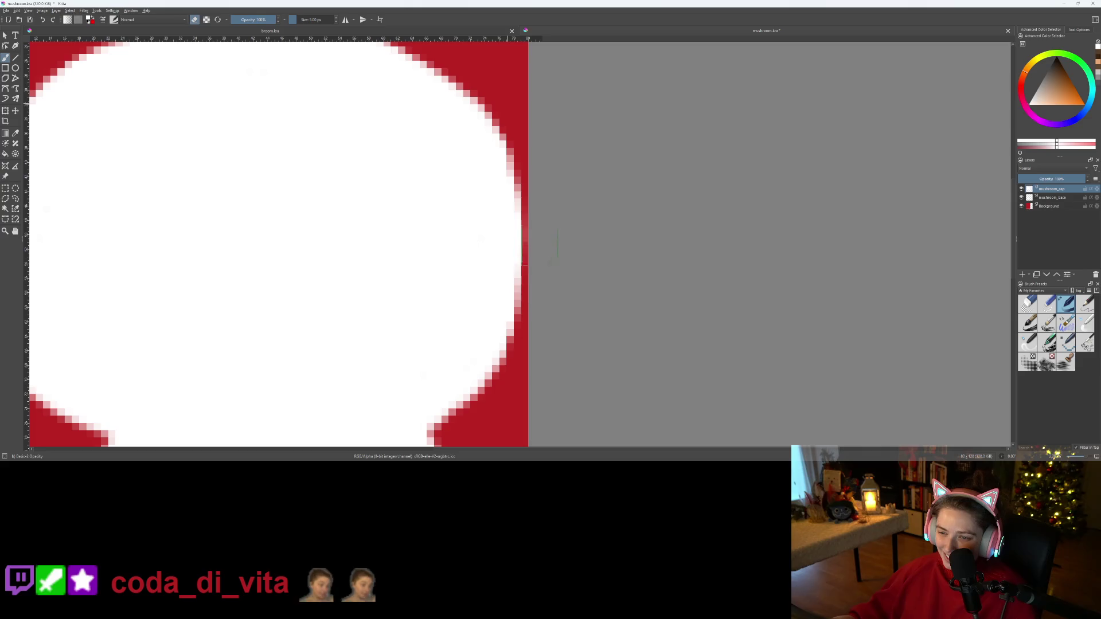
{"action": "left_click_drag", "start_coordinate": [491, 149], "coordinate": [508, 226]}
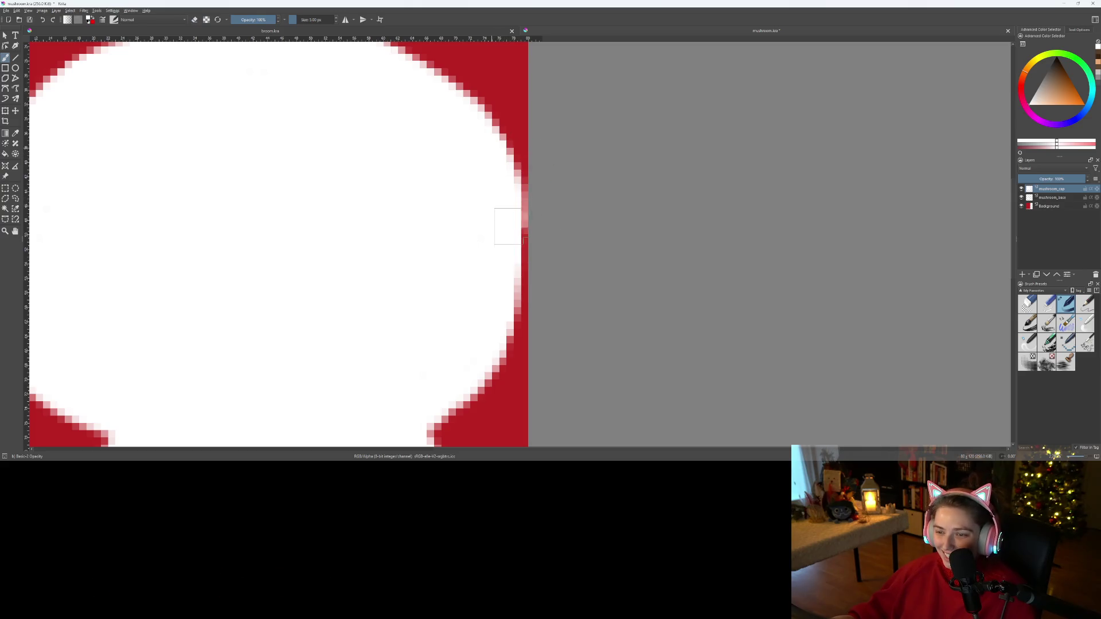
{"action": "scroll", "coordinate": [484, 222], "scroll_direction": "down", "scroll_amount": 4}
{"action": "scroll", "coordinate": [486, 241], "scroll_direction": "up", "scroll_amount": 3}
{"action": "scroll", "coordinate": [440, 213], "scroll_direction": "down", "scroll_amount": 3}
{"action": "scroll", "coordinate": [440, 213], "scroll_direction": "up", "scroll_amount": 10}
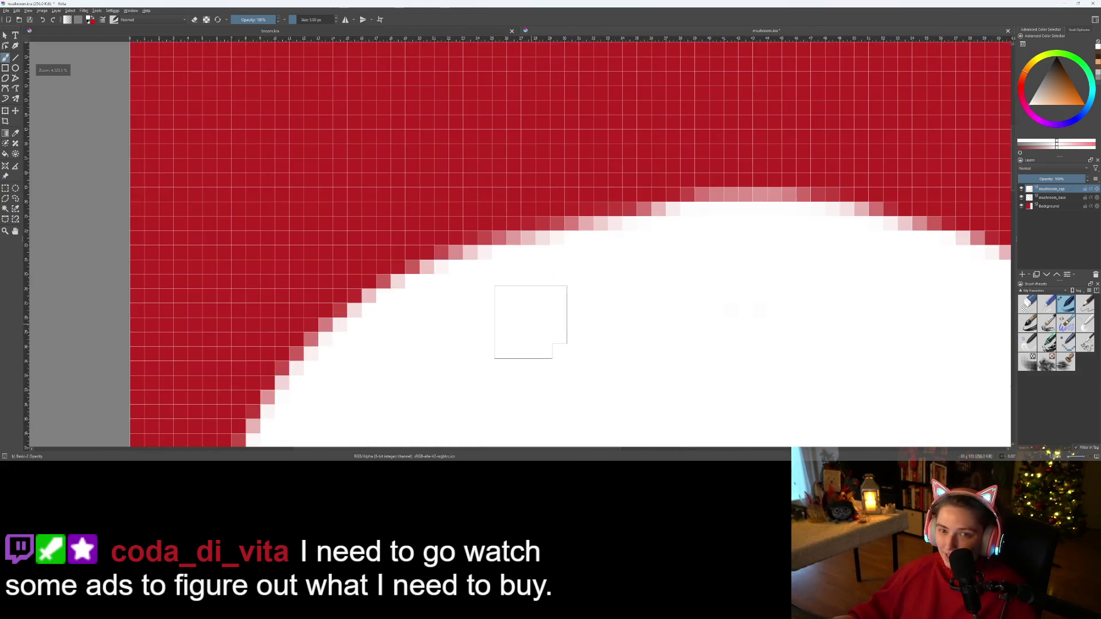
{"action": "mouse_move", "coordinate": [432, 263]}
{"action": "left_mouse_down"}
{"action": "mouse_move", "coordinate": [582, 224]}
{"action": "mouse_move", "coordinate": [644, 236]}
{"action": "mouse_move", "coordinate": [539, 225]}
{"action": "mouse_move", "coordinate": [452, 255]}
{"action": "left_mouse_up"}
- Lighten the pink pixels along the cap's top edge and erase the remaining faint ones
{"action": "scroll", "coordinate": [432, 290], "scroll_direction": "down", "scroll_amount": 10}
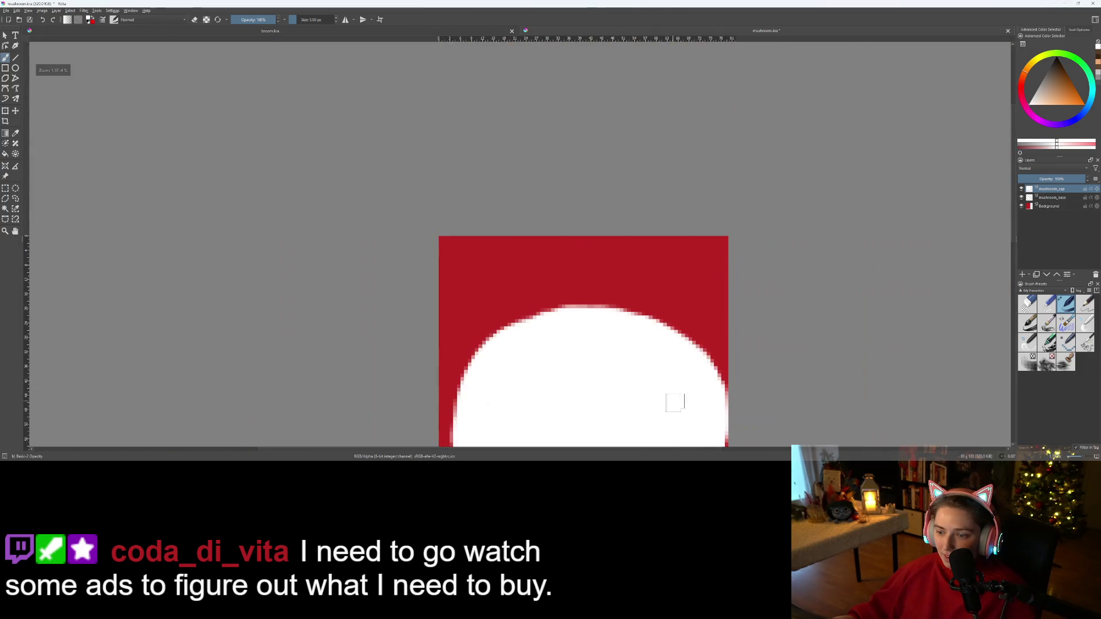
{"action": "scroll", "coordinate": [604, 398], "scroll_direction": "up", "scroll_amount": 8}
{"action": "scroll", "coordinate": [408, 169], "scroll_direction": "up", "scroll_amount": 3}
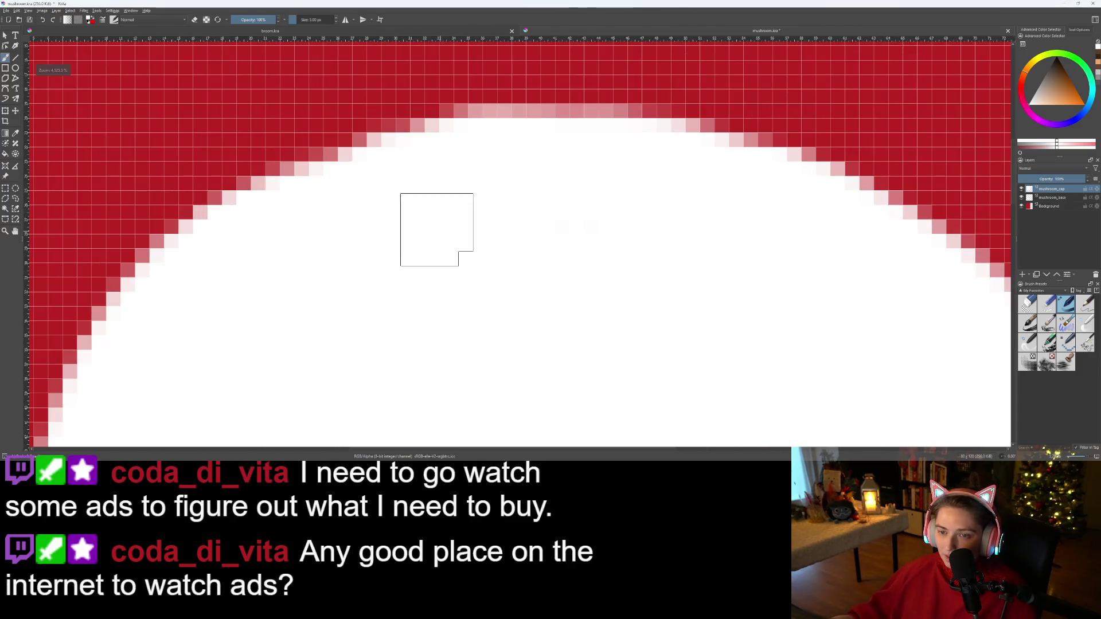
{"action": "left_click_drag", "start_coordinate": [379, 160], "coordinate": [465, 155]}
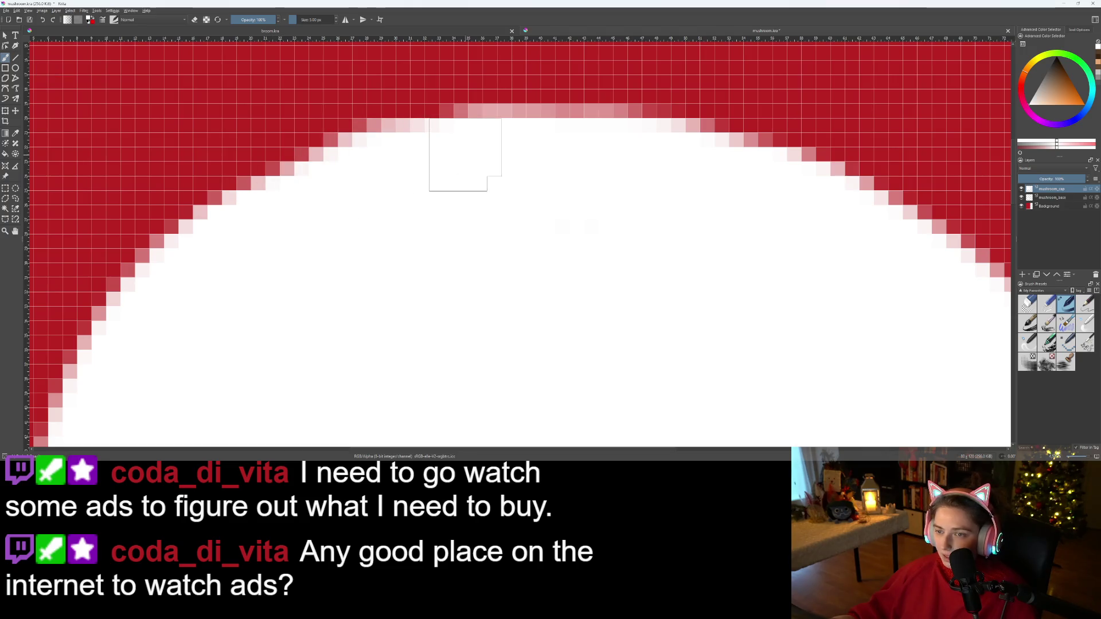
{"action": "mouse_move", "coordinate": [397, 164]}
{"action": "left_mouse_down"}
{"action": "mouse_move", "coordinate": [433, 143]}
{"action": "mouse_move", "coordinate": [444, 177]}
{"action": "left_mouse_up"}
{"action": "scroll", "coordinate": [570, 315], "scroll_direction": "down", "scroll_amount": 3}
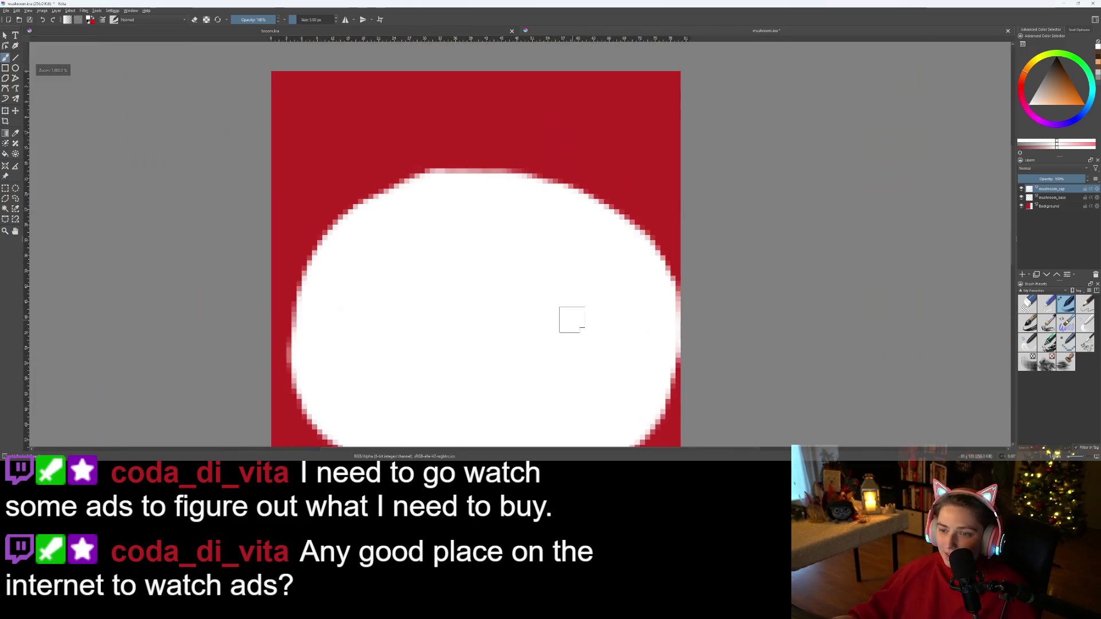
{"action": "scroll", "coordinate": [587, 346], "scroll_direction": "up", "scroll_amount": 5}
{"action": "key", "text": "e"}
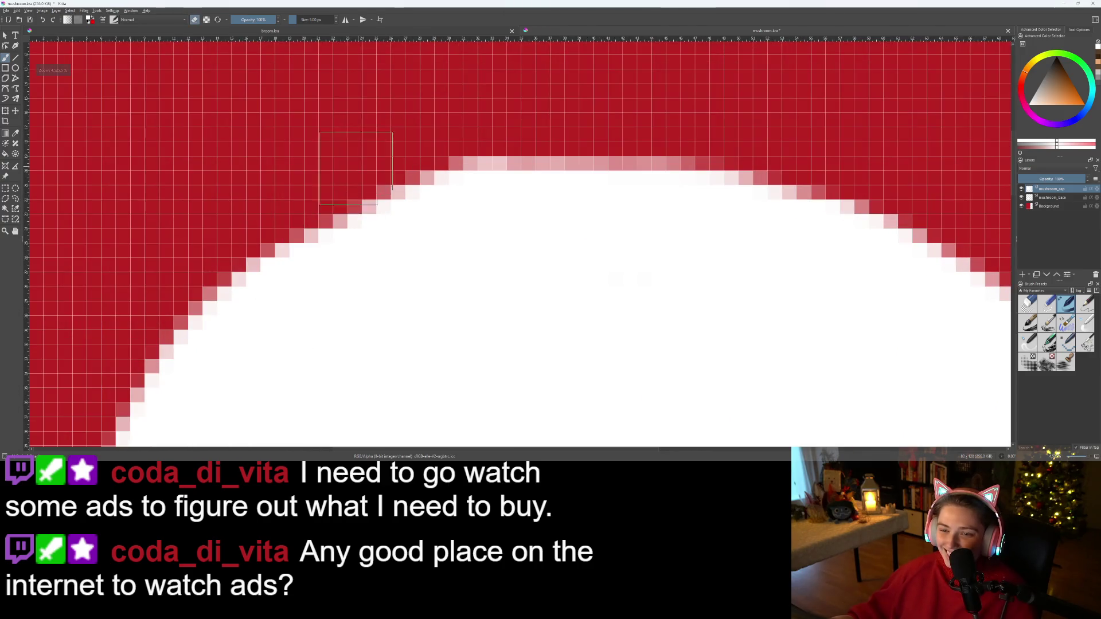
{"action": "mouse_move", "coordinate": [425, 147]}
{"action": "left_mouse_down"}
{"action": "mouse_move", "coordinate": [505, 136]}
{"action": "mouse_move", "coordinate": [327, 195]}
{"action": "left_mouse_up"}
{"action": "scroll", "coordinate": [356, 207], "scroll_direction": "down", "scroll_amount": 4}
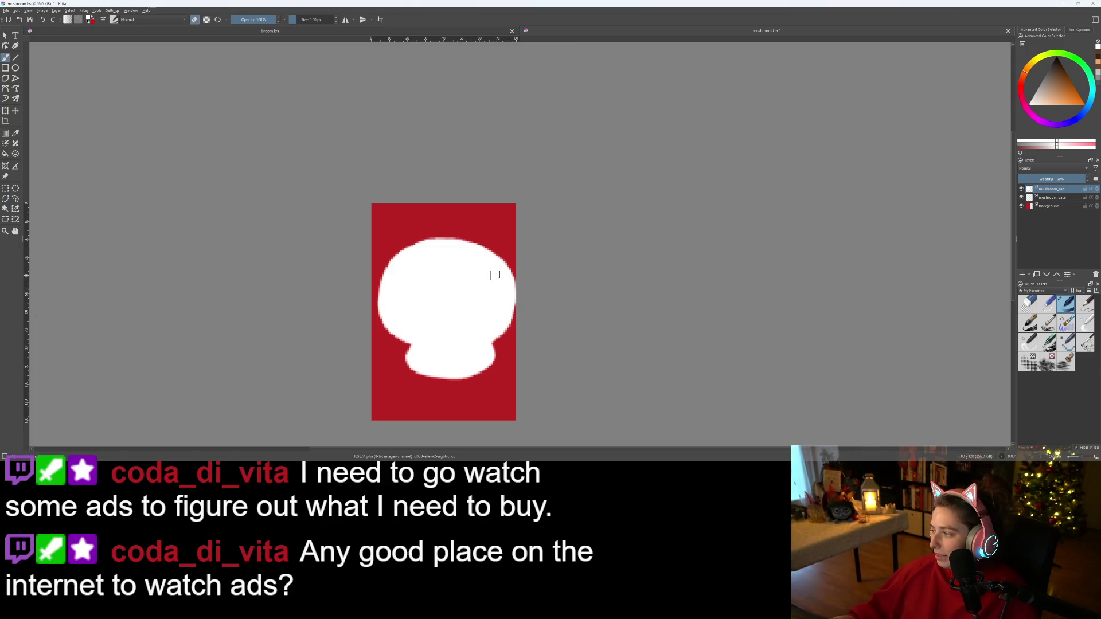
{"action": "scroll", "coordinate": [495, 275], "scroll_direction": "up", "scroll_amount": 5}
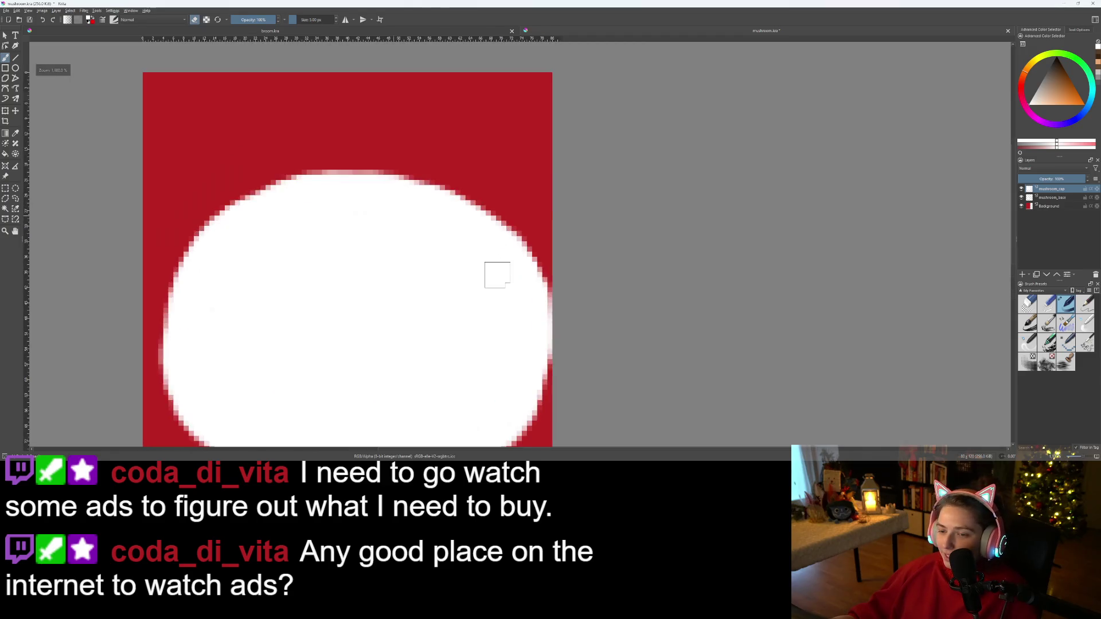
{"action": "scroll", "coordinate": [435, 255], "scroll_direction": "down", "scroll_amount": 5}
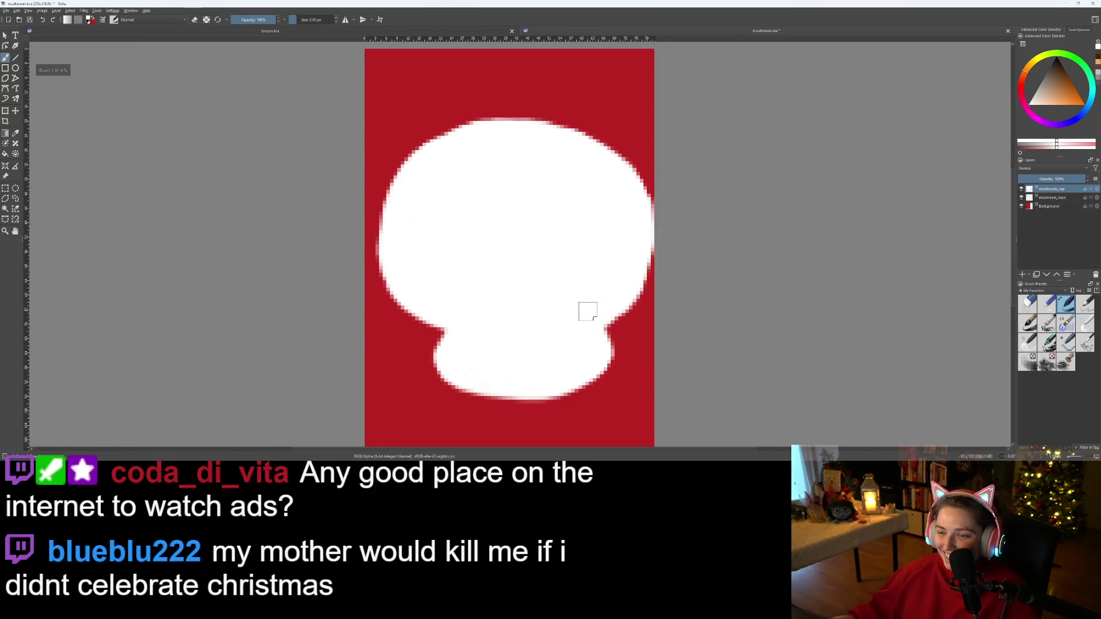
{"action": "scroll", "coordinate": [527, 281], "scroll_direction": "up", "scroll_amount": 2}
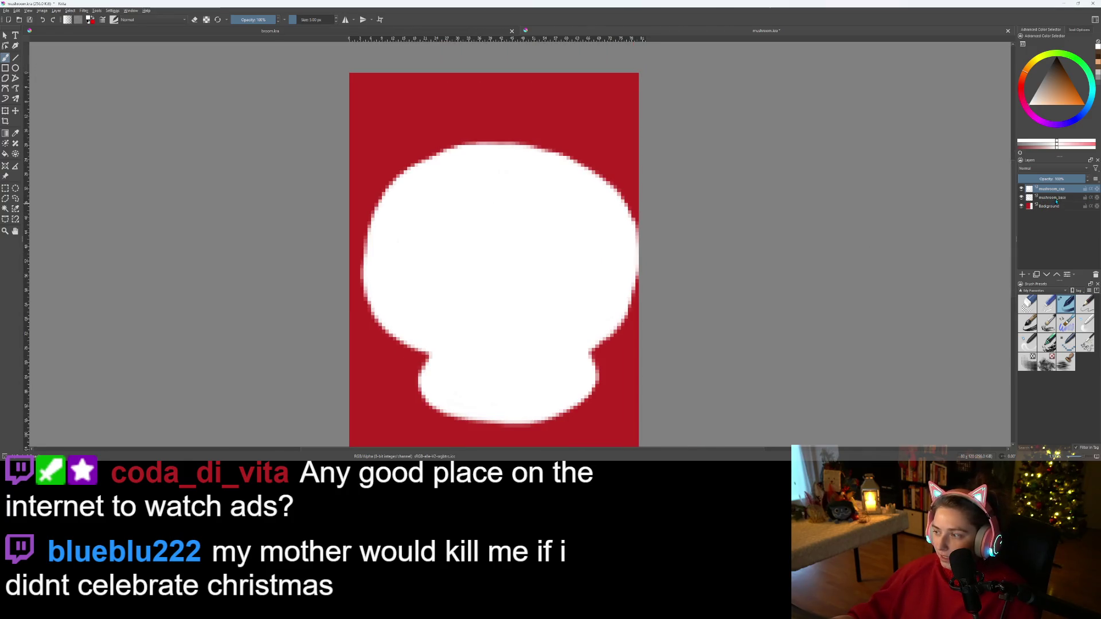
- Shift both mushroom layers about 8 px to the left
{"action": "left_click", "coordinate": [1057, 199], "text": "shift"}
{"action": "left_click_drag", "start_coordinate": [549, 287], "coordinate": [544, 288]}
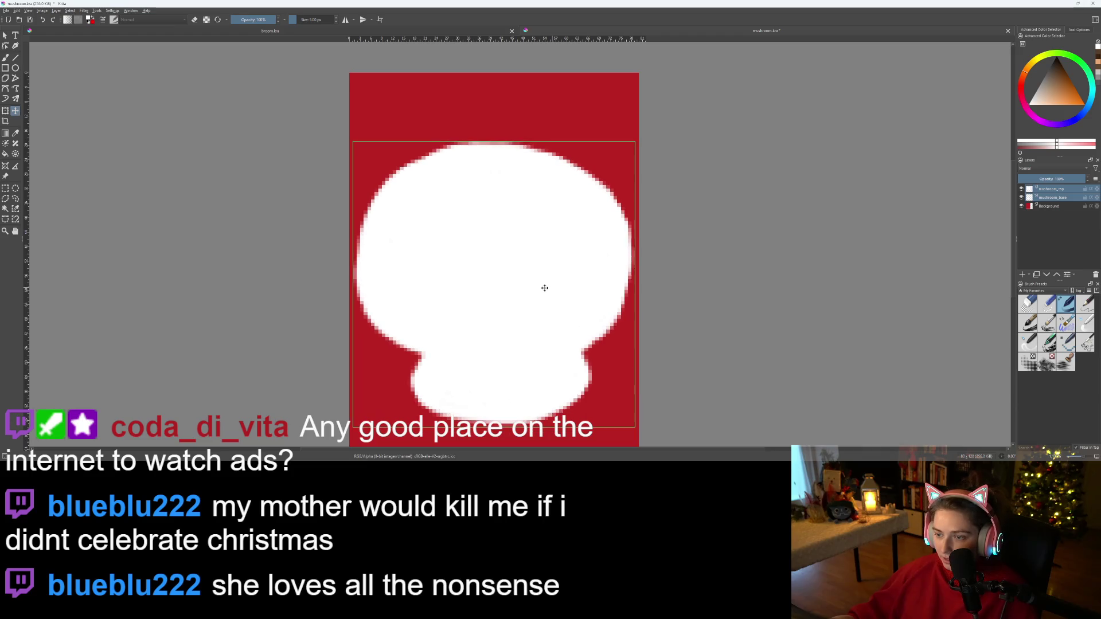
{"action": "scroll", "coordinate": [776, 352], "scroll_direction": "down", "scroll_amount": 1}
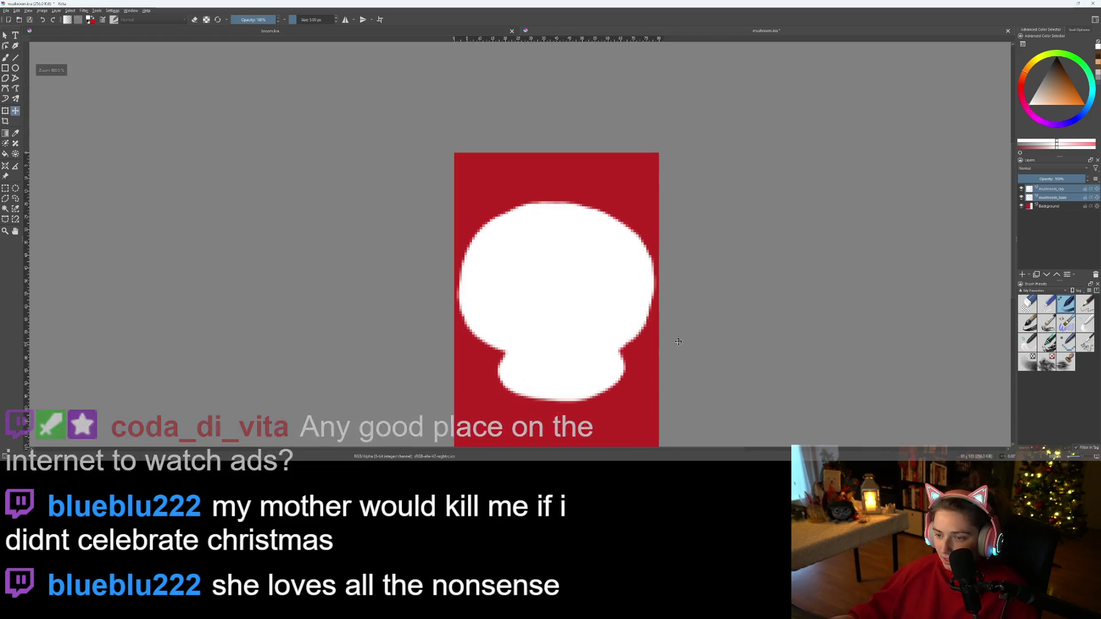
- Group mushroom_base into Group 1 and add a new paint layer above it
{"action": "left_click", "coordinate": [1053, 198]}
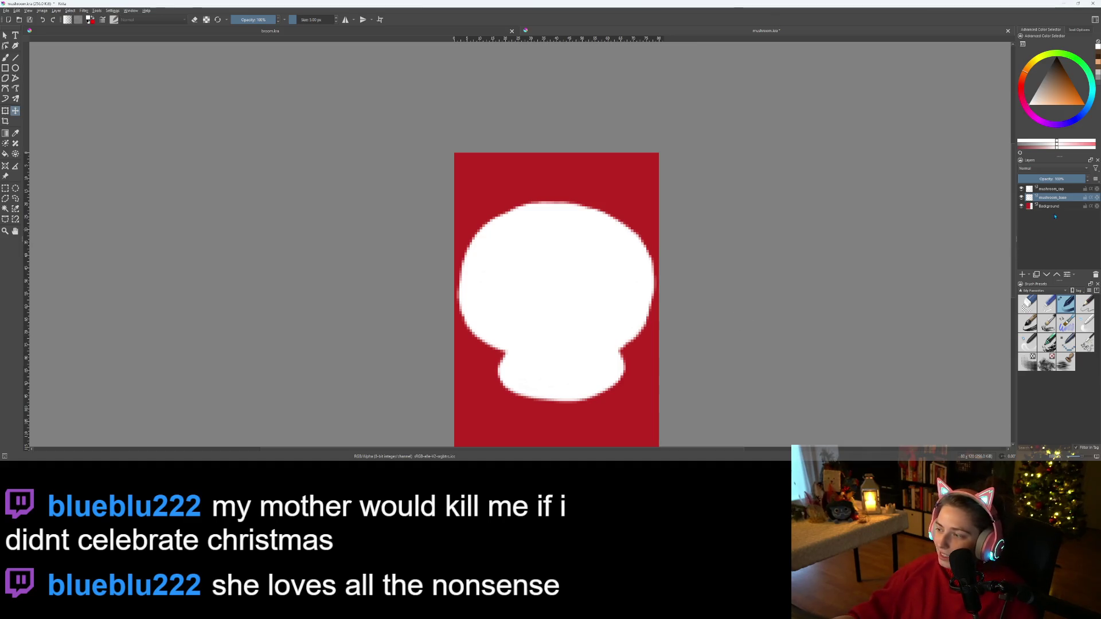
{"action": "key", "text": "ctrl+g"}
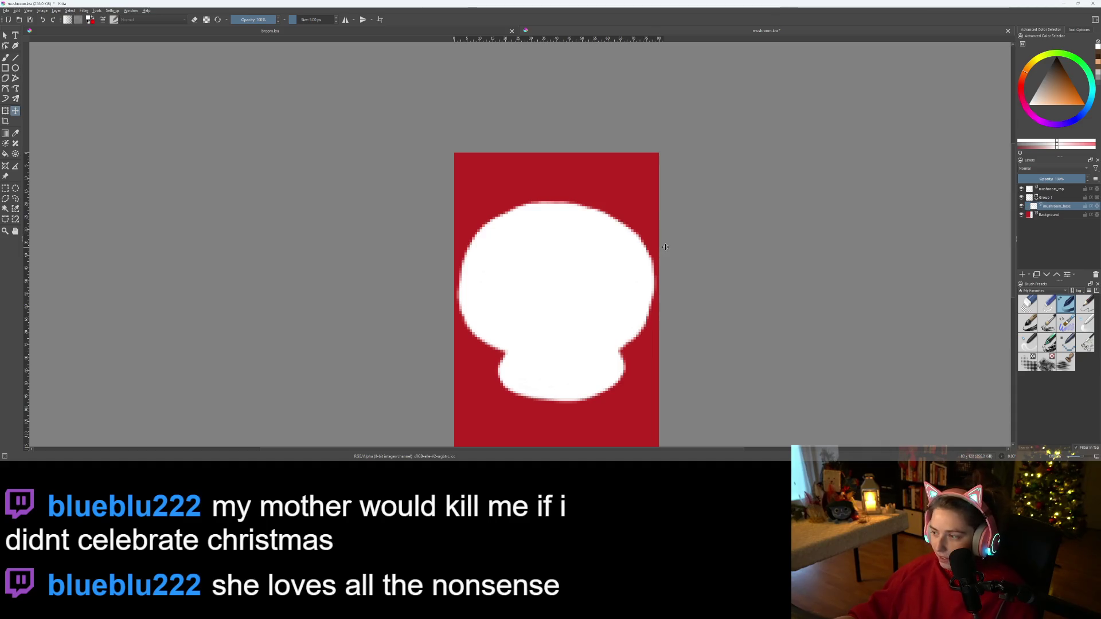
{"action": "left_click", "coordinate": [1022, 276]}
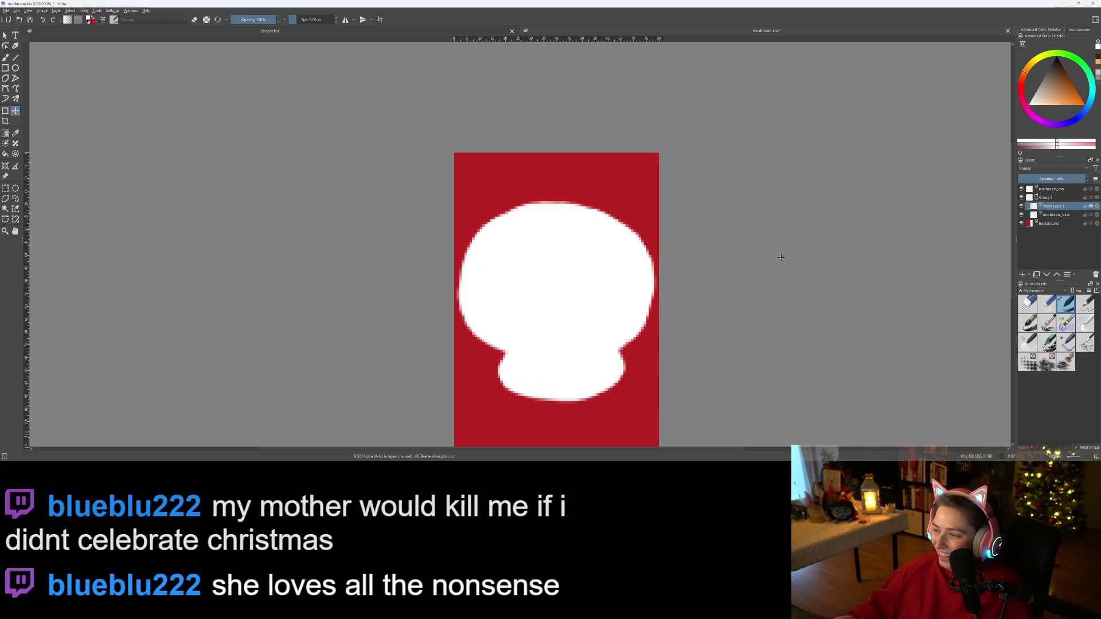
- Switch to the Fill tool and set a paler red as the painting colour
{"action": "key", "text": "f"}
{"action": "left_click", "coordinate": [616, 175], "text": "ctrl"}
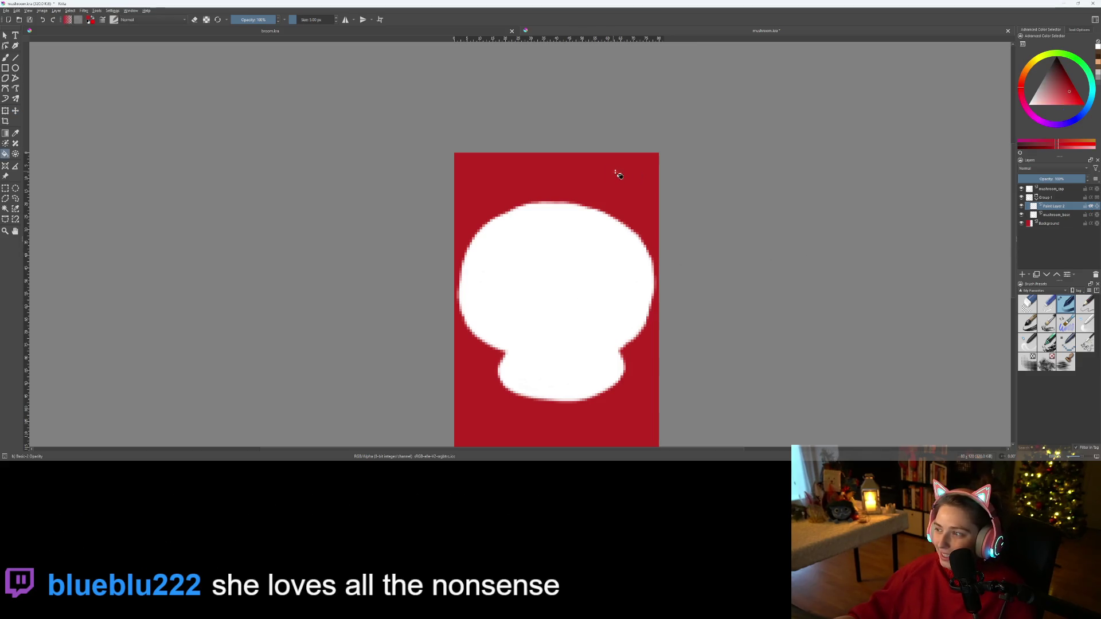
{"action": "left_click", "coordinate": [1058, 103]}
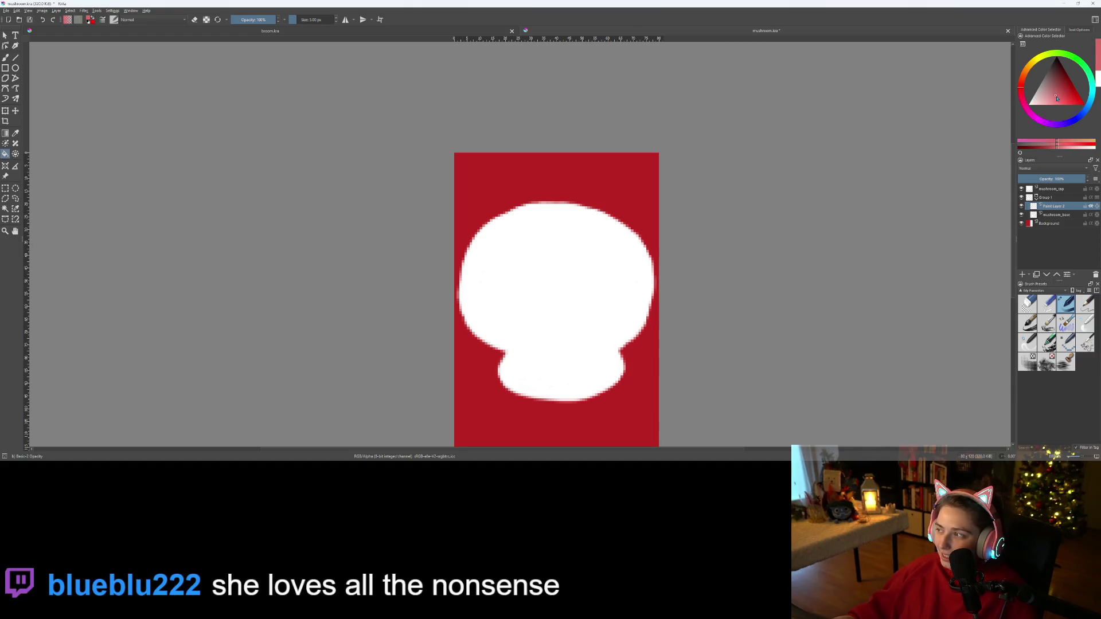
{"action": "left_click", "coordinate": [1042, 100]}
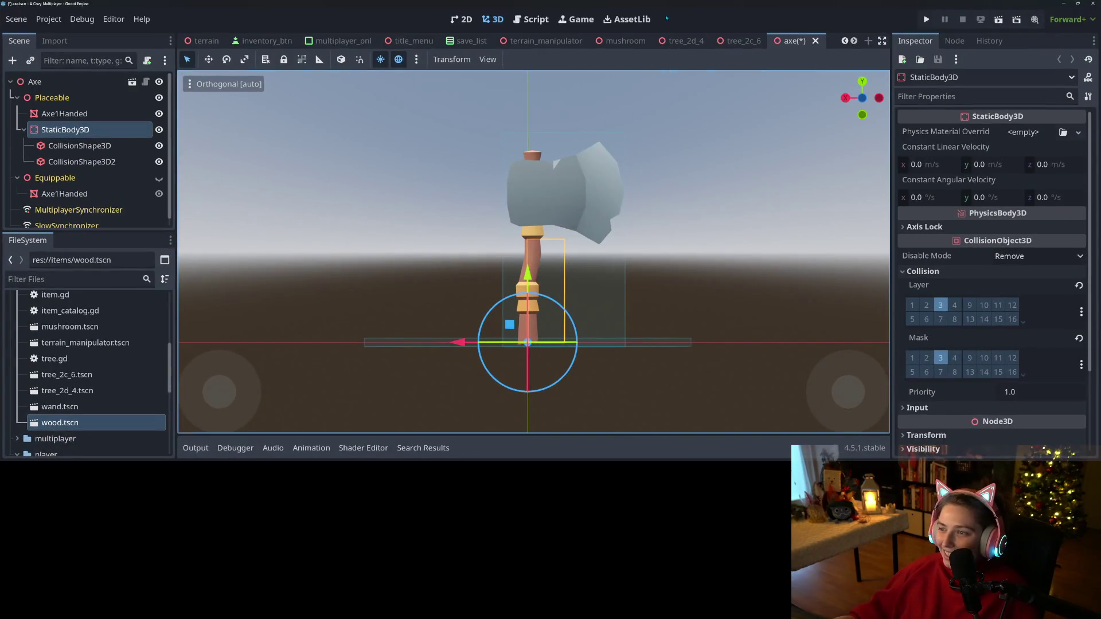
- In Godot, save the axe scene and return to the mushroom scene
{"action": "left_click", "coordinate": [626, 41]}
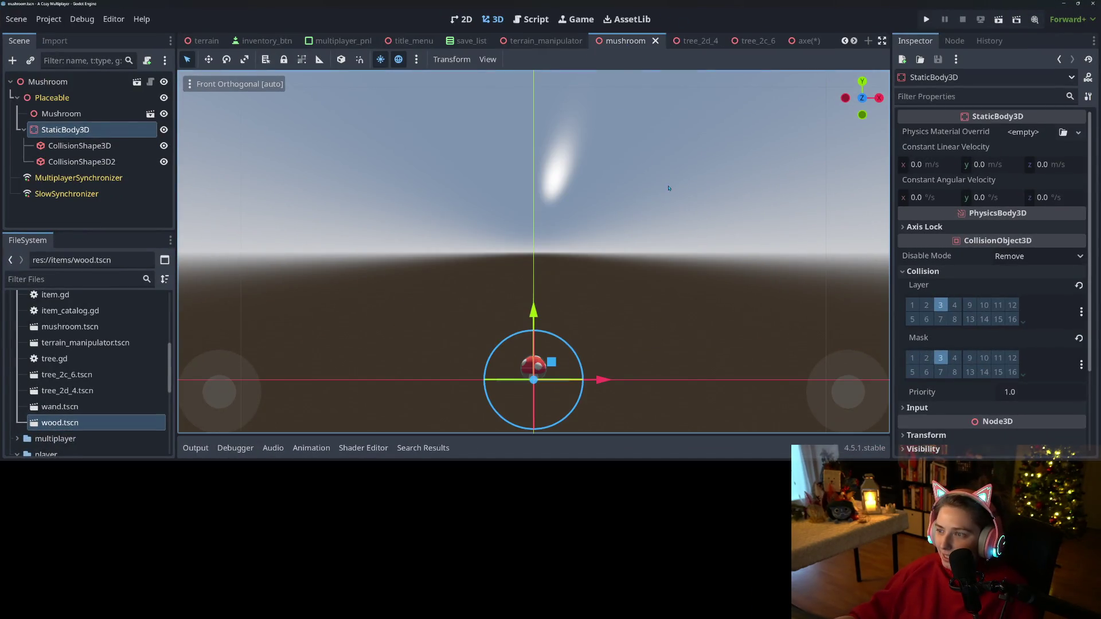
{"action": "left_click", "coordinate": [803, 40]}
{"action": "key", "text": "ctrl+s"}
{"action": "left_click", "coordinate": [626, 40]}
- Frame and orbit the mushroom model for reference, then go back to Krita
{"action": "scroll", "coordinate": [568, 383], "scroll_direction": "up", "scroll_amount": 4}
{"action": "key", "text": "f"}
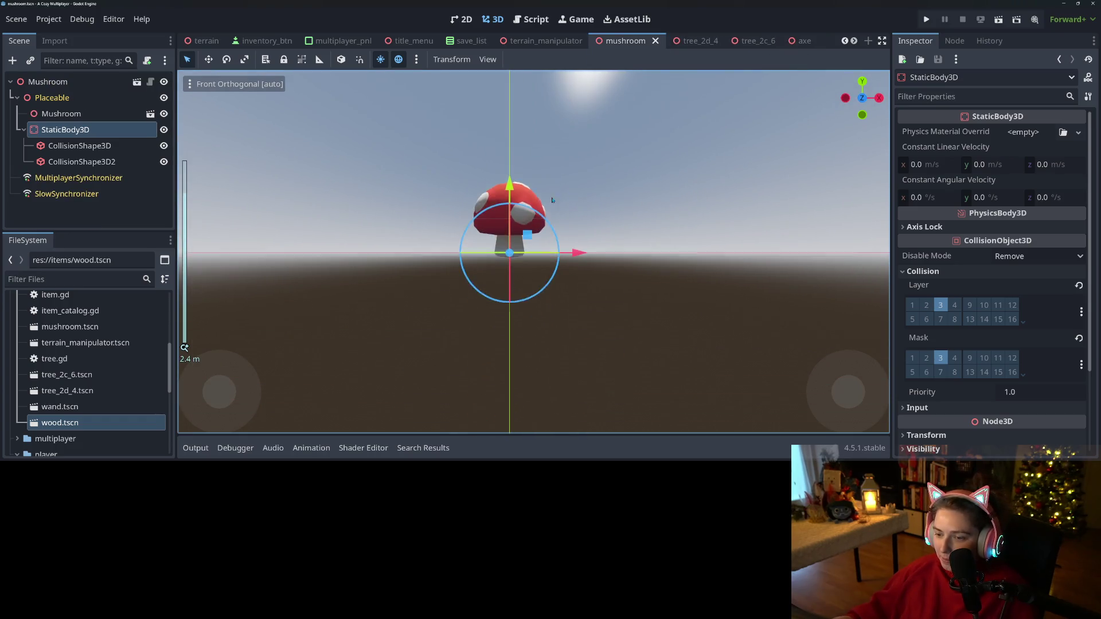
{"action": "scroll", "coordinate": [520, 294], "scroll_direction": "up", "scroll_amount": 5}
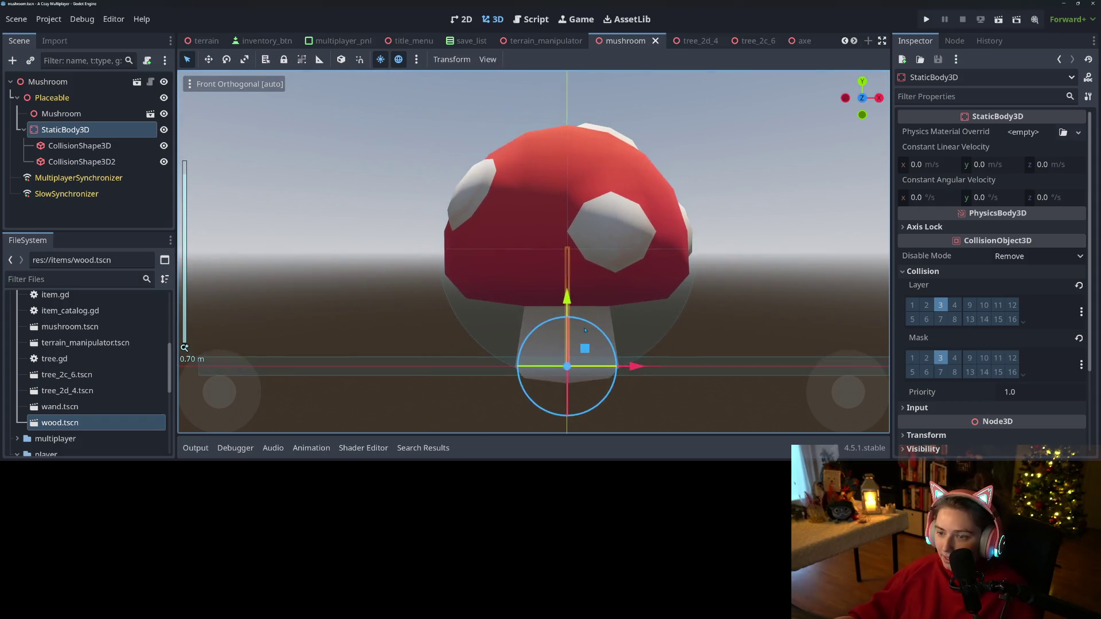
{"action": "mouse_move", "coordinate": [576, 344]}
{"action": "left_mouse_down"}
{"action": "mouse_move", "coordinate": [612, 338]}
{"action": "mouse_move", "coordinate": [556, 340]}
{"action": "mouse_move", "coordinate": [550, 314]}
{"action": "mouse_move", "coordinate": [562, 338]}
{"action": "mouse_move", "coordinate": [513, 337]}
{"action": "left_mouse_up"}
{"action": "scroll", "coordinate": [563, 338], "scroll_direction": "down", "scroll_amount": 3}
{"action": "scroll", "coordinate": [539, 338], "scroll_direction": "up", "scroll_amount": 3}
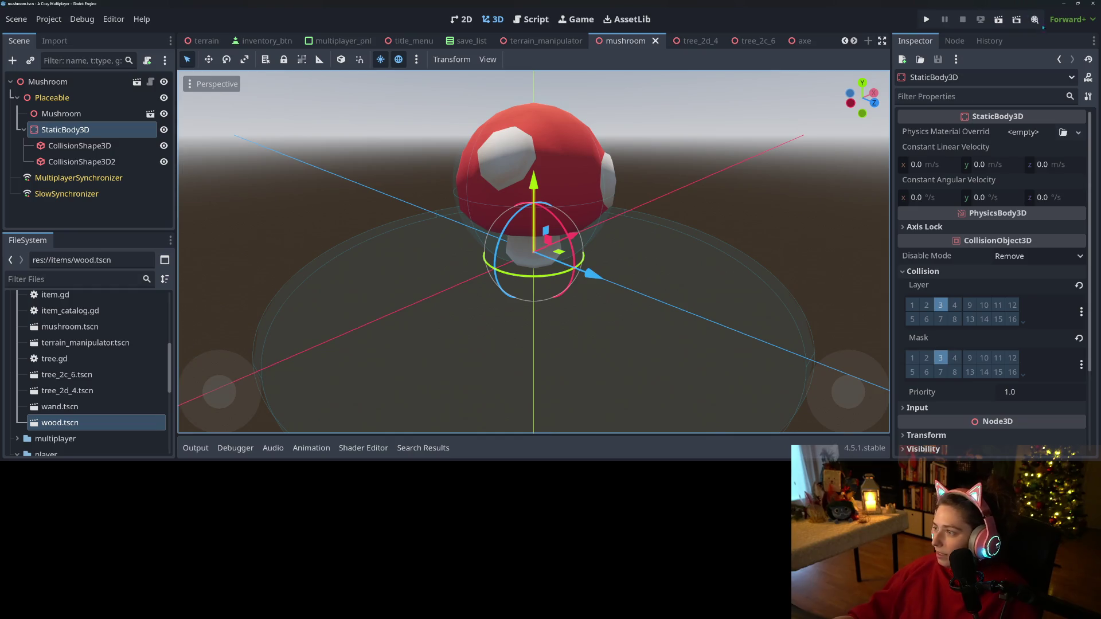
{"action": "key", "text": "alt+Tab"}
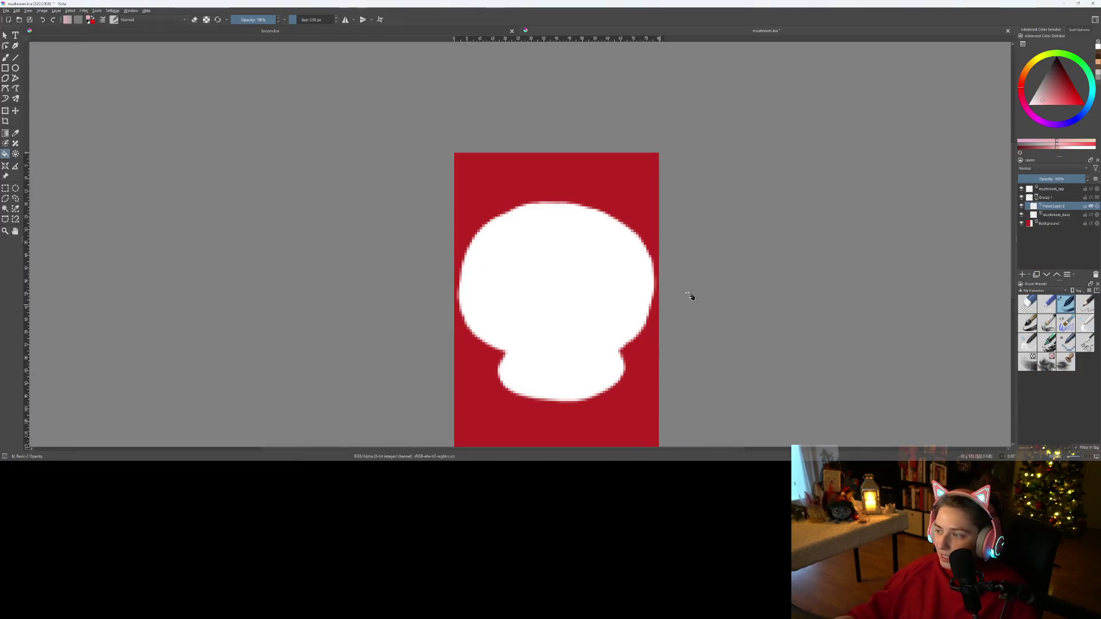
- Fill the mushroom stem with a near-white light grey
{"action": "left_click", "coordinate": [1027, 109]}
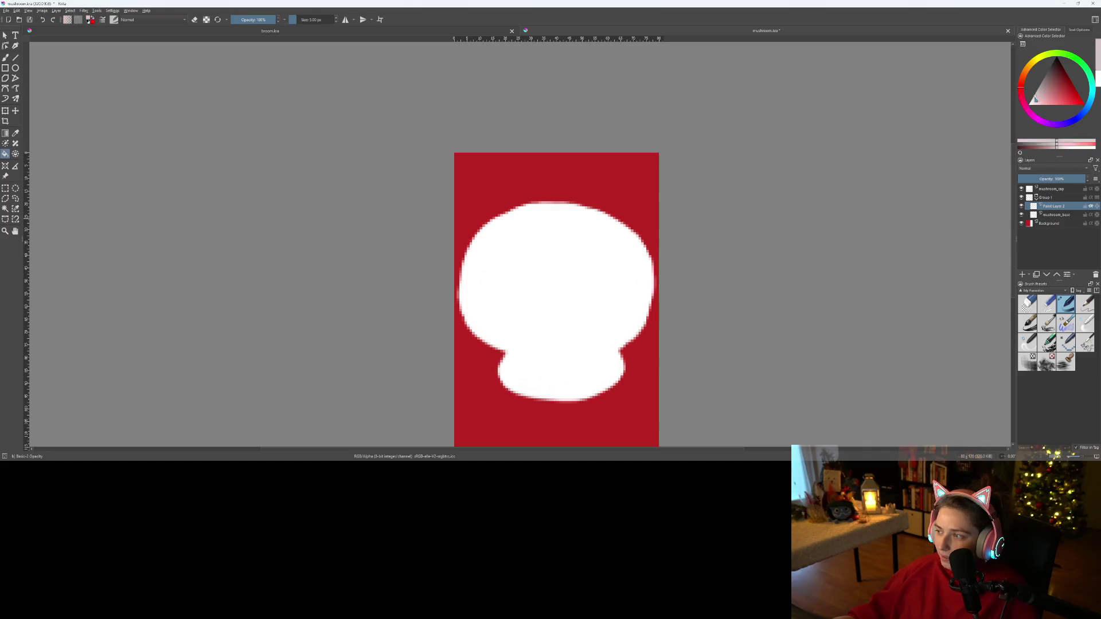
{"action": "left_click_drag", "start_coordinate": [1034, 96], "coordinate": [1034, 101]}
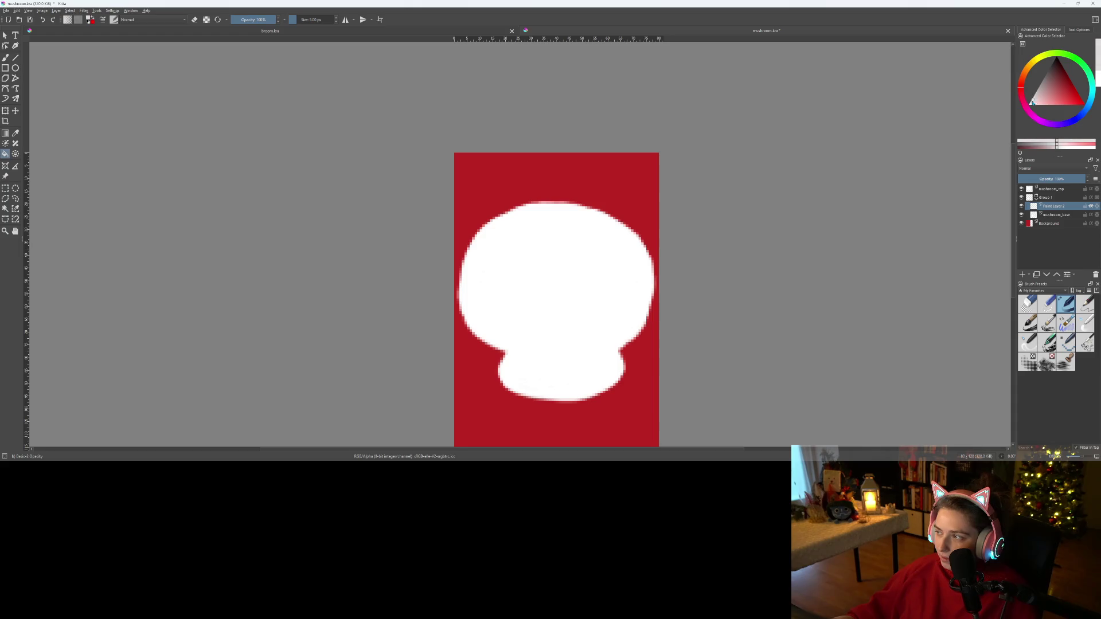
{"action": "left_click", "coordinate": [565, 387]}
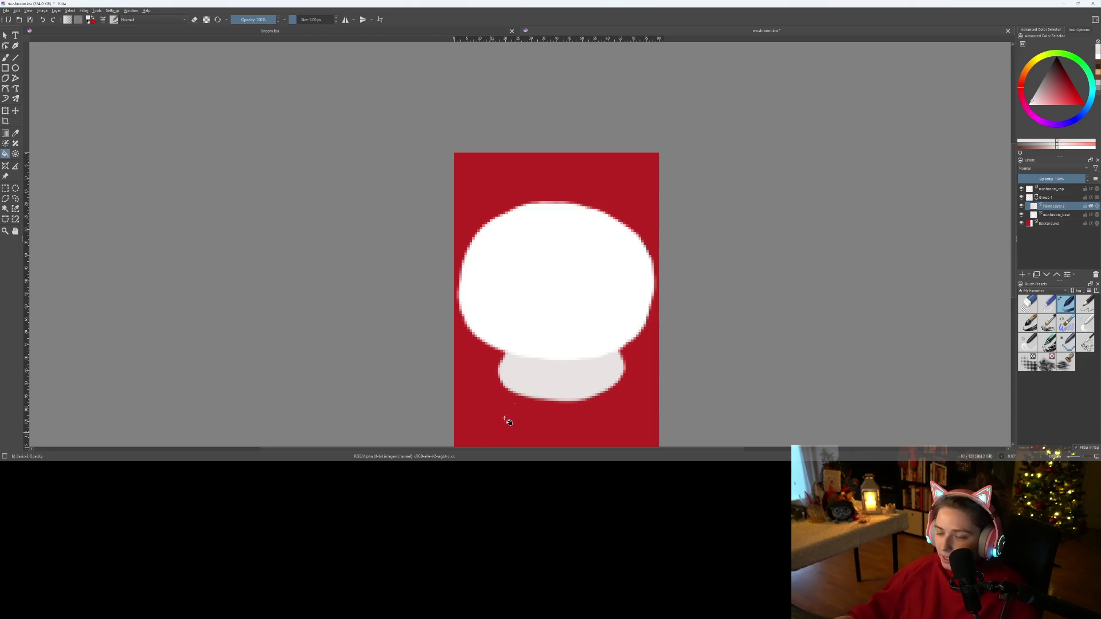
- Group the mushroom_cap layer and add a new paint layer above it
{"action": "scroll", "coordinate": [633, 333], "scroll_direction": "up", "scroll_amount": 2}
{"action": "scroll", "coordinate": [649, 327], "scroll_direction": "down", "scroll_amount": 3}
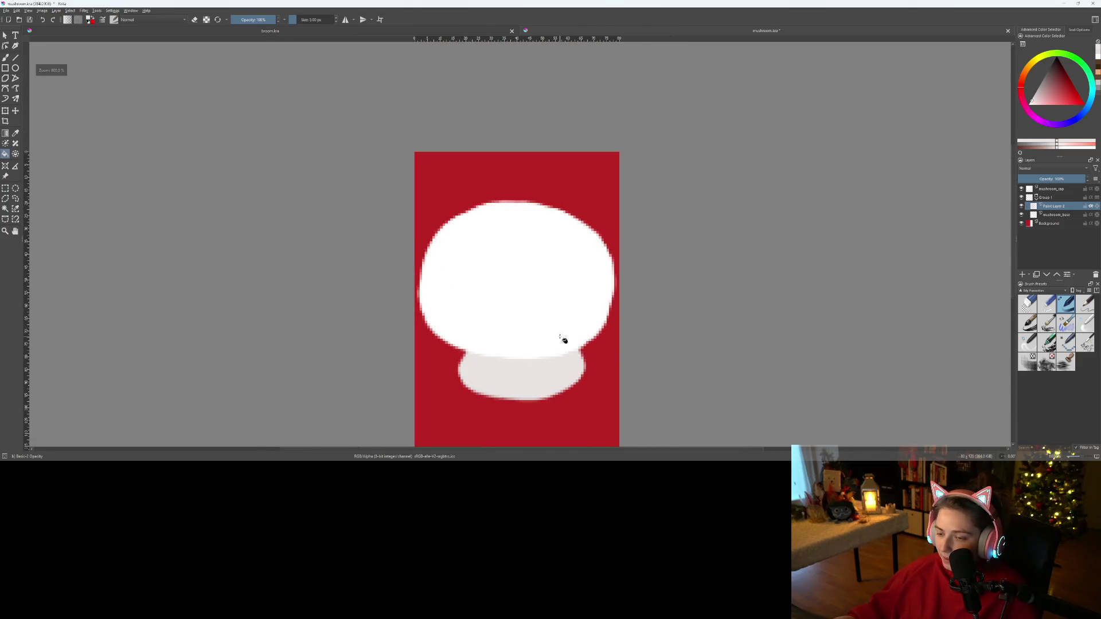
{"action": "scroll", "coordinate": [563, 342], "scroll_direction": "up", "scroll_amount": 1}
{"action": "scroll", "coordinate": [603, 312], "scroll_direction": "up", "scroll_amount": 1}
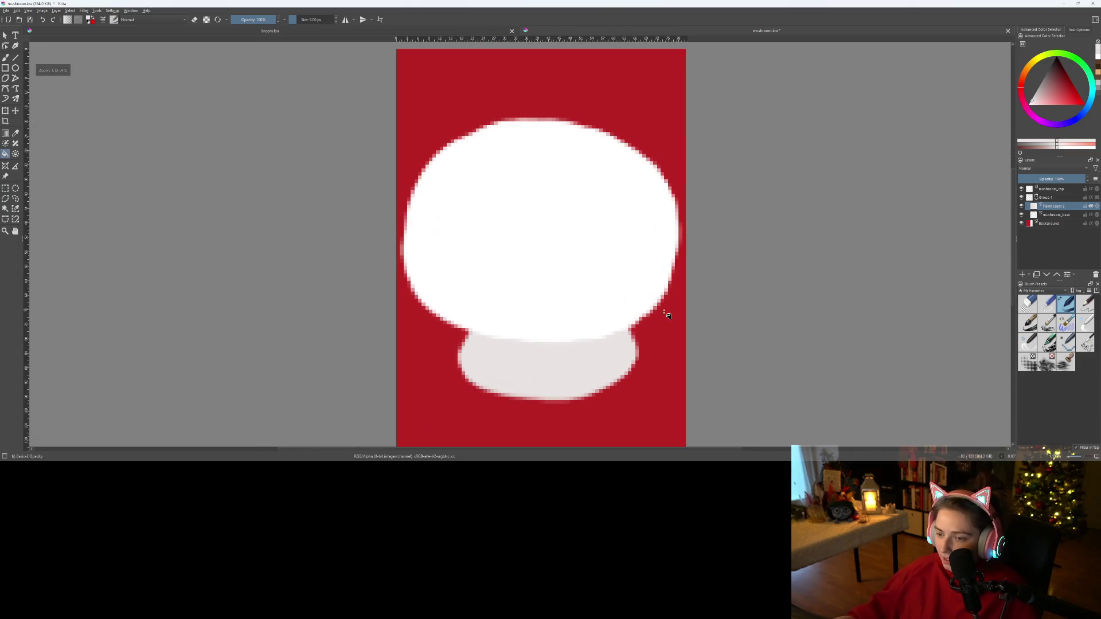
{"action": "left_click", "coordinate": [1059, 189]}
{"action": "key", "text": "ctrl+g"}
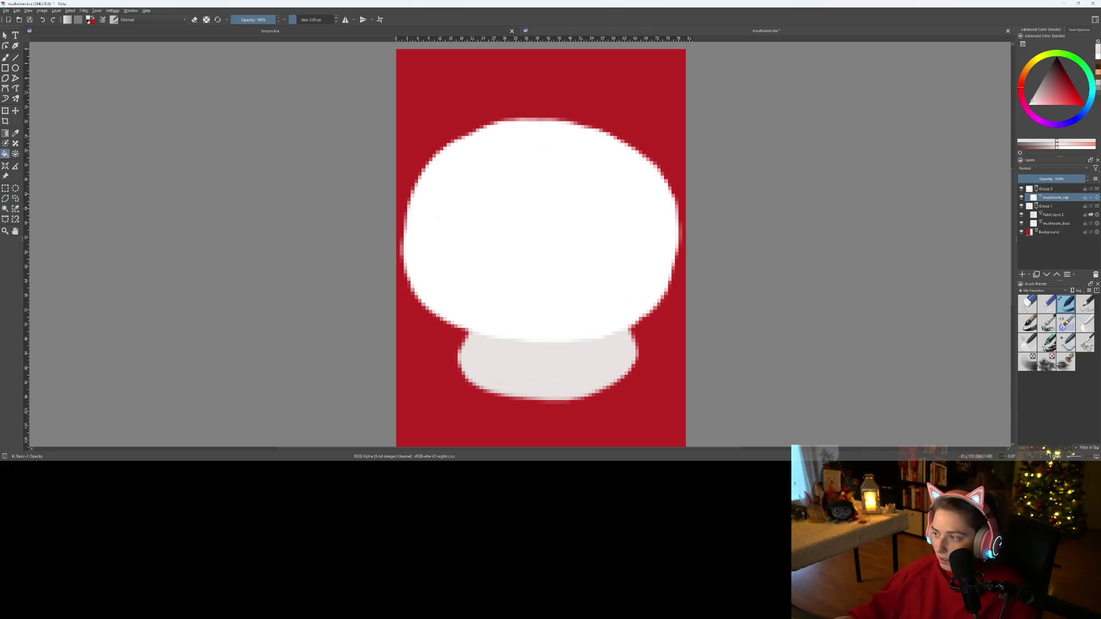
{"action": "left_click", "coordinate": [1022, 275]}
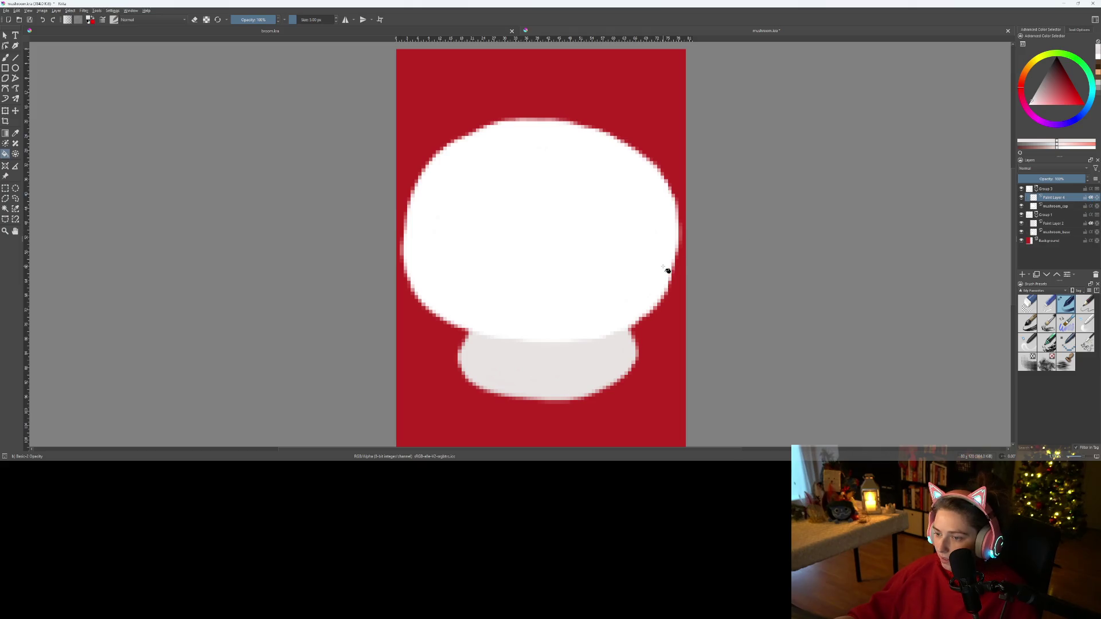
- Bucket-fill the cap red, then refill it with a lighter pinkish red
{"action": "left_click", "coordinate": [1059, 90]}
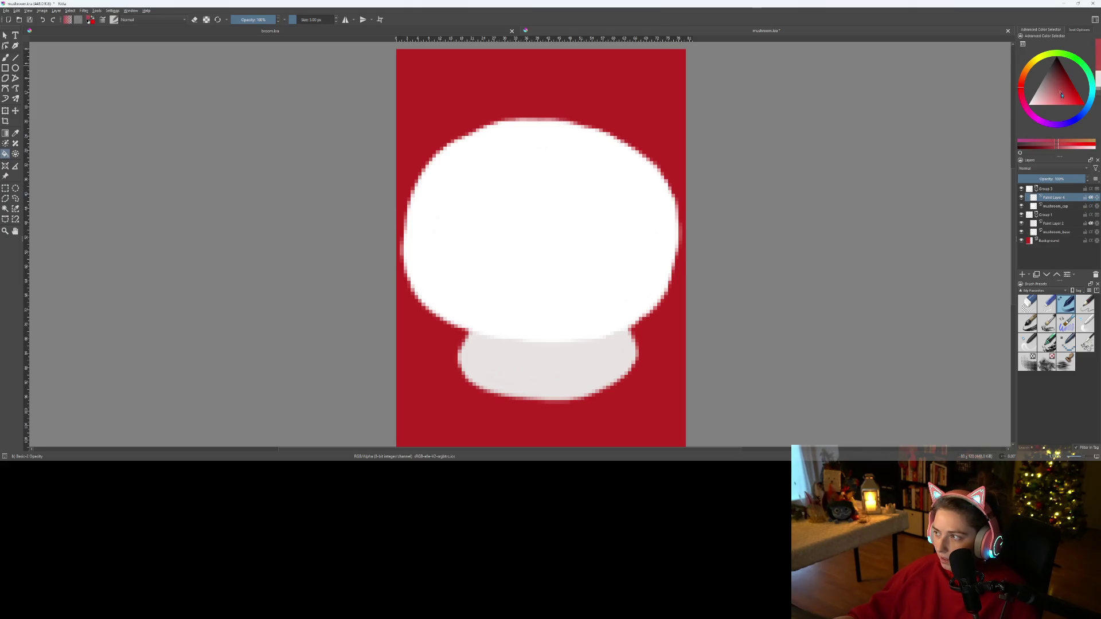
{"action": "left_click_drag", "start_coordinate": [1066, 98], "coordinate": [1073, 98]}
{"action": "left_click", "coordinate": [536, 162]}
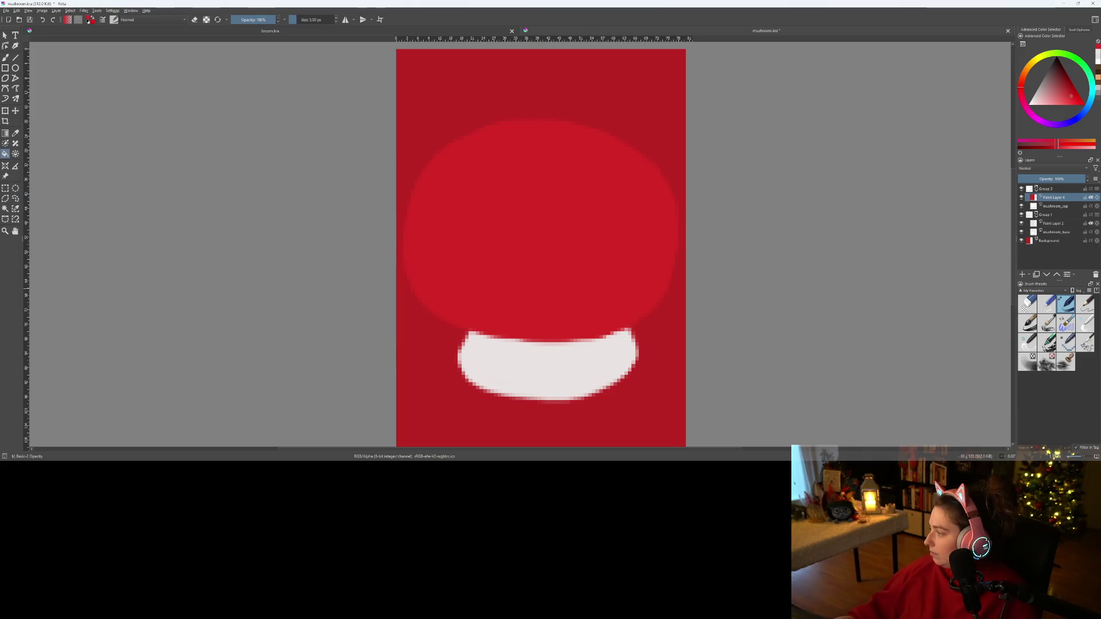
{"action": "key", "text": "alt+Tab"}
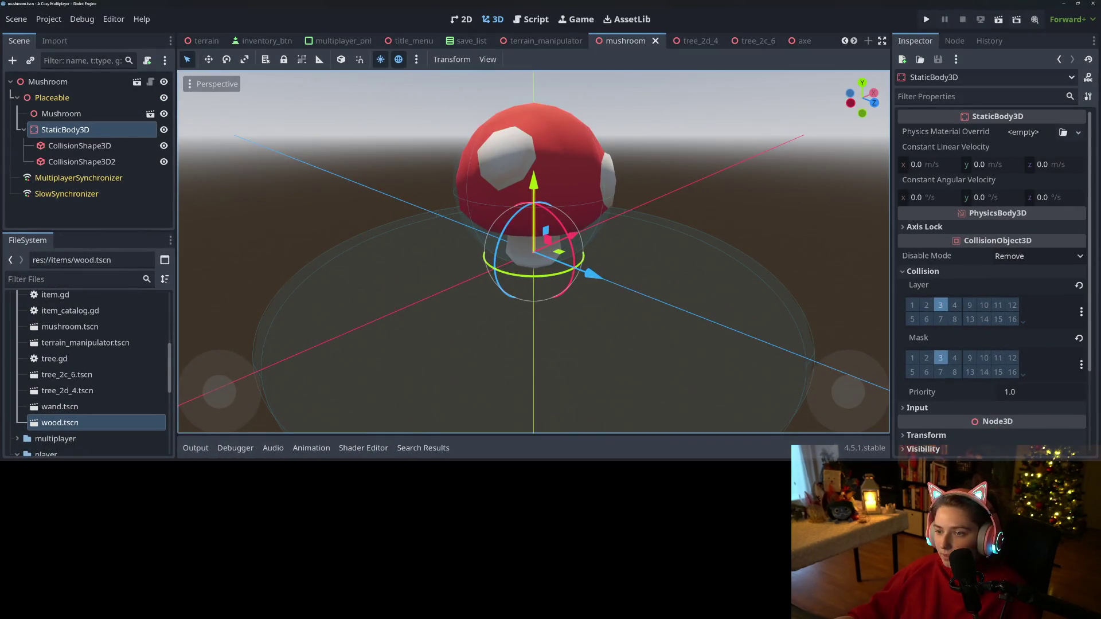
{"action": "key", "text": "alt+Tab"}
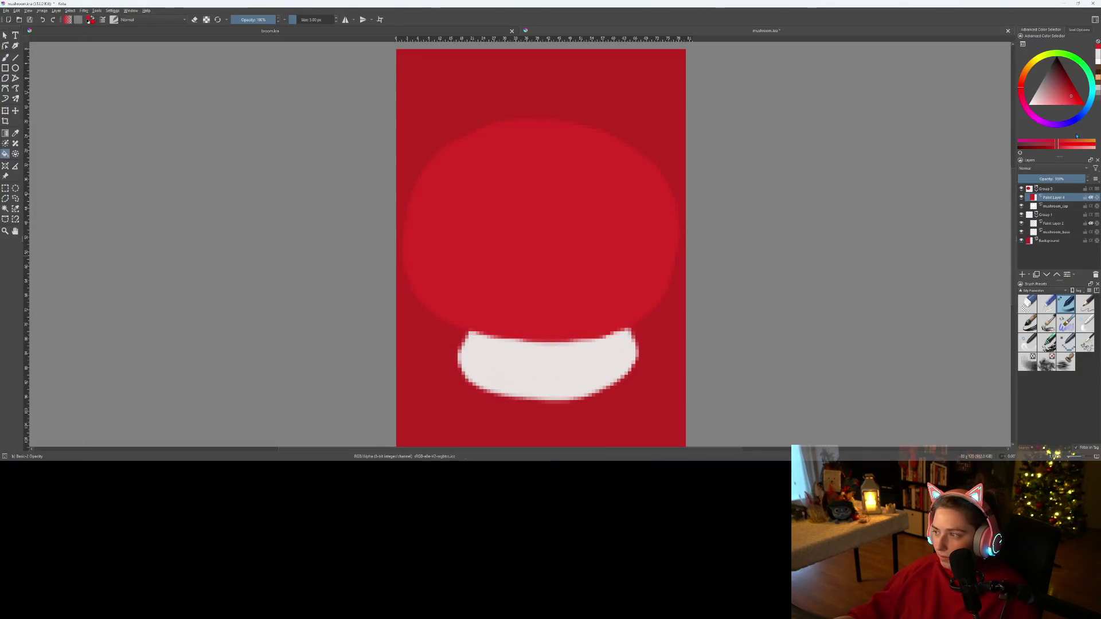
{"action": "left_click", "coordinate": [1067, 99]}
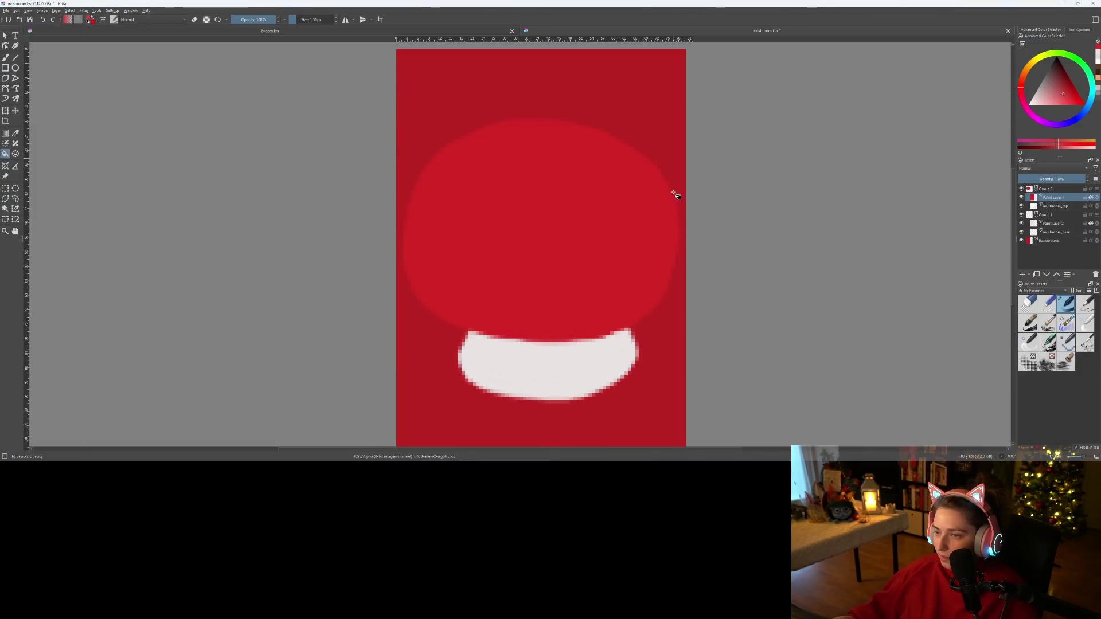
{"action": "left_click", "coordinate": [596, 232]}
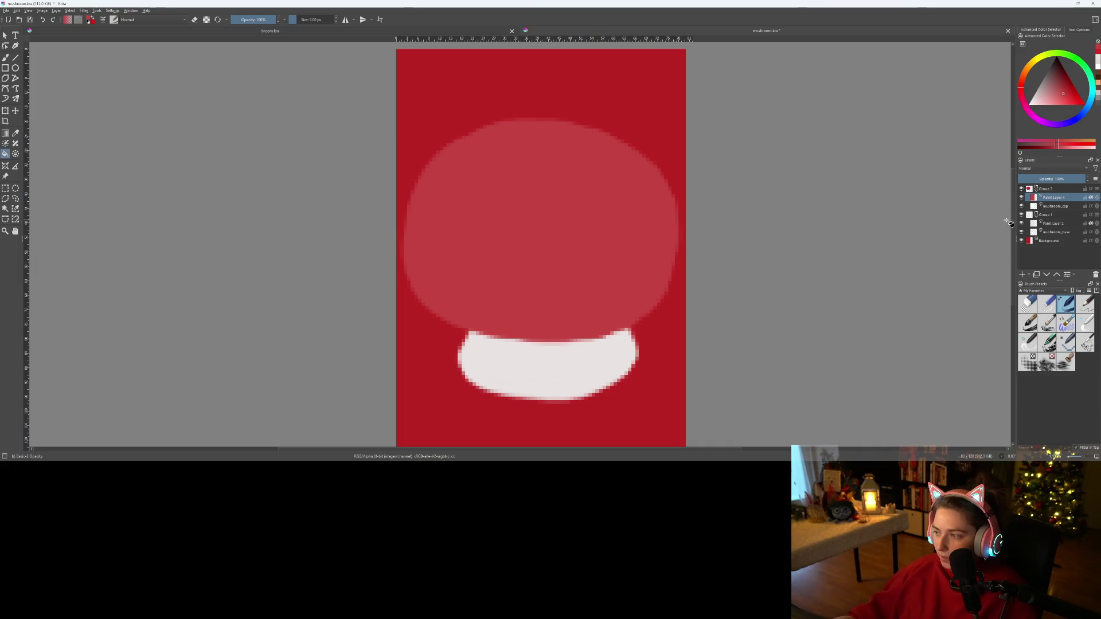
- Hide the red background and add Paint Layer 5 above Group 3
{"action": "left_click", "coordinate": [1022, 241]}
{"action": "scroll", "coordinate": [548, 340], "scroll_direction": "down", "scroll_amount": 5}
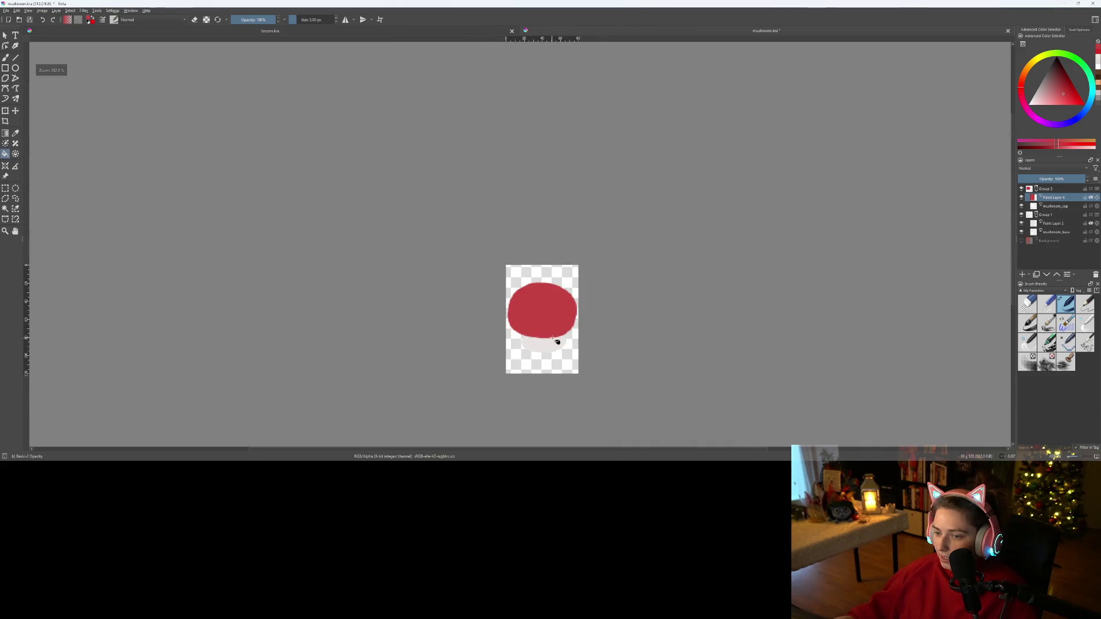
{"action": "scroll", "coordinate": [551, 340], "scroll_direction": "up", "scroll_amount": 5}
{"action": "scroll", "coordinate": [567, 335], "scroll_direction": "up", "scroll_amount": 1}
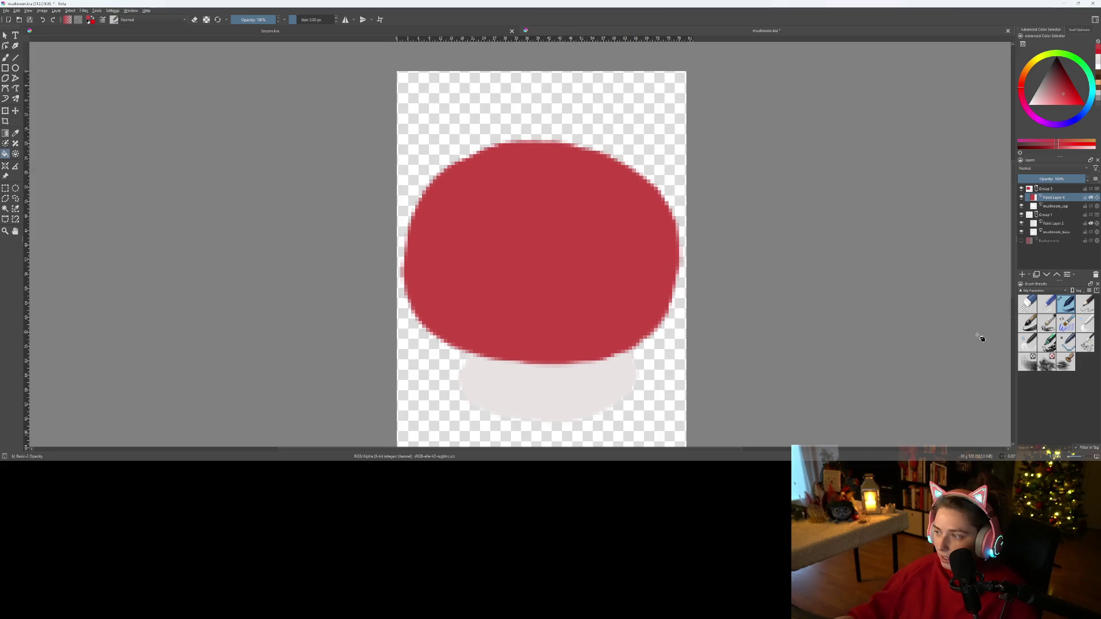
{"action": "key", "text": "Page_Up"}
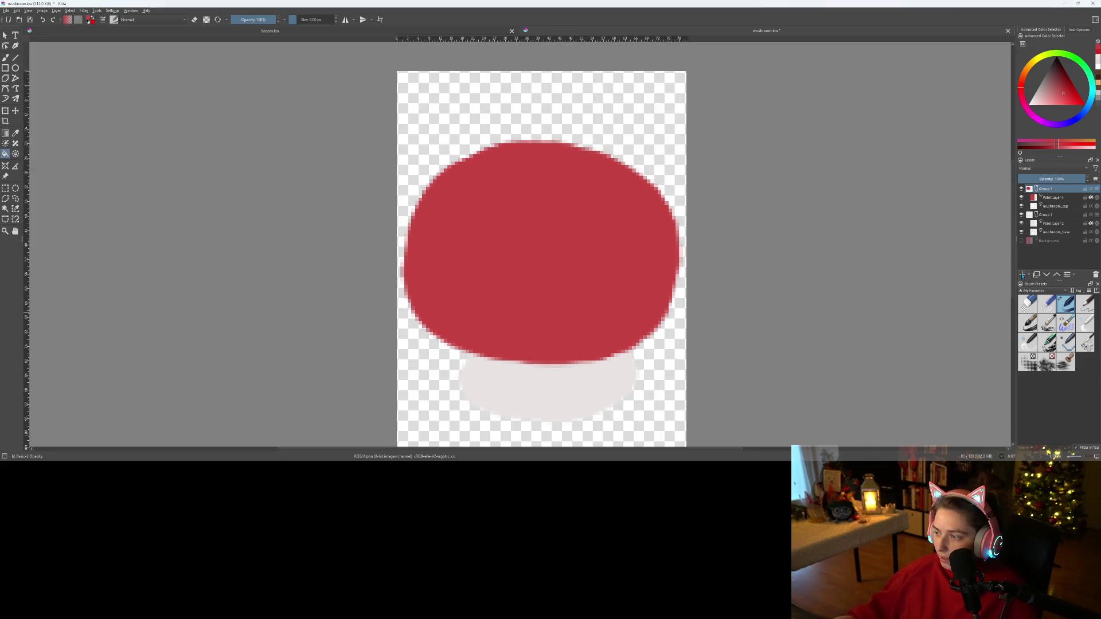
{"action": "left_click", "coordinate": [1023, 275]}
{"action": "left_click_drag", "start_coordinate": [1055, 200], "coordinate": [1052, 187]}
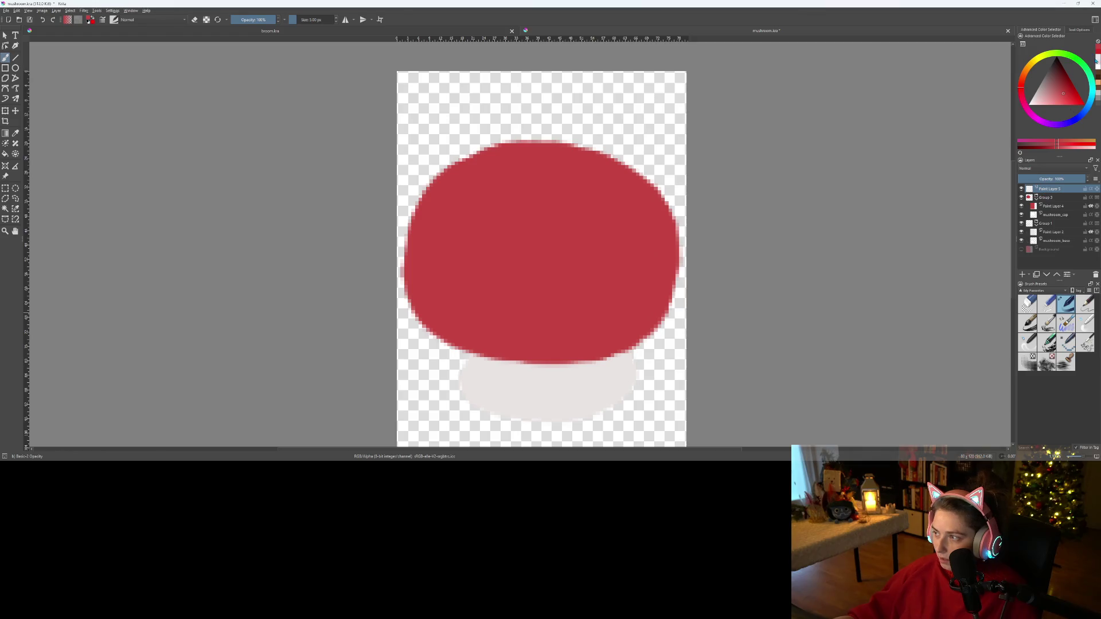
- Paint two light grey spots along the cap's top edge, then show the background again
{"action": "left_click", "coordinate": [581, 387], "text": "ctrl"}
{"action": "scroll", "coordinate": [536, 285], "scroll_direction": "up", "scroll_amount": 1}
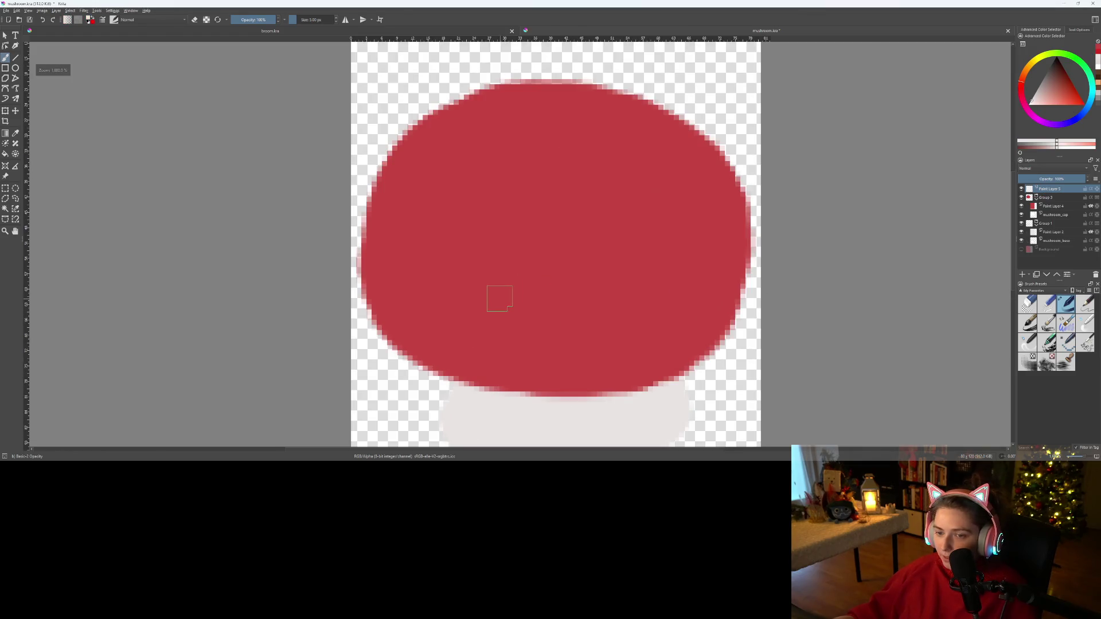
{"action": "left_click_drag", "start_coordinate": [499, 298], "coordinate": [496, 366]}
{"action": "mouse_move", "coordinate": [407, 262]}
{"action": "left_mouse_down"}
{"action": "mouse_move", "coordinate": [408, 232]}
{"action": "mouse_move", "coordinate": [436, 197]}
{"action": "mouse_move", "coordinate": [474, 189]}
{"action": "mouse_move", "coordinate": [478, 238]}
{"action": "mouse_move", "coordinate": [456, 258]}
{"action": "mouse_move", "coordinate": [406, 263]}
{"action": "mouse_move", "coordinate": [428, 231]}
{"action": "mouse_move", "coordinate": [441, 265]}
{"action": "mouse_move", "coordinate": [470, 207]}
{"action": "mouse_move", "coordinate": [430, 241]}
{"action": "mouse_move", "coordinate": [456, 224]}
{"action": "left_mouse_up"}
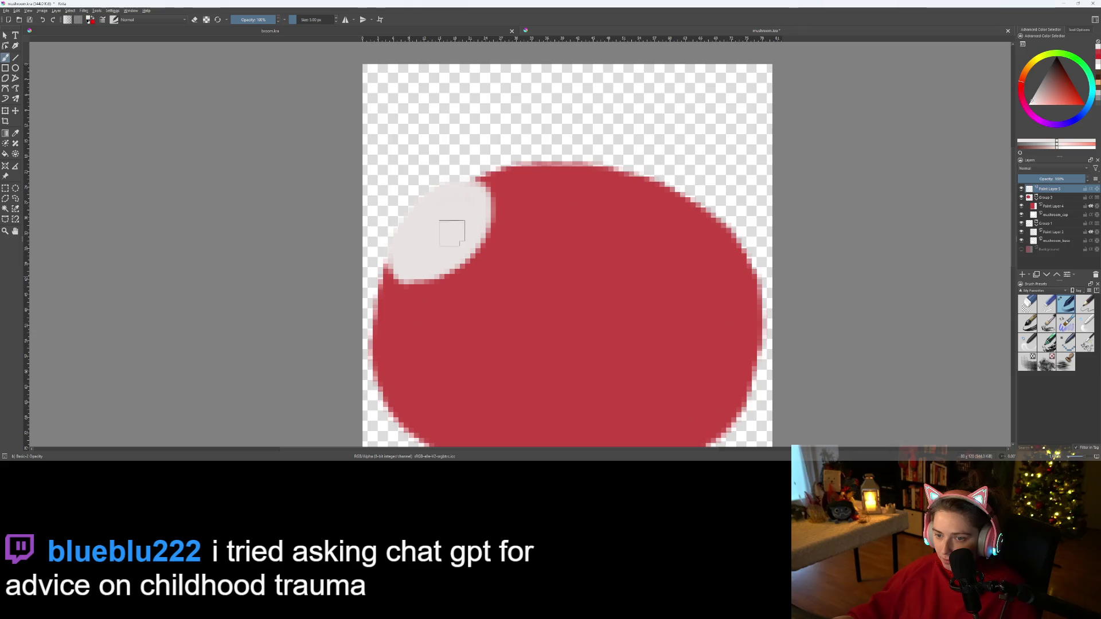
{"action": "mouse_move", "coordinate": [616, 174]}
{"action": "left_mouse_down"}
{"action": "mouse_move", "coordinate": [591, 171]}
{"action": "mouse_move", "coordinate": [655, 183]}
{"action": "mouse_move", "coordinate": [622, 168]}
{"action": "left_mouse_up"}
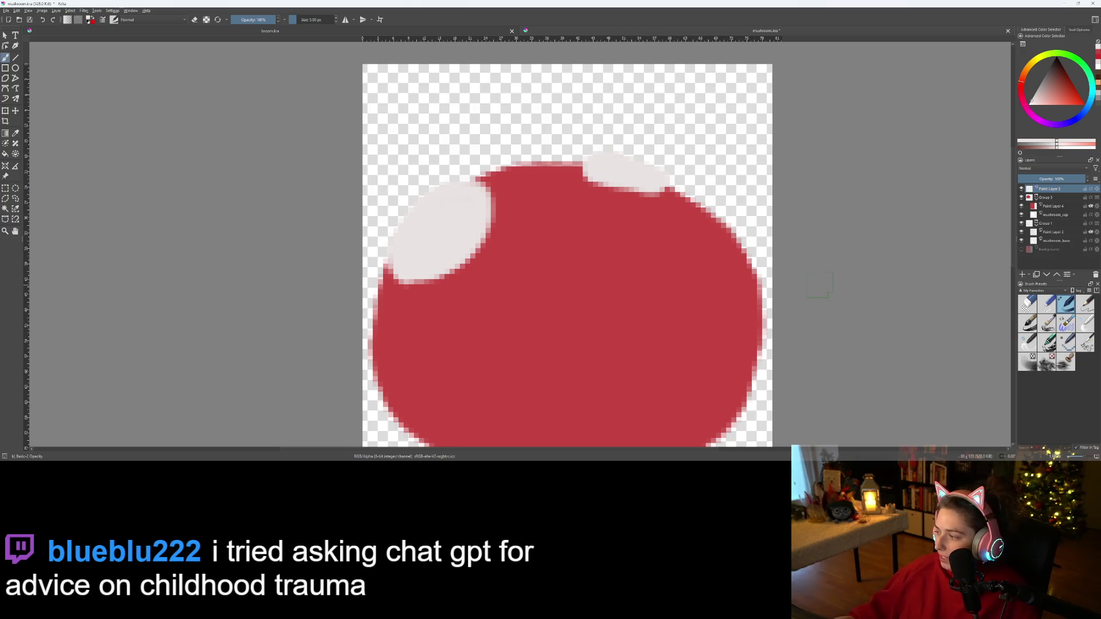
{"action": "left_click", "coordinate": [1022, 249]}
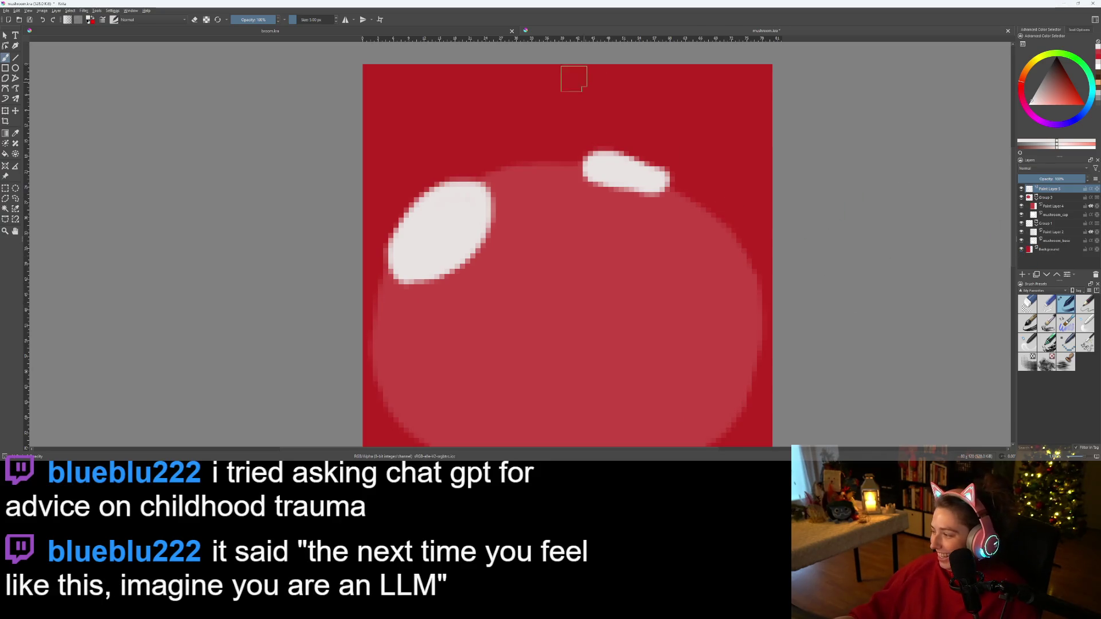
- Erase along the upper-right spot to reshape its edges
{"action": "scroll", "coordinate": [608, 209], "scroll_direction": "up", "scroll_amount": 3}
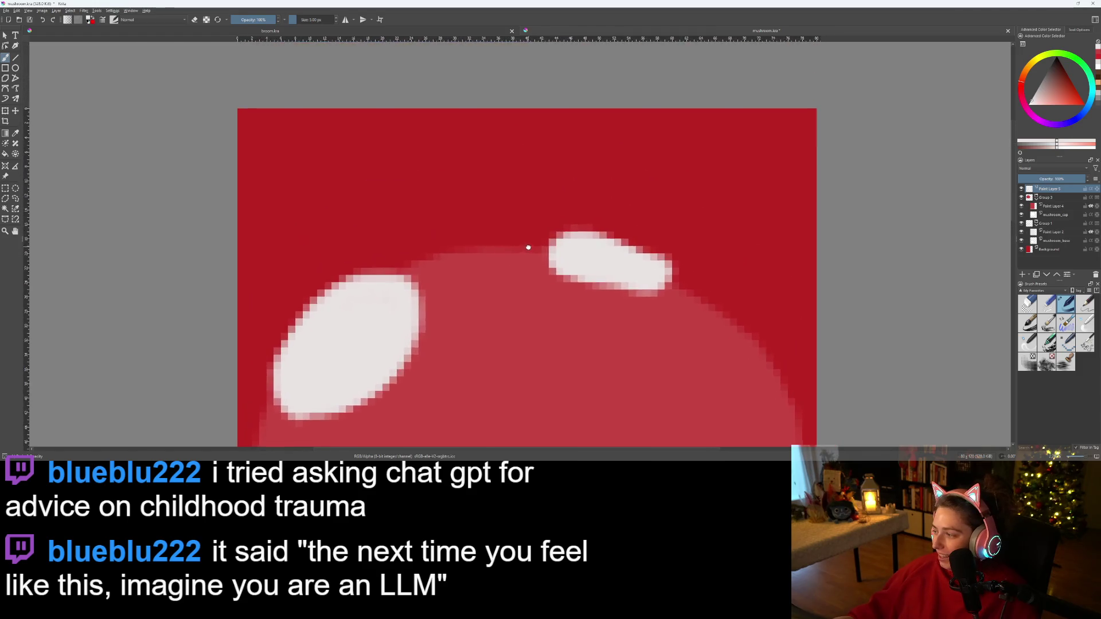
{"action": "scroll", "coordinate": [510, 274], "scroll_direction": "down", "scroll_amount": 1}
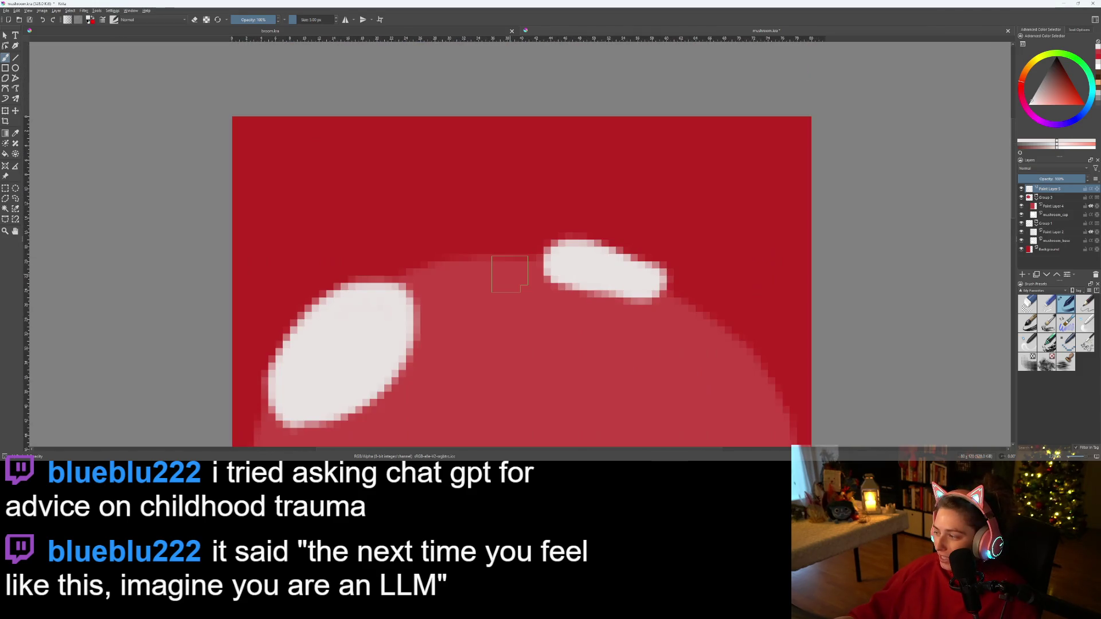
{"action": "scroll", "coordinate": [509, 274], "scroll_direction": "up", "scroll_amount": 1}
{"action": "key", "text": "e"}
{"action": "mouse_move", "coordinate": [514, 231]}
{"action": "left_mouse_down"}
{"action": "mouse_move", "coordinate": [565, 216]}
{"action": "mouse_move", "coordinate": [663, 227]}
{"action": "mouse_move", "coordinate": [746, 283]}
{"action": "mouse_move", "coordinate": [689, 294]}
{"action": "left_mouse_up"}
{"action": "mouse_move", "coordinate": [583, 269]}
{"action": "left_mouse_down"}
{"action": "mouse_move", "coordinate": [617, 261]}
{"action": "mouse_move", "coordinate": [680, 278]}
{"action": "left_mouse_up"}
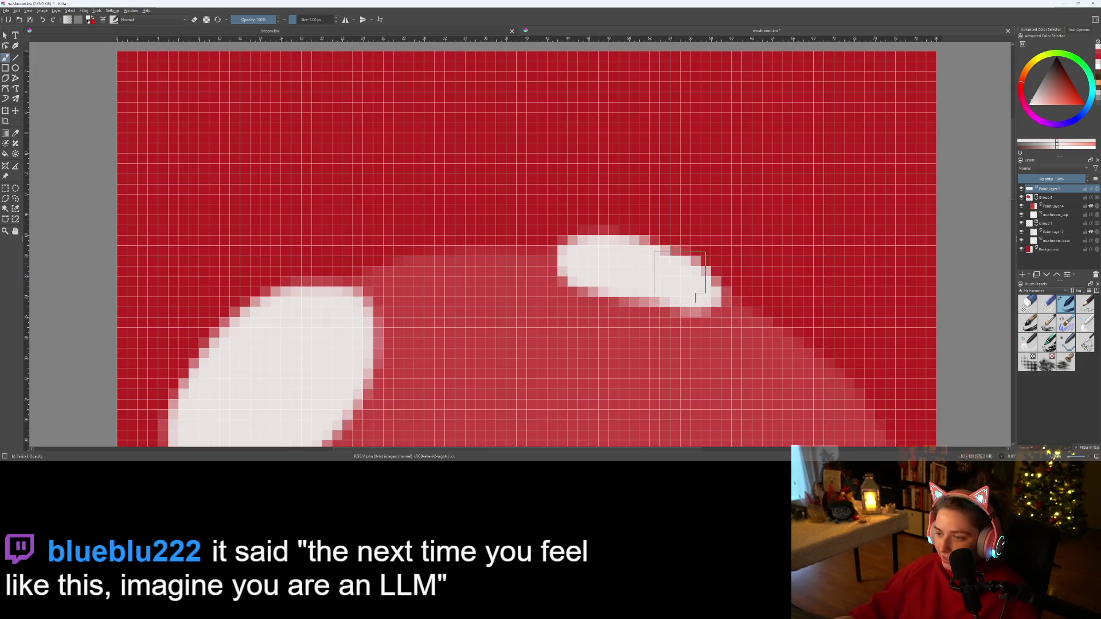
- Paint a round white spot in the middle of the cap, undoing the stray stroke
{"action": "scroll", "coordinate": [631, 277], "scroll_direction": "down", "scroll_amount": 1}
{"action": "scroll", "coordinate": [654, 301], "scroll_direction": "up", "scroll_amount": 1}
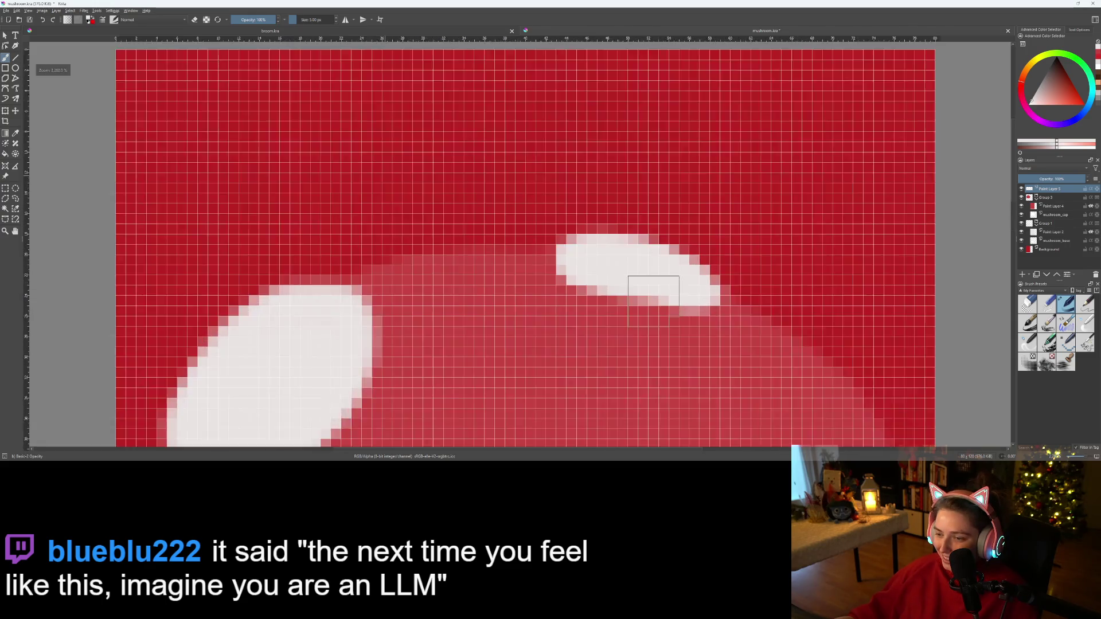
{"action": "scroll", "coordinate": [654, 301], "scroll_direction": "down", "scroll_amount": 5}
{"action": "mouse_move", "coordinate": [676, 405]}
{"action": "left_mouse_down"}
{"action": "mouse_move", "coordinate": [641, 331]}
{"action": "mouse_move", "coordinate": [622, 248]}
{"action": "left_mouse_up"}
{"action": "mouse_move", "coordinate": [635, 312]}
{"action": "left_mouse_down"}
{"action": "mouse_move", "coordinate": [661, 275]}
{"action": "mouse_move", "coordinate": [689, 290]}
{"action": "left_mouse_up"}
{"action": "scroll", "coordinate": [579, 310], "scroll_direction": "up", "scroll_amount": 1}
{"action": "scroll", "coordinate": [550, 332], "scroll_direction": "down", "scroll_amount": 1}
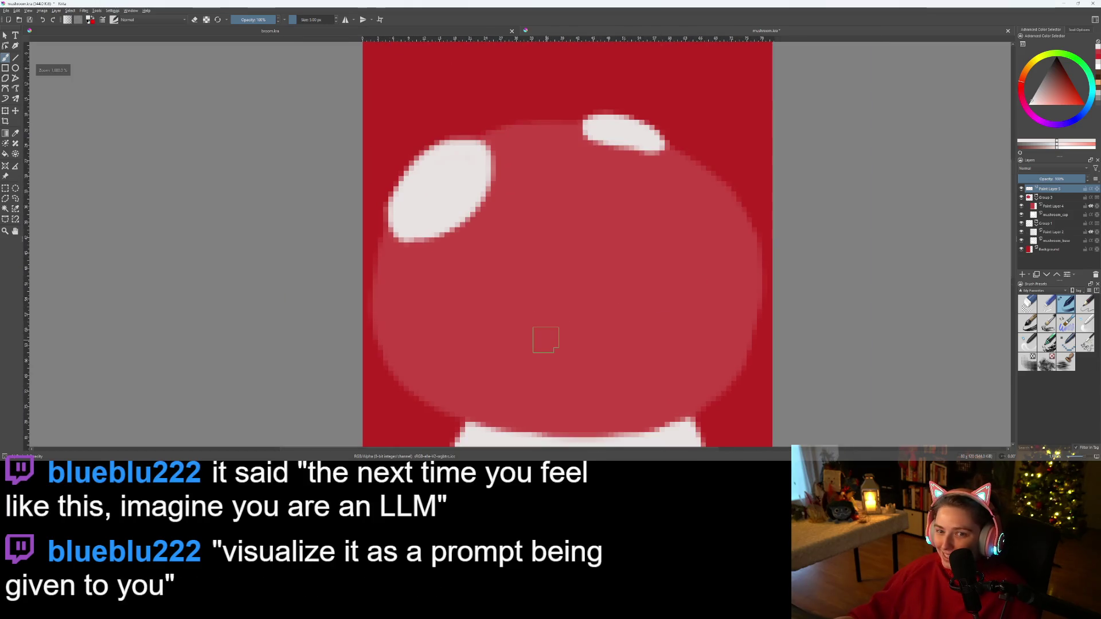
{"action": "scroll", "coordinate": [522, 308], "scroll_direction": "up", "scroll_amount": 1}
{"action": "scroll", "coordinate": [504, 353], "scroll_direction": "down", "scroll_amount": 1}
{"action": "scroll", "coordinate": [504, 356], "scroll_direction": "up", "scroll_amount": 1}
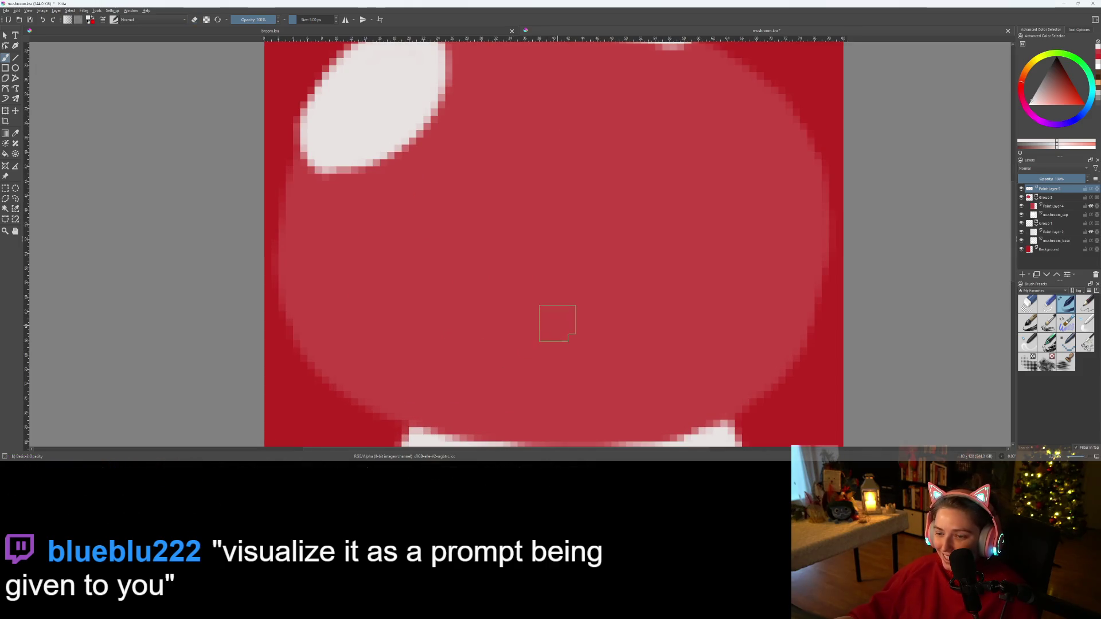
{"action": "mouse_move", "coordinate": [559, 274]}
{"action": "left_mouse_down"}
{"action": "mouse_move", "coordinate": [485, 312]}
{"action": "mouse_move", "coordinate": [493, 382]}
{"action": "mouse_move", "coordinate": [568, 411]}
{"action": "mouse_move", "coordinate": [654, 381]}
{"action": "mouse_move", "coordinate": [671, 270]}
{"action": "mouse_move", "coordinate": [610, 216]}
{"action": "mouse_move", "coordinate": [525, 247]}
{"action": "mouse_move", "coordinate": [513, 293]}
{"action": "mouse_move", "coordinate": [554, 350]}
{"action": "mouse_move", "coordinate": [611, 343]}
{"action": "mouse_move", "coordinate": [646, 304]}
{"action": "mouse_move", "coordinate": [641, 258]}
{"action": "mouse_move", "coordinate": [611, 218]}
{"action": "mouse_move", "coordinate": [565, 226]}
{"action": "mouse_move", "coordinate": [533, 258]}
{"action": "mouse_move", "coordinate": [581, 317]}
{"action": "mouse_move", "coordinate": [583, 226]}
{"action": "mouse_move", "coordinate": [585, 246]}
{"action": "mouse_move", "coordinate": [555, 248]}
{"action": "mouse_move", "coordinate": [568, 281]}
{"action": "mouse_move", "coordinate": [533, 287]}
{"action": "mouse_move", "coordinate": [590, 319]}
{"action": "mouse_move", "coordinate": [617, 250]}
{"action": "left_mouse_up"}
{"action": "key", "text": "ctrl+z"}
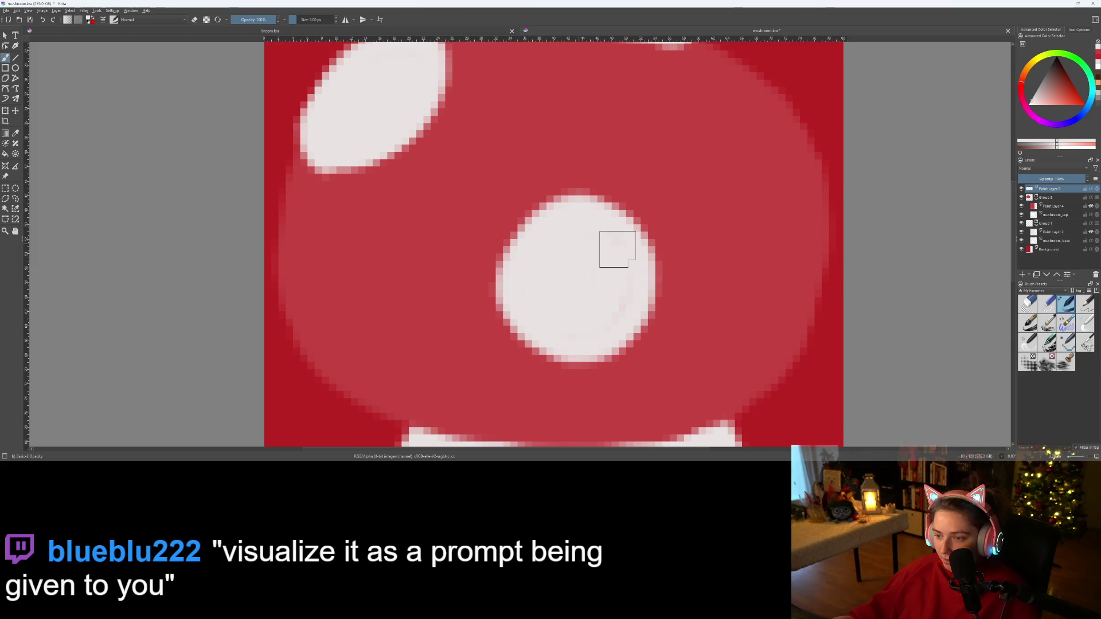
{"action": "scroll", "coordinate": [596, 373], "scroll_direction": "down", "scroll_amount": 3}
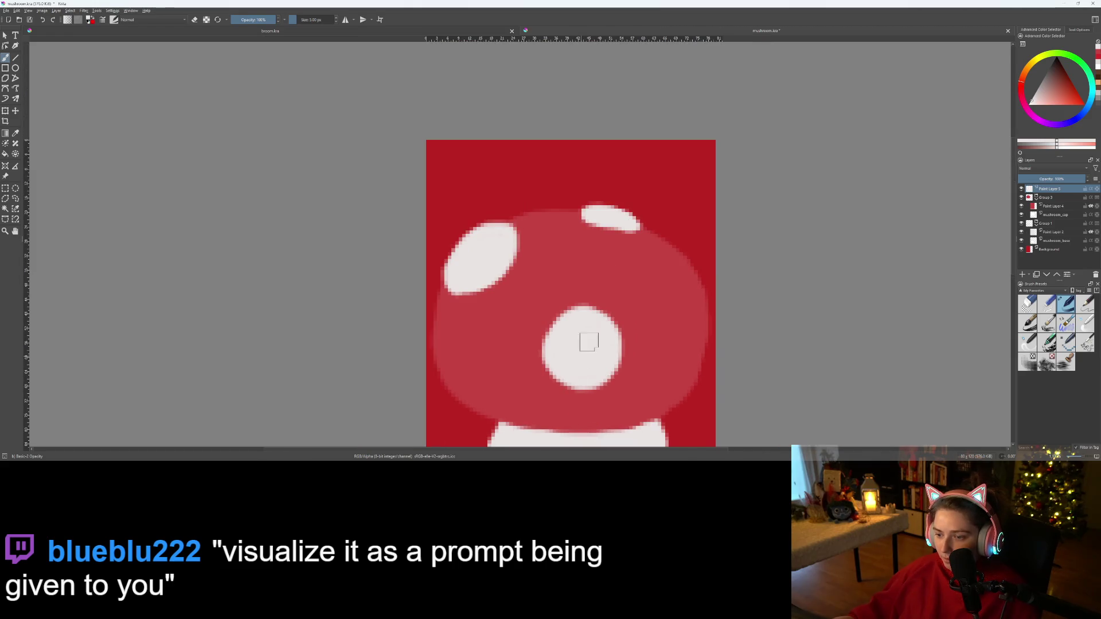
- Rectangle-select the middle spot, move it left and slightly down, then deselect
{"action": "scroll", "coordinate": [585, 347], "scroll_direction": "down", "scroll_amount": 2}
{"action": "scroll", "coordinate": [594, 382], "scroll_direction": "up", "scroll_amount": 1}
{"action": "scroll", "coordinate": [594, 381], "scroll_direction": "up", "scroll_amount": 2}
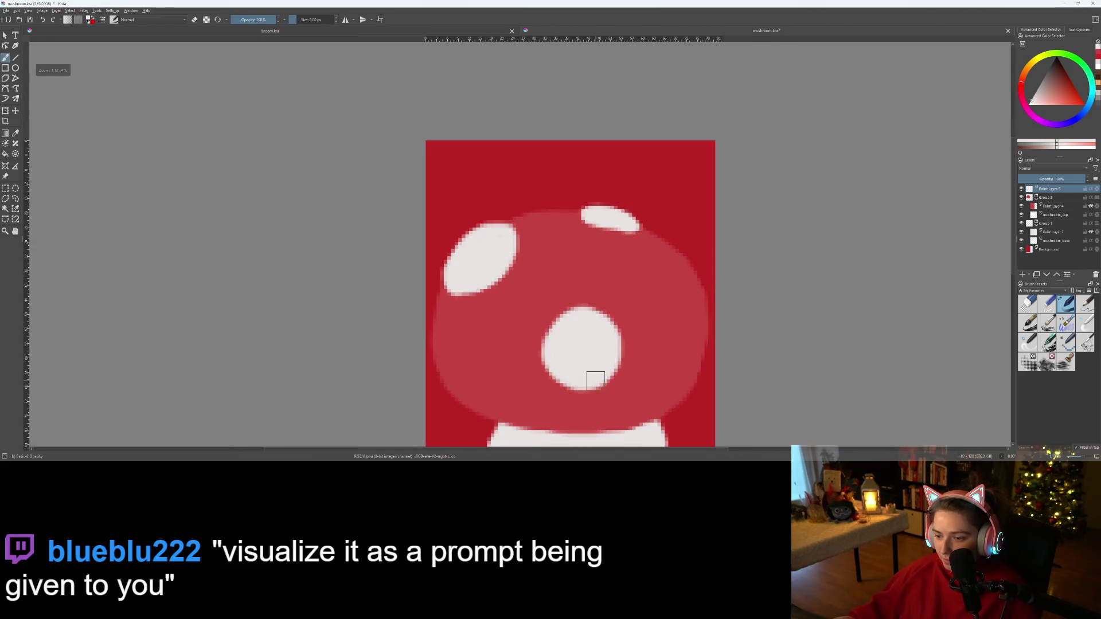
{"action": "key", "text": "ctrl+r"}
{"action": "left_click_drag", "start_coordinate": [497, 241], "coordinate": [654, 416]}
{"action": "left_click_drag", "start_coordinate": [608, 362], "coordinate": [555, 351]}
{"action": "key", "text": "ctrl+r"}
{"action": "key", "text": "ctrl+shift+a"}
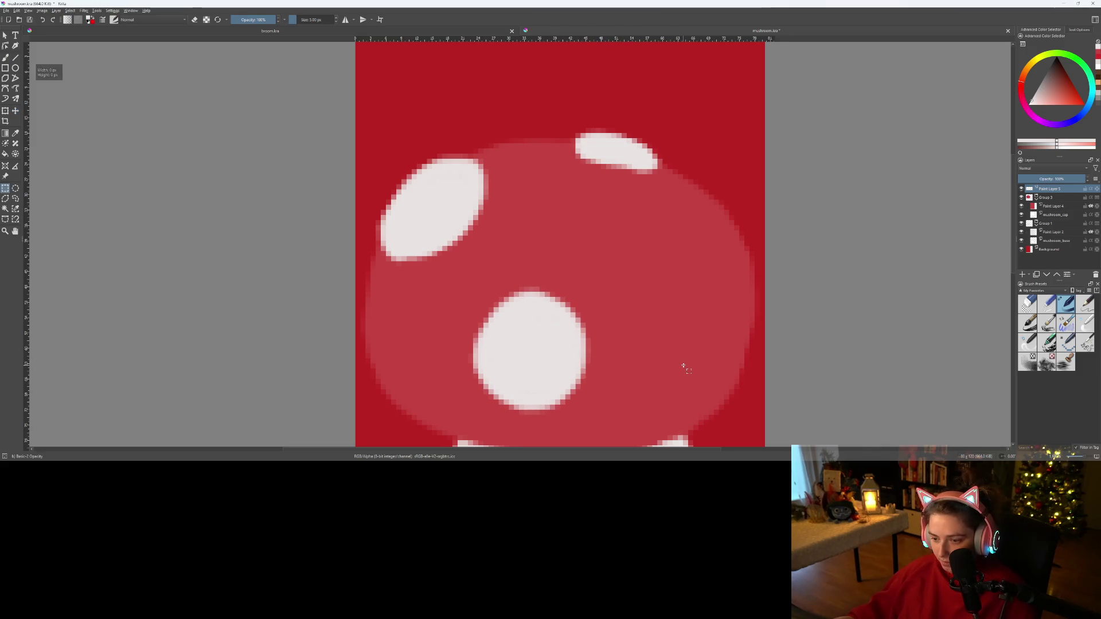
- Brush a new oval white spot on the cap's right side
{"action": "key", "text": "b"}
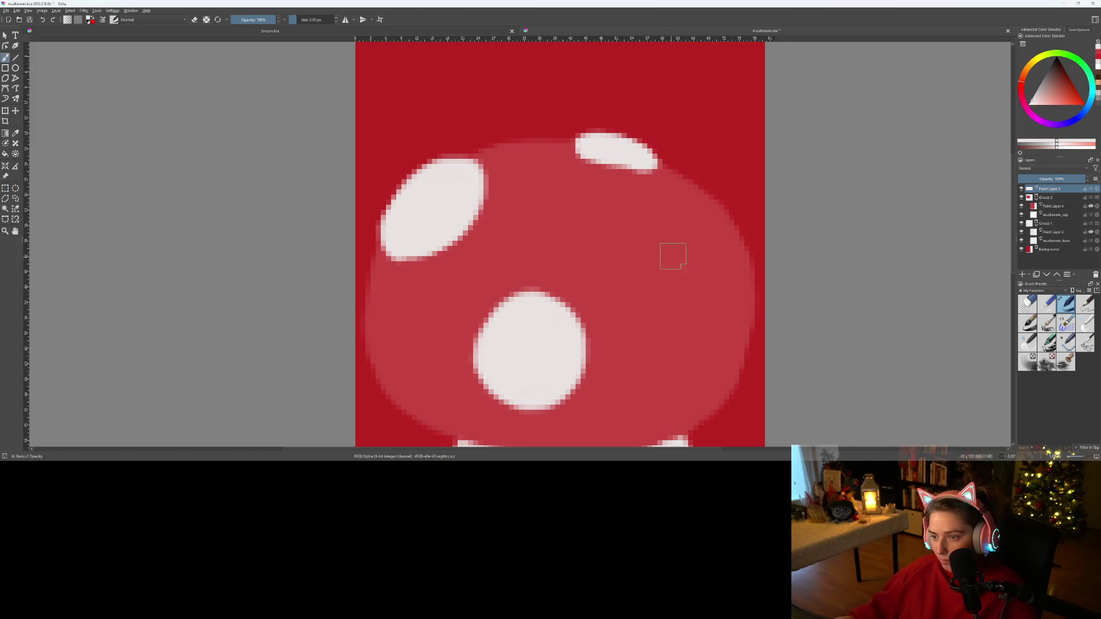
{"action": "mouse_move", "coordinate": [684, 246]}
{"action": "left_mouse_down"}
{"action": "mouse_move", "coordinate": [665, 232]}
{"action": "mouse_move", "coordinate": [654, 263]}
{"action": "mouse_move", "coordinate": [708, 326]}
{"action": "mouse_move", "coordinate": [726, 317]}
{"action": "left_mouse_up"}
{"action": "key", "text": "ctrl+z"}
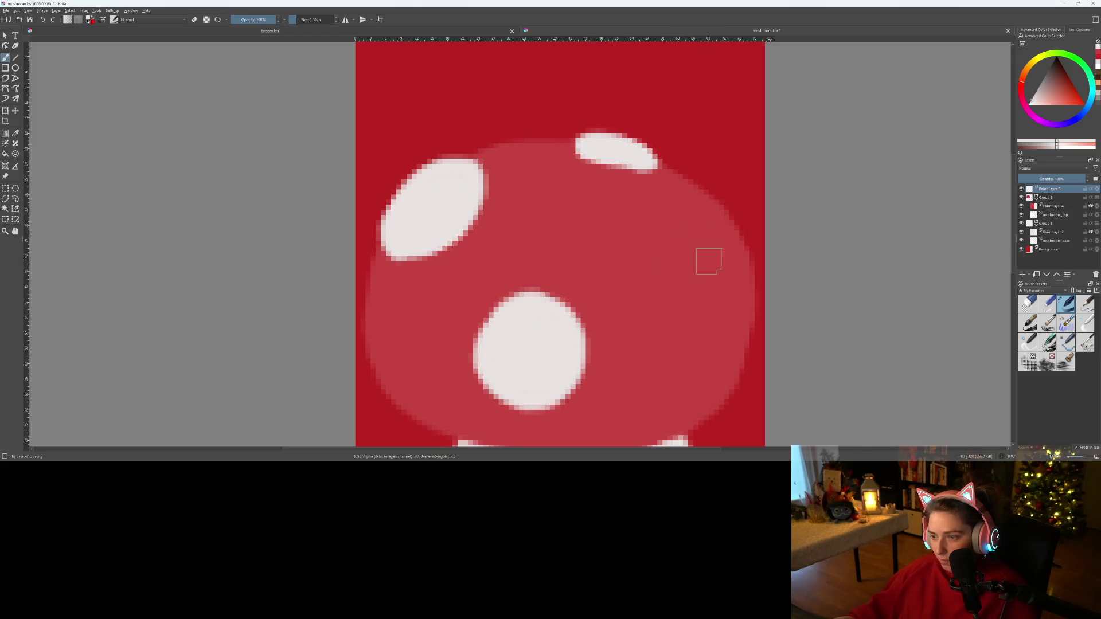
{"action": "mouse_move", "coordinate": [706, 253]}
{"action": "left_mouse_down"}
{"action": "mouse_move", "coordinate": [662, 238]}
{"action": "mouse_move", "coordinate": [637, 269]}
{"action": "mouse_move", "coordinate": [645, 313]}
{"action": "mouse_move", "coordinate": [685, 350]}
{"action": "mouse_move", "coordinate": [708, 344]}
{"action": "mouse_move", "coordinate": [722, 275]}
{"action": "left_mouse_up"}
{"action": "key", "text": "ctrl+z"}
{"action": "mouse_move", "coordinate": [711, 232]}
{"action": "left_mouse_down"}
{"action": "mouse_move", "coordinate": [675, 247]}
{"action": "mouse_move", "coordinate": [716, 324]}
{"action": "mouse_move", "coordinate": [737, 282]}
{"action": "mouse_move", "coordinate": [702, 236]}
{"action": "mouse_move", "coordinate": [732, 290]}
{"action": "mouse_move", "coordinate": [722, 309]}
{"action": "mouse_move", "coordinate": [697, 250]}
{"action": "mouse_move", "coordinate": [684, 257]}
{"action": "left_mouse_up"}
{"action": "left_click_drag", "start_coordinate": [733, 290], "coordinate": [742, 277]}
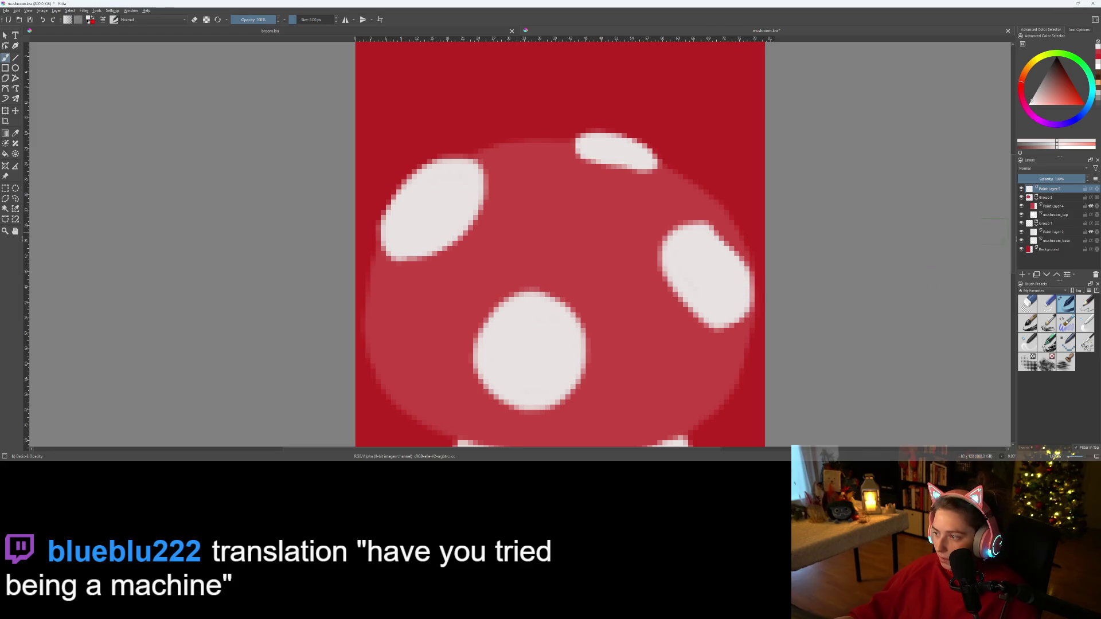
{"action": "mouse_move", "coordinate": [1039, 187]}
{"action": "left_mouse_down"}
{"action": "mouse_move", "coordinate": [1051, 207]}
{"action": "mouse_move", "coordinate": [1052, 191]}
{"action": "left_mouse_up"}
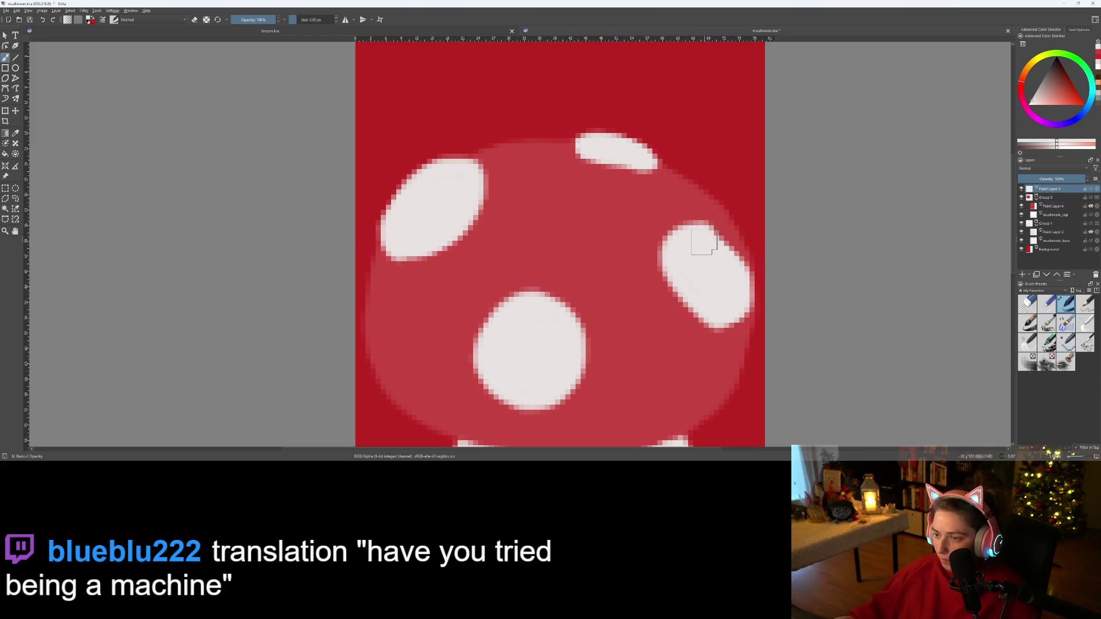
{"action": "left_click_drag", "start_coordinate": [704, 242], "coordinate": [738, 261]}
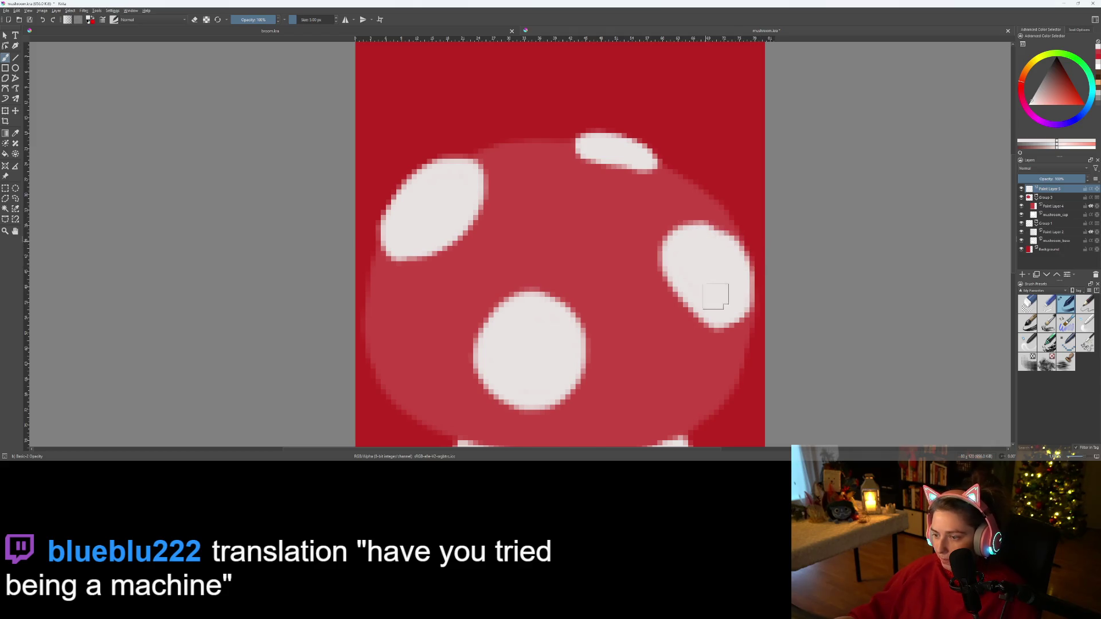
{"action": "scroll", "coordinate": [736, 276], "scroll_direction": "down", "scroll_amount": 4}
{"action": "scroll", "coordinate": [717, 270], "scroll_direction": "up", "scroll_amount": 8}
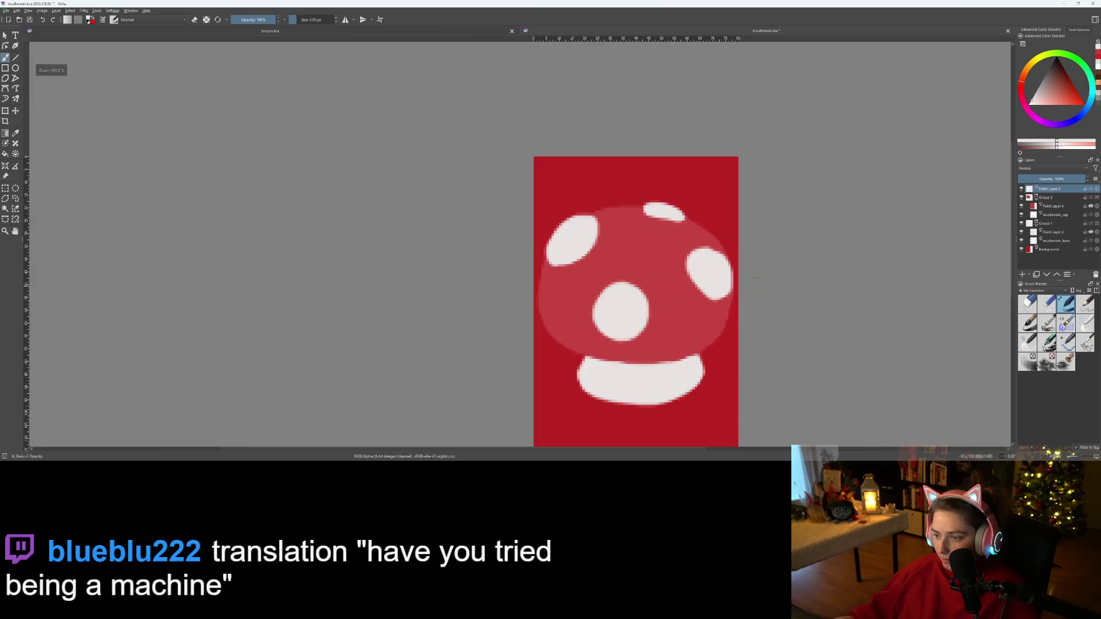
- Trim the right spot's left and lower-left edges with red pixels
{"action": "scroll", "coordinate": [717, 310], "scroll_direction": "down", "scroll_amount": 3}
{"action": "scroll", "coordinate": [717, 318], "scroll_direction": "up", "scroll_amount": 2}
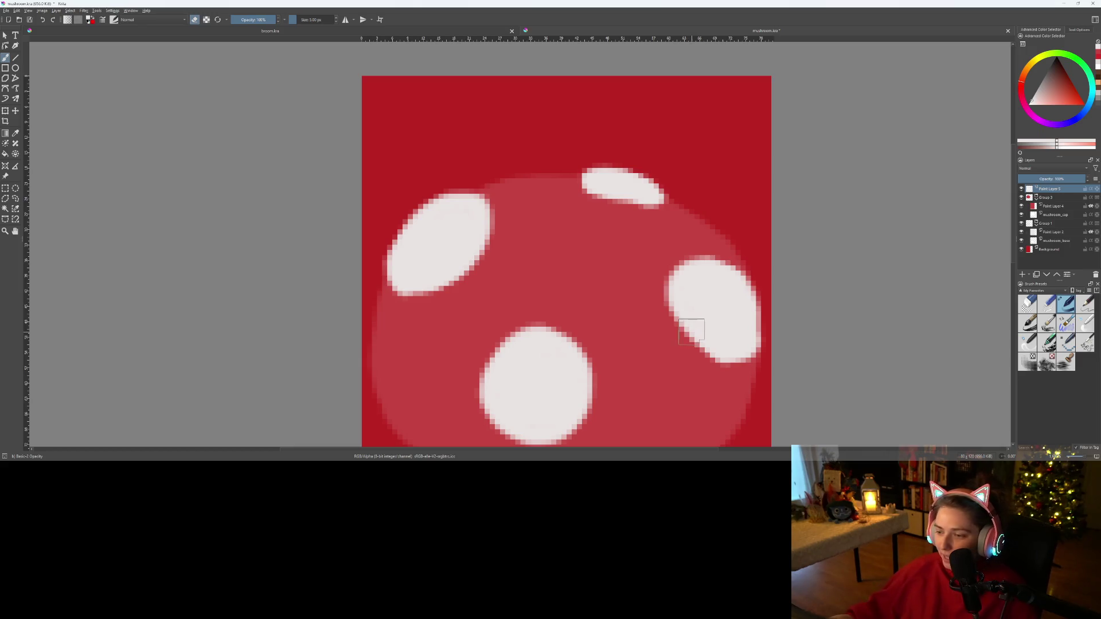
{"action": "scroll", "coordinate": [697, 341], "scroll_direction": "up", "scroll_amount": 4}
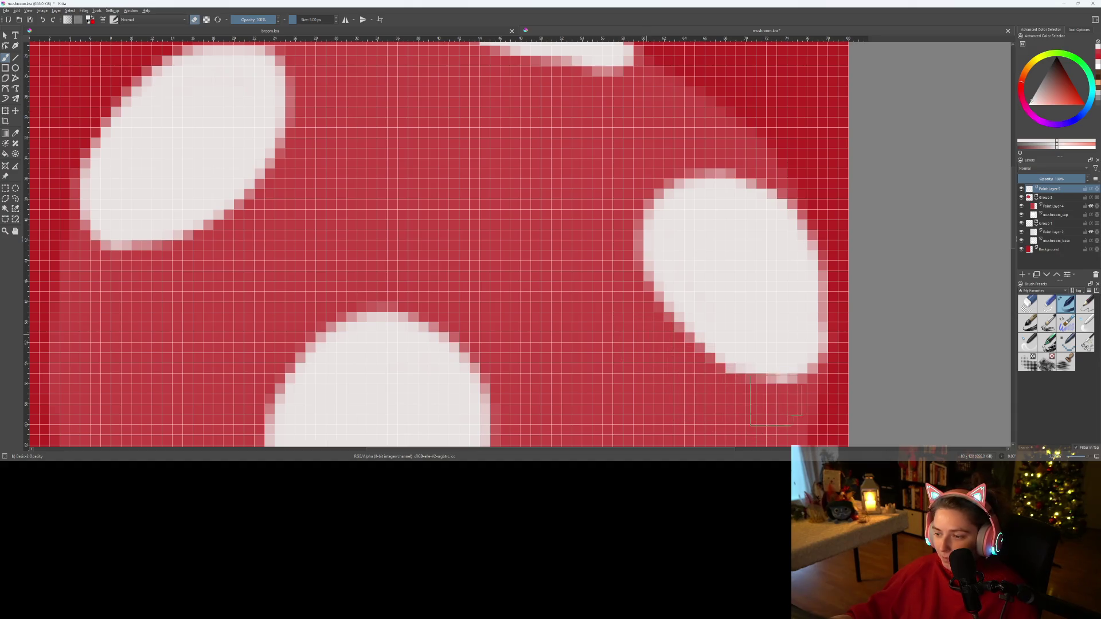
{"action": "left_click_drag", "start_coordinate": [654, 338], "coordinate": [646, 200]}
{"action": "left_click_drag", "start_coordinate": [634, 291], "coordinate": [772, 397]}
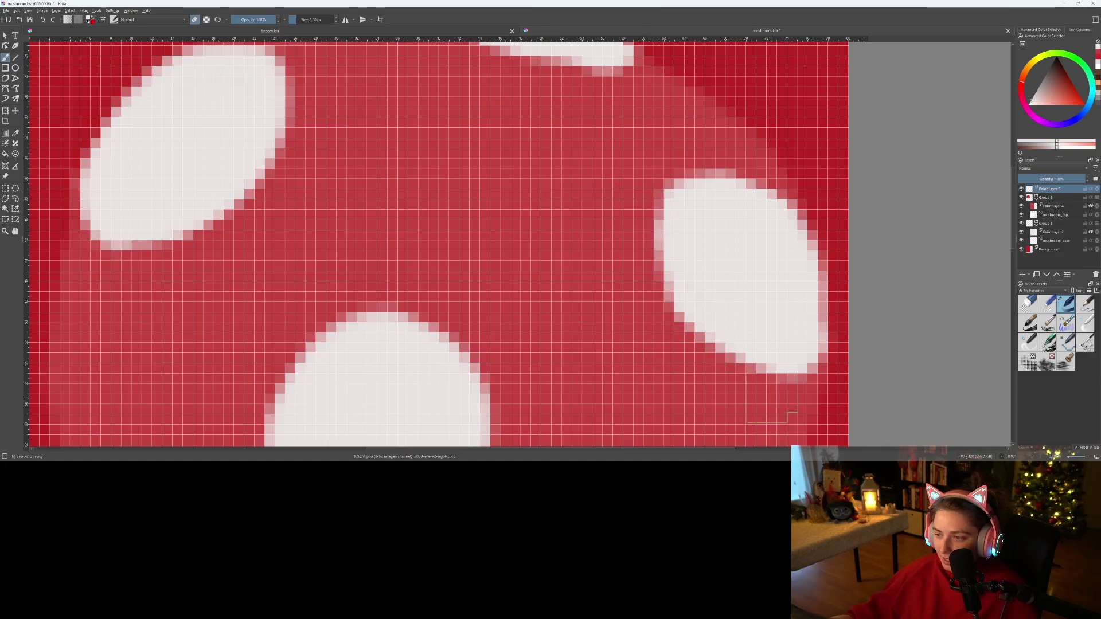
{"action": "scroll", "coordinate": [729, 310], "scroll_direction": "down", "scroll_amount": 6}
{"action": "scroll", "coordinate": [642, 322], "scroll_direction": "up", "scroll_amount": 8}
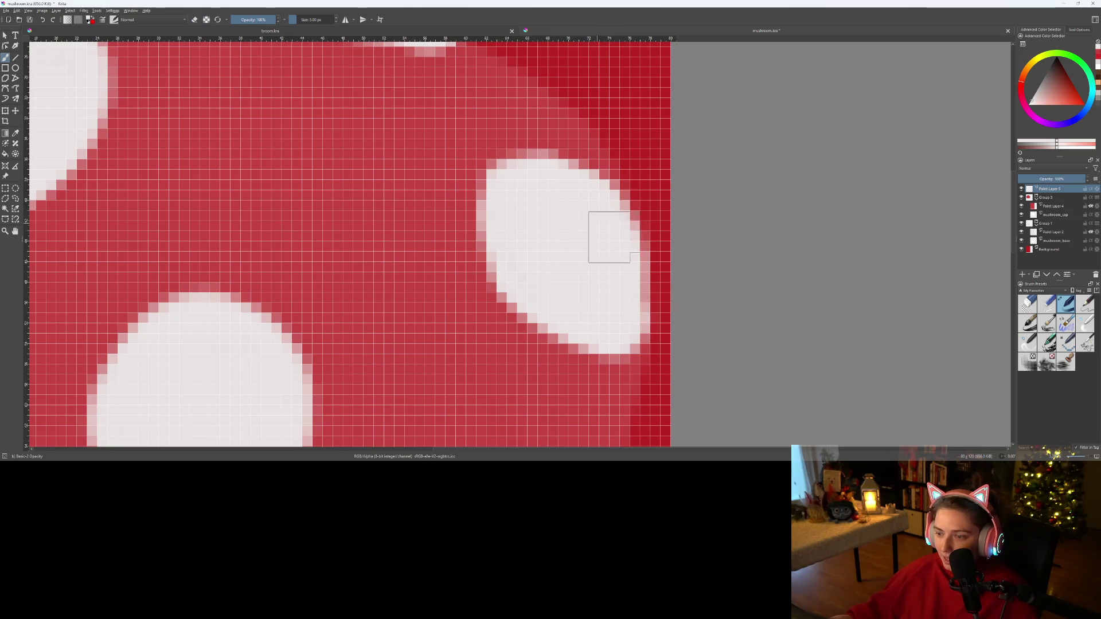
- Whiten the spot's remaining edge pixels and hide the red Background layer
{"action": "left_click_drag", "start_coordinate": [648, 280], "coordinate": [648, 332]}
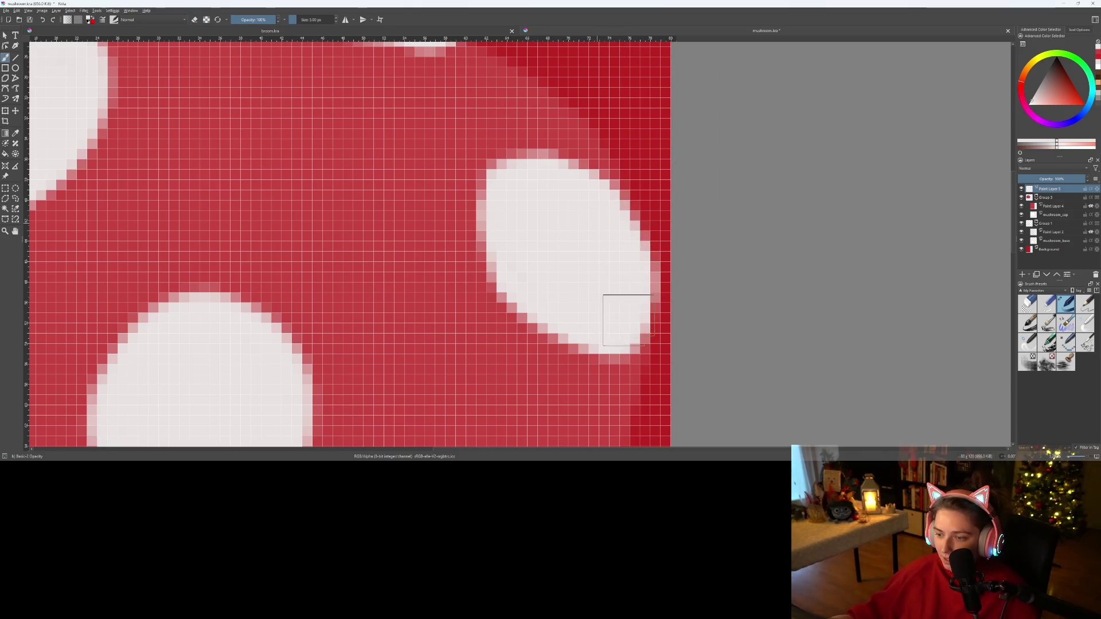
{"action": "scroll", "coordinate": [571, 294], "scroll_direction": "down", "scroll_amount": 3}
{"action": "scroll", "coordinate": [600, 298], "scroll_direction": "up", "scroll_amount": 3}
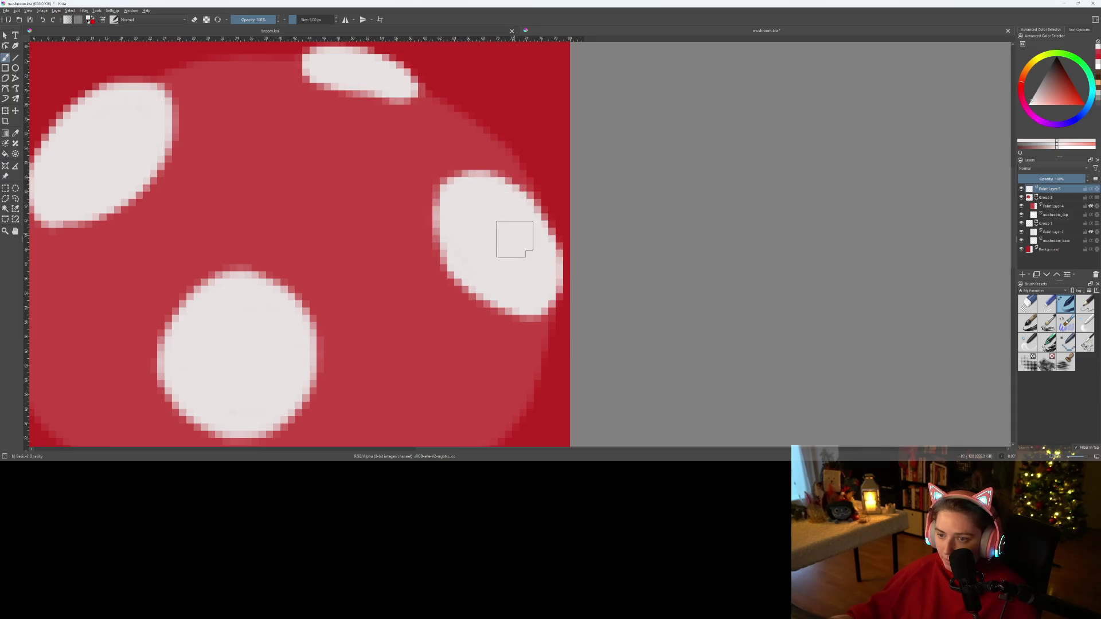
{"action": "scroll", "coordinate": [513, 235], "scroll_direction": "down", "scroll_amount": 3}
{"action": "scroll", "coordinate": [472, 171], "scroll_direction": "up", "scroll_amount": 4}
{"action": "left_click_drag", "start_coordinate": [463, 175], "coordinate": [462, 204]}
{"action": "scroll", "coordinate": [531, 264], "scroll_direction": "down", "scroll_amount": 5}
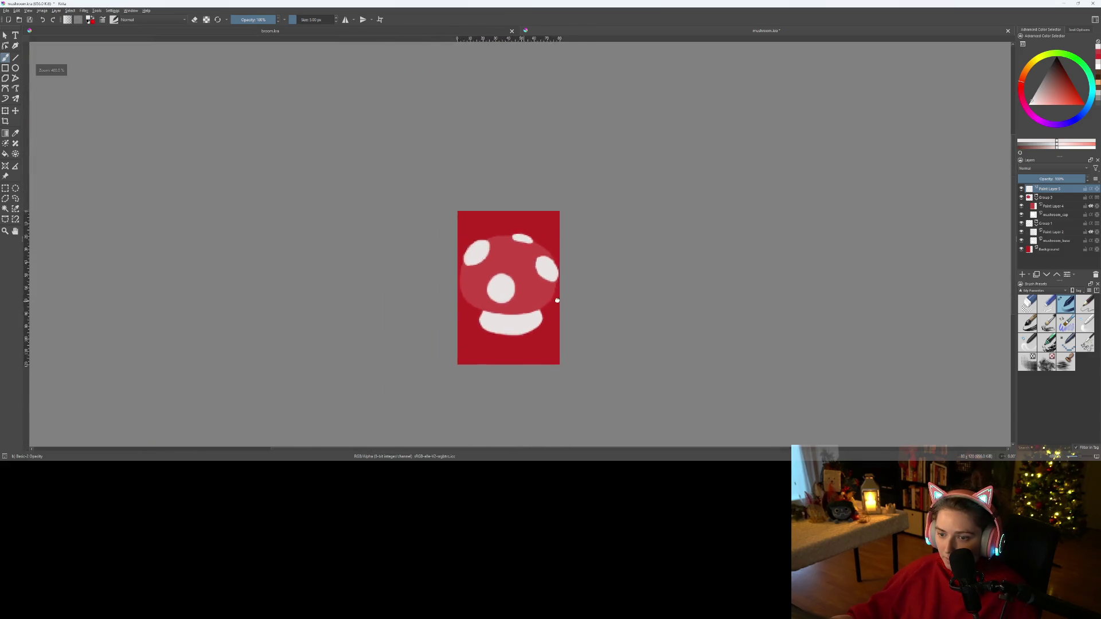
{"action": "scroll", "coordinate": [640, 259], "scroll_direction": "up", "scroll_amount": 2}
{"action": "scroll", "coordinate": [595, 294], "scroll_direction": "up", "scroll_amount": 3}
{"action": "scroll", "coordinate": [547, 302], "scroll_direction": "down", "scroll_amount": 5}
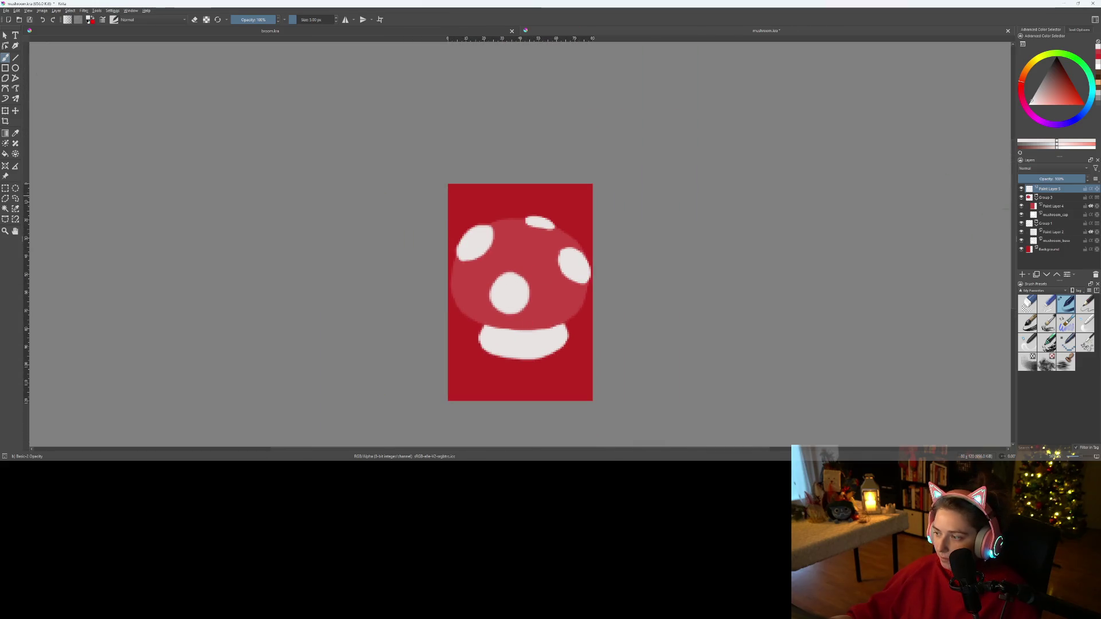
{"action": "left_click", "coordinate": [1022, 250]}
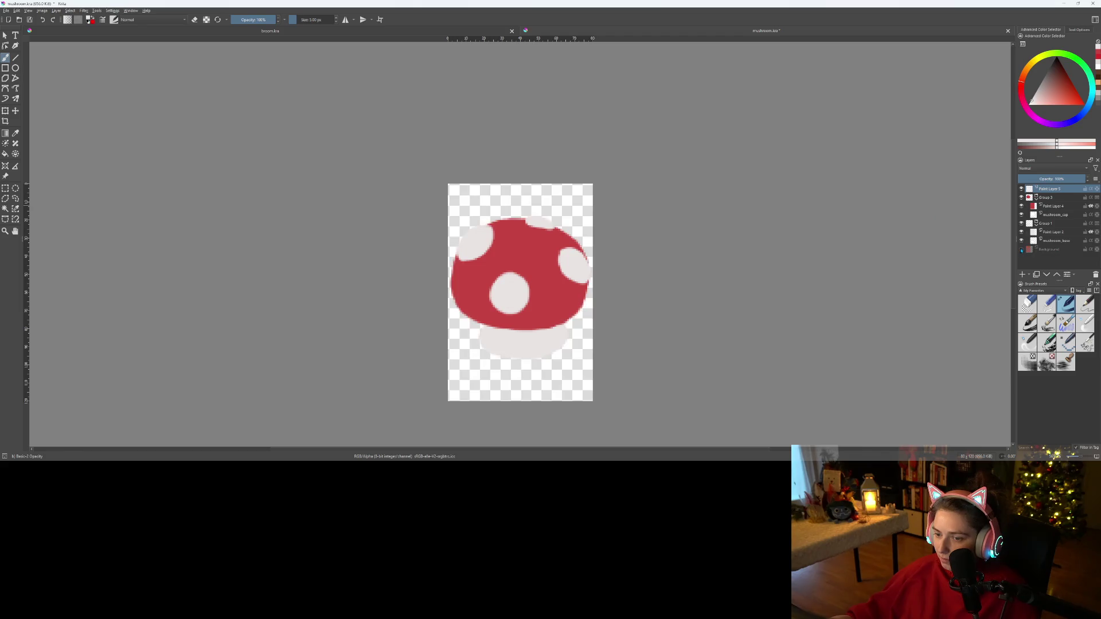
- Shift the selected right spot up-left, then delete it and drop the selection
{"action": "scroll", "coordinate": [603, 350], "scroll_direction": "down", "scroll_amount": 3}
{"action": "scroll", "coordinate": [603, 350], "scroll_direction": "up", "scroll_amount": 4}
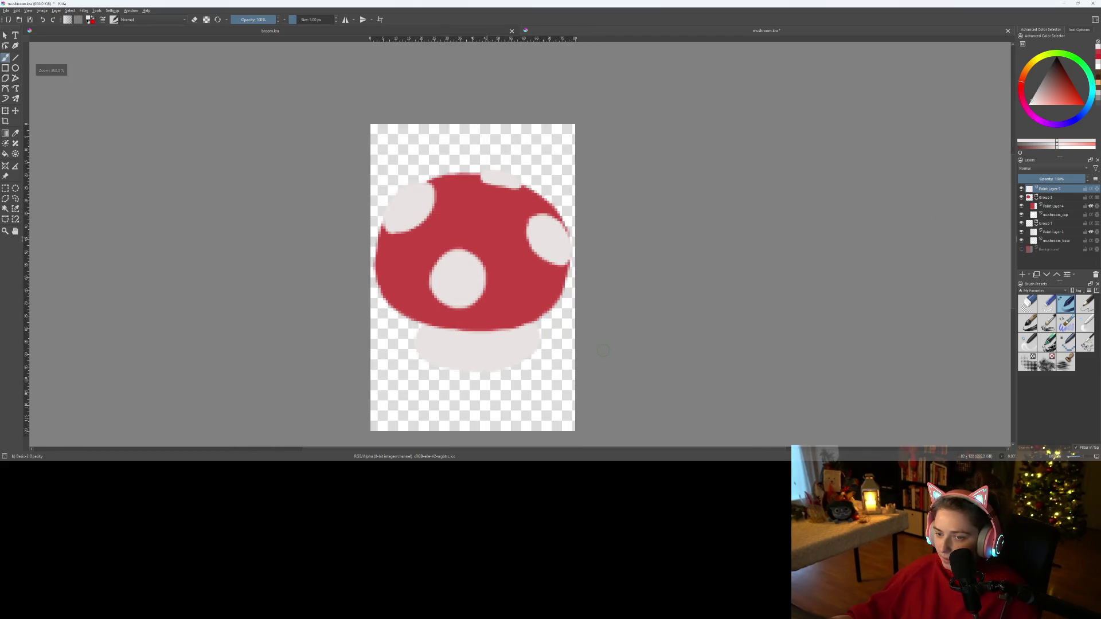
{"action": "scroll", "coordinate": [522, 311], "scroll_direction": "up", "scroll_amount": 1}
{"action": "left_click_drag", "start_coordinate": [422, 225], "coordinate": [464, 267]}
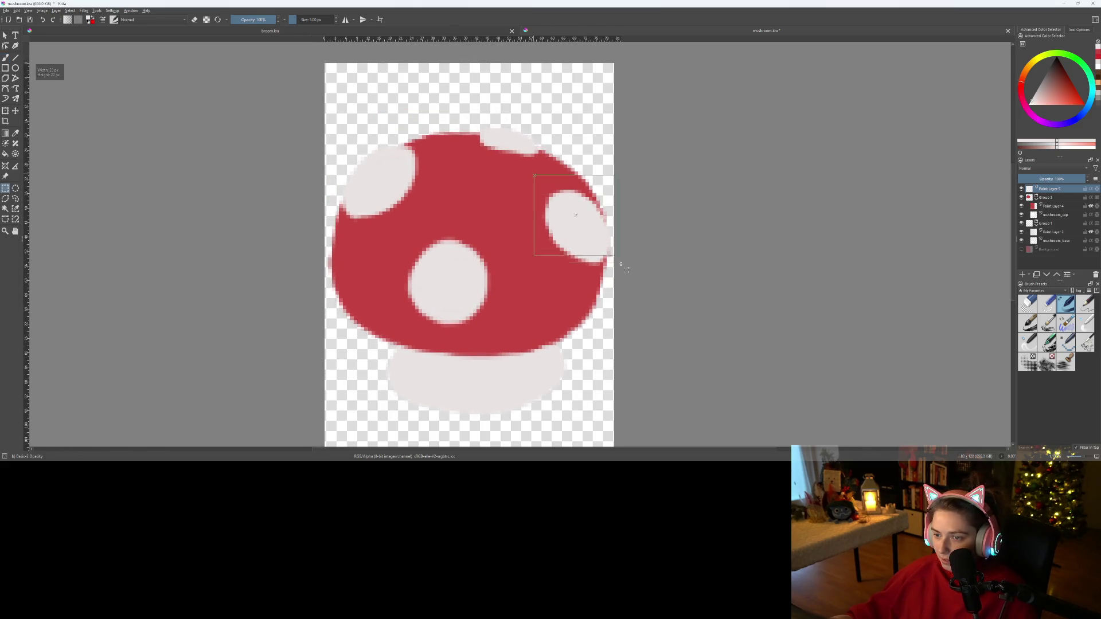
{"action": "mouse_move", "coordinate": [582, 241]}
{"action": "left_mouse_down"}
{"action": "mouse_move", "coordinate": [543, 229]}
{"action": "mouse_move", "coordinate": [591, 246]}
{"action": "mouse_move", "coordinate": [548, 235]}
{"action": "mouse_move", "coordinate": [563, 234]}
{"action": "mouse_move", "coordinate": [583, 275]}
{"action": "left_mouse_up"}
{"action": "key", "text": "Delete"}
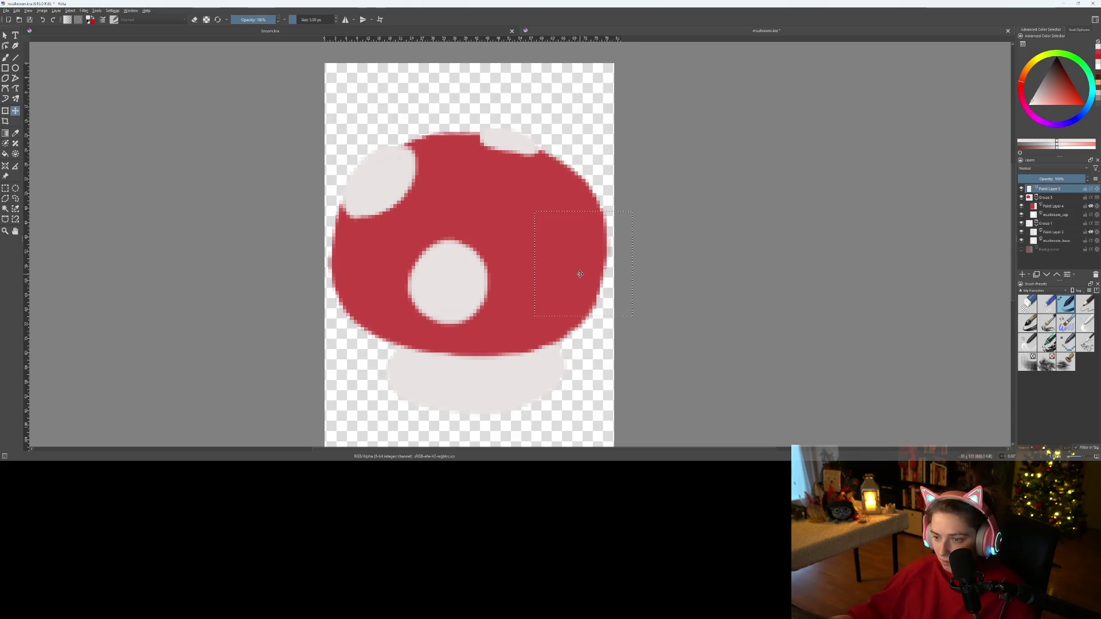
{"action": "key", "text": "ctrl+r"}
{"action": "left_click", "coordinate": [578, 275]}
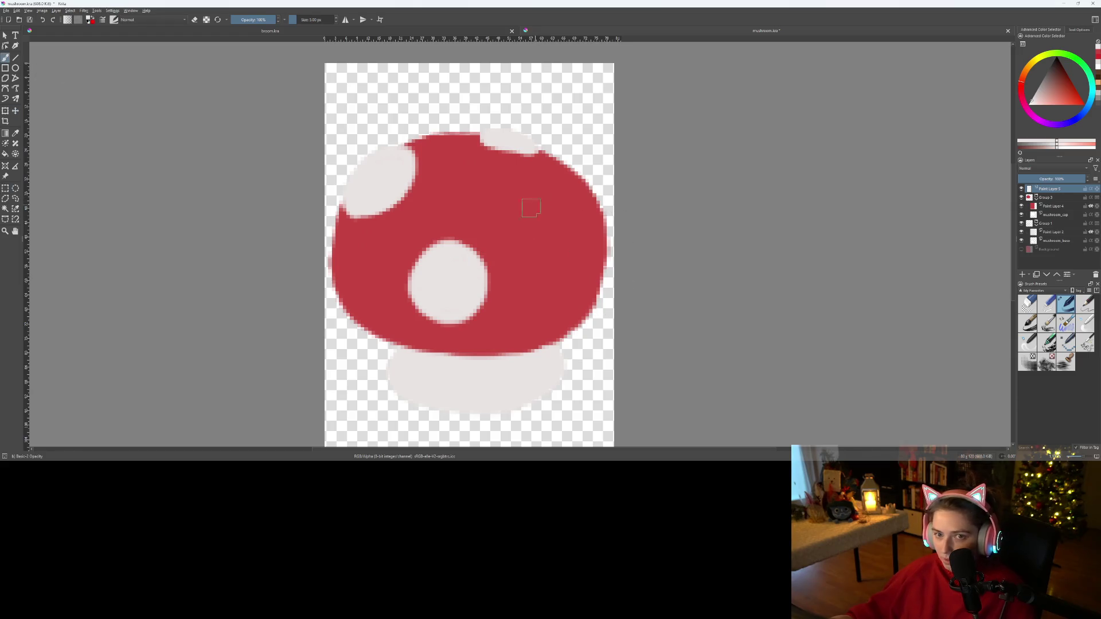
- Paint the red ring out of the upper-right spot, erasing the white bulge back to red
{"action": "mouse_move", "coordinate": [514, 192]}
{"action": "left_mouse_down"}
{"action": "mouse_move", "coordinate": [497, 233]}
{"action": "mouse_move", "coordinate": [530, 252]}
{"action": "left_mouse_up"}
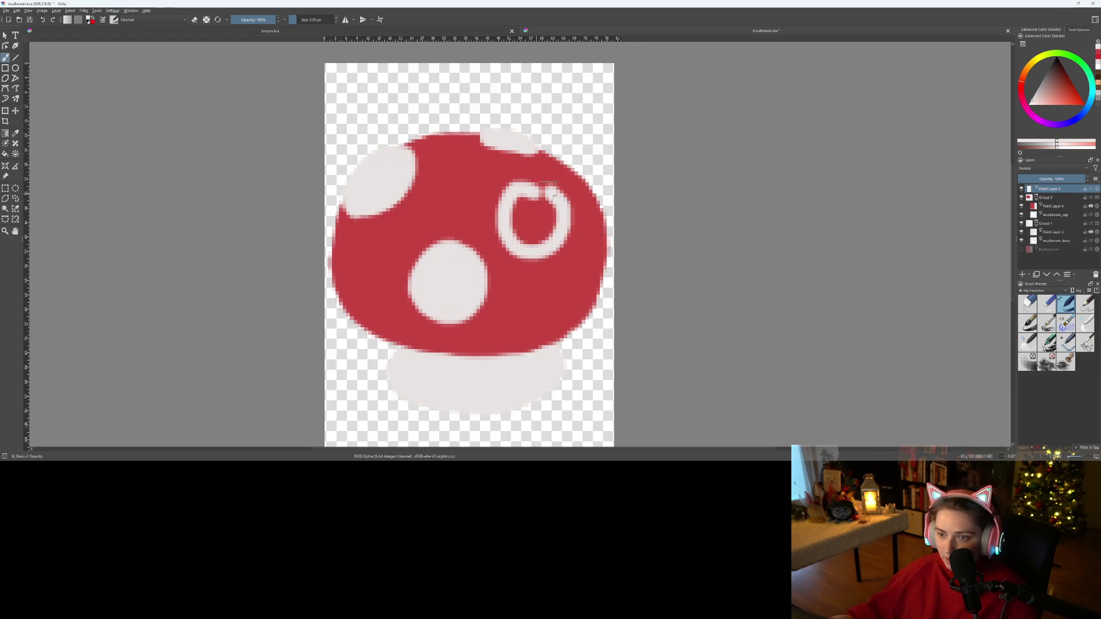
{"action": "mouse_move", "coordinate": [528, 235]}
{"action": "left_mouse_down"}
{"action": "mouse_move", "coordinate": [534, 198]}
{"action": "mouse_move", "coordinate": [545, 258]}
{"action": "mouse_move", "coordinate": [530, 233]}
{"action": "left_mouse_up"}
{"action": "scroll", "coordinate": [551, 260], "scroll_direction": "up", "scroll_amount": 4}
{"action": "scroll", "coordinate": [505, 235], "scroll_direction": "up", "scroll_amount": 2}
{"action": "mouse_move", "coordinate": [477, 292]}
{"action": "left_mouse_down"}
{"action": "mouse_move", "coordinate": [550, 258]}
{"action": "mouse_move", "coordinate": [545, 211]}
{"action": "left_mouse_up"}
{"action": "key", "text": "e"}
{"action": "mouse_move", "coordinate": [524, 352]}
{"action": "left_mouse_down"}
{"action": "mouse_move", "coordinate": [513, 369]}
{"action": "mouse_move", "coordinate": [561, 364]}
{"action": "mouse_move", "coordinate": [556, 373]}
{"action": "left_mouse_up"}
{"action": "key", "text": "e"}
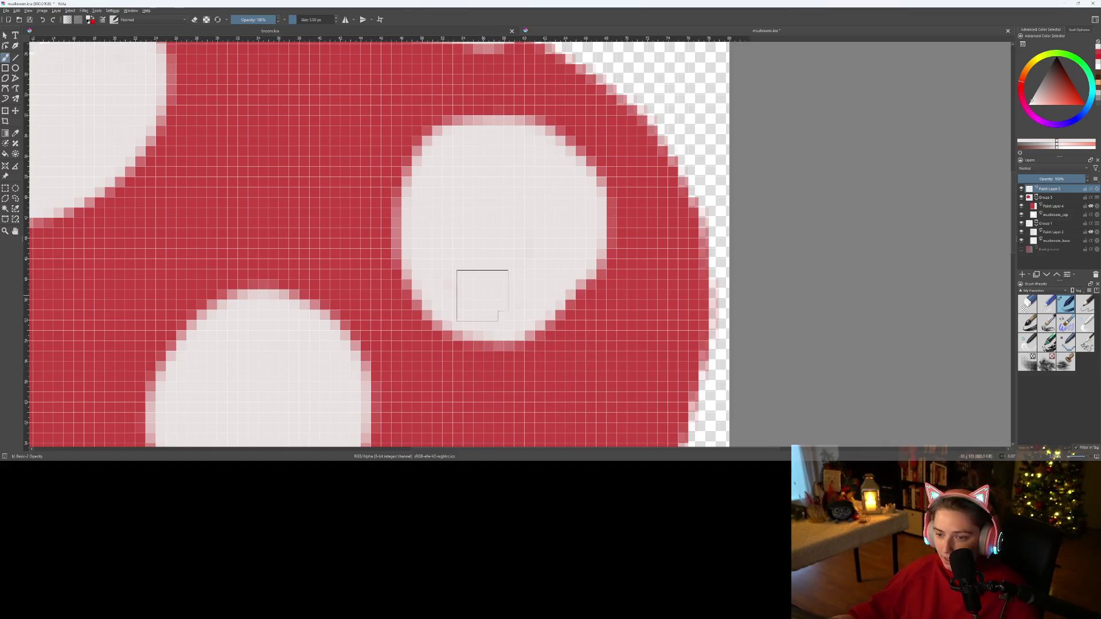
{"action": "mouse_move", "coordinate": [478, 292]}
{"action": "left_mouse_down"}
{"action": "mouse_move", "coordinate": [539, 281]}
{"action": "mouse_move", "coordinate": [554, 304]}
{"action": "mouse_move", "coordinate": [574, 306]}
{"action": "mouse_move", "coordinate": [573, 214]}
{"action": "left_mouse_up"}
- Rectangle-select the upper-right white spot to move it higher
{"action": "scroll", "coordinate": [536, 233], "scroll_direction": "down", "scroll_amount": 6}
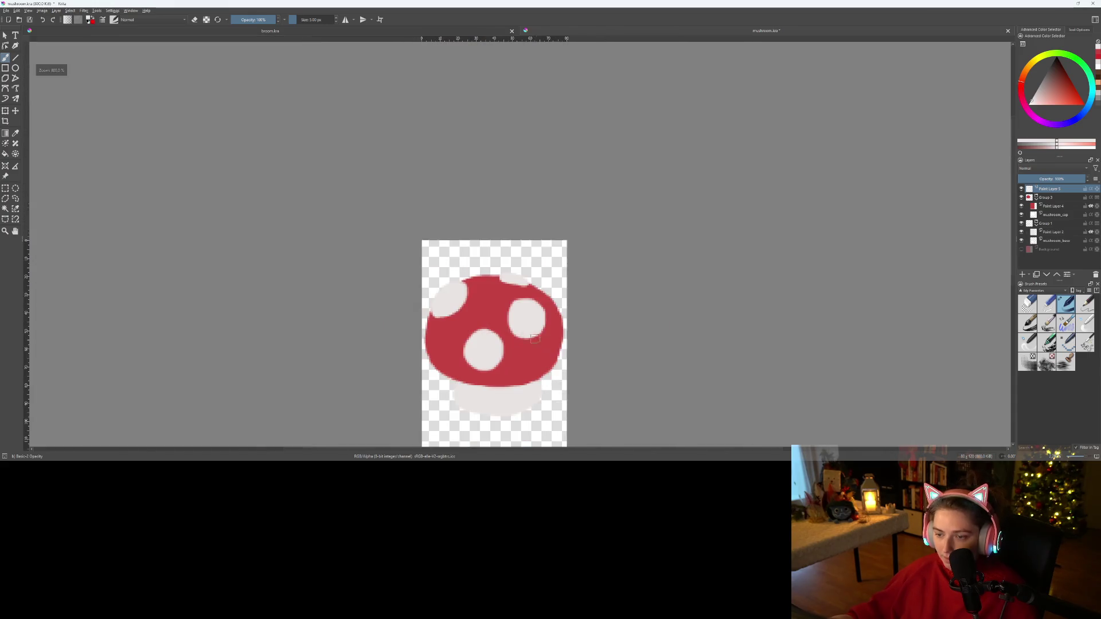
{"action": "scroll", "coordinate": [527, 357], "scroll_direction": "up", "scroll_amount": 3}
{"action": "scroll", "coordinate": [511, 350], "scroll_direction": "down", "scroll_amount": 5}
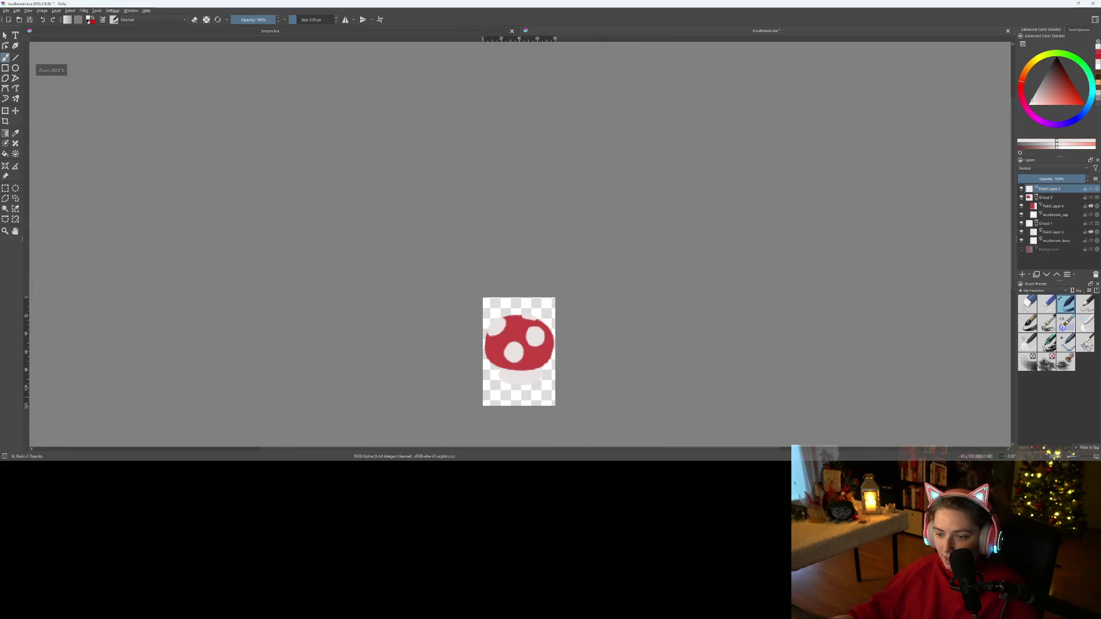
{"action": "scroll", "coordinate": [610, 327], "scroll_direction": "up", "scroll_amount": 2}
{"action": "scroll", "coordinate": [505, 224], "scroll_direction": "up", "scroll_amount": 3}
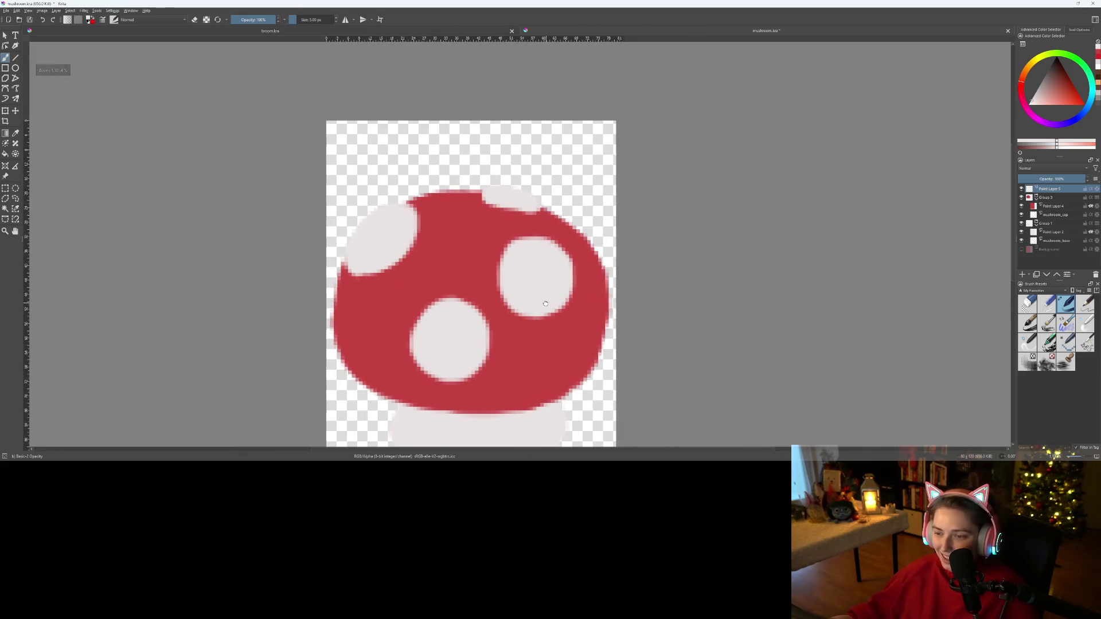
{"action": "key", "text": "ctrl+r"}
{"action": "mouse_move", "coordinate": [493, 223]}
{"action": "left_mouse_down"}
{"action": "mouse_move", "coordinate": [598, 334]}
{"action": "mouse_move", "coordinate": [545, 298]}
{"action": "mouse_move", "coordinate": [557, 299]}
{"action": "left_mouse_up"}
{"action": "key", "text": "t"}
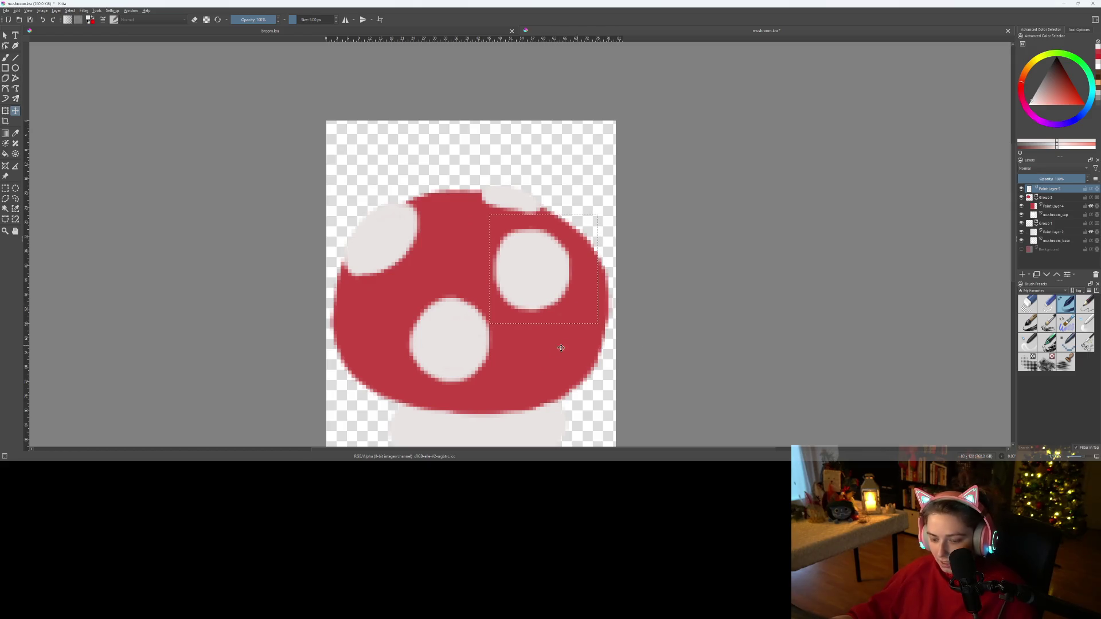
{"action": "scroll", "coordinate": [555, 354], "scroll_direction": "down", "scroll_amount": 3}
- Paint a small cream highlight on the cap's right edge
{"action": "key", "text": "b"}
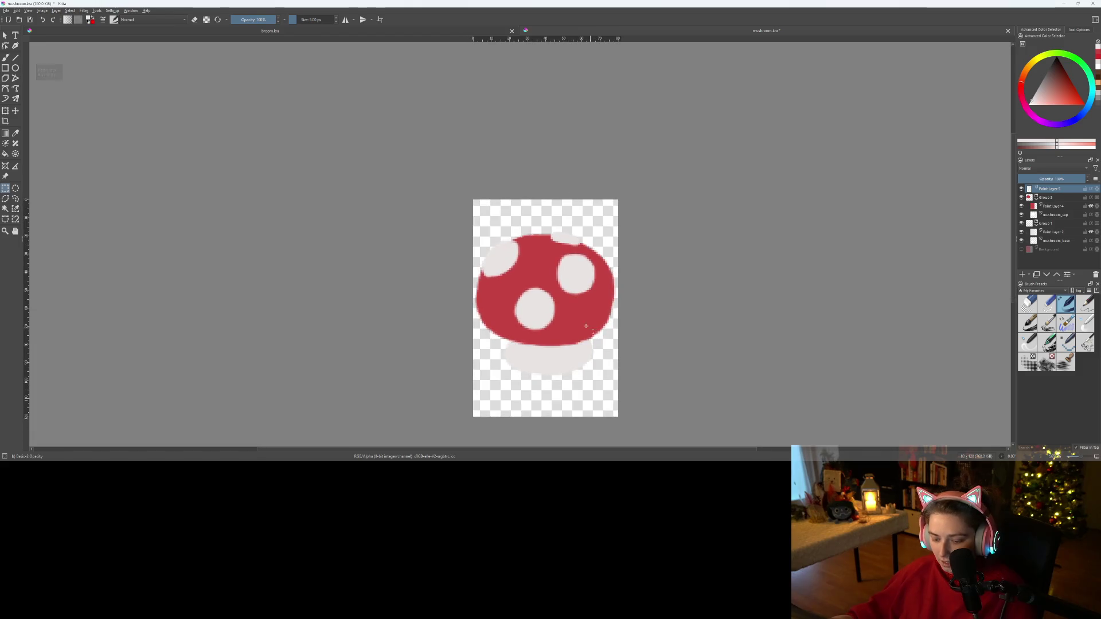
{"action": "scroll", "coordinate": [576, 338], "scroll_direction": "up", "scroll_amount": 5}
{"action": "scroll", "coordinate": [576, 338], "scroll_direction": "up", "scroll_amount": 2}
{"action": "mouse_move", "coordinate": [571, 320]}
{"action": "left_mouse_down"}
{"action": "mouse_move", "coordinate": [521, 339]}
{"action": "mouse_move", "coordinate": [648, 253]}
{"action": "mouse_move", "coordinate": [586, 350]}
{"action": "left_mouse_up"}
{"action": "scroll", "coordinate": [602, 350], "scroll_direction": "down", "scroll_amount": 3}
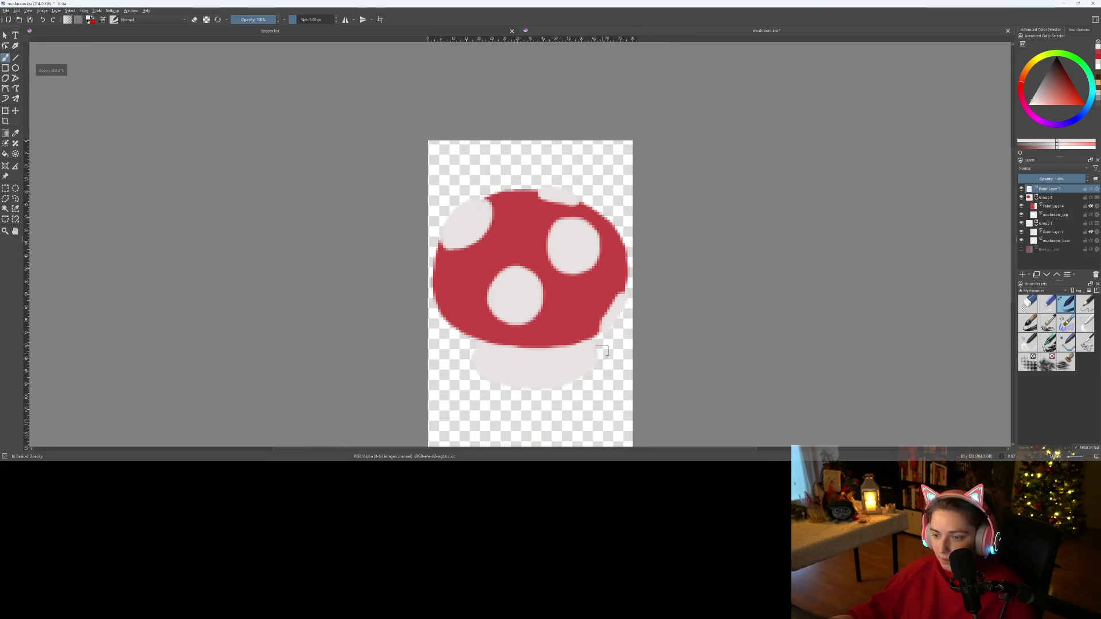
{"action": "scroll", "coordinate": [606, 307], "scroll_direction": "up", "scroll_amount": 2}
{"action": "mouse_move", "coordinate": [599, 348]}
{"action": "left_mouse_down"}
{"action": "mouse_move", "coordinate": [622, 332]}
{"action": "mouse_move", "coordinate": [630, 287]}
{"action": "mouse_move", "coordinate": [612, 328]}
{"action": "left_mouse_up"}
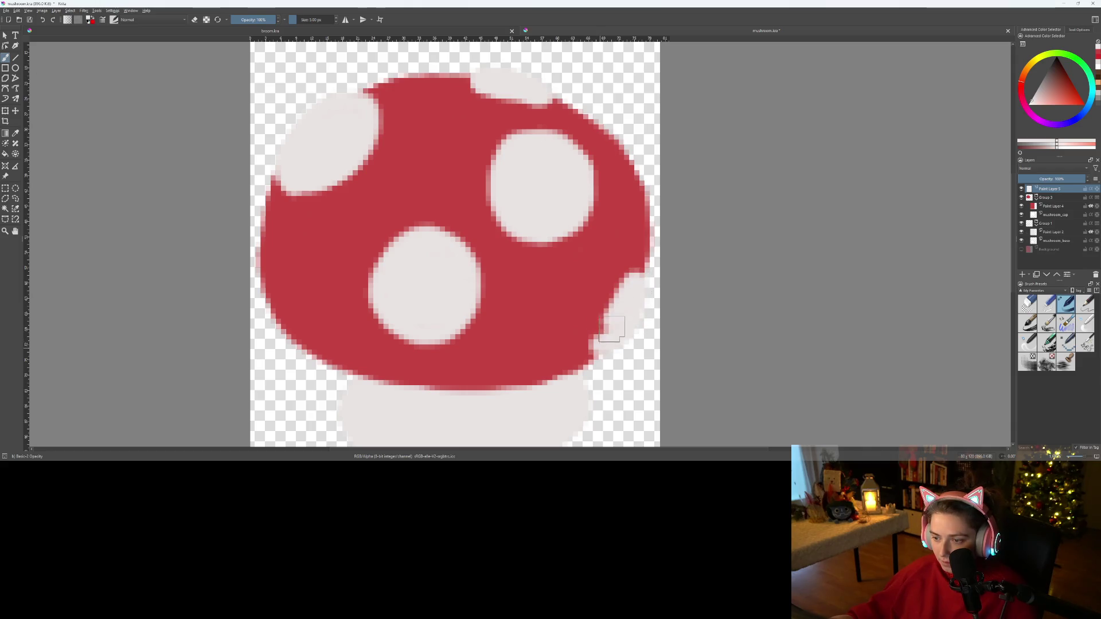
- Show the red Background layer behind the mushroom
{"action": "scroll", "coordinate": [606, 342], "scroll_direction": "down", "scroll_amount": 2}
{"action": "scroll", "coordinate": [606, 342], "scroll_direction": "up", "scroll_amount": 1}
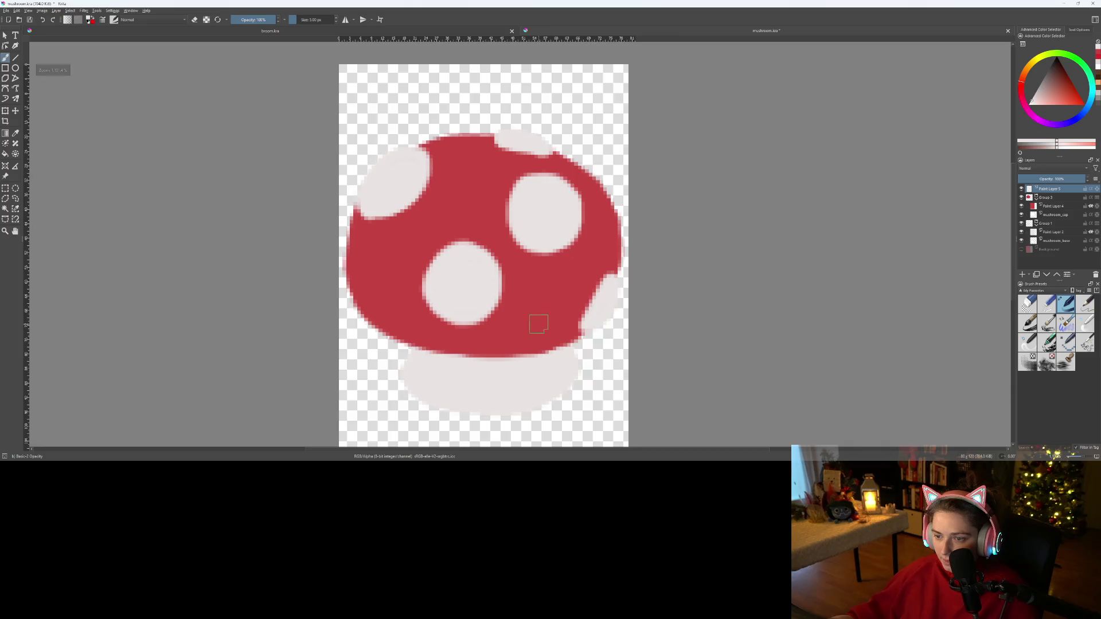
{"action": "scroll", "coordinate": [587, 357], "scroll_direction": "down", "scroll_amount": 3}
{"action": "left_click", "coordinate": [1021, 249]}
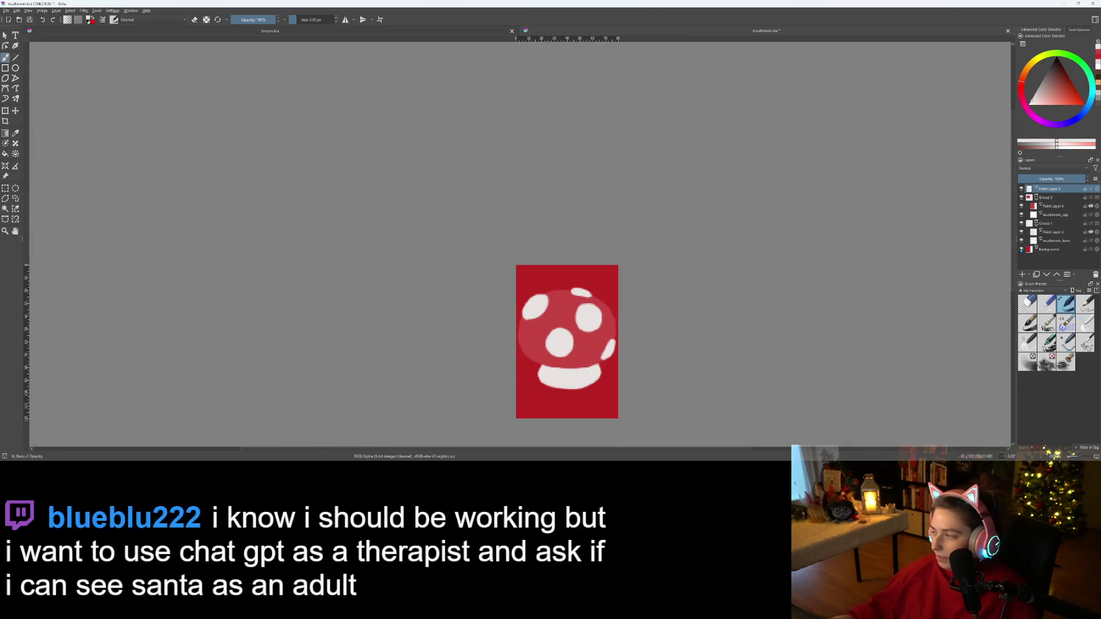
{"action": "mouse_move", "coordinate": [1021, 249]}
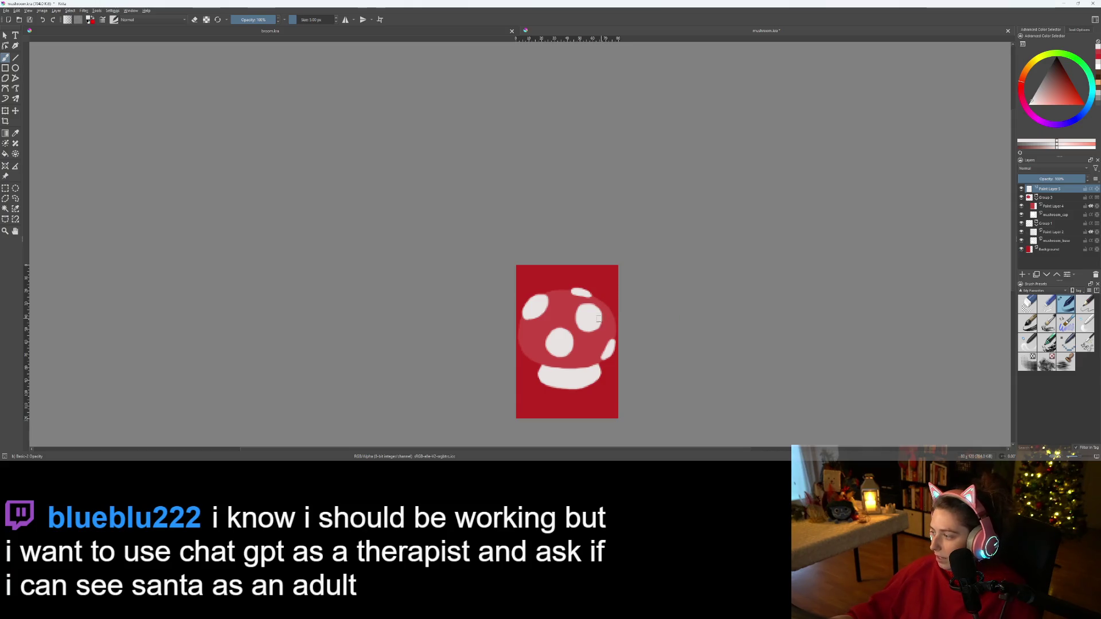
- Rectangle-select the central white spot on the cap
{"action": "scroll", "coordinate": [650, 238], "scroll_direction": "up", "scroll_amount": 3}
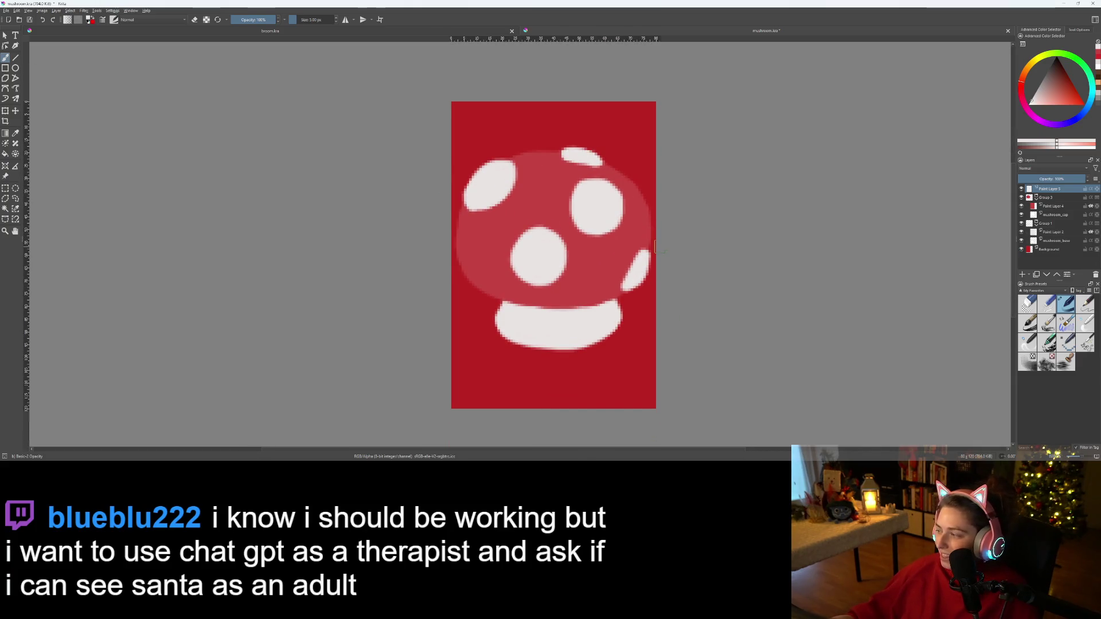
{"action": "scroll", "coordinate": [652, 268], "scroll_direction": "up", "scroll_amount": 2}
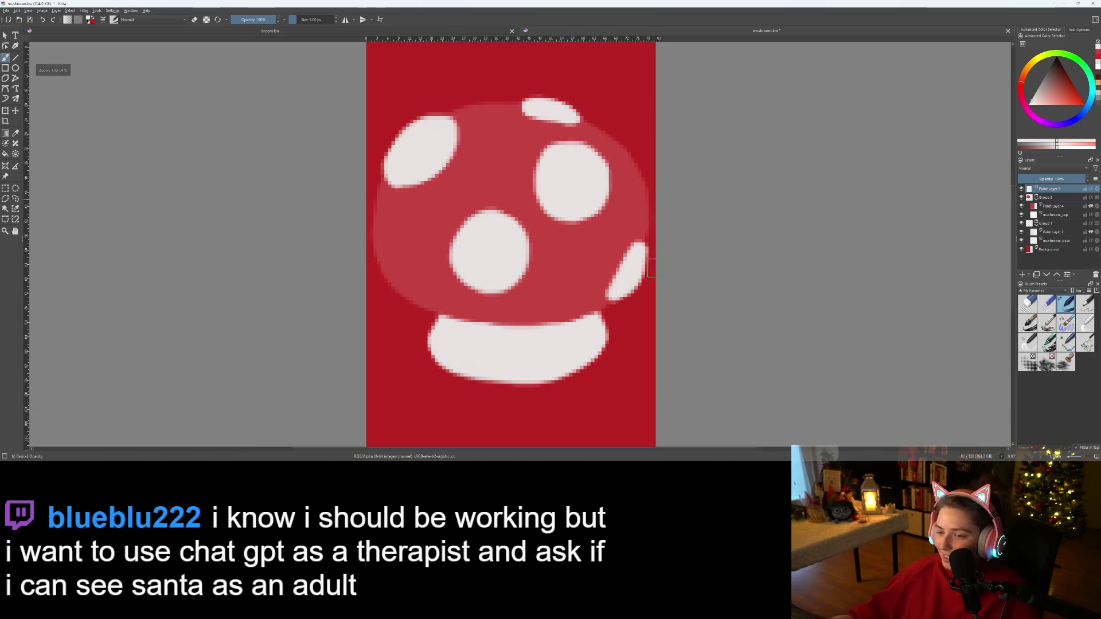
{"action": "scroll", "coordinate": [585, 290], "scroll_direction": "down", "scroll_amount": 2}
{"action": "scroll", "coordinate": [550, 307], "scroll_direction": "up", "scroll_amount": 2}
{"action": "key", "text": "ctrl+r"}
{"action": "mouse_move", "coordinate": [363, 218]}
{"action": "left_mouse_down"}
{"action": "mouse_move", "coordinate": [482, 303]}
{"action": "mouse_move", "coordinate": [544, 381]}
{"action": "left_mouse_up"}
- Nudge the central white spot slightly left and clear the selection
{"action": "key", "text": "t"}
{"action": "mouse_move", "coordinate": [498, 311]}
{"action": "left_mouse_down"}
{"action": "mouse_move", "coordinate": [474, 276]}
{"action": "mouse_move", "coordinate": [477, 312]}
{"action": "left_mouse_up"}
{"action": "key", "text": "ctrl+r"}
{"action": "left_click", "coordinate": [552, 316]}
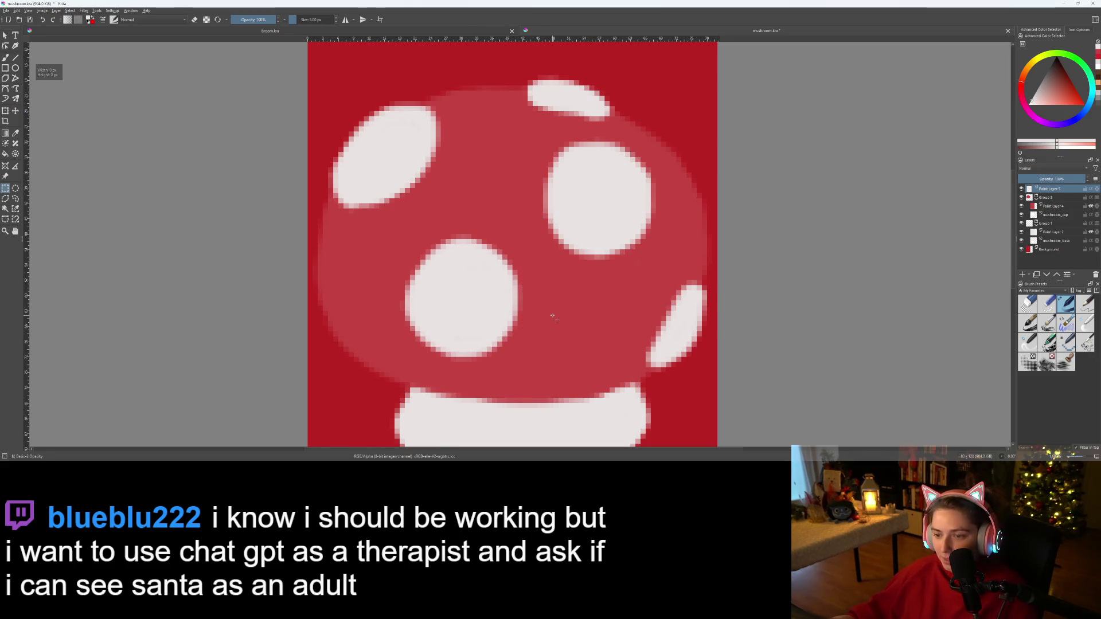
{"action": "scroll", "coordinate": [552, 316], "scroll_direction": "down", "scroll_amount": 1}
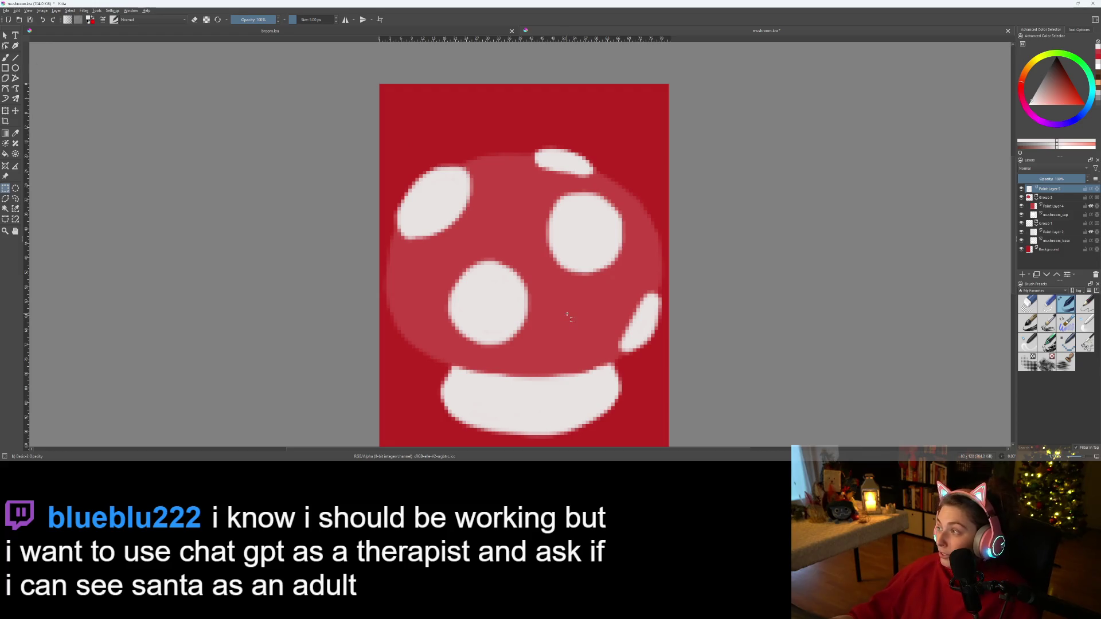
{"action": "scroll", "coordinate": [567, 317], "scroll_direction": "down", "scroll_amount": 2}
{"action": "scroll", "coordinate": [567, 320], "scroll_direction": "up", "scroll_amount": 1}
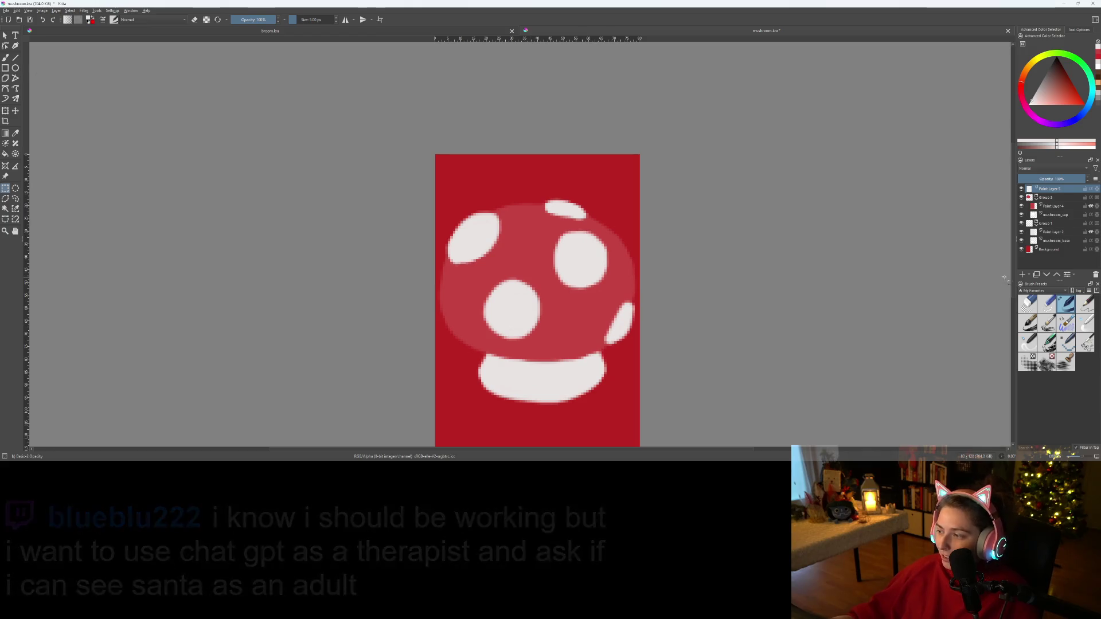
- Hide the red Background layer and export the mushroom as mushroom.png
{"action": "key", "text": "b"}
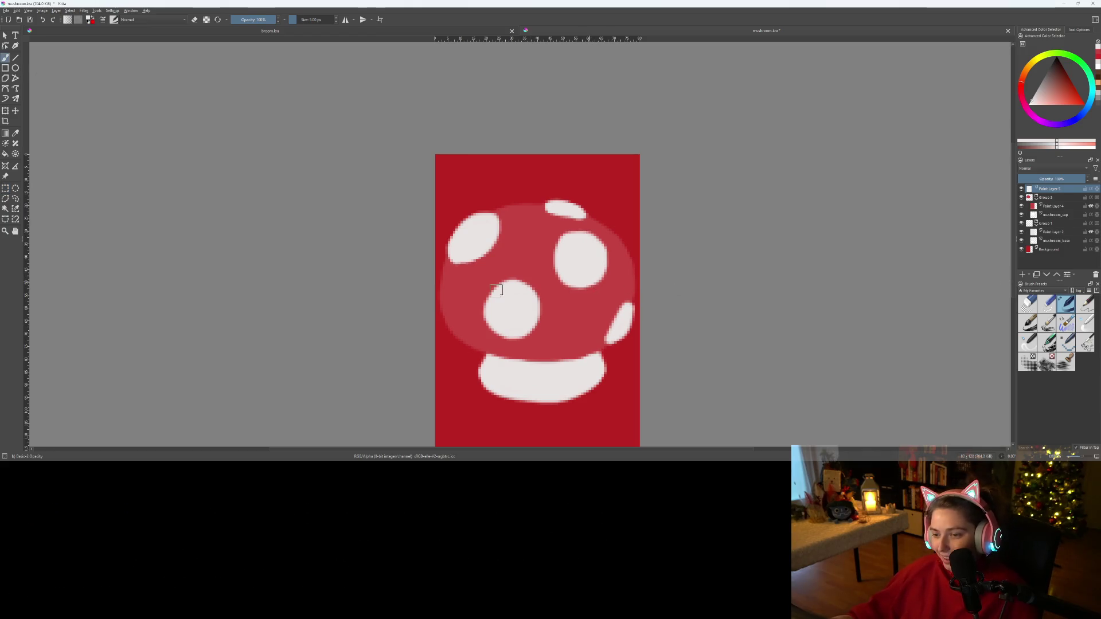
{"action": "scroll", "coordinate": [586, 316], "scroll_direction": "down", "scroll_amount": 1}
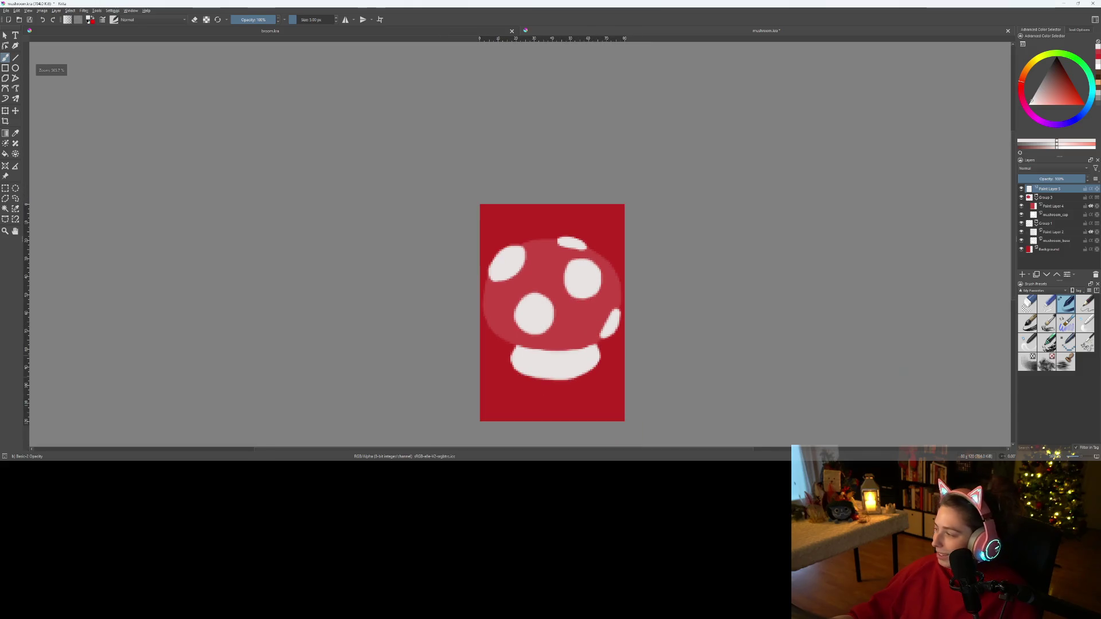
{"action": "left_click", "coordinate": [1022, 249]}
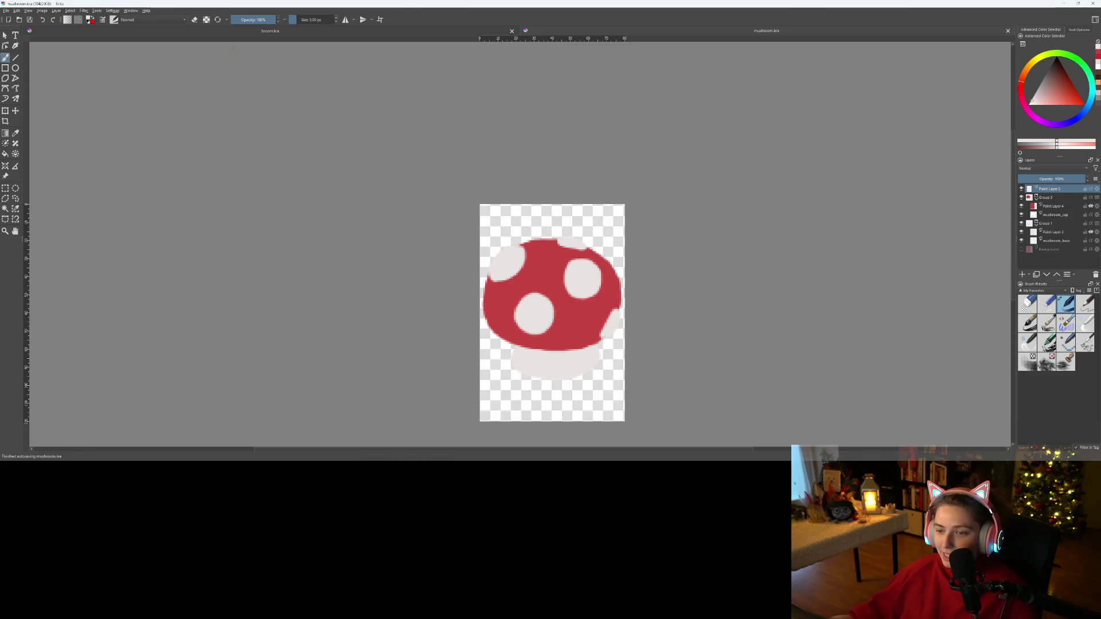
{"action": "left_click", "coordinate": [6, 10]}
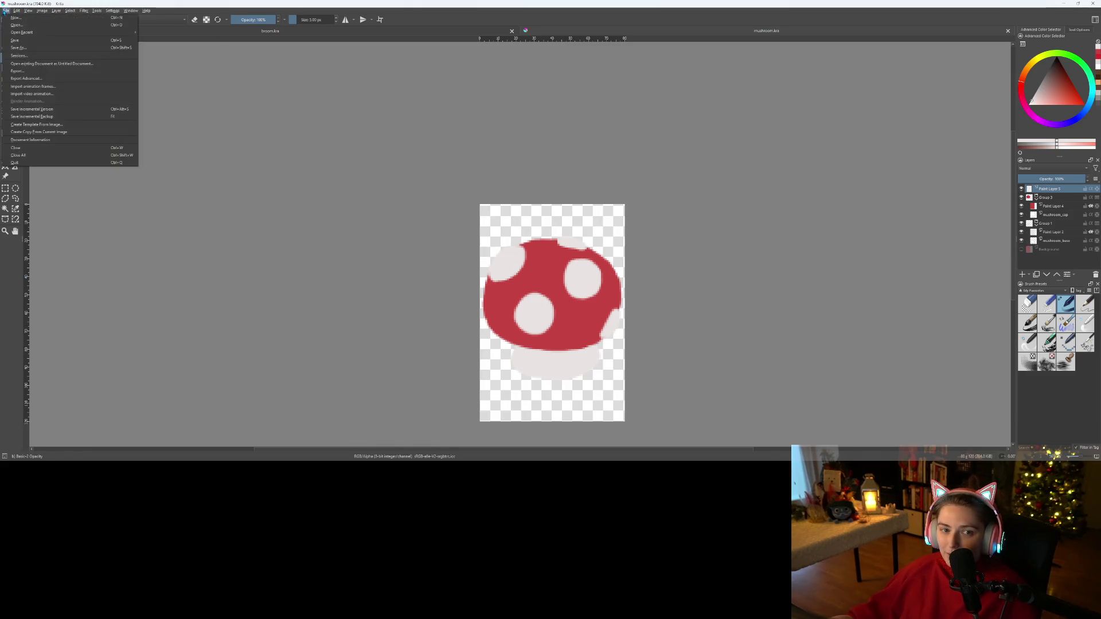
{"action": "left_click", "coordinate": [26, 71]}
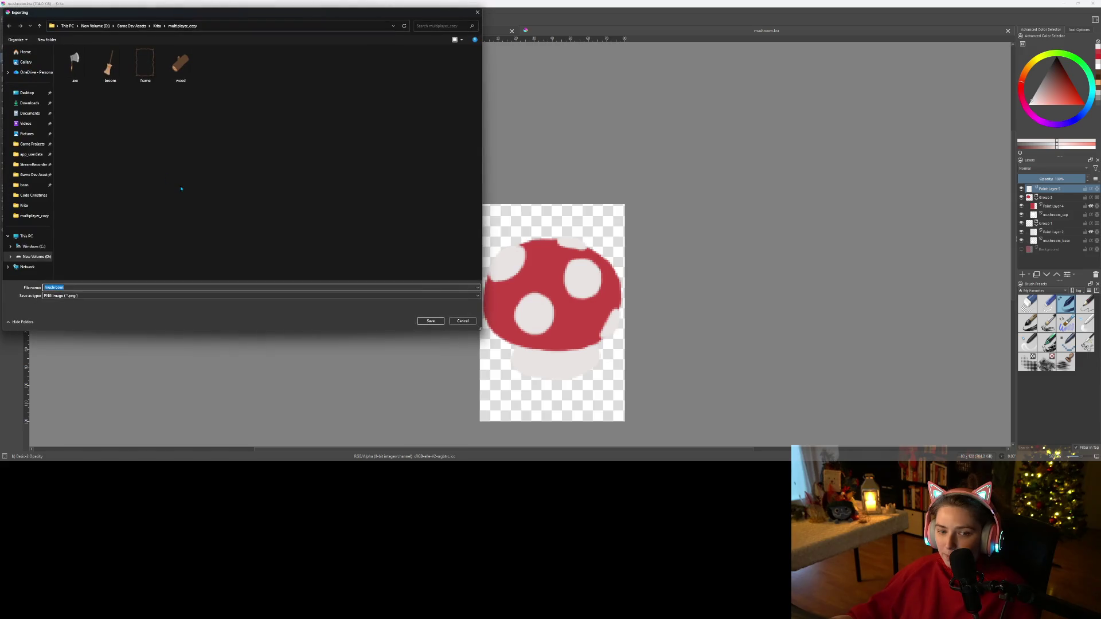
{"action": "left_click", "coordinate": [431, 321]}
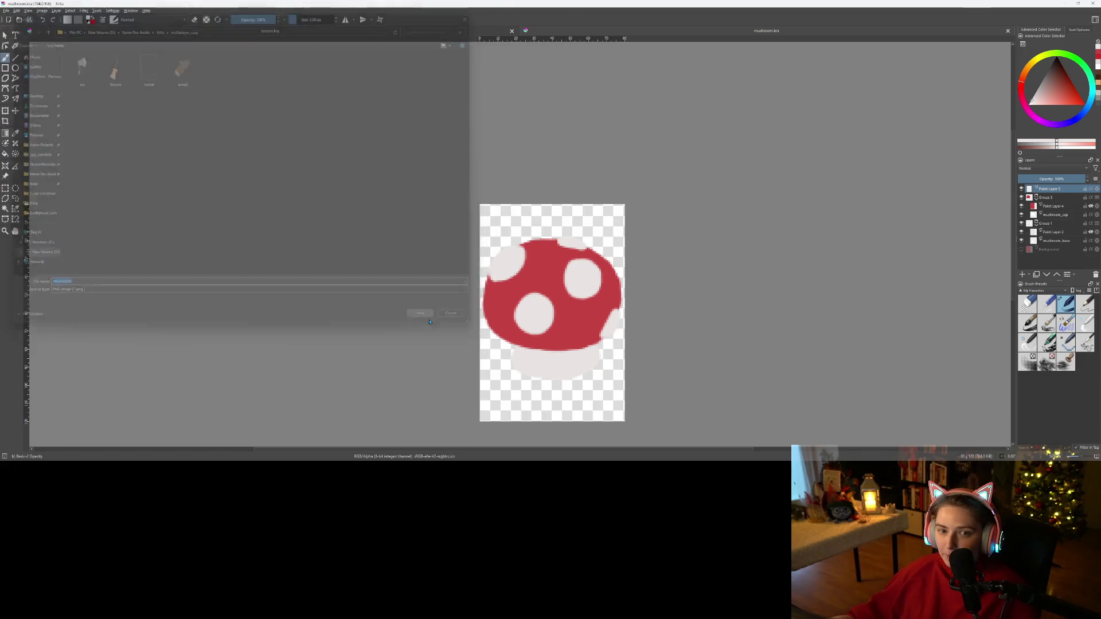
{"action": "left_click", "coordinate": [579, 283]}
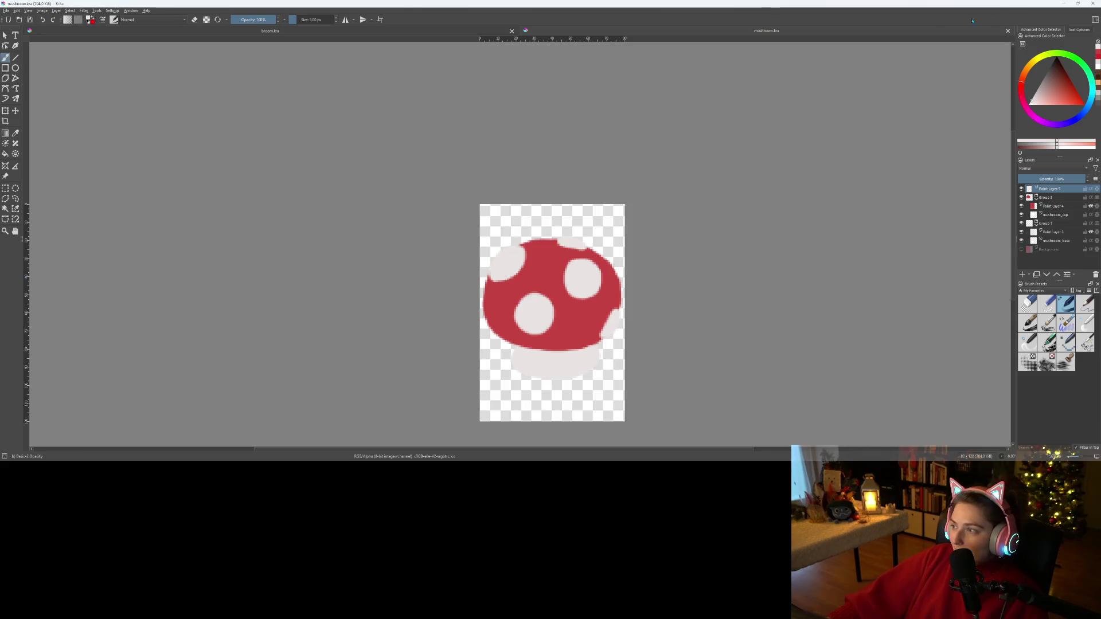
{"action": "left_click", "coordinate": [1064, 5]}
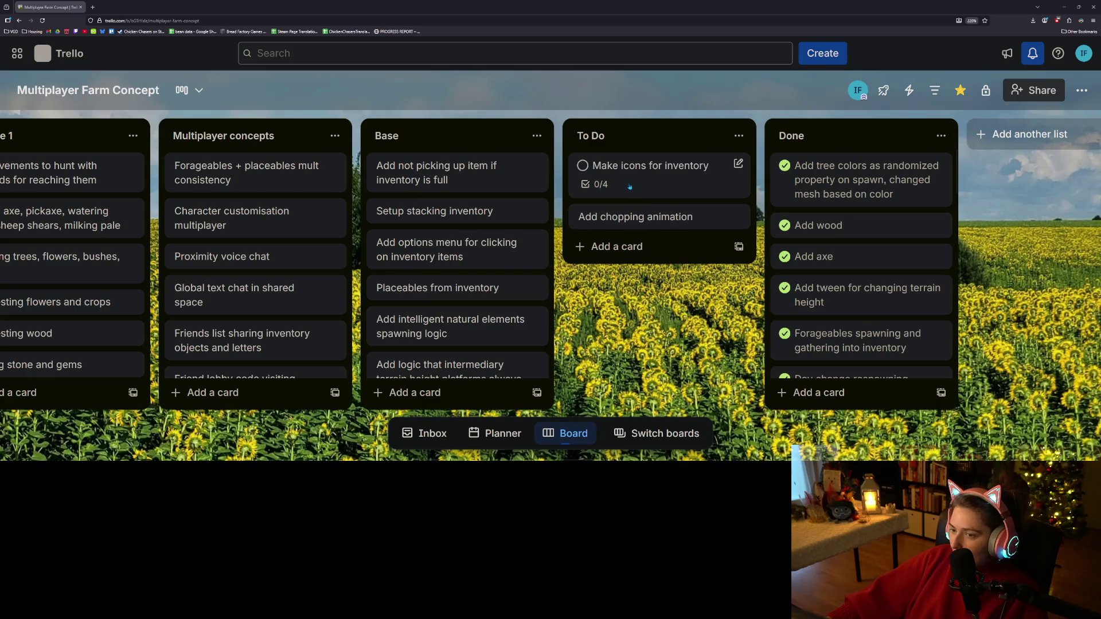
- Mark the Make icons for inventory card as complete in Trello
{"action": "left_click", "coordinate": [583, 166]}
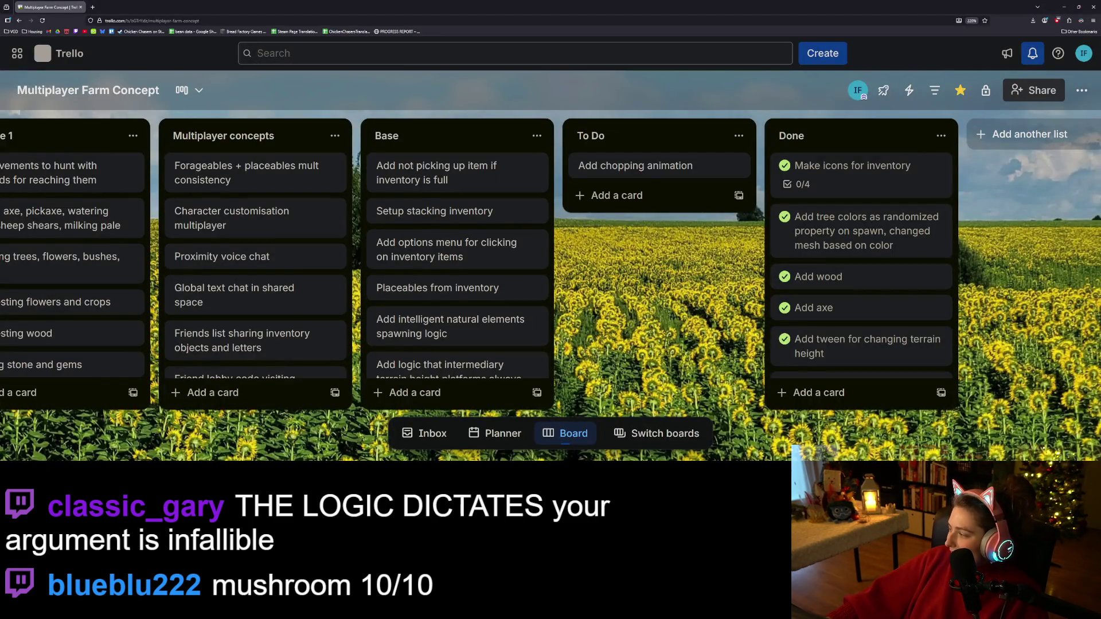
{"action": "key", "text": "alt+Tab"}
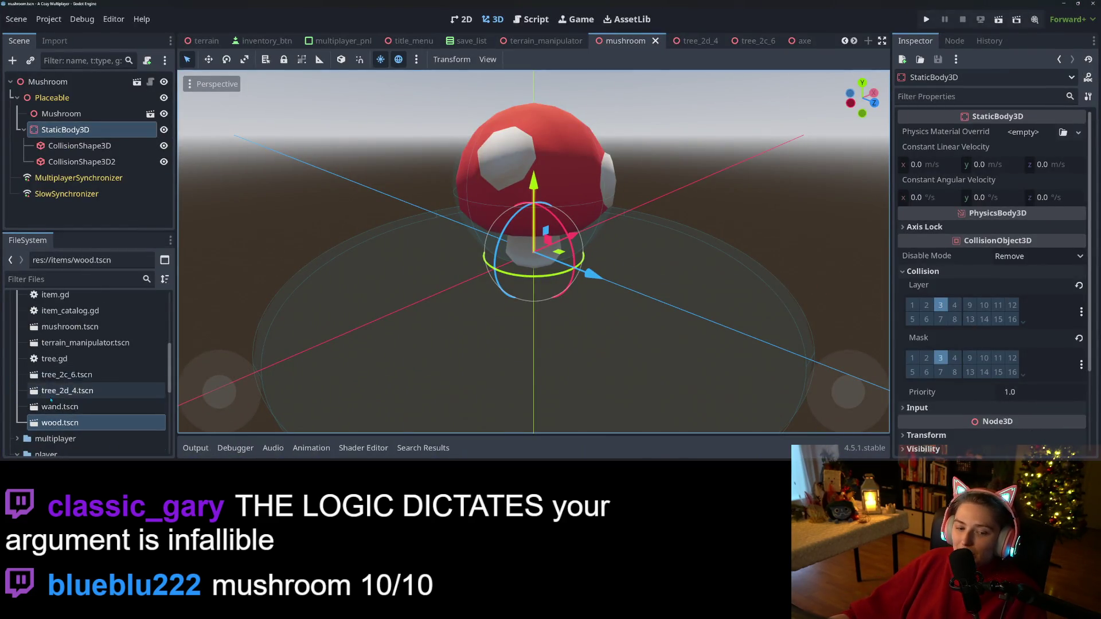
- Expand ui in the FileSystem dock and open inventory_btns in File Explorer
{"action": "scroll", "coordinate": [86, 390], "scroll_direction": "down", "scroll_amount": 10}
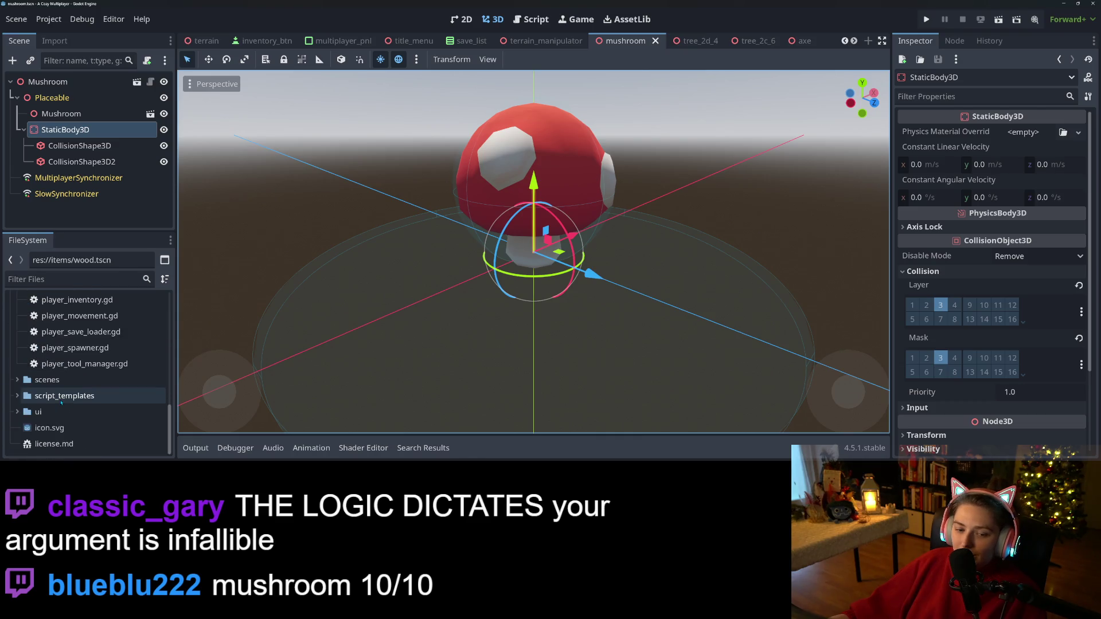
{"action": "double_click", "coordinate": [38, 412]}
{"action": "scroll", "coordinate": [57, 402], "scroll_direction": "down", "scroll_amount": 2}
{"action": "double_click", "coordinate": [48, 383]}
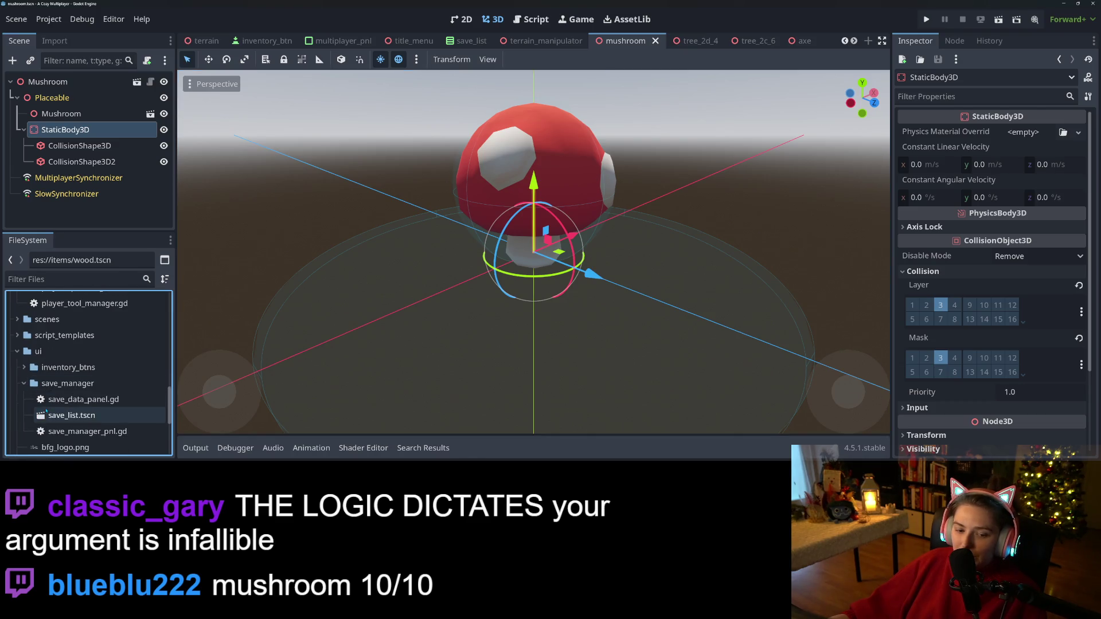
{"action": "right_click", "coordinate": [48, 367]}
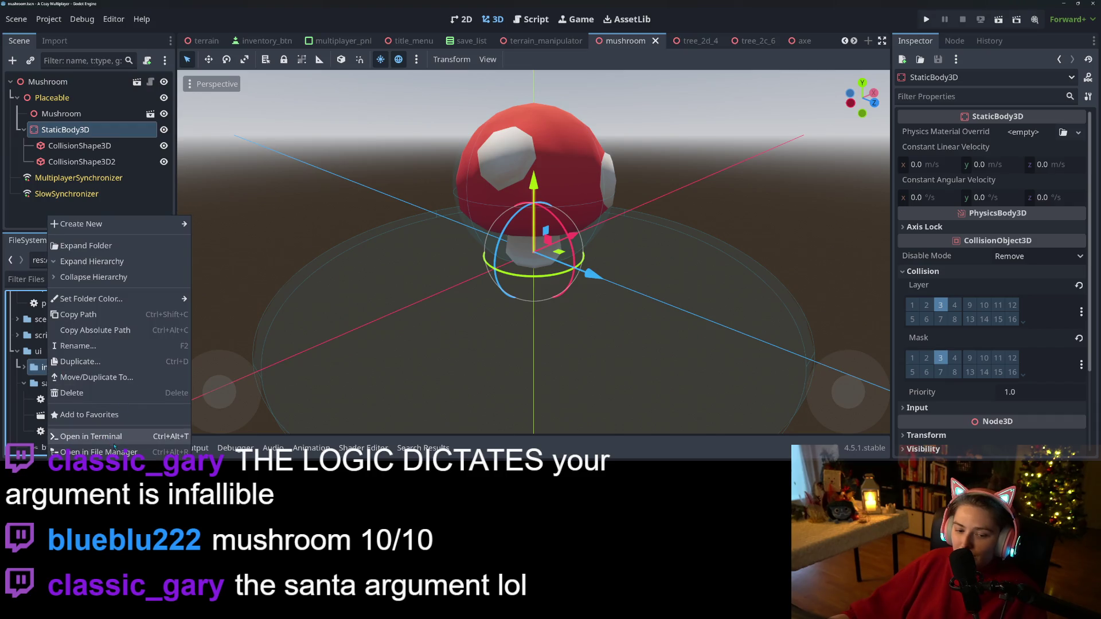
{"action": "left_click", "coordinate": [98, 452]}
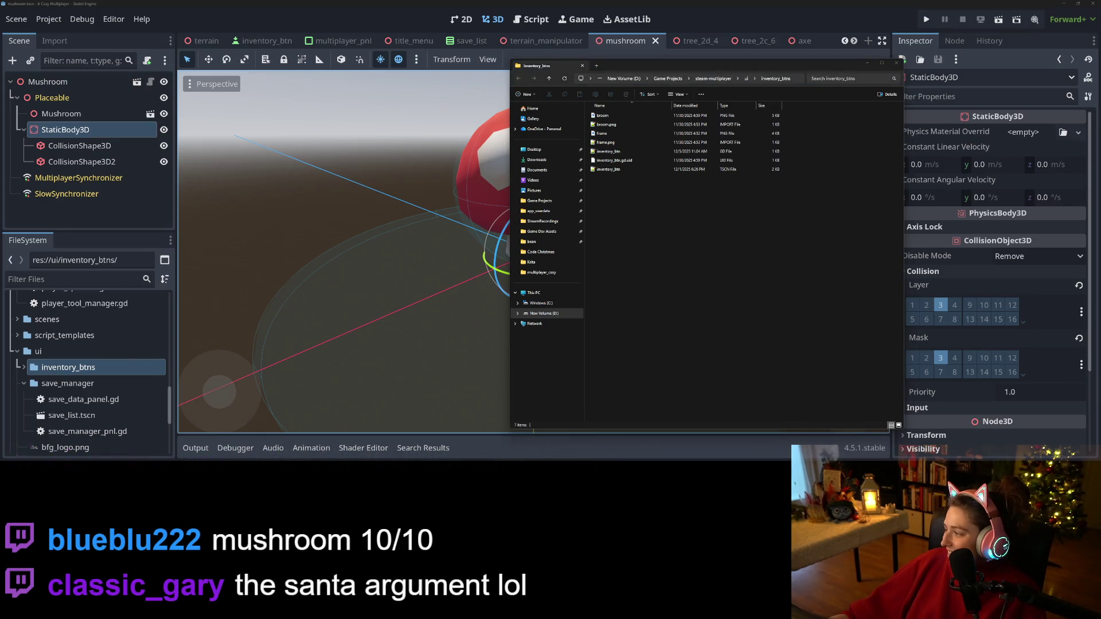
- Open Game Dev Assets > Krita > multiplayer_cozy in its own window and select the mushroom image
{"action": "left_click", "coordinate": [542, 231]}
{"action": "mouse_move", "coordinate": [694, 53]}
{"action": "left_mouse_down"}
{"action": "mouse_move", "coordinate": [699, 41]}
{"action": "mouse_move", "coordinate": [224, 43]}
{"action": "mouse_move", "coordinate": [101, 46]}
{"action": "mouse_move", "coordinate": [101, 62]}
{"action": "left_mouse_up"}
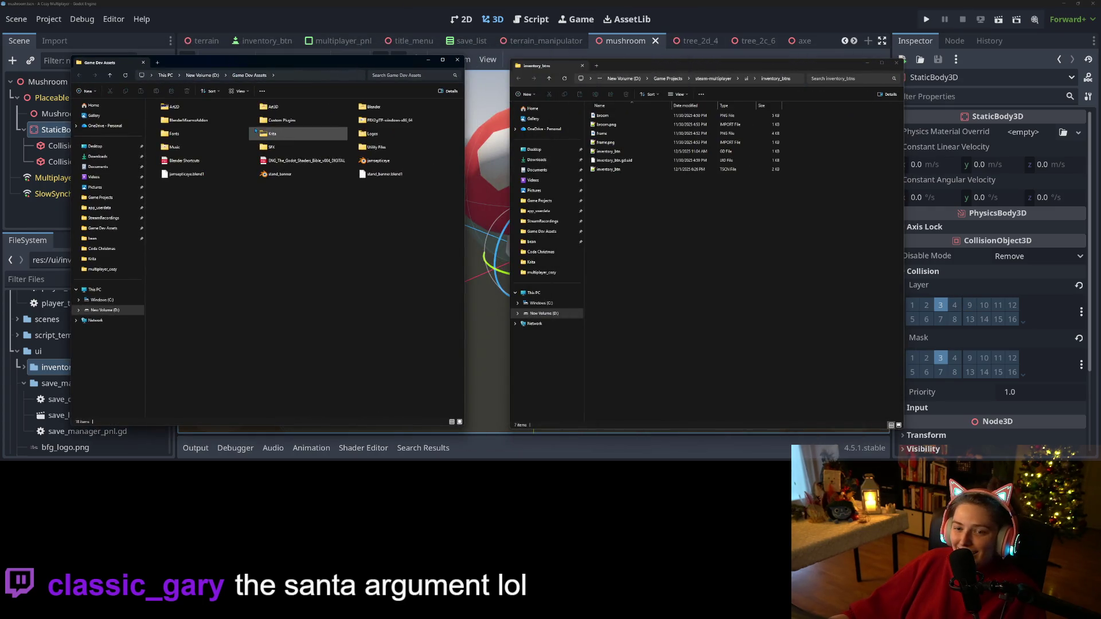
{"action": "double_click", "coordinate": [279, 137]}
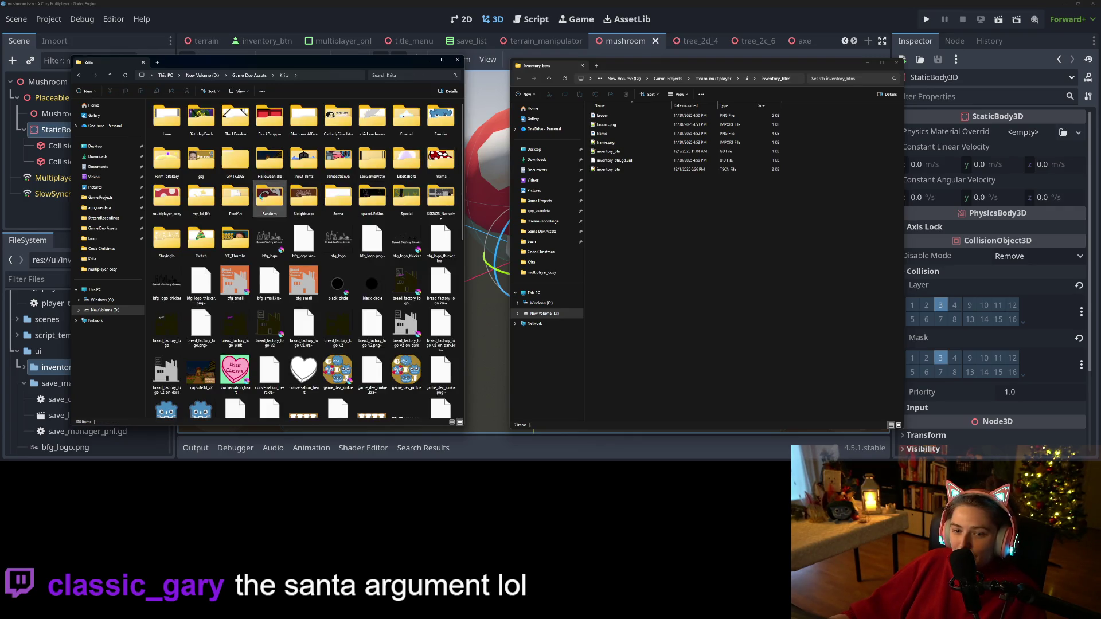
{"action": "double_click", "coordinate": [166, 198]}
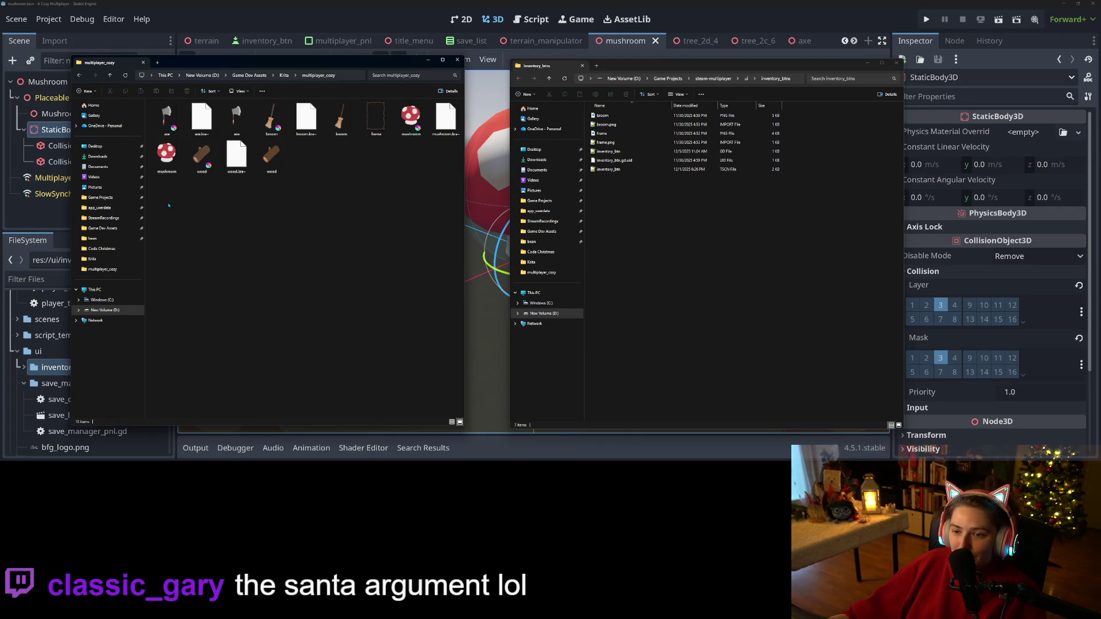
{"action": "left_click", "coordinate": [284, 75]}
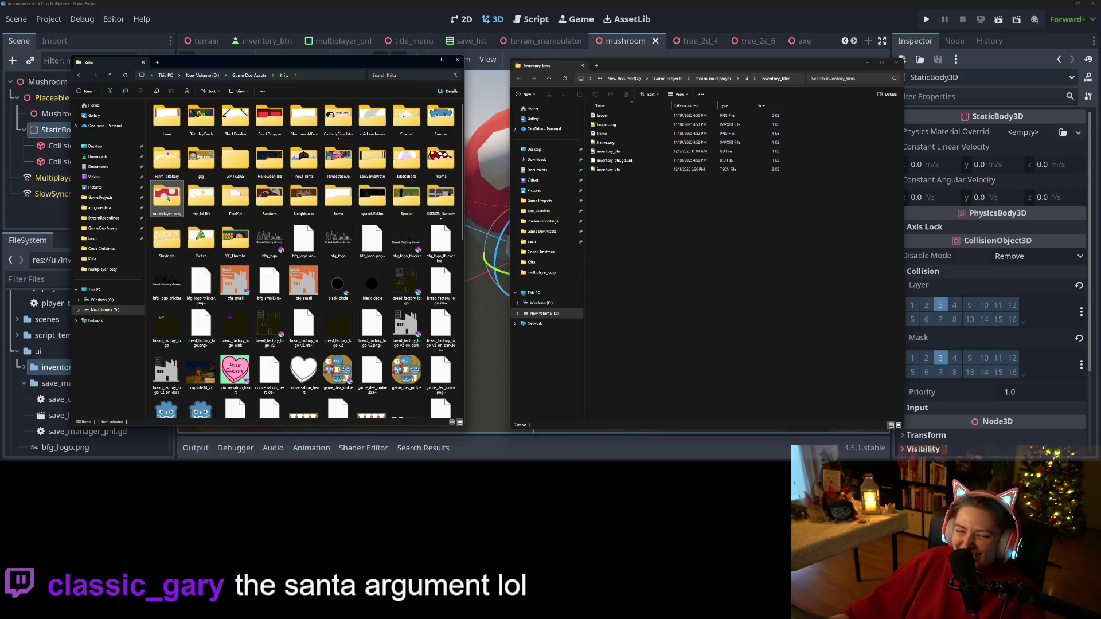
{"action": "double_click", "coordinate": [167, 198]}
{"action": "left_click", "coordinate": [166, 156]}
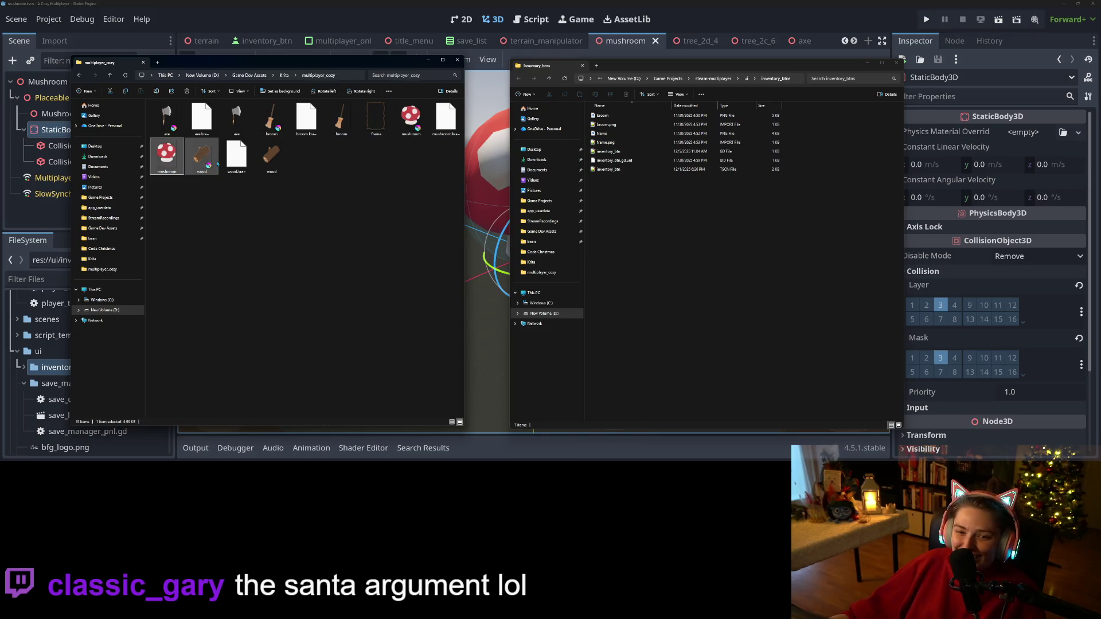
{"action": "key", "text": "alt+Tab"}
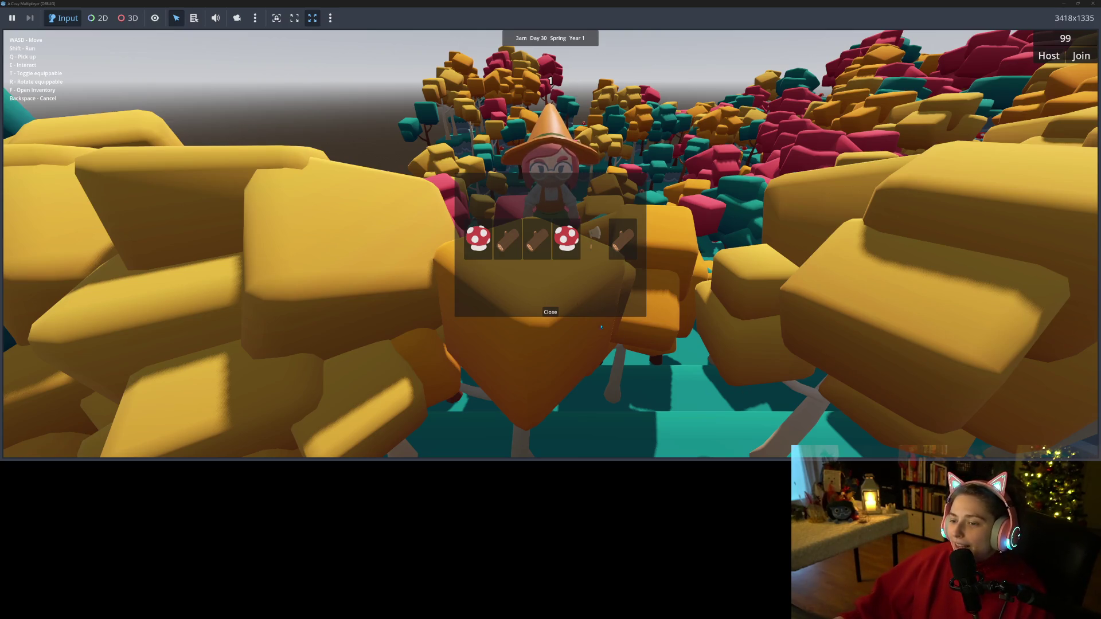
- Close the game's inventory panel, then close the running game window
{"action": "left_click", "coordinate": [551, 313]}
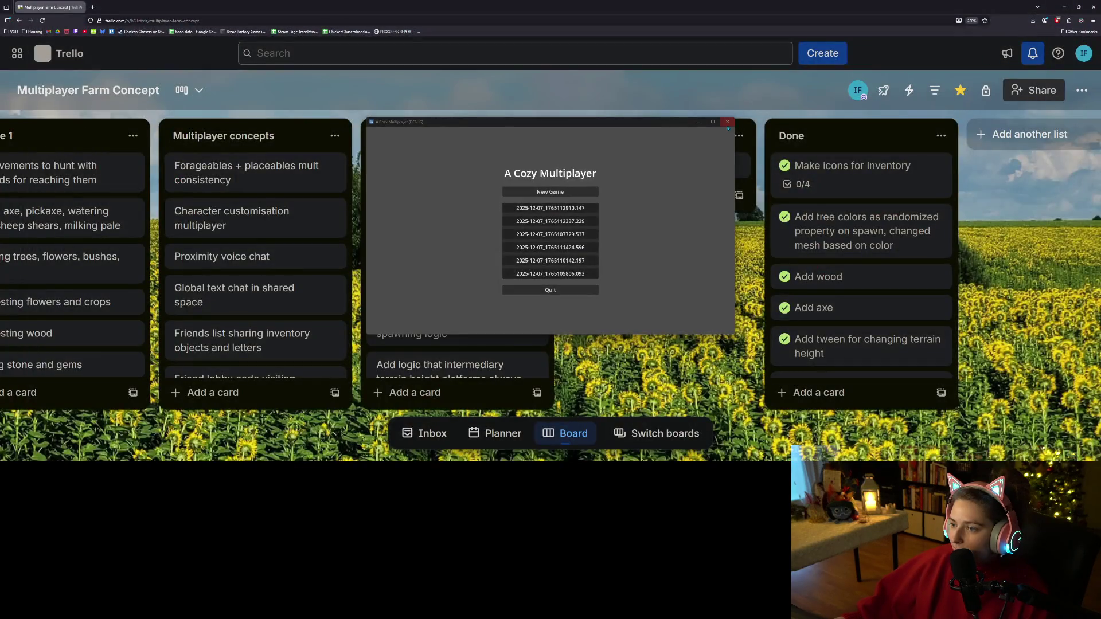
{"action": "left_click", "coordinate": [727, 123]}
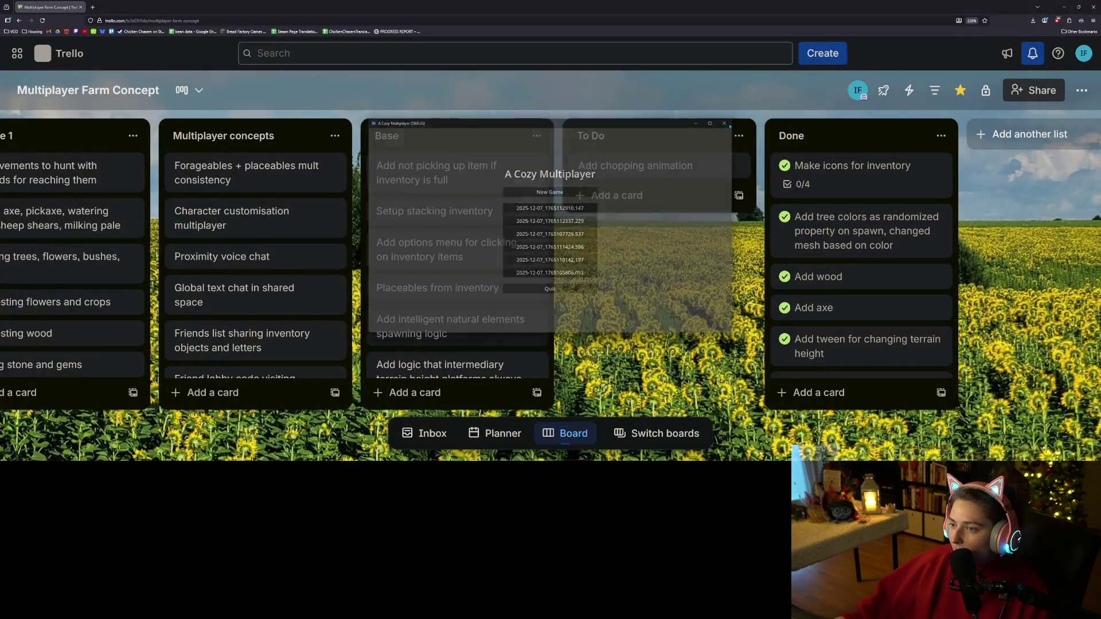
- Tick mushroom, wood and axe on the Make icons for inventory card and move it to To Do
{"action": "left_click", "coordinate": [671, 177]}
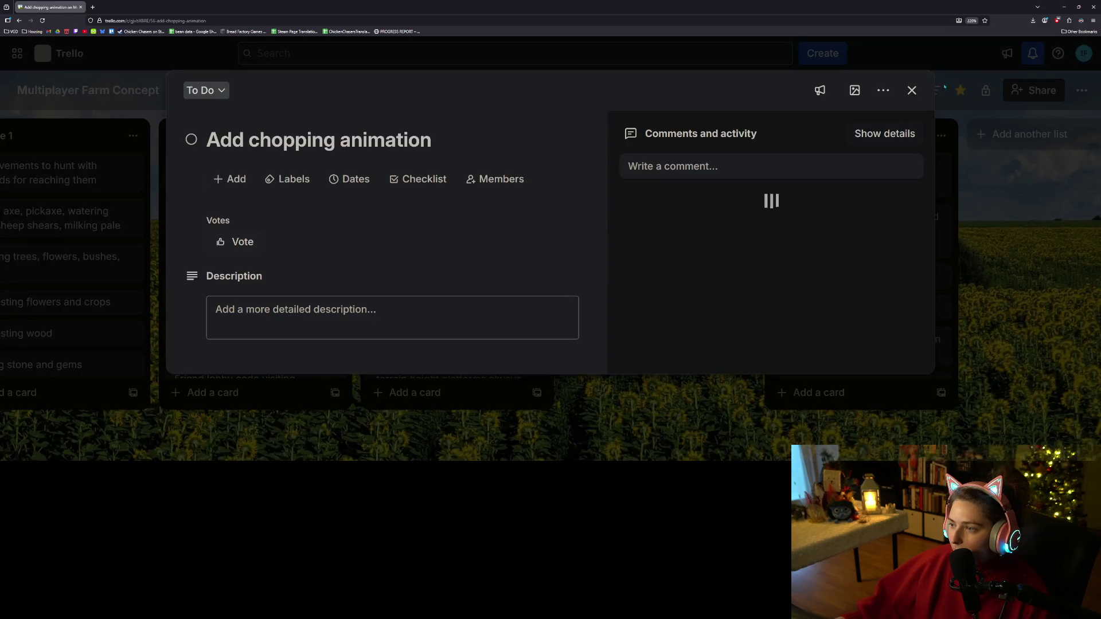
{"action": "left_click", "coordinate": [912, 92]}
{"action": "left_click", "coordinate": [772, 153]}
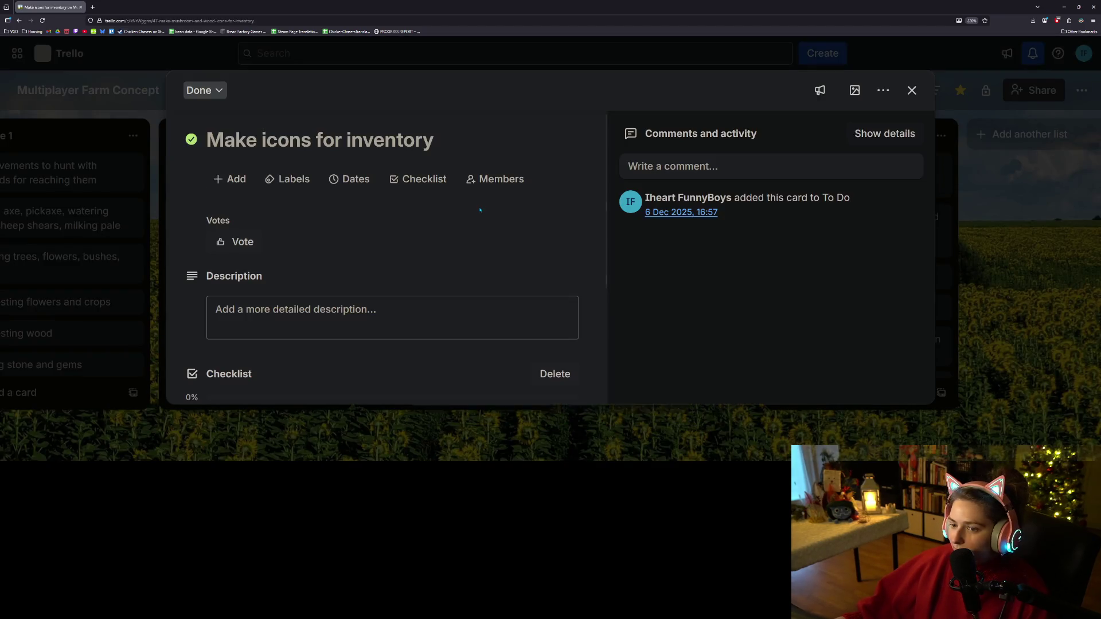
{"action": "scroll", "coordinate": [271, 300], "scroll_direction": "down", "scroll_amount": 3}
{"action": "left_click", "coordinate": [193, 252]}
{"action": "left_click", "coordinate": [192, 278]}
{"action": "left_click", "coordinate": [192, 329]}
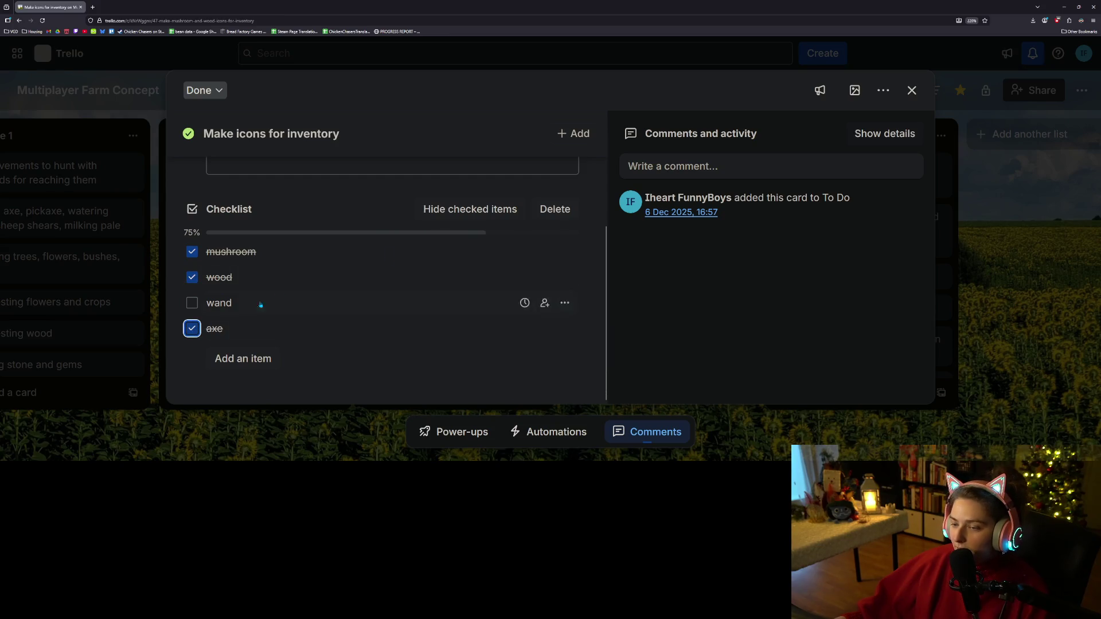
{"action": "left_click", "coordinate": [931, 98]}
{"action": "mouse_move", "coordinate": [860, 172]}
{"action": "left_mouse_down"}
{"action": "mouse_move", "coordinate": [635, 149]}
{"action": "mouse_move", "coordinate": [572, 177]}
{"action": "left_mouse_up"}
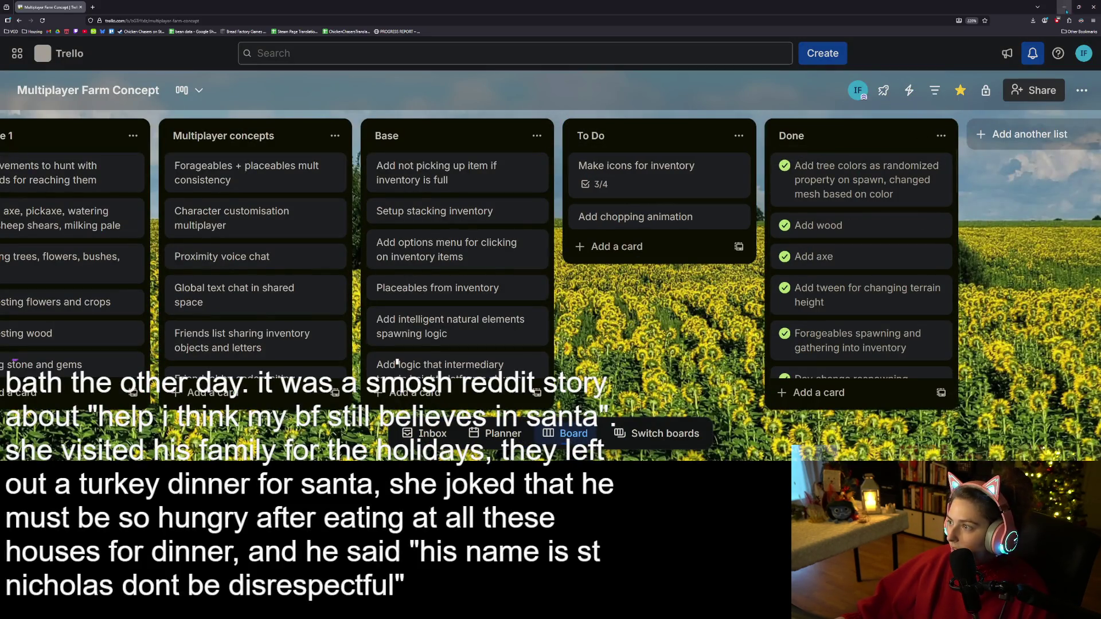
{"action": "left_click", "coordinate": [1064, 8]}
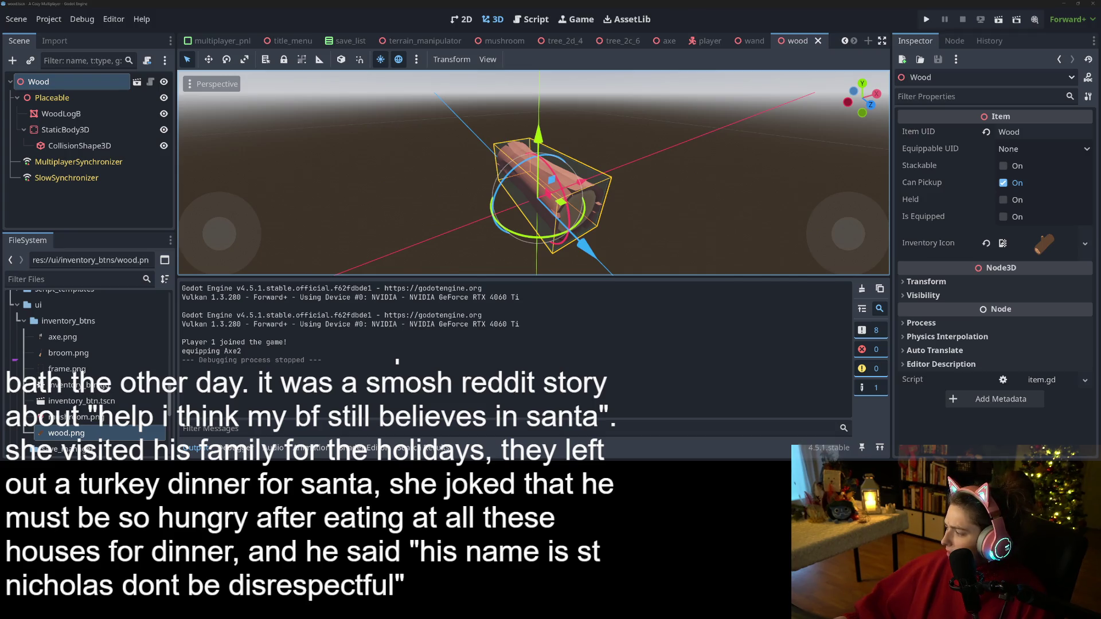
- Bring the mushroom.kra drawing in Krita to the front
{"action": "key", "text": "alt+Tab"}
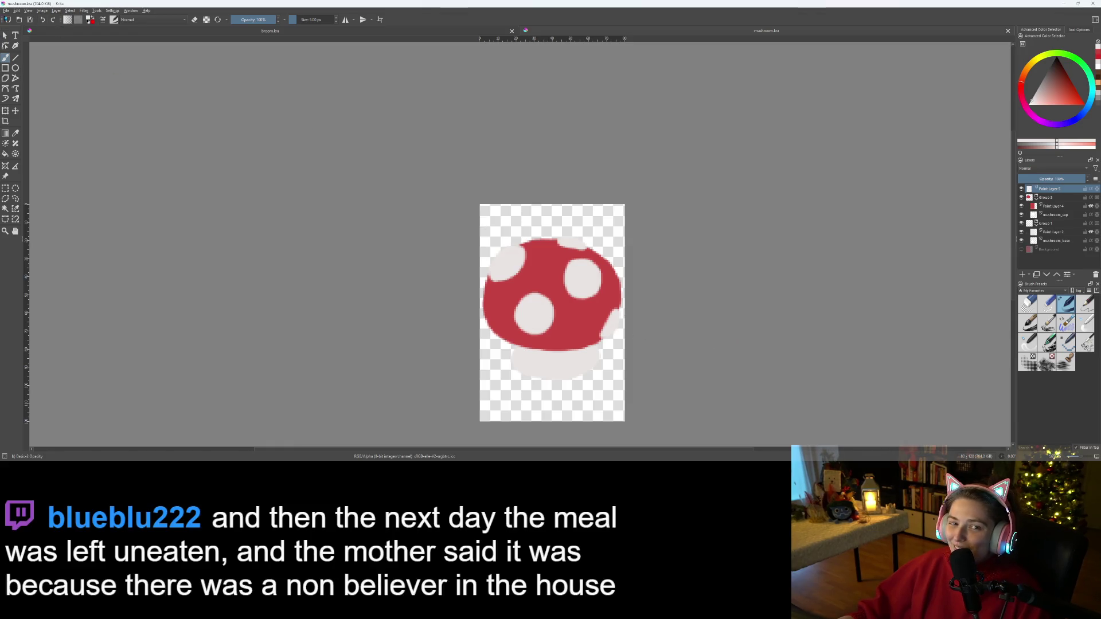
- Save the drawing under the new name wand.kra
{"action": "left_click", "coordinate": [7, 11]}
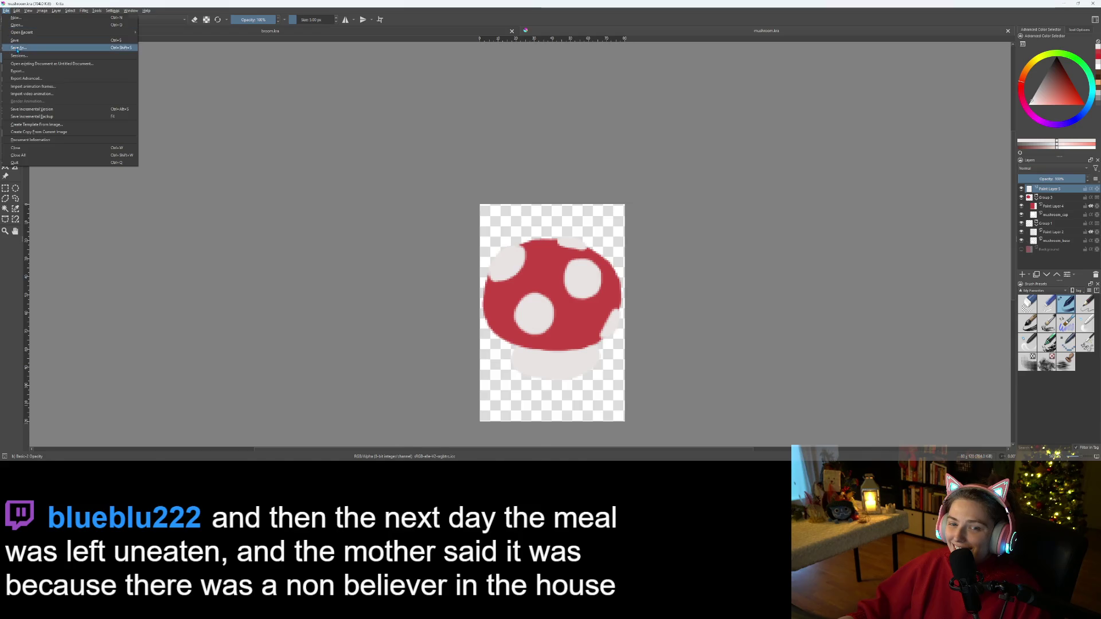
{"action": "left_click", "coordinate": [17, 48]}
{"action": "type", "text": "wand"}
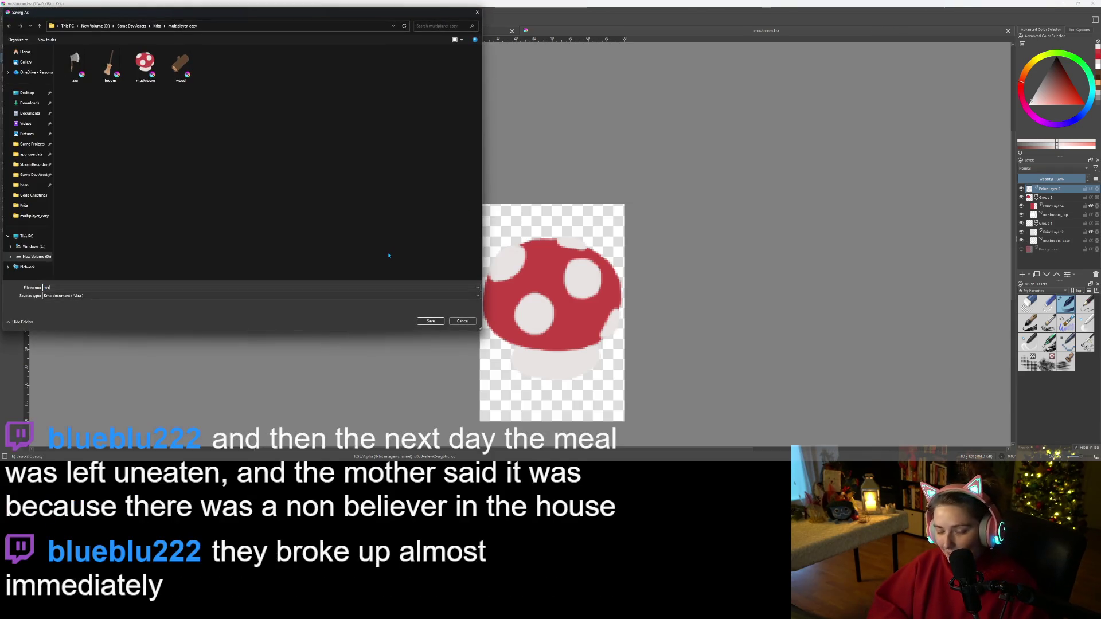
{"action": "key", "text": "Return"}
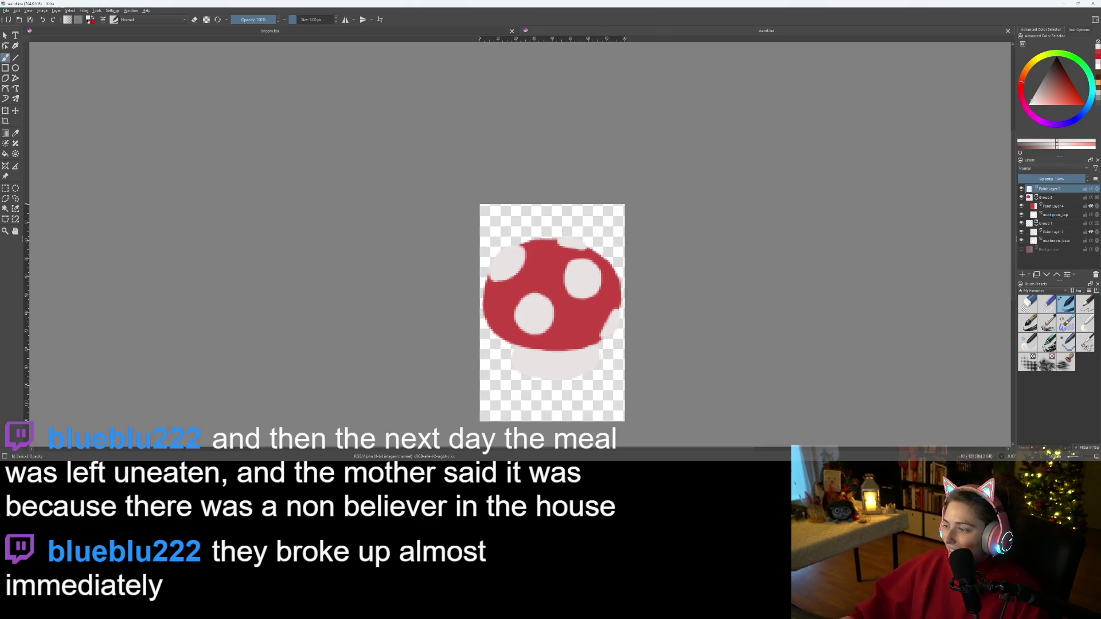
- Show the red Background layer and remove all the mushroom layers
{"action": "left_click", "coordinate": [1022, 250]}
{"action": "left_click", "coordinate": [1060, 241], "text": "shift"}
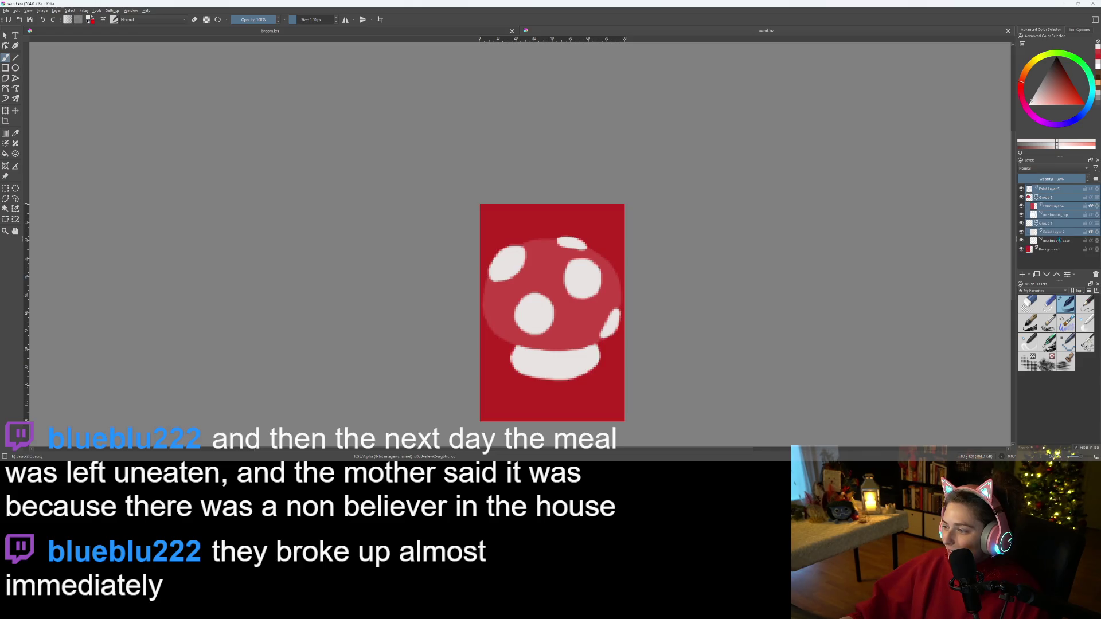
{"action": "key", "text": "Delete"}
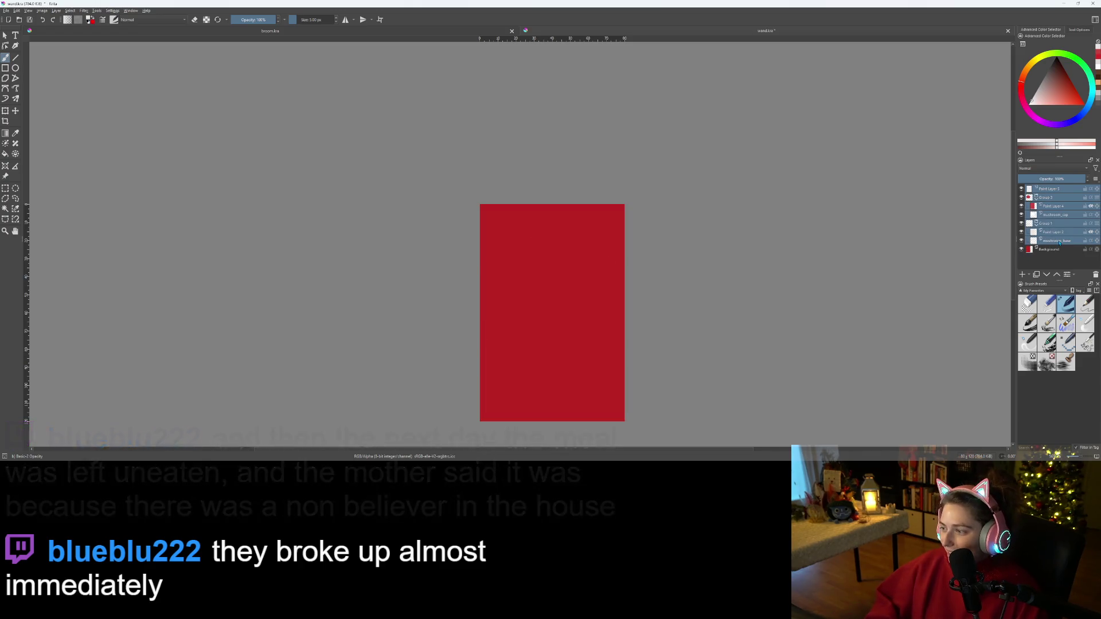
{"action": "right_click", "coordinate": [1065, 207]}
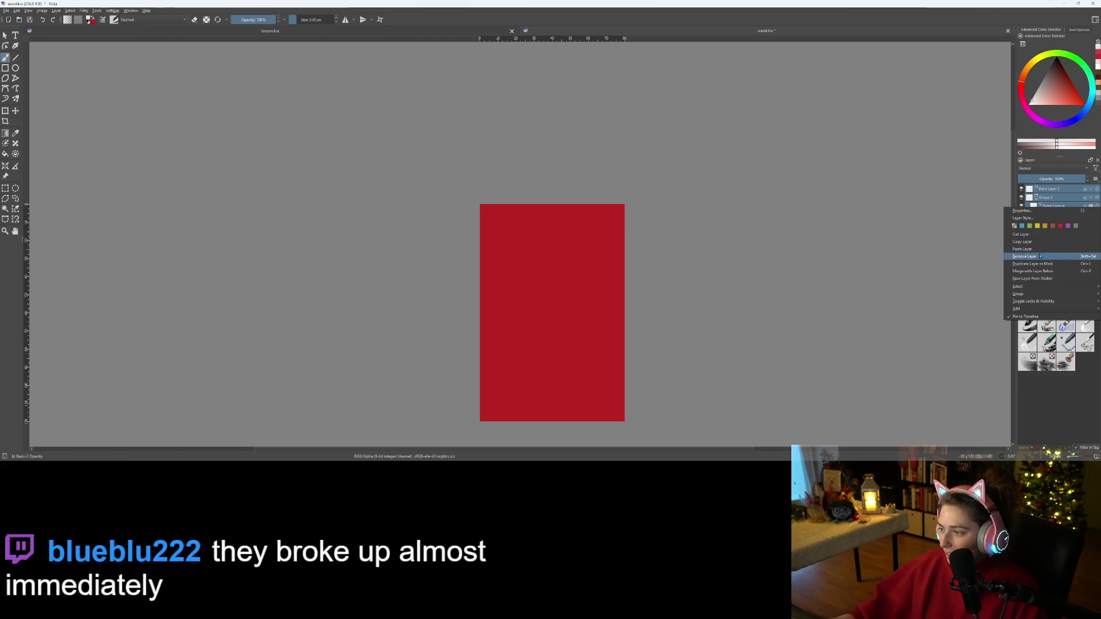
{"action": "left_click", "coordinate": [1040, 257]}
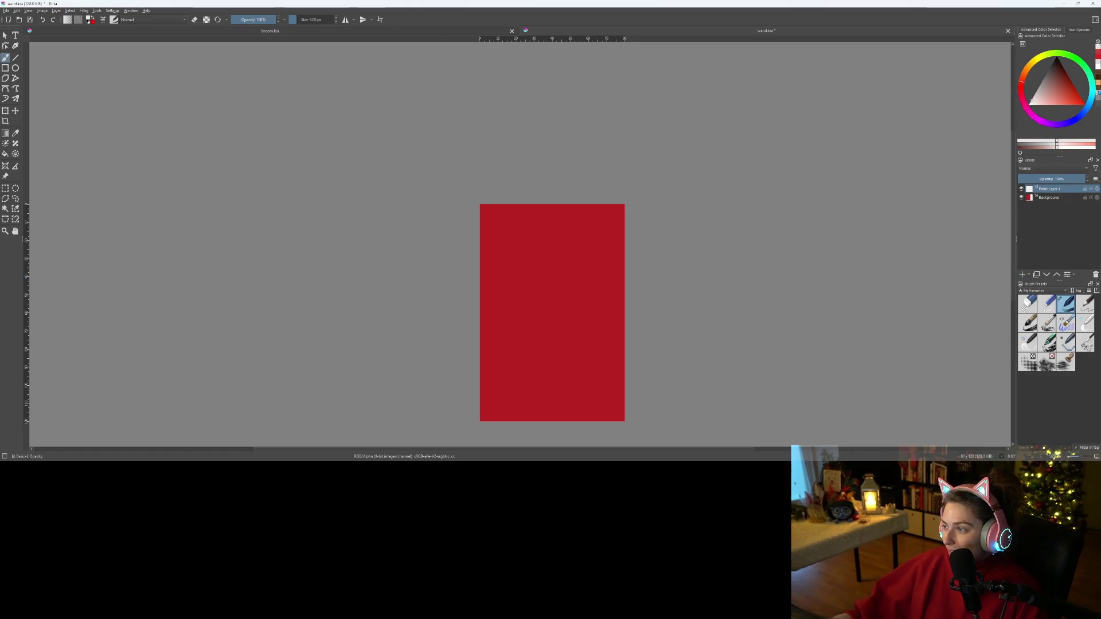
{"action": "key", "text": "d"}
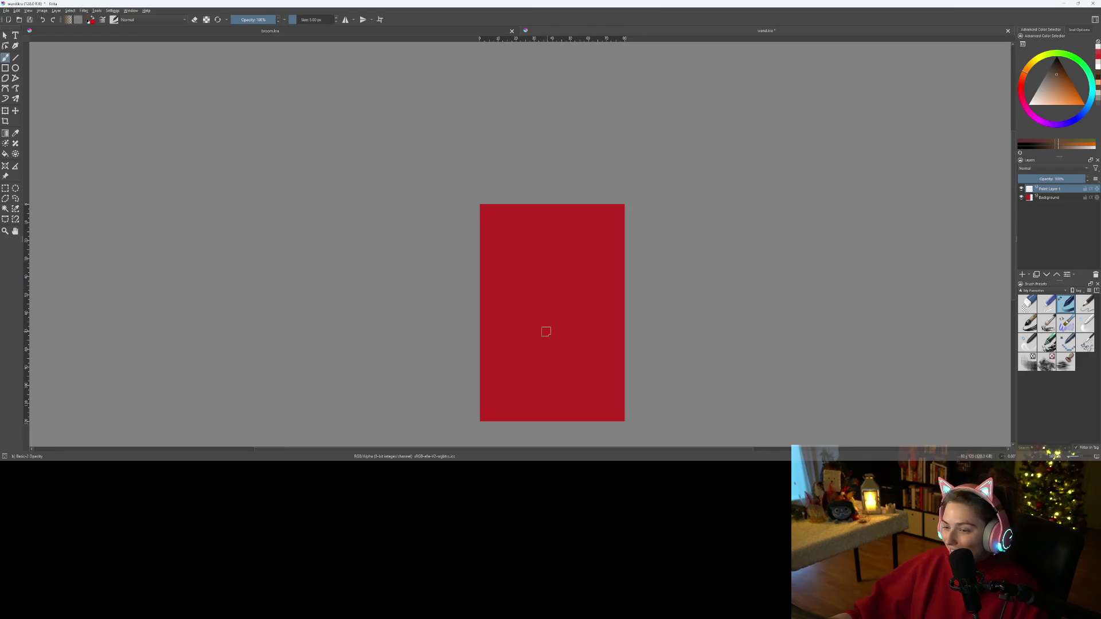
- Paint a brown diagonal stick stroke, a wide peach grip stroke on a new layer, and save
{"action": "left_click_drag", "start_coordinate": [578, 283], "coordinate": [536, 358]}
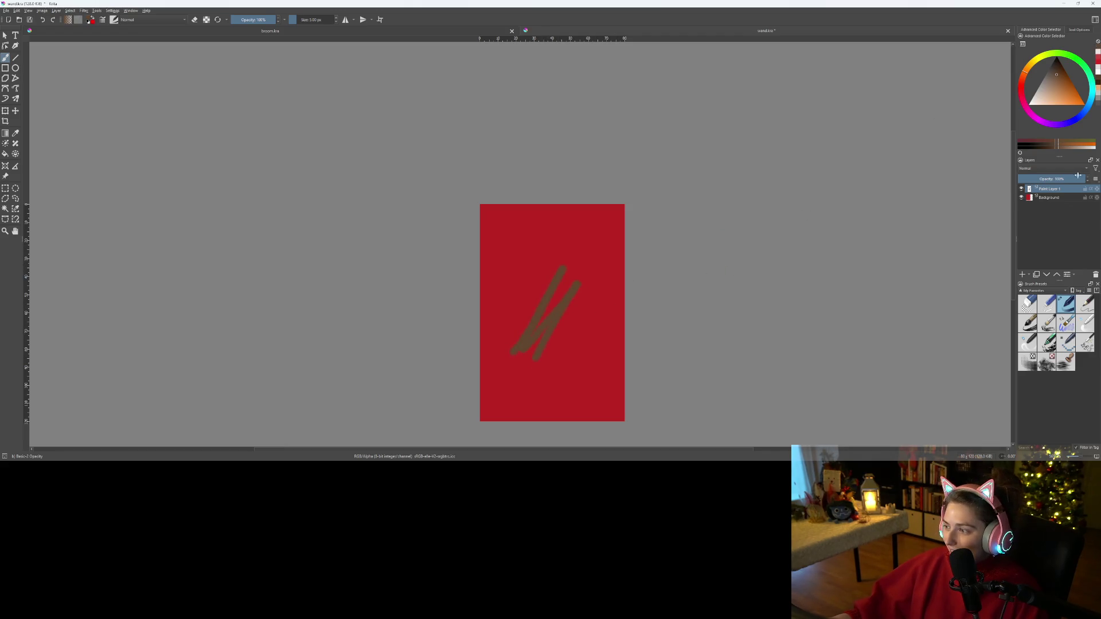
{"action": "left_click", "coordinate": [1022, 274]}
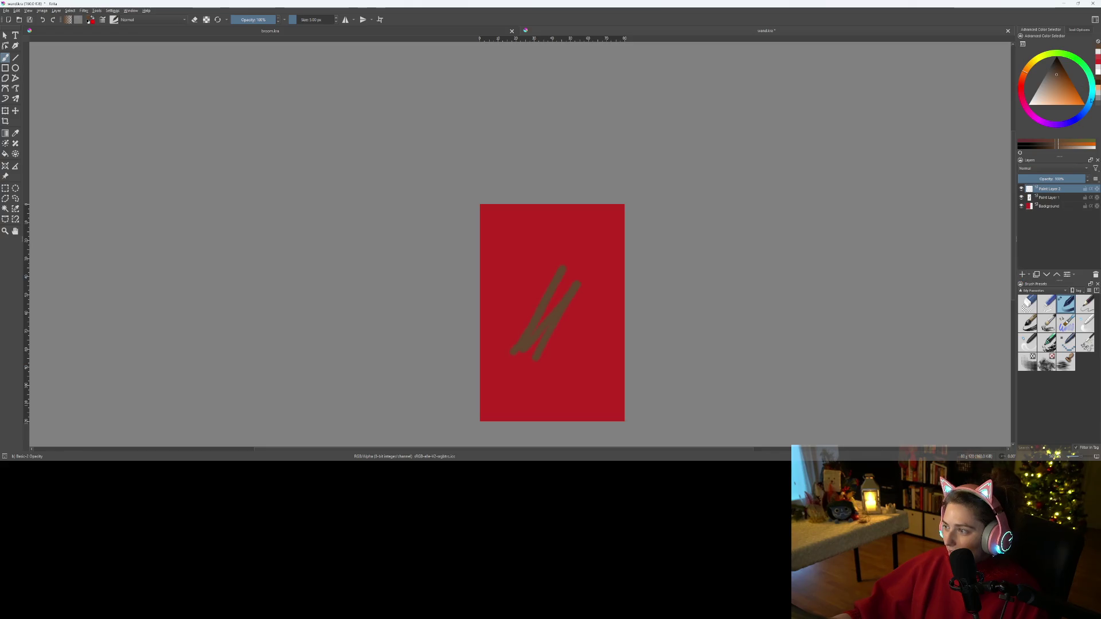
{"action": "left_click", "coordinate": [1098, 92]}
{"action": "left_click_drag", "start_coordinate": [511, 327], "coordinate": [558, 255]}
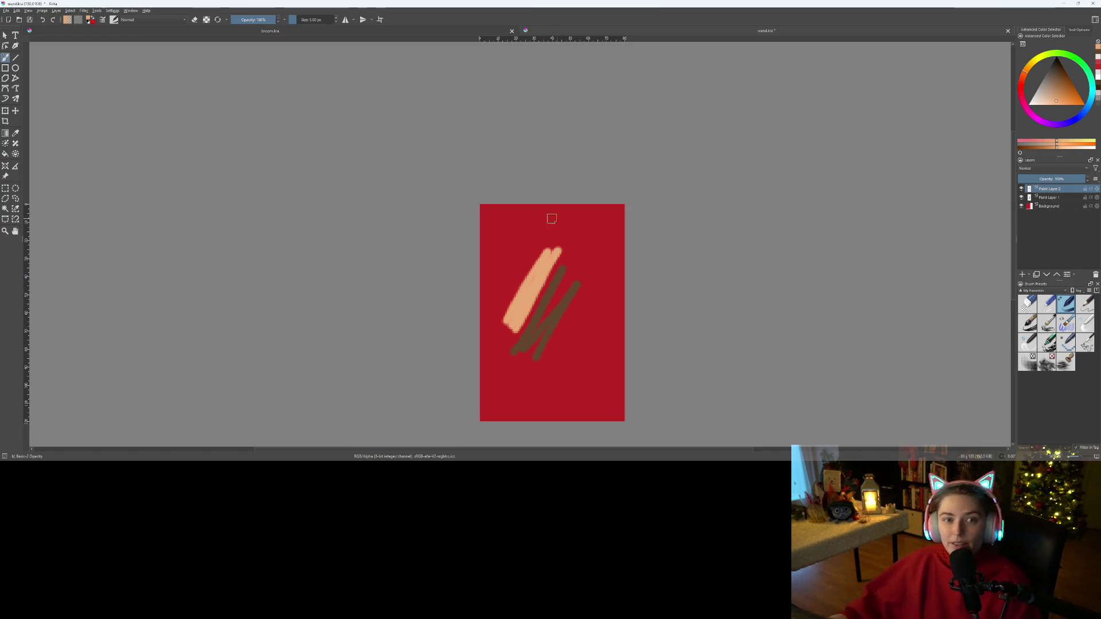
{"action": "key", "text": "ctrl+s"}
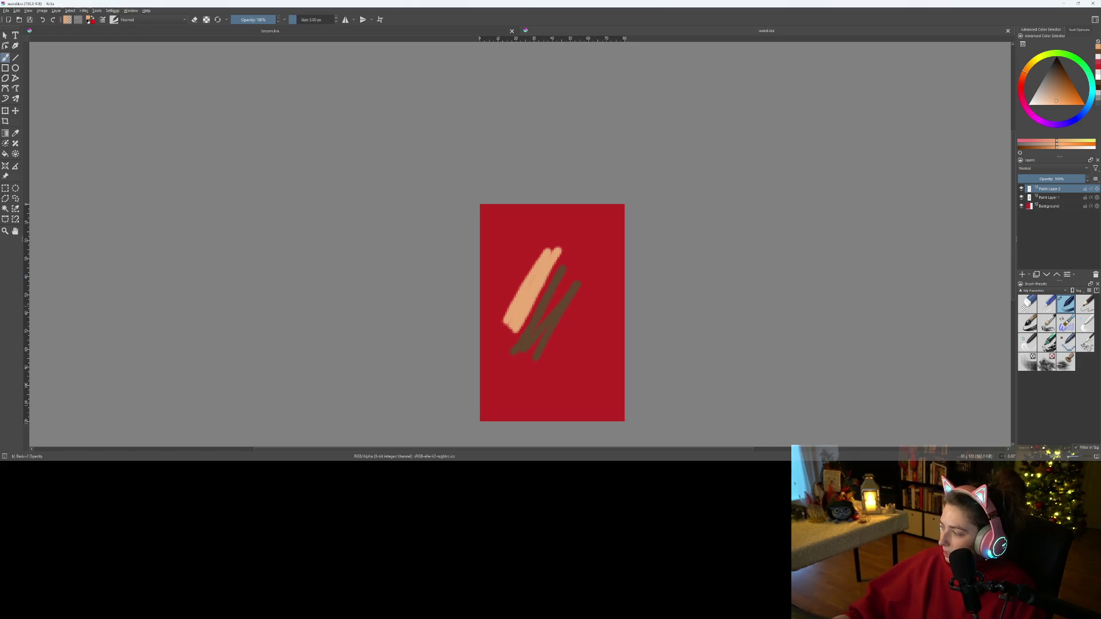
{"action": "key", "text": "alt+Tab"}
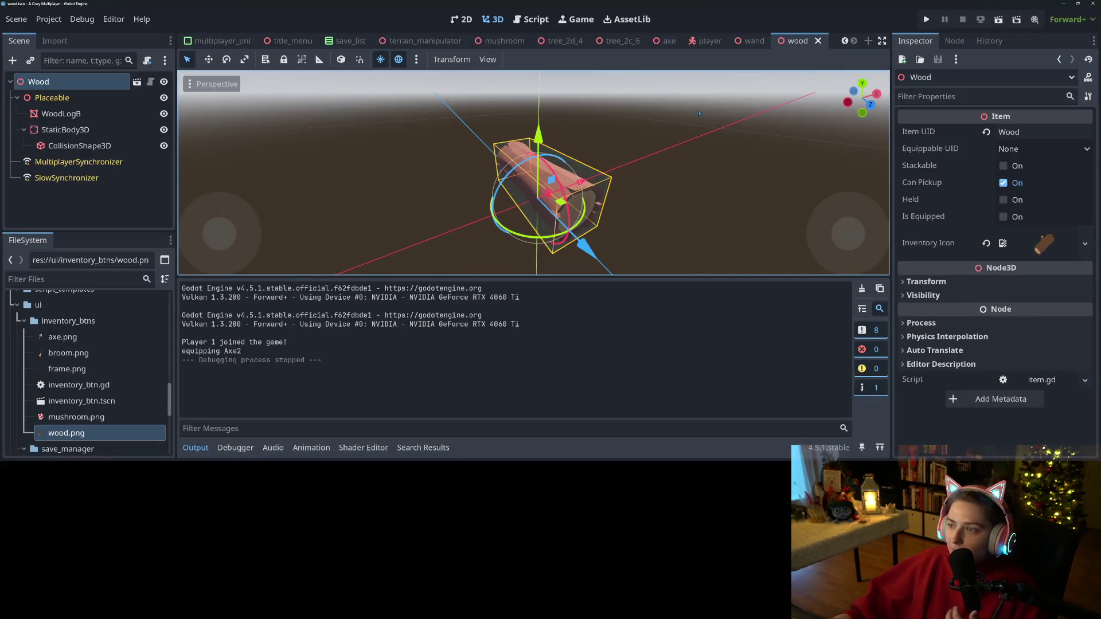
- Open the wand scene, hide its Equippable copy, and orbit the 3D wand into a tilted view
{"action": "left_click", "coordinate": [751, 41]}
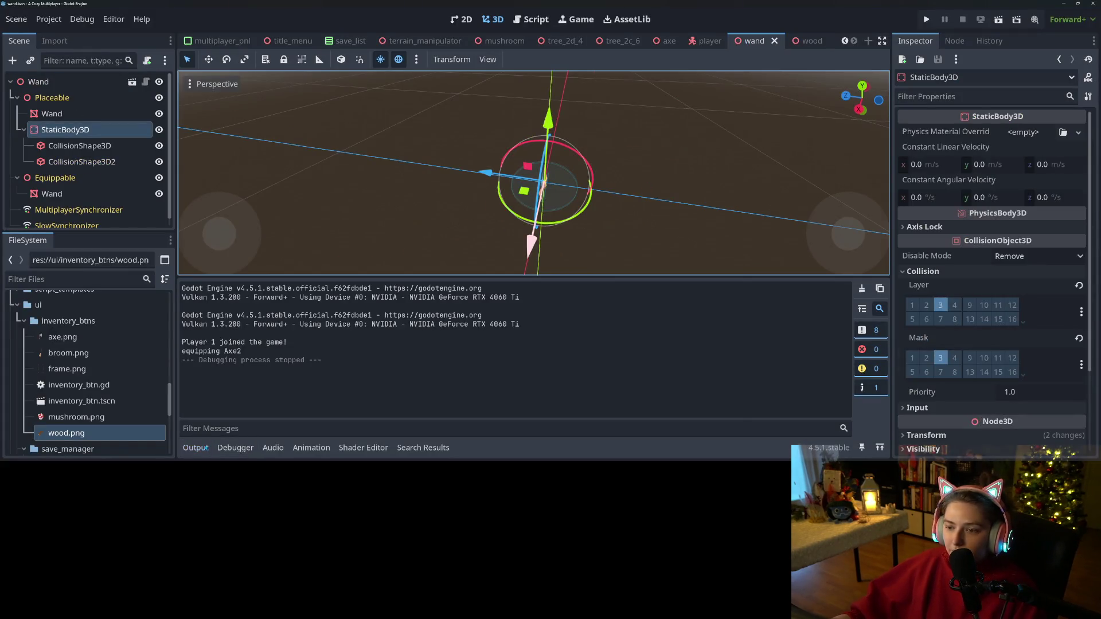
{"action": "left_click", "coordinate": [195, 448]}
{"action": "scroll", "coordinate": [636, 343], "scroll_direction": "up", "scroll_amount": 5}
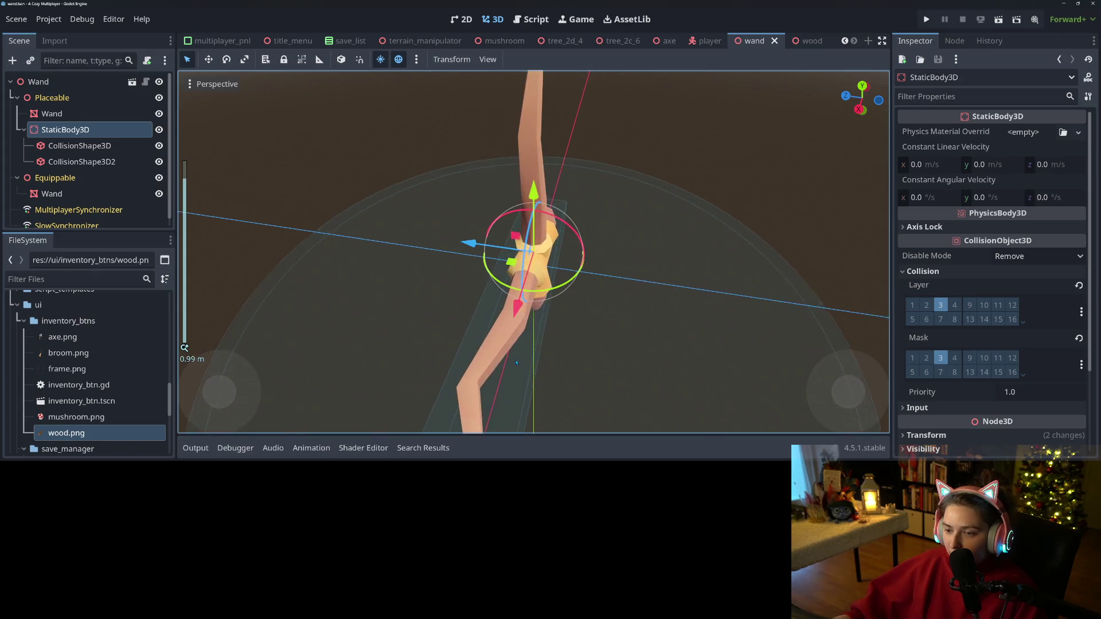
{"action": "scroll", "coordinate": [636, 342], "scroll_direction": "down", "scroll_amount": 5}
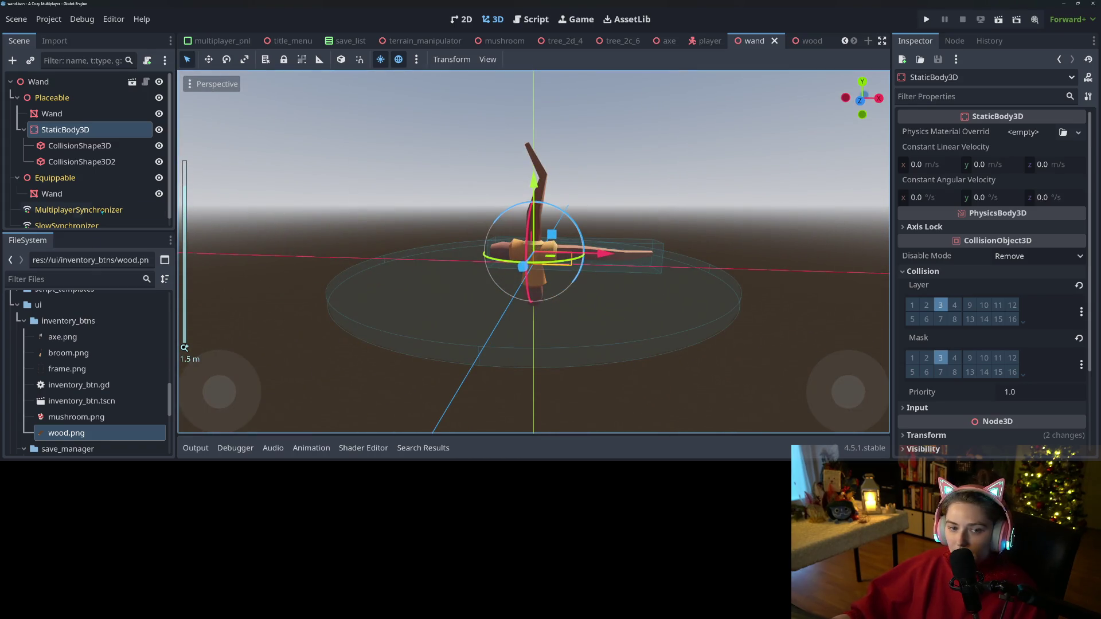
{"action": "left_click", "coordinate": [159, 177]}
{"action": "left_click_drag", "start_coordinate": [534, 328], "coordinate": [546, 268]}
{"action": "scroll", "coordinate": [540, 299], "scroll_direction": "up", "scroll_amount": 2}
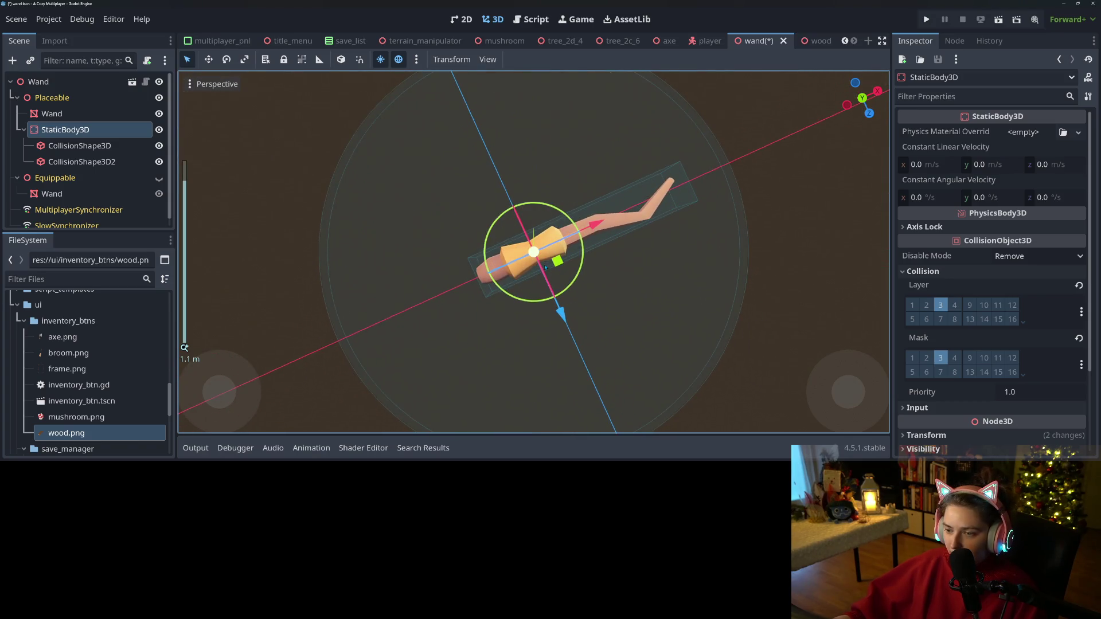
{"action": "key", "text": "KP_7"}
{"action": "left_click_drag", "start_coordinate": [646, 359], "coordinate": [594, 358]}
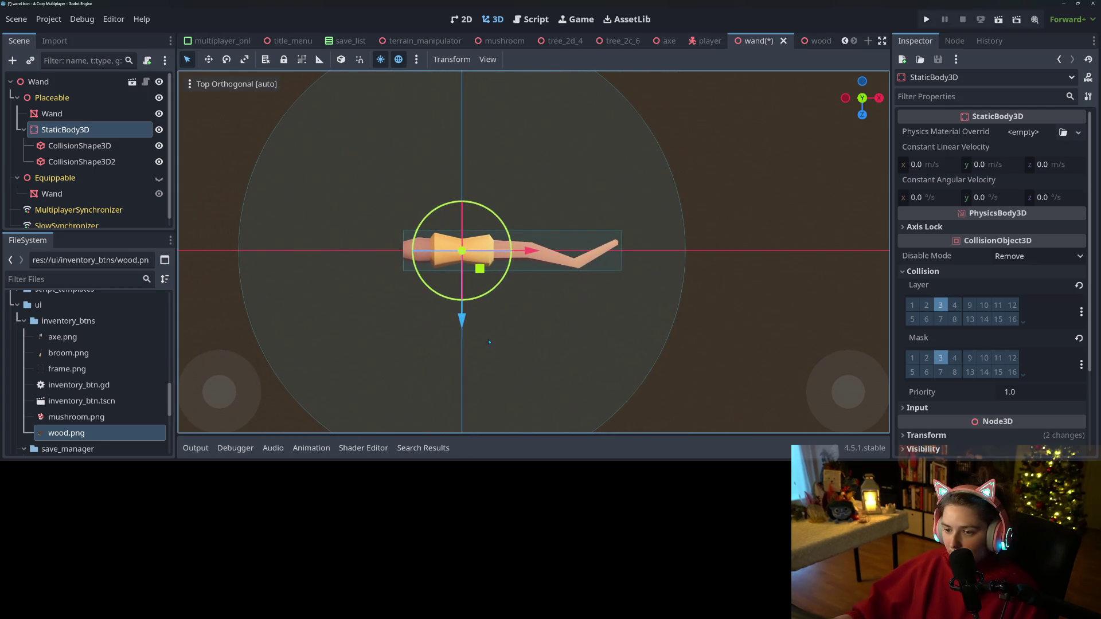
{"action": "mouse_move", "coordinate": [733, 359]}
{"action": "left_mouse_down"}
{"action": "mouse_move", "coordinate": [796, 341]}
{"action": "mouse_move", "coordinate": [725, 412]}
{"action": "mouse_move", "coordinate": [431, 174]}
{"action": "left_mouse_up"}
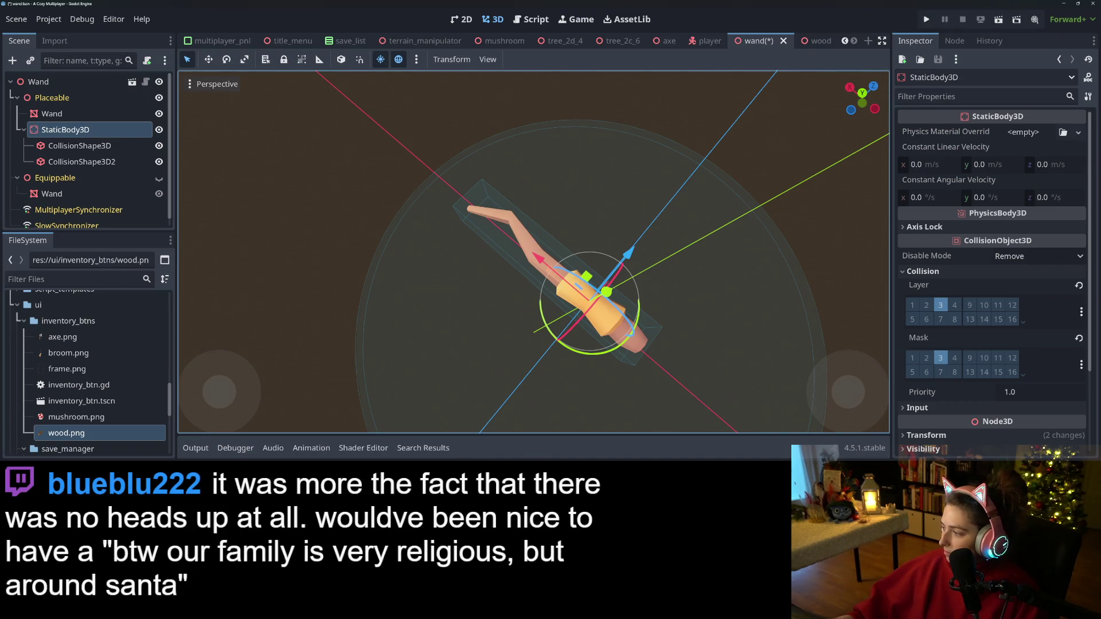
{"action": "key", "text": "alt+Tab"}
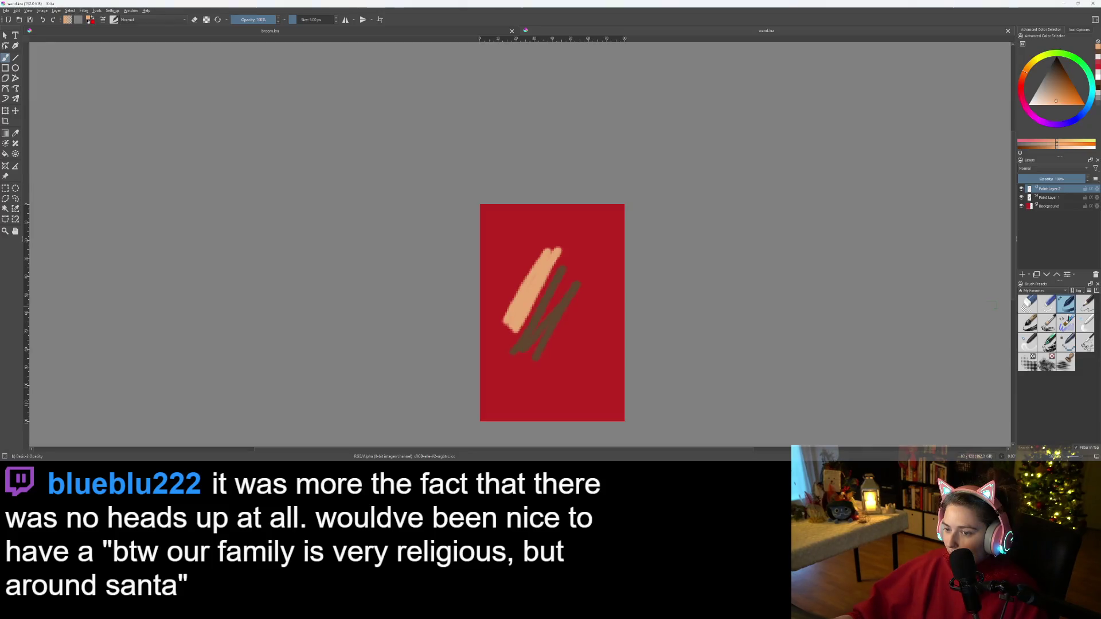
- Add a new paint layer, hide Paint Layers 1 and 2, pick dark brown and glance at broom.kra
{"action": "key", "text": "Insert"}
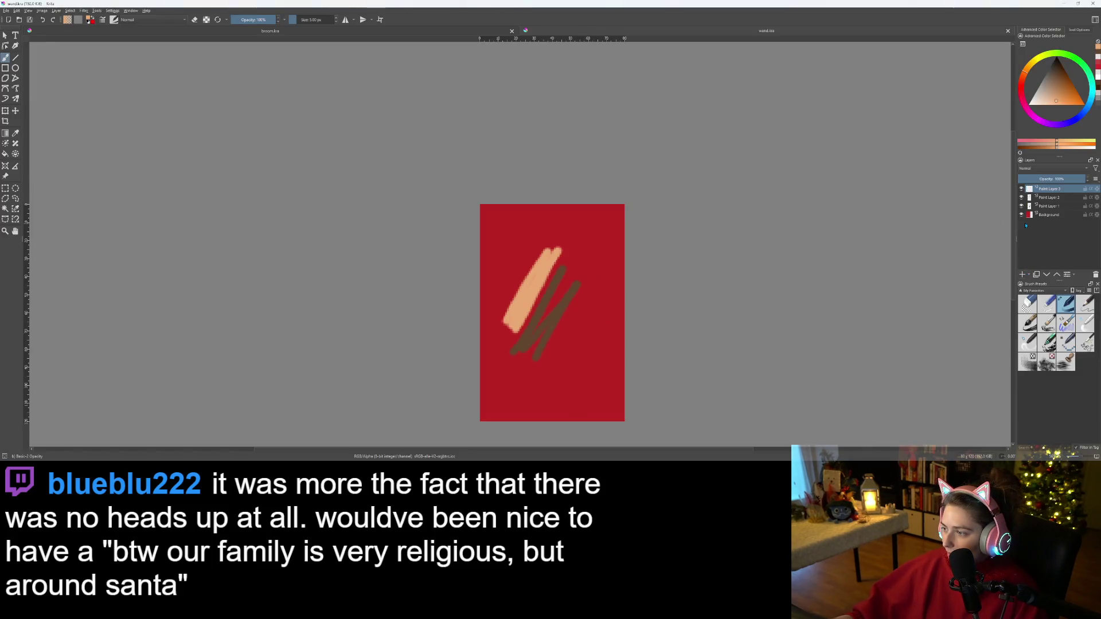
{"action": "left_click", "coordinate": [1021, 206]}
{"action": "left_click", "coordinate": [1022, 197]}
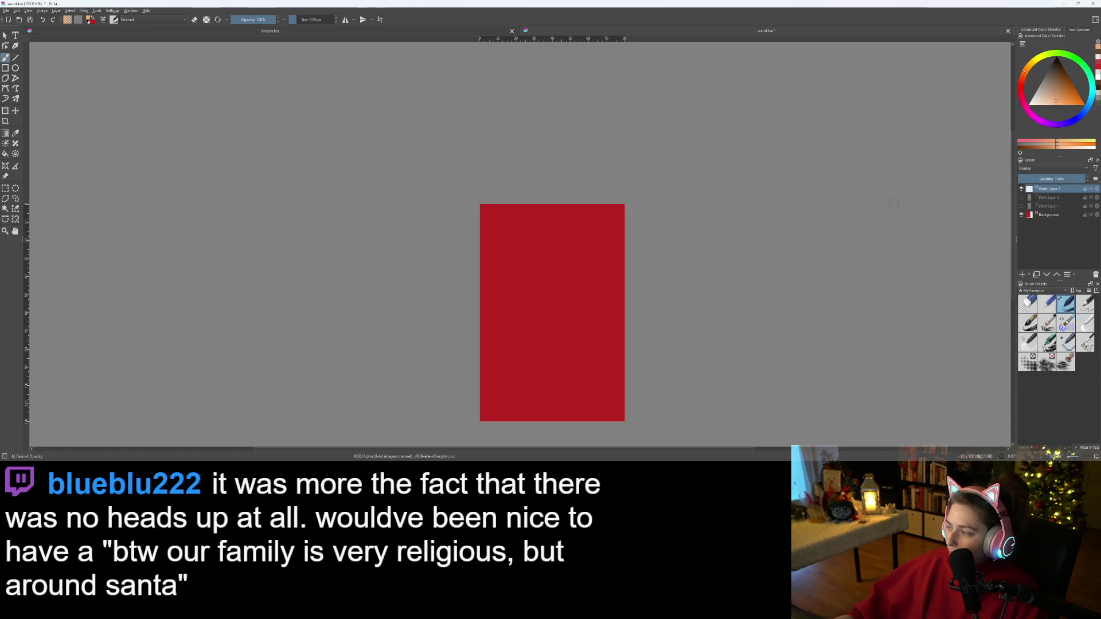
{"action": "left_click", "coordinate": [1058, 78]}
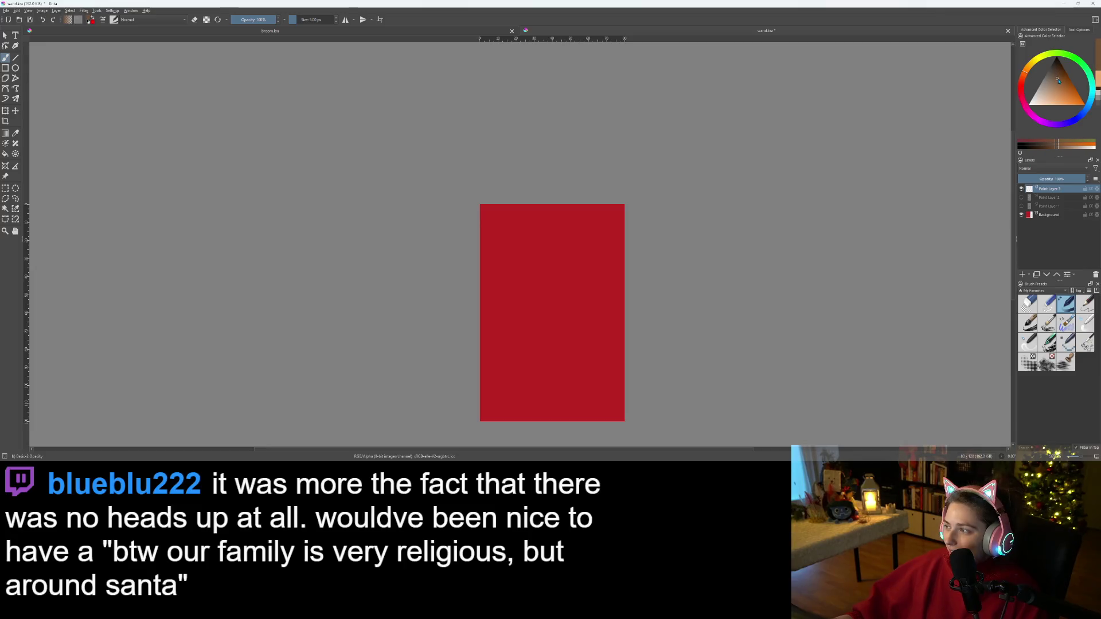
{"action": "left_click", "coordinate": [295, 32]}
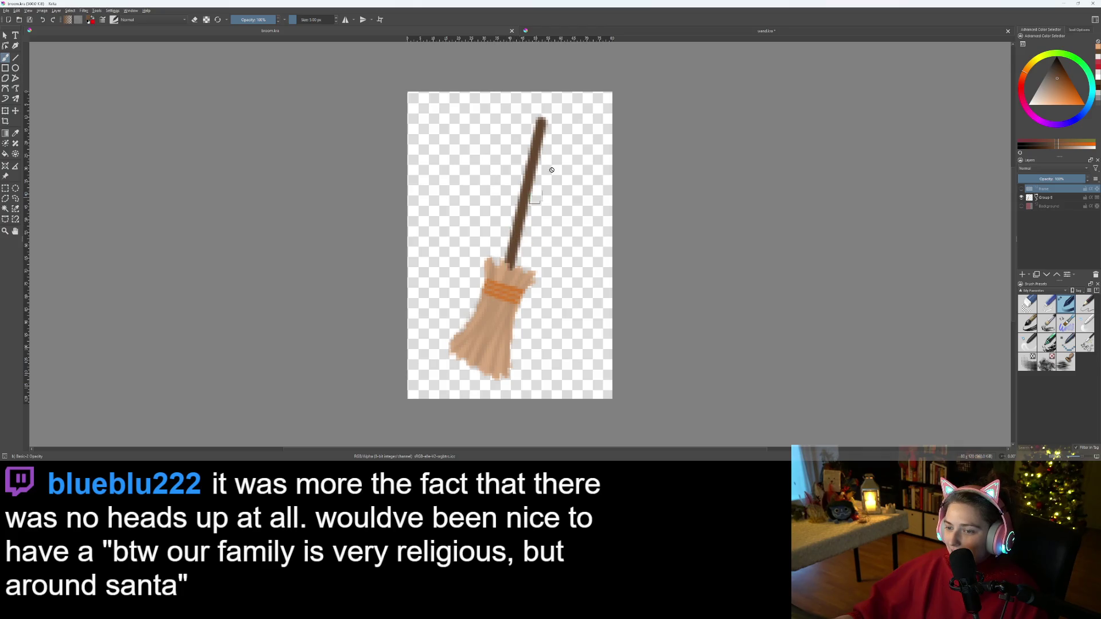
{"action": "key", "text": "ctrl+Tab"}
- Brush a crooked brown stick with a kinked tip, then shift it down and right
{"action": "scroll", "coordinate": [580, 344], "scroll_direction": "up", "scroll_amount": 5}
{"action": "scroll", "coordinate": [627, 330], "scroll_direction": "down", "scroll_amount": 2}
{"action": "mouse_move", "coordinate": [629, 317]}
{"action": "left_mouse_down"}
{"action": "mouse_move", "coordinate": [585, 288]}
{"action": "mouse_move", "coordinate": [552, 288]}
{"action": "left_mouse_up"}
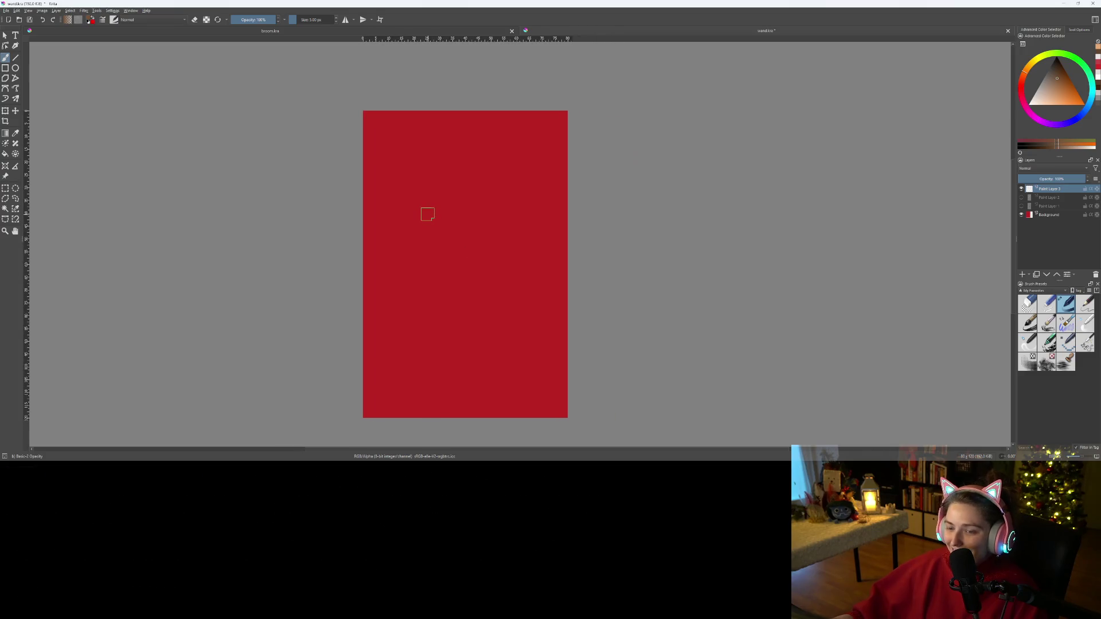
{"action": "mouse_move", "coordinate": [425, 197]}
{"action": "left_mouse_down"}
{"action": "mouse_move", "coordinate": [426, 217]}
{"action": "mouse_move", "coordinate": [440, 217]}
{"action": "left_mouse_up"}
{"action": "key", "text": "ctrl+z"}
{"action": "left_click_drag", "start_coordinate": [435, 184], "coordinate": [434, 210]}
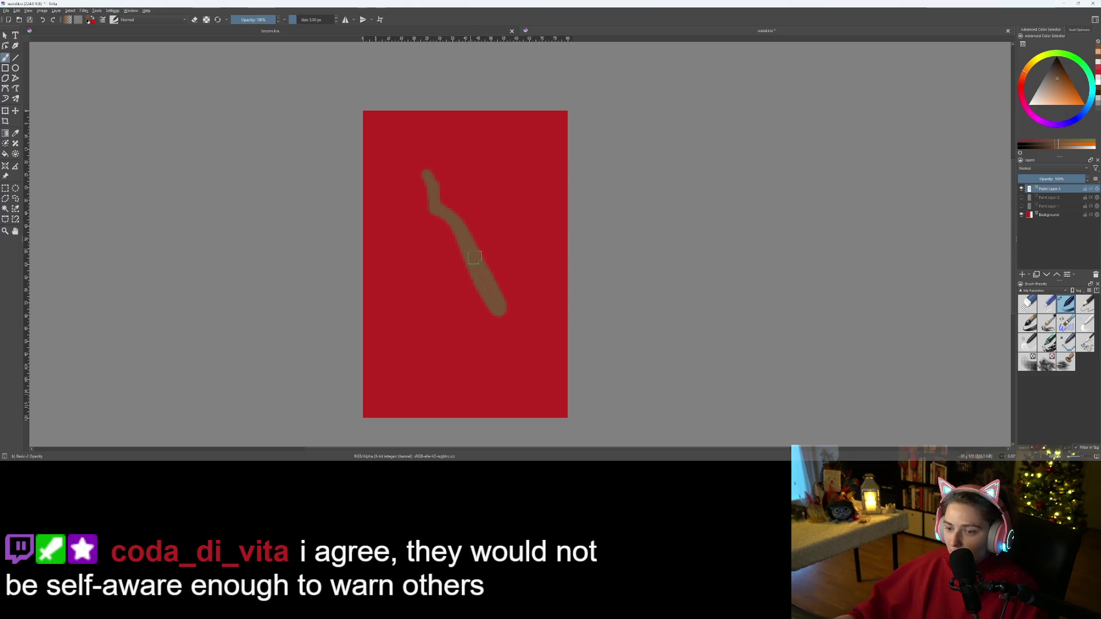
{"action": "scroll", "coordinate": [491, 304], "scroll_direction": "down", "scroll_amount": 3}
{"action": "scroll", "coordinate": [484, 300], "scroll_direction": "up", "scroll_amount": 4}
{"action": "scroll", "coordinate": [484, 300], "scroll_direction": "down", "scroll_amount": 2}
{"action": "scroll", "coordinate": [471, 280], "scroll_direction": "up", "scroll_amount": 3}
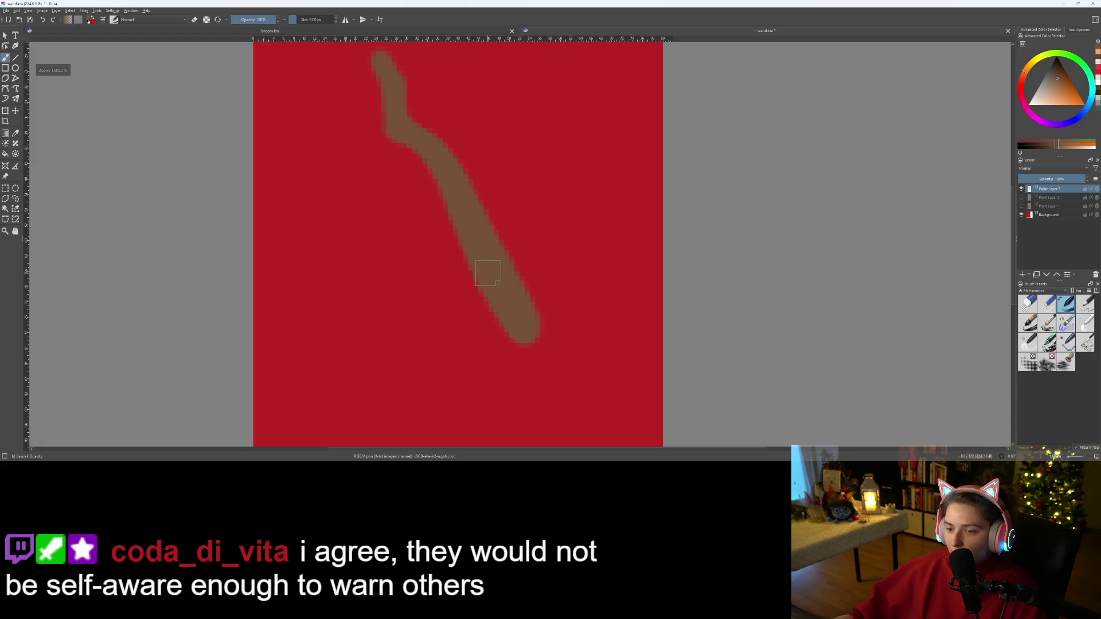
{"action": "scroll", "coordinate": [471, 255], "scroll_direction": "down", "scroll_amount": 2}
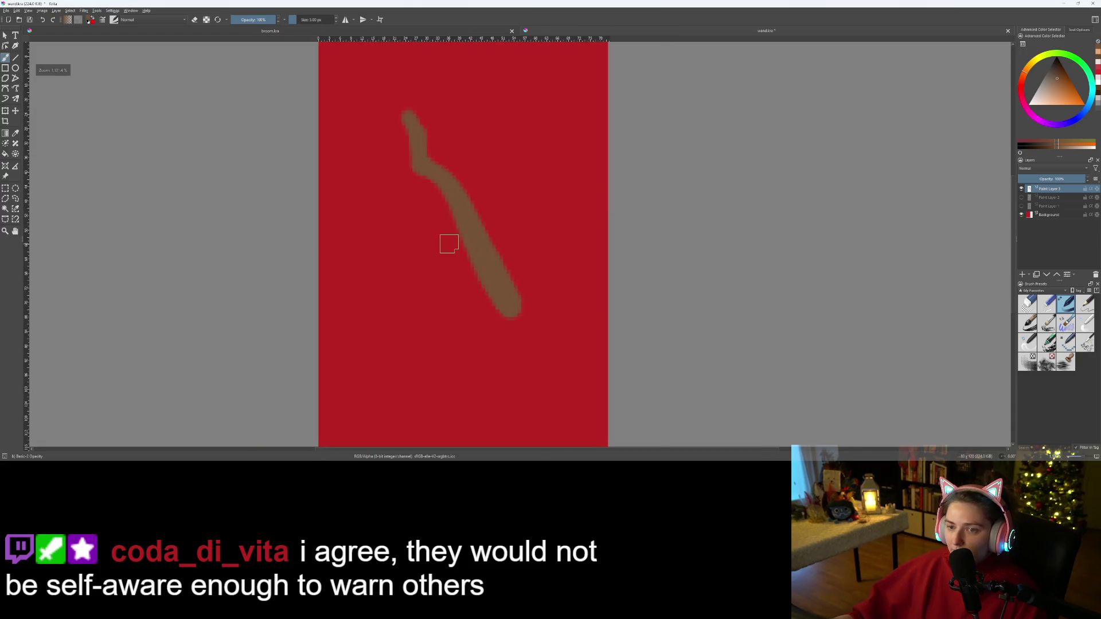
{"action": "key", "text": "t"}
{"action": "left_click_drag", "start_coordinate": [446, 229], "coordinate": [484, 288]}
- Add a new empty layer and group it with the stick layer in Group 5
{"action": "scroll", "coordinate": [553, 336], "scroll_direction": "down", "scroll_amount": 2}
{"action": "scroll", "coordinate": [553, 337], "scroll_direction": "up", "scroll_amount": 2}
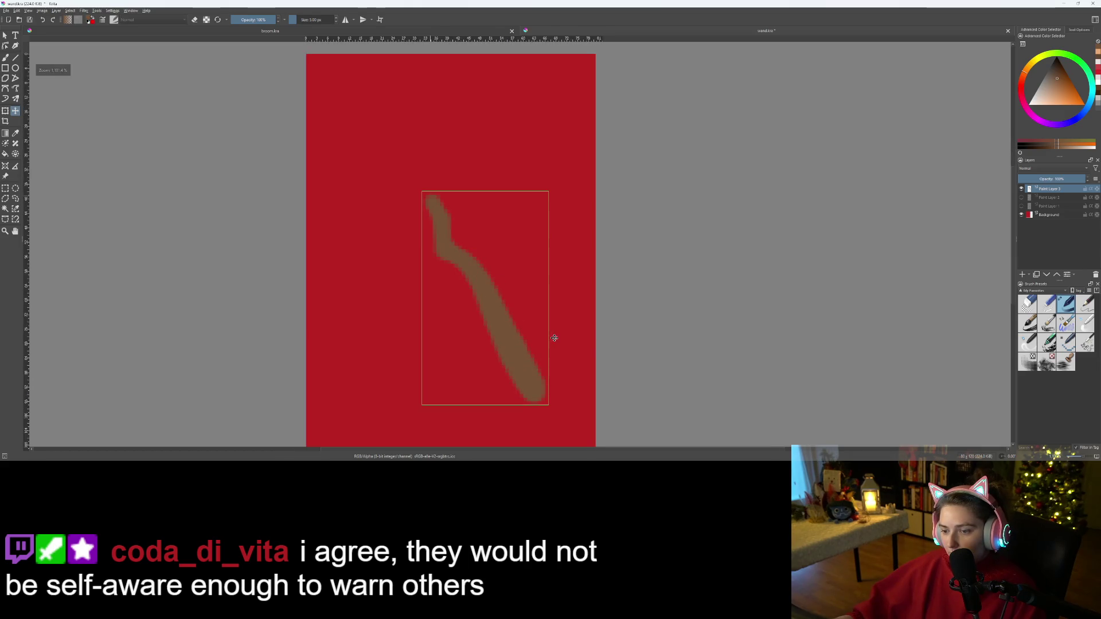
{"action": "scroll", "coordinate": [592, 327], "scroll_direction": "up", "scroll_amount": 1}
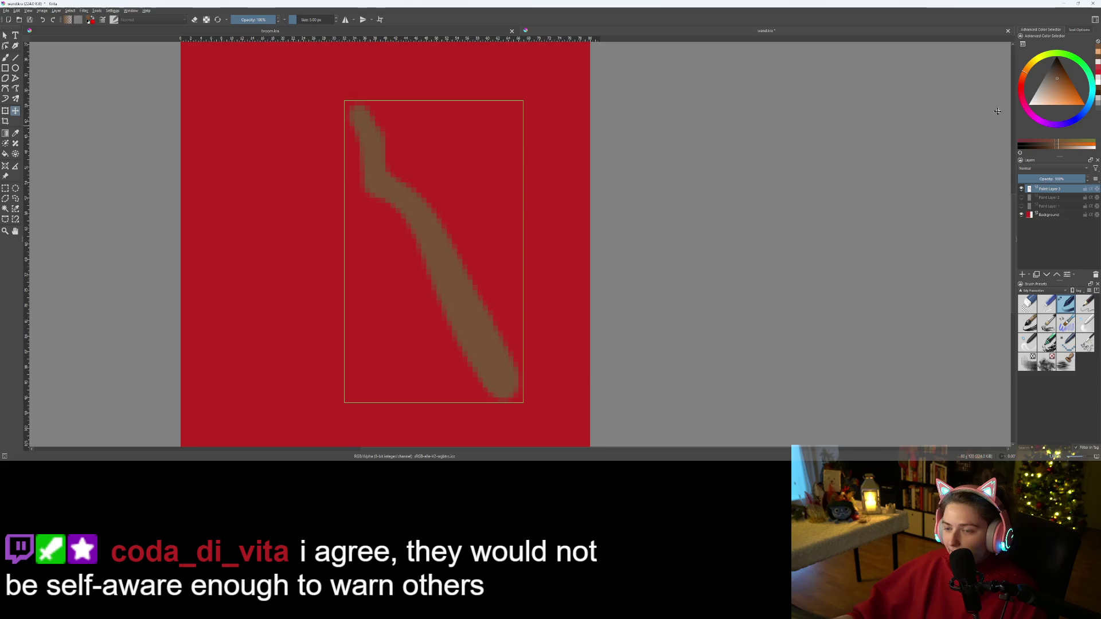
{"action": "key", "text": "Insert"}
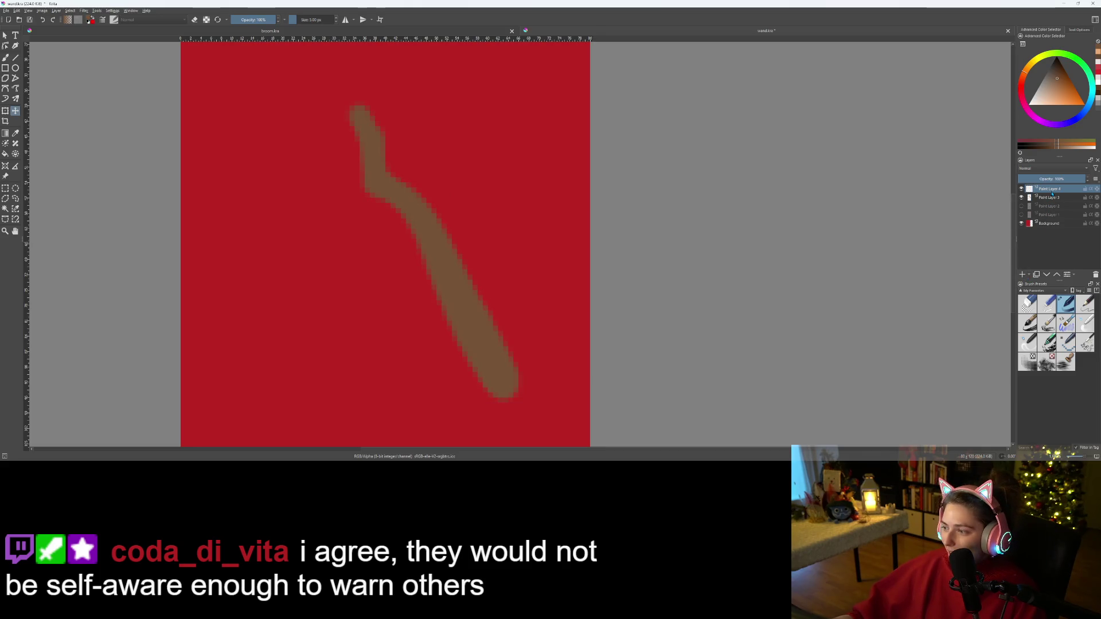
{"action": "left_click", "coordinate": [1054, 198], "text": "ctrl"}
{"action": "key", "text": "ctrl+g"}
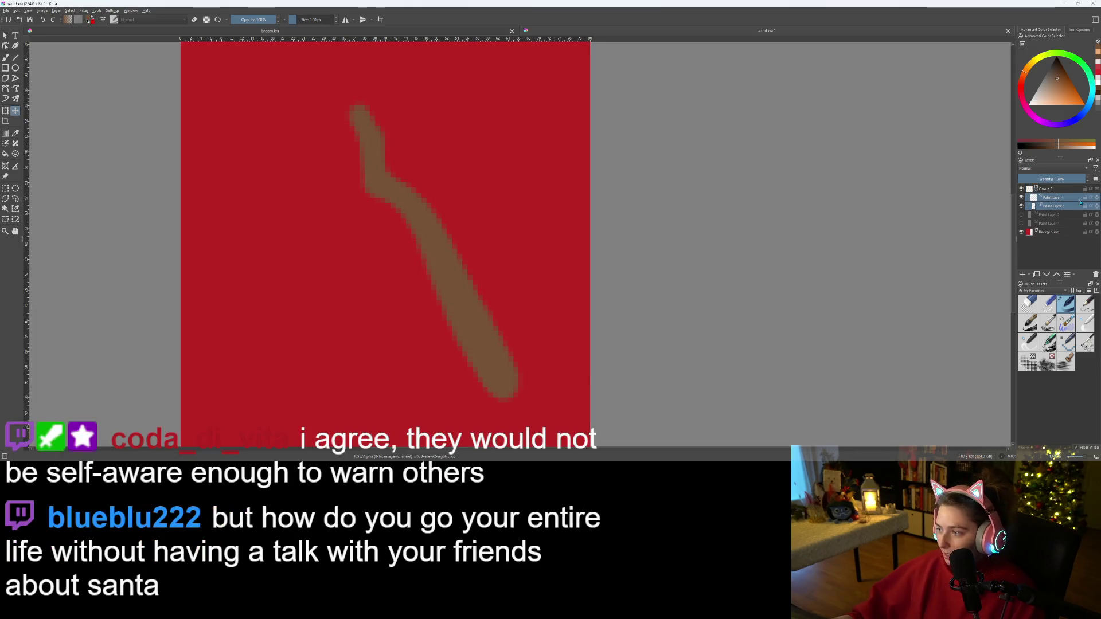
{"action": "left_click", "coordinate": [1060, 198]}
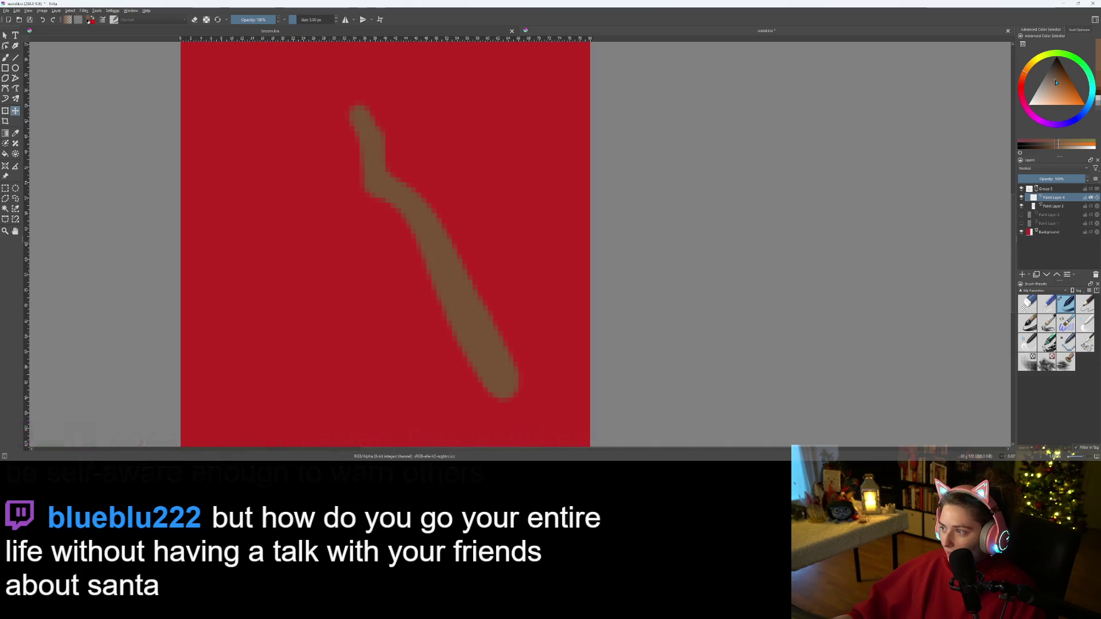
- Pick light orange and brush a patch onto the stick
{"action": "left_click", "coordinate": [1099, 51]}
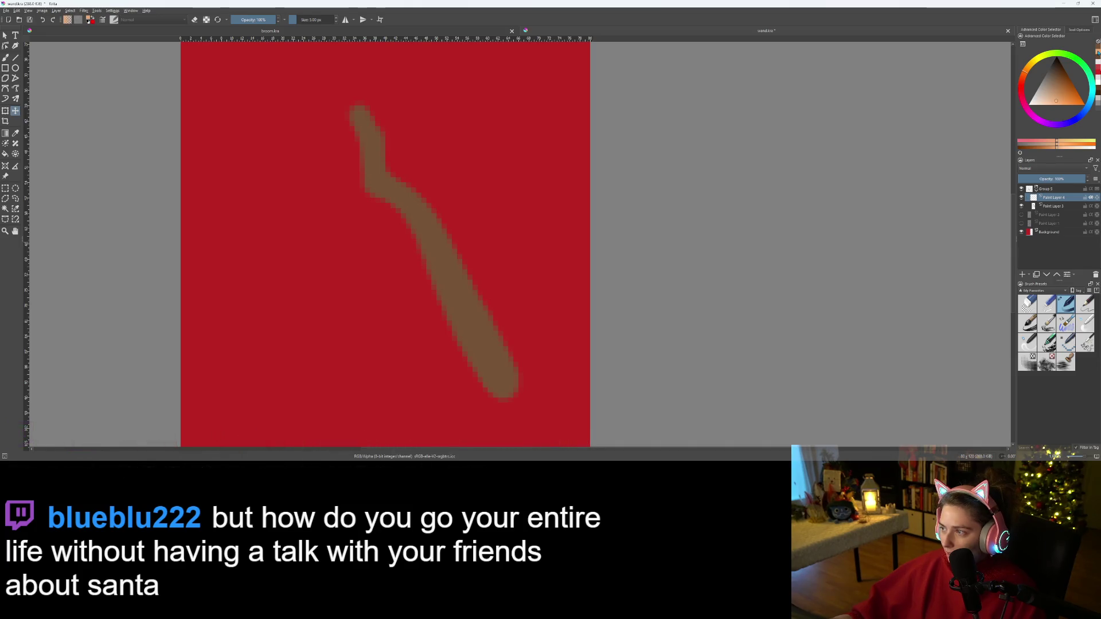
{"action": "key", "text": "b"}
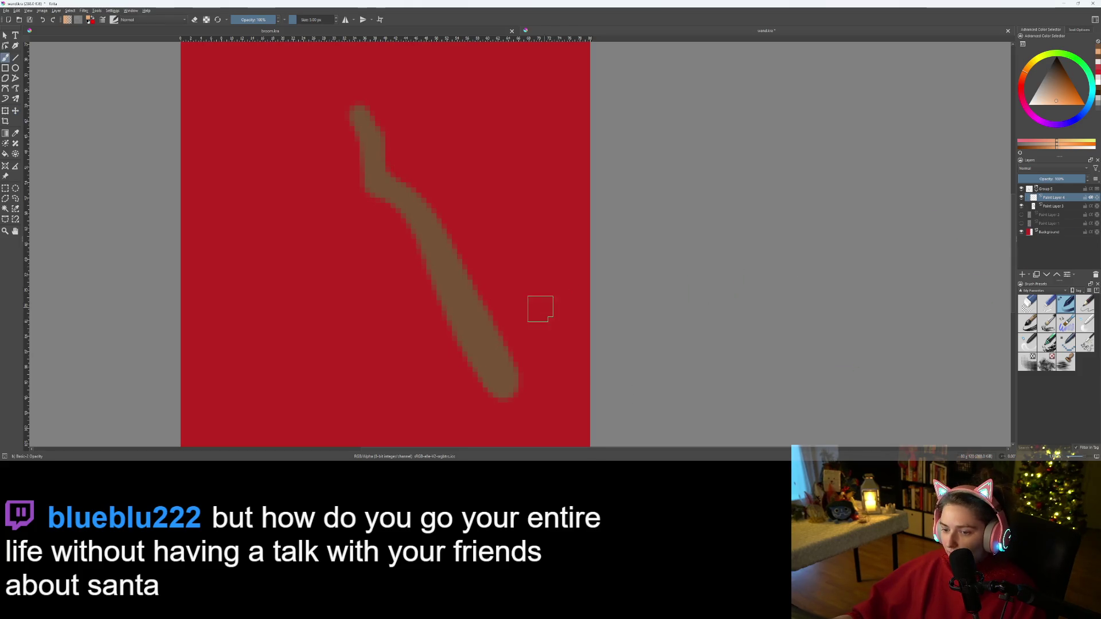
{"action": "mouse_move", "coordinate": [469, 344]}
{"action": "left_mouse_down"}
{"action": "mouse_move", "coordinate": [481, 330]}
{"action": "mouse_move", "coordinate": [464, 329]}
{"action": "mouse_move", "coordinate": [485, 302]}
{"action": "mouse_move", "coordinate": [481, 317]}
{"action": "mouse_move", "coordinate": [497, 332]}
{"action": "mouse_move", "coordinate": [491, 325]}
{"action": "left_mouse_up"}
- Try a light band up the stick, then undo back to the bare stick
{"action": "key", "text": "ctrl+z"}
{"action": "scroll", "coordinate": [483, 359], "scroll_direction": "up", "scroll_amount": 3}
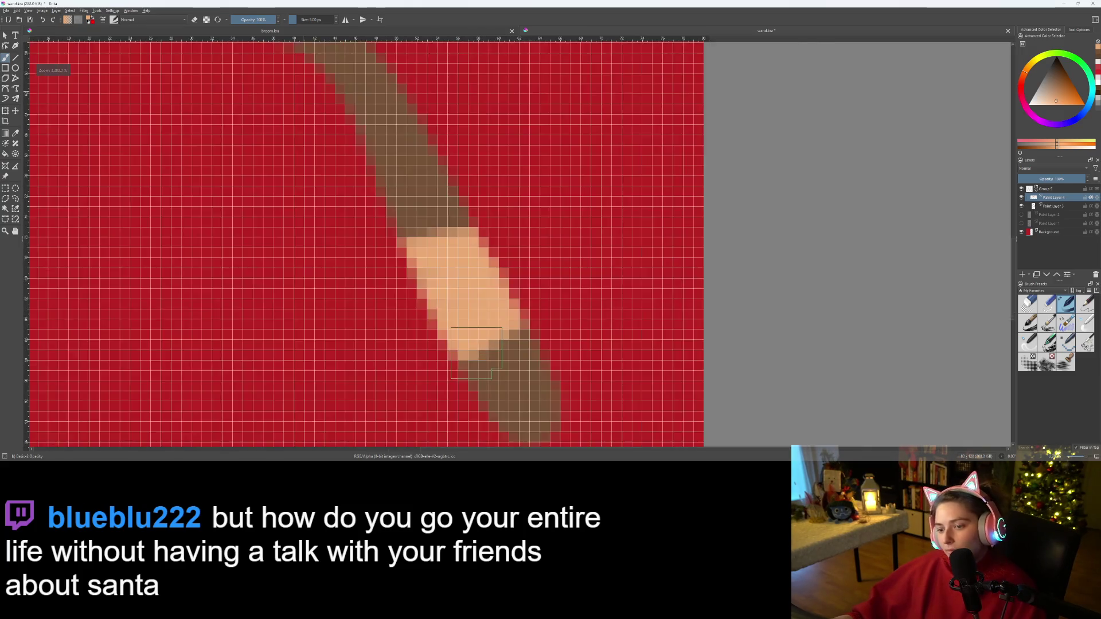
{"action": "left_click_drag", "start_coordinate": [449, 255], "coordinate": [459, 224]}
{"action": "scroll", "coordinate": [458, 229], "scroll_direction": "down", "scroll_amount": 5}
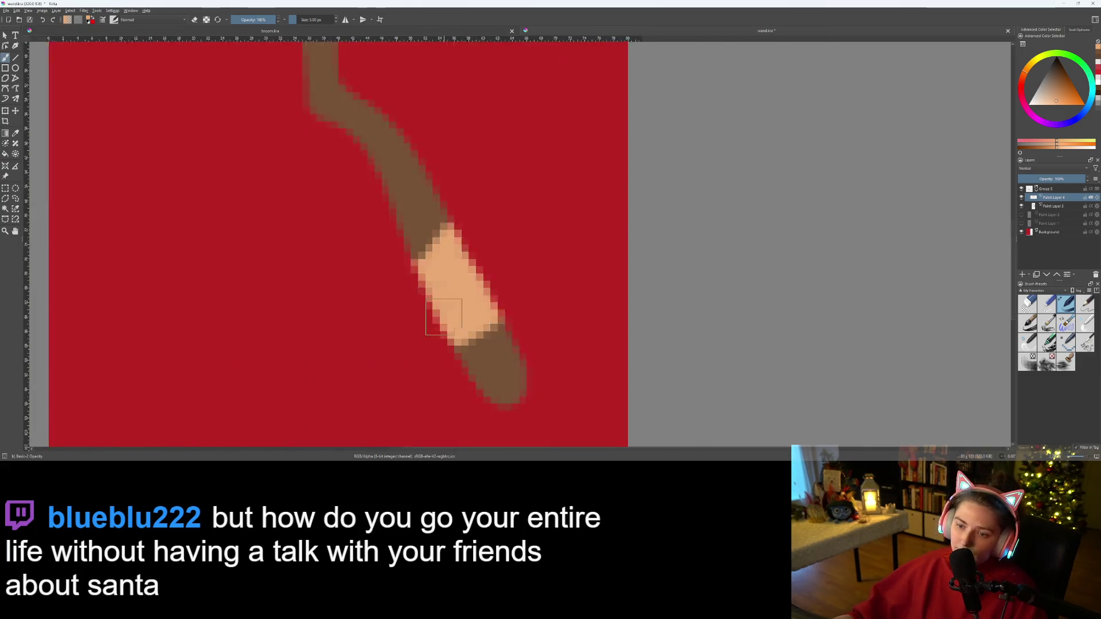
{"action": "scroll", "coordinate": [459, 230], "scroll_direction": "up", "scroll_amount": 5}
{"action": "scroll", "coordinate": [442, 323], "scroll_direction": "up", "scroll_amount": 3}
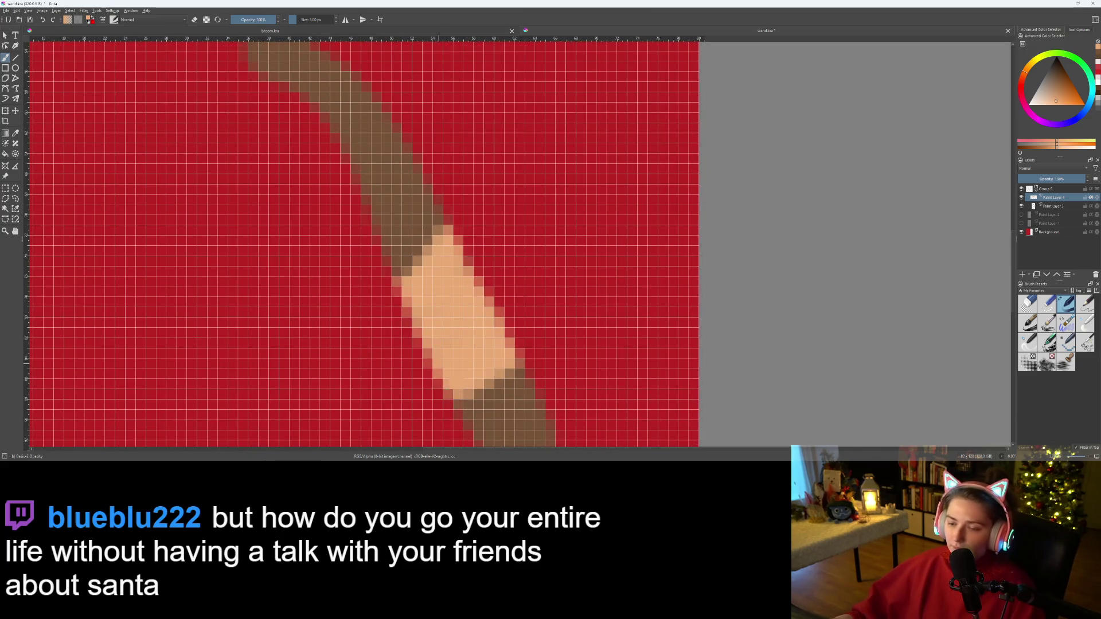
{"action": "left_click_drag", "start_coordinate": [442, 275], "coordinate": [451, 224]}
{"action": "key", "text": "ctrl+z"}
{"action": "key", "text": "ctrl+z"}
{"action": "key", "text": "ctrl+z"}
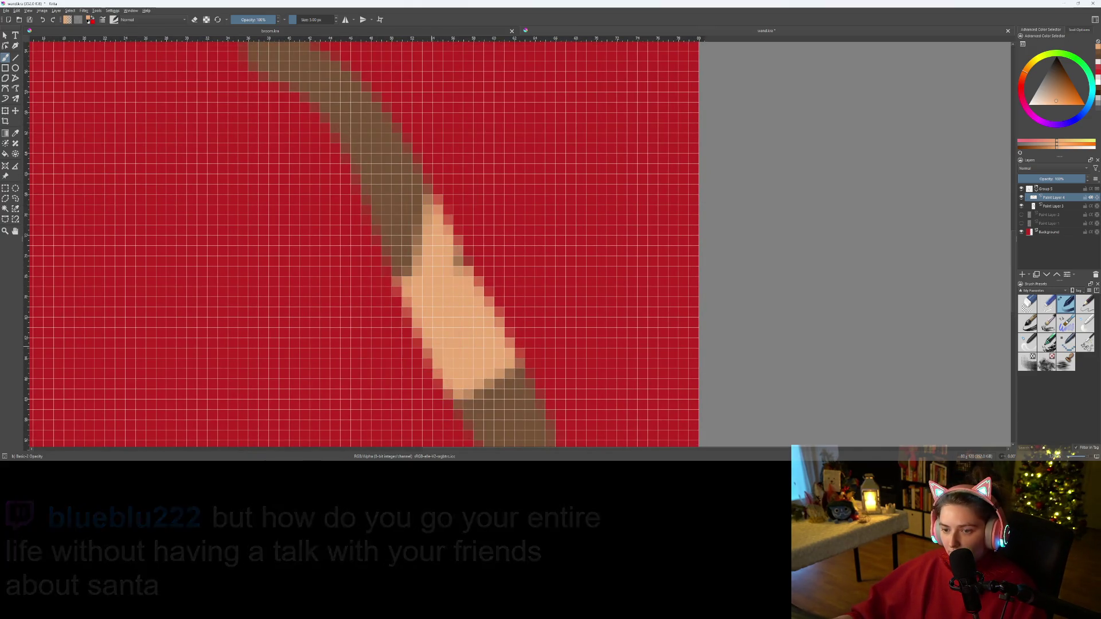
{"action": "key", "text": "ctrl+z"}
{"action": "key", "text": "ctrl+z"}
{"action": "key", "text": "ctrl+z"}
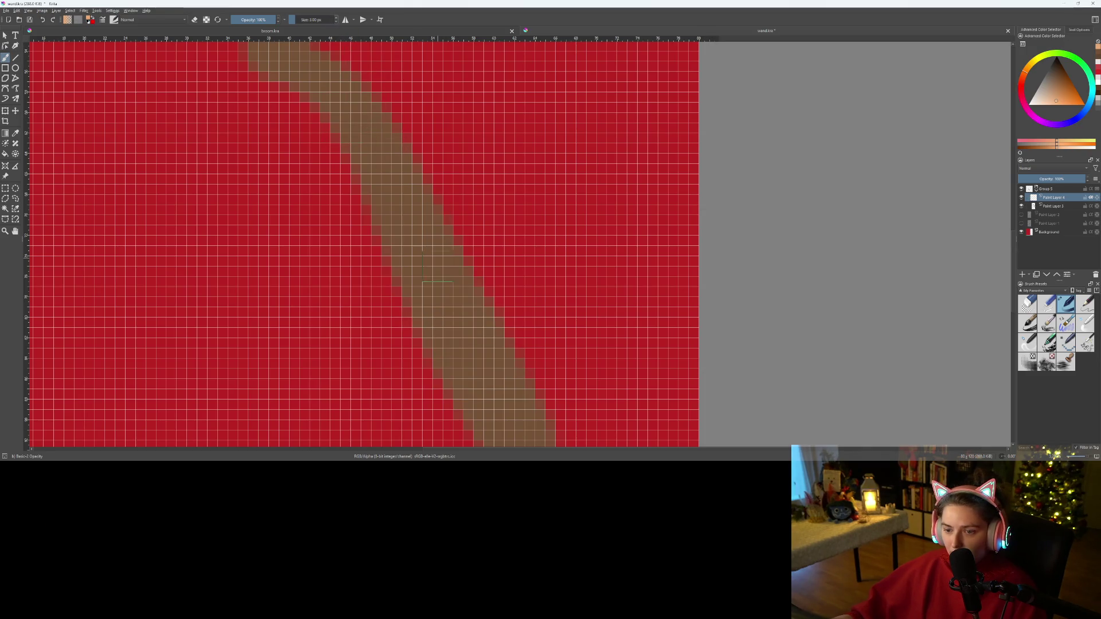
- Paint a tan diagonal grip band across the stick's lower part
{"action": "left_click_drag", "start_coordinate": [425, 334], "coordinate": [468, 261]}
{"action": "left_click_drag", "start_coordinate": [439, 343], "coordinate": [487, 326]}
{"action": "left_click_drag", "start_coordinate": [431, 362], "coordinate": [492, 345]}
{"action": "left_click_drag", "start_coordinate": [449, 393], "coordinate": [519, 330]}
{"action": "scroll", "coordinate": [505, 344], "scroll_direction": "down", "scroll_amount": 5}
{"action": "scroll", "coordinate": [516, 350], "scroll_direction": "up", "scroll_amount": 5}
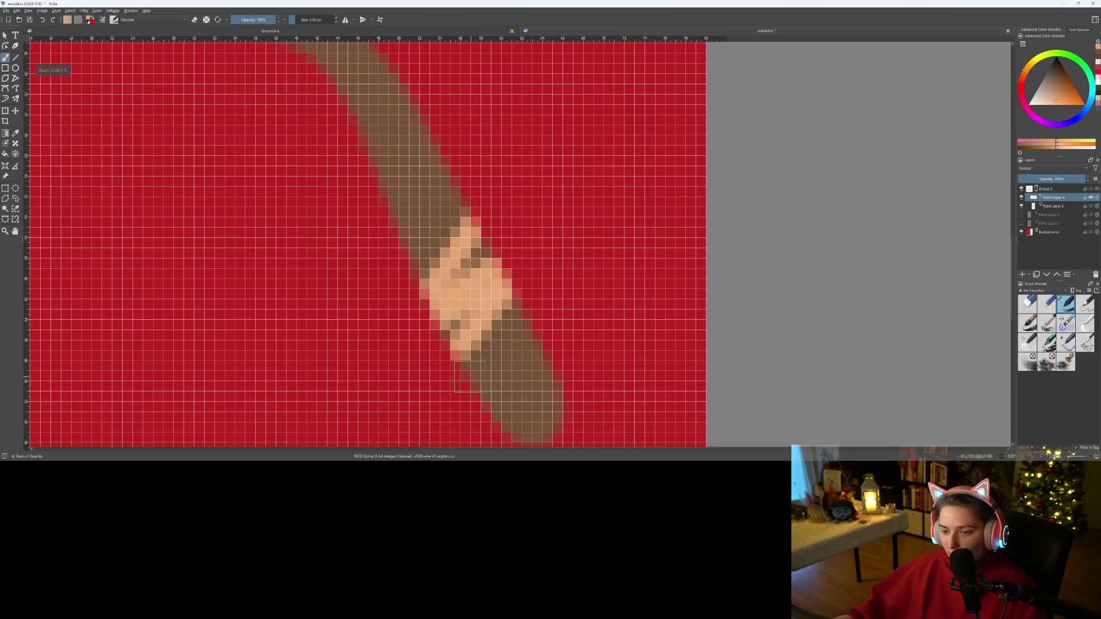
{"action": "left_click_drag", "start_coordinate": [470, 377], "coordinate": [531, 332]}
{"action": "scroll", "coordinate": [574, 293], "scroll_direction": "down", "scroll_amount": 6}
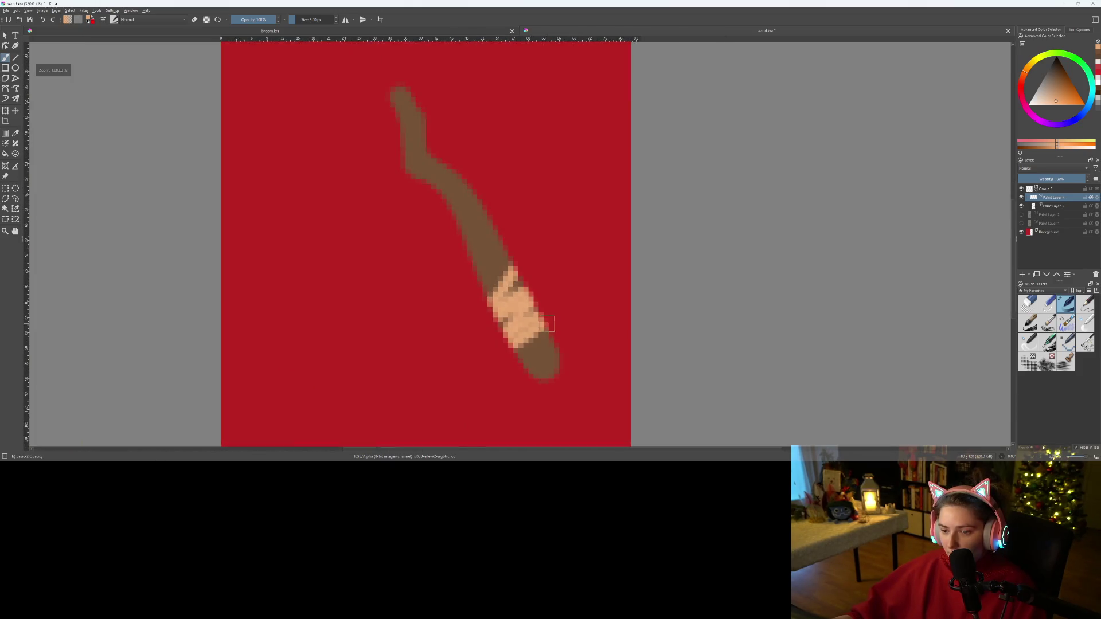
{"action": "scroll", "coordinate": [571, 302], "scroll_direction": "up", "scroll_amount": 3}
{"action": "scroll", "coordinate": [482, 235], "scroll_direction": "up", "scroll_amount": 3}
- Reframe the view around the stick and collapse its group in the layer list
{"action": "left_click_drag", "start_coordinate": [482, 235], "coordinate": [534, 221]}
{"action": "scroll", "coordinate": [514, 177], "scroll_direction": "down", "scroll_amount": 3}
{"action": "left_click_drag", "start_coordinate": [513, 178], "coordinate": [495, 239]}
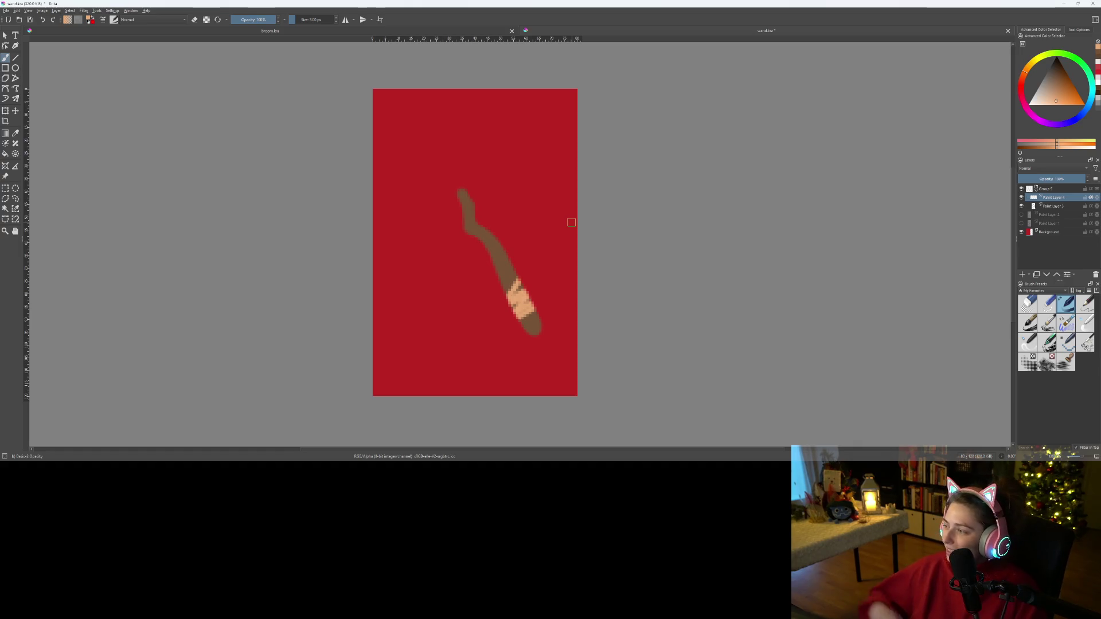
{"action": "scroll", "coordinate": [499, 244], "scroll_direction": "up", "scroll_amount": 2}
{"action": "scroll", "coordinate": [500, 247], "scroll_direction": "down", "scroll_amount": 2}
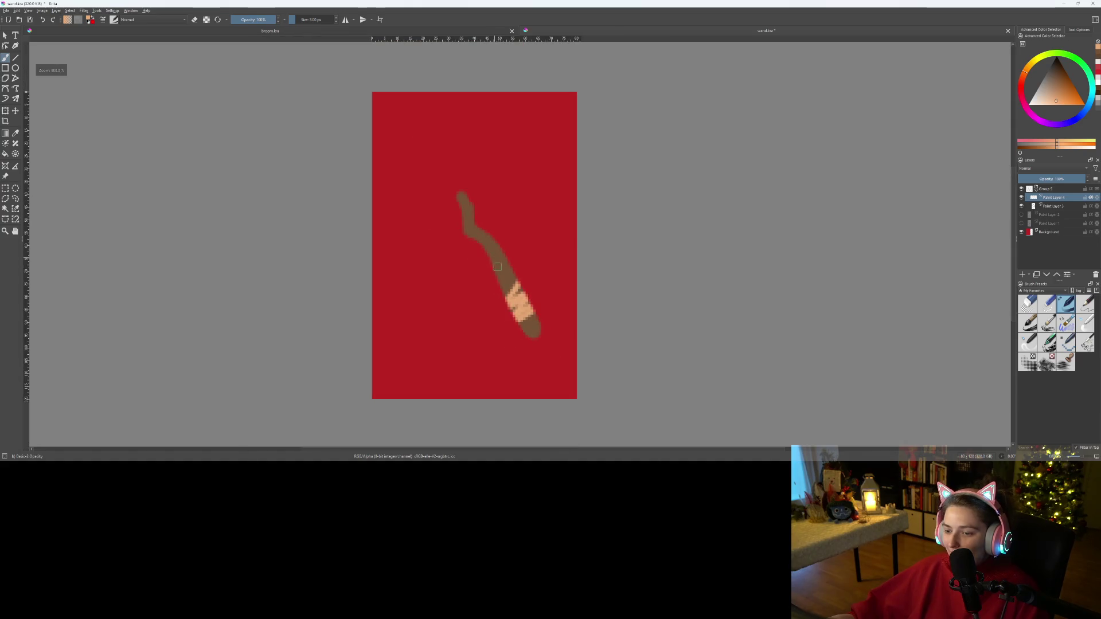
{"action": "left_click", "coordinate": [1034, 192]}
{"action": "left_click", "coordinate": [1022, 275]}
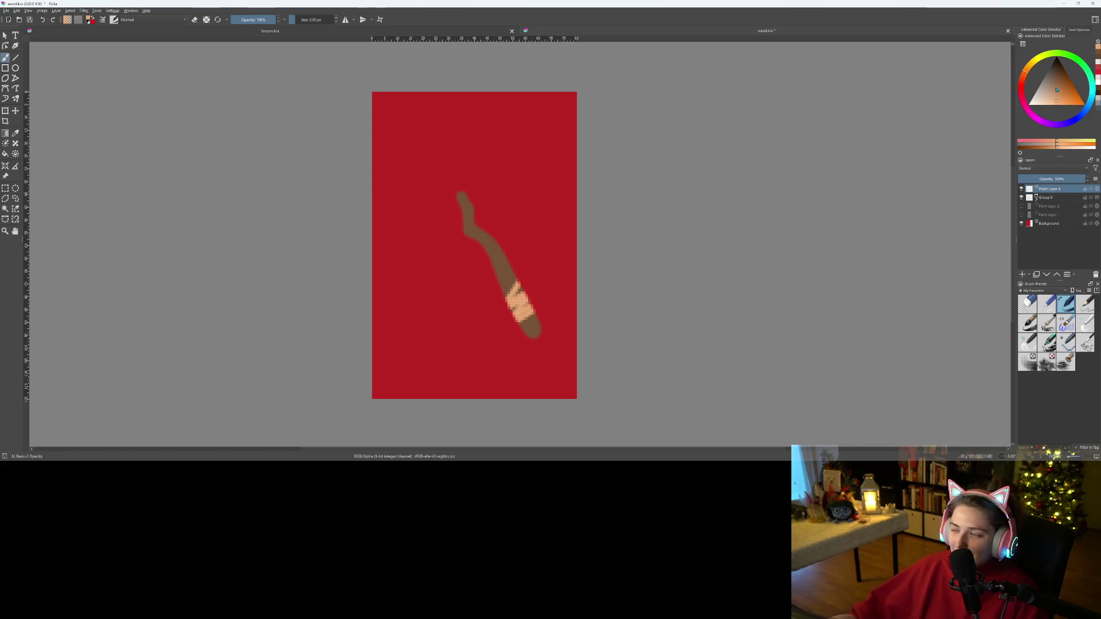
{"action": "left_click", "coordinate": [1046, 96]}
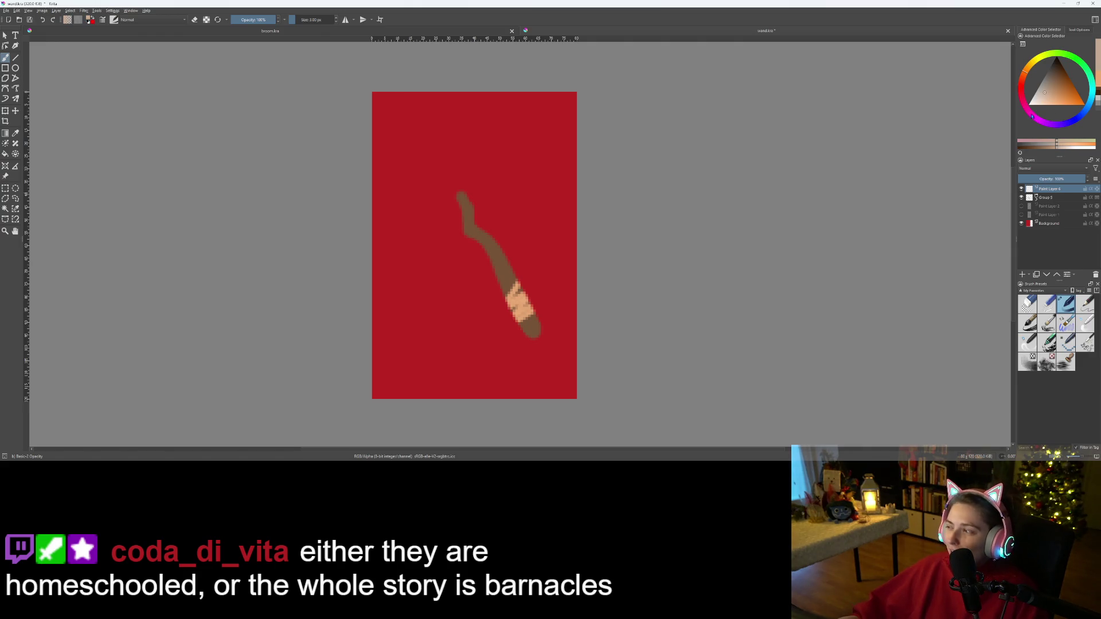
{"action": "left_click_drag", "start_coordinate": [1049, 97], "coordinate": [1052, 96]}
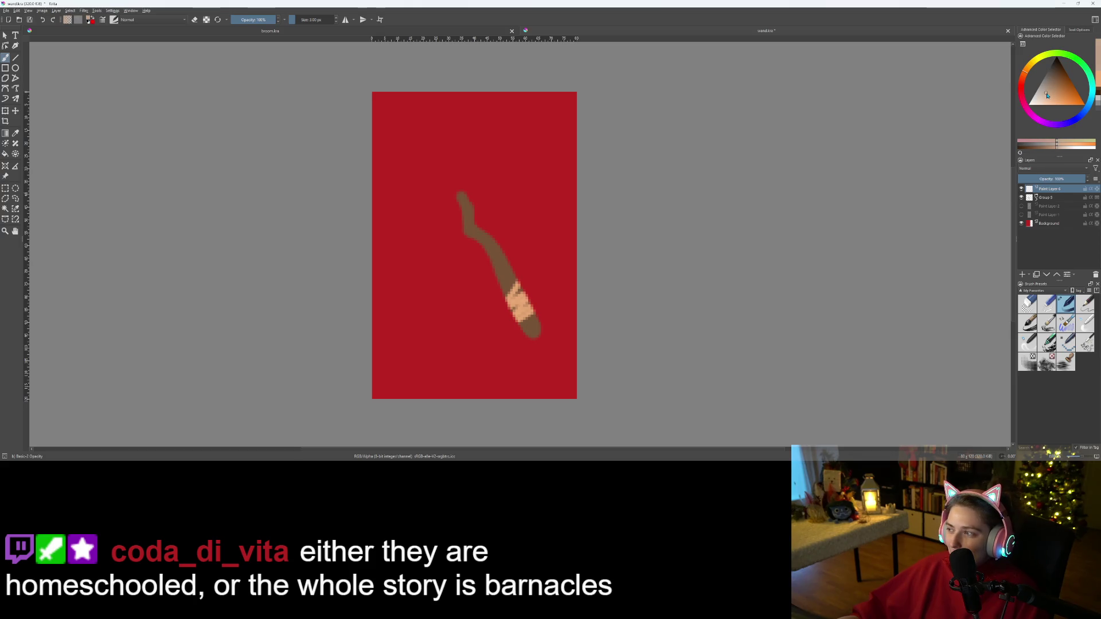
{"action": "scroll", "coordinate": [477, 163], "scroll_direction": "up", "scroll_amount": 2}
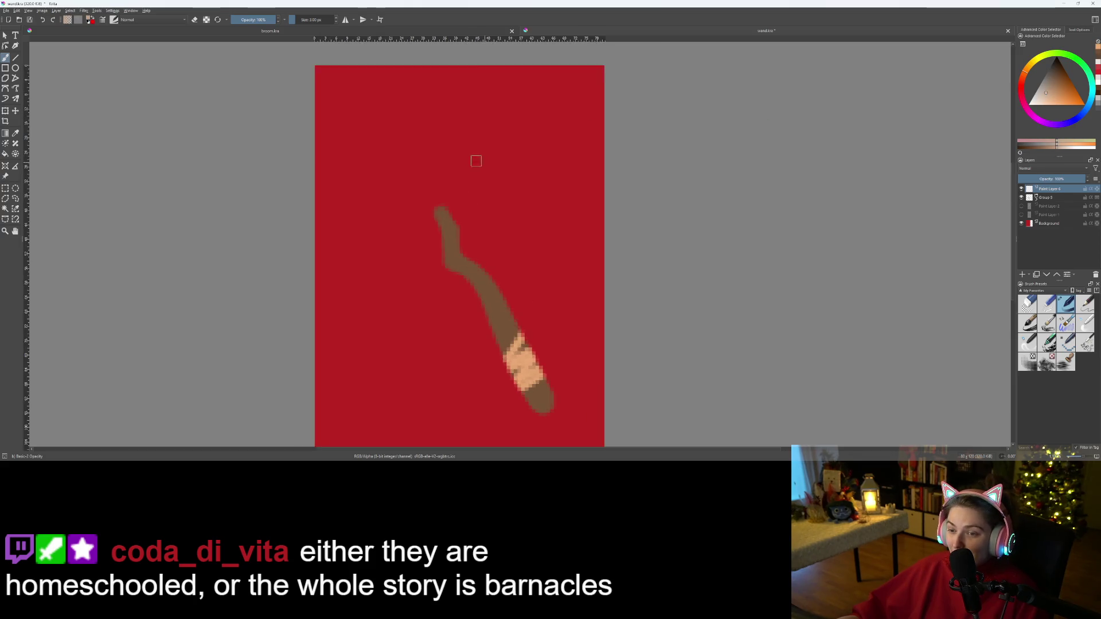
{"action": "mouse_move", "coordinate": [460, 132]}
{"action": "left_mouse_down"}
{"action": "mouse_move", "coordinate": [529, 197]}
{"action": "mouse_move", "coordinate": [517, 195]}
{"action": "left_mouse_up"}
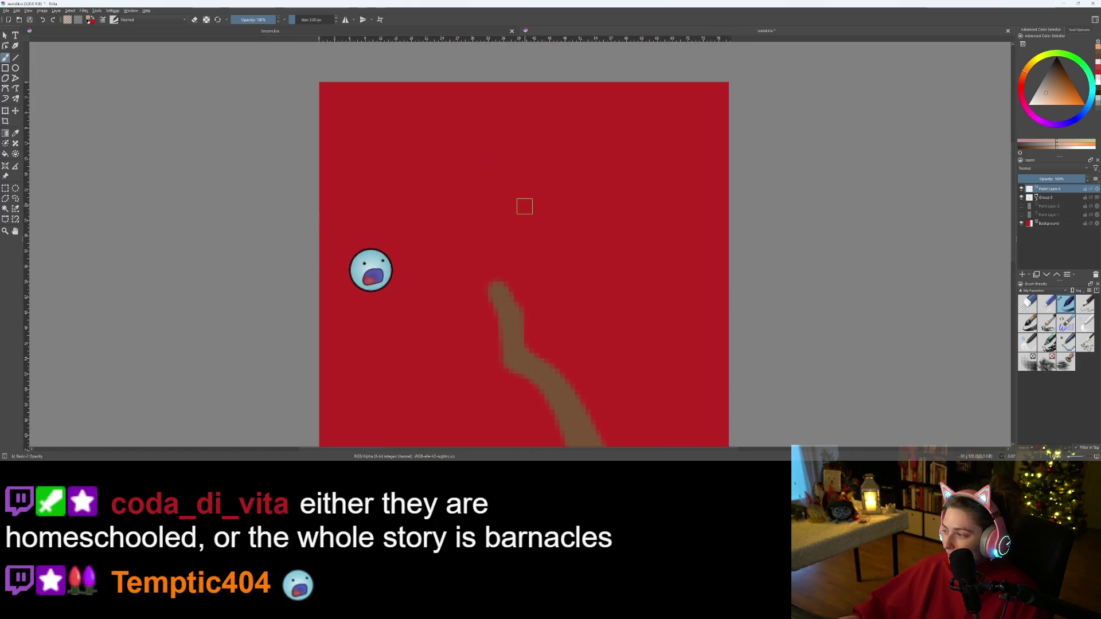
{"action": "scroll", "coordinate": [446, 274], "scroll_direction": "up", "scroll_amount": 2}
{"action": "scroll", "coordinate": [446, 275], "scroll_direction": "down", "scroll_amount": 1}
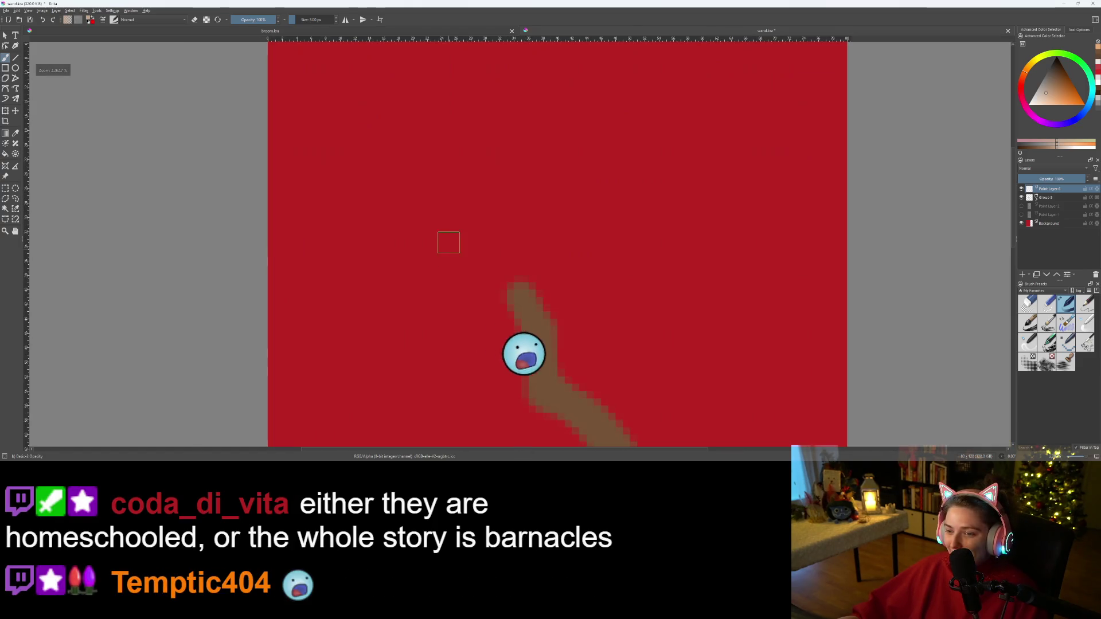
{"action": "mouse_move", "coordinate": [370, 234]}
{"action": "left_mouse_down"}
{"action": "mouse_move", "coordinate": [496, 265]}
{"action": "mouse_move", "coordinate": [570, 140]}
{"action": "mouse_move", "coordinate": [578, 91]}
{"action": "left_mouse_up"}
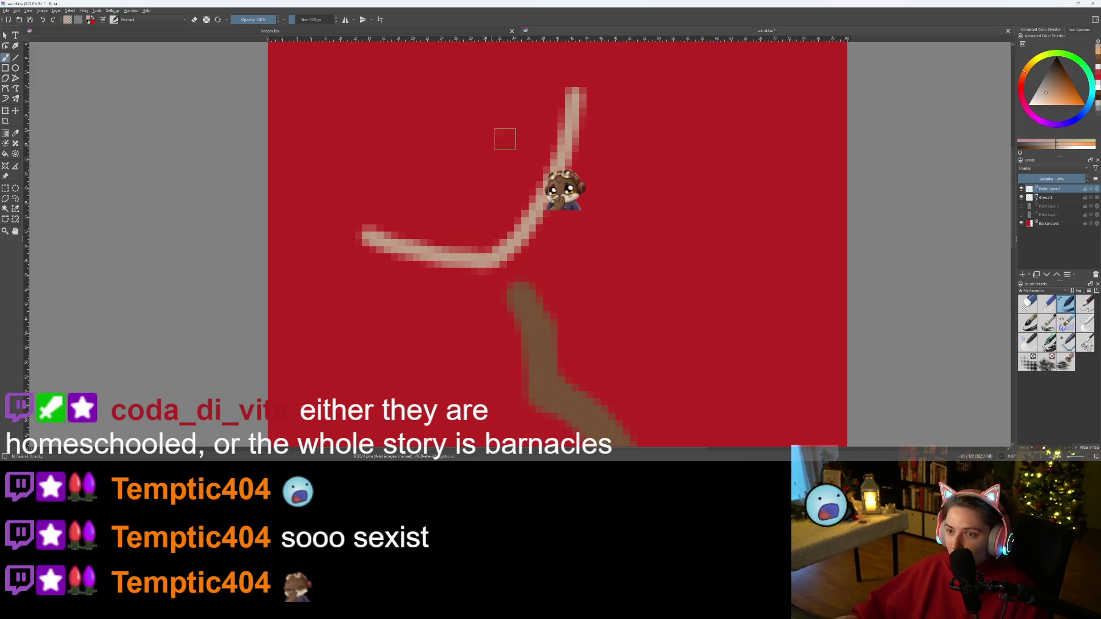
{"action": "scroll", "coordinate": [388, 160], "scroll_direction": "down", "scroll_amount": 2}
{"action": "scroll", "coordinate": [408, 211], "scroll_direction": "up", "scroll_amount": 1}
{"action": "key", "text": "ctrl+z"}
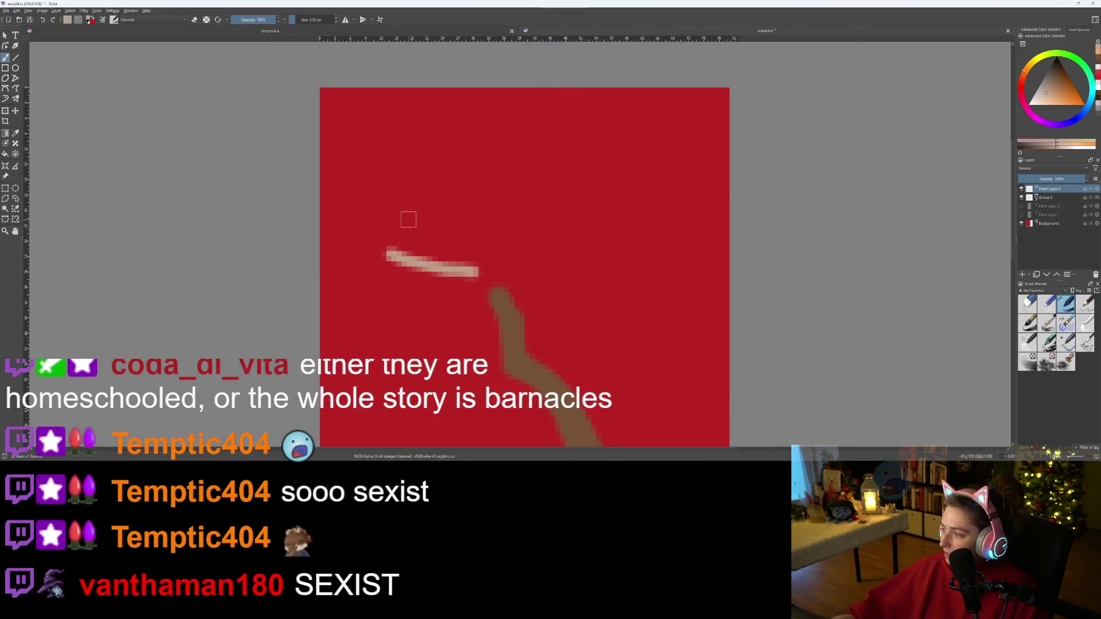
{"action": "key", "text": "ctrl+z"}
{"action": "scroll", "coordinate": [438, 230], "scroll_direction": "up", "scroll_amount": 1}
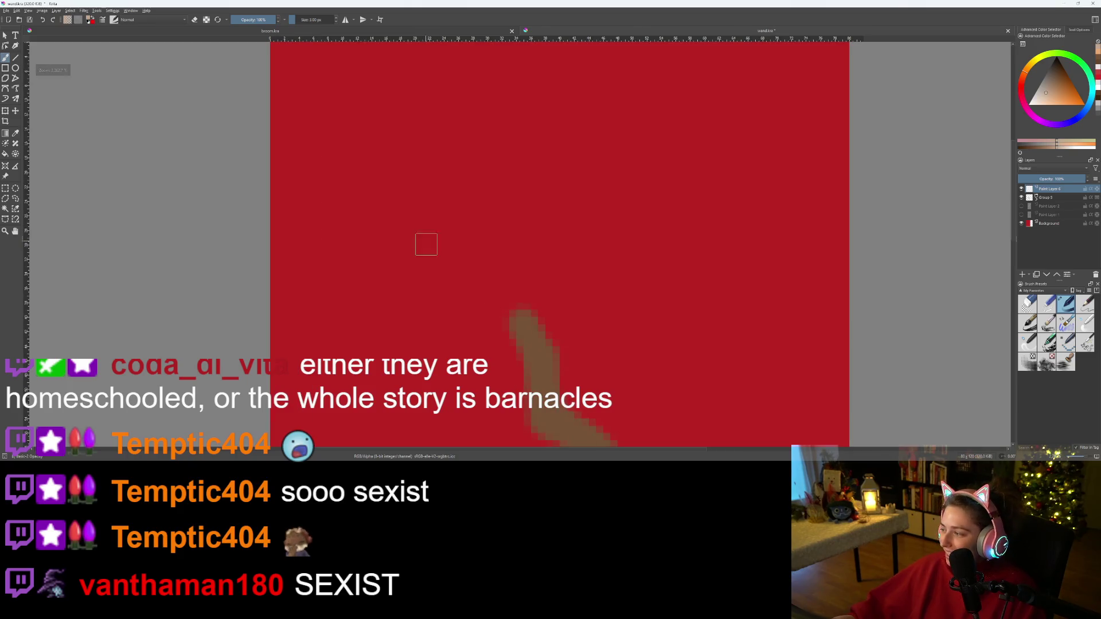
{"action": "scroll", "coordinate": [442, 273], "scroll_direction": "down", "scroll_amount": 1}
{"action": "scroll", "coordinate": [442, 278], "scroll_direction": "up", "scroll_amount": 1}
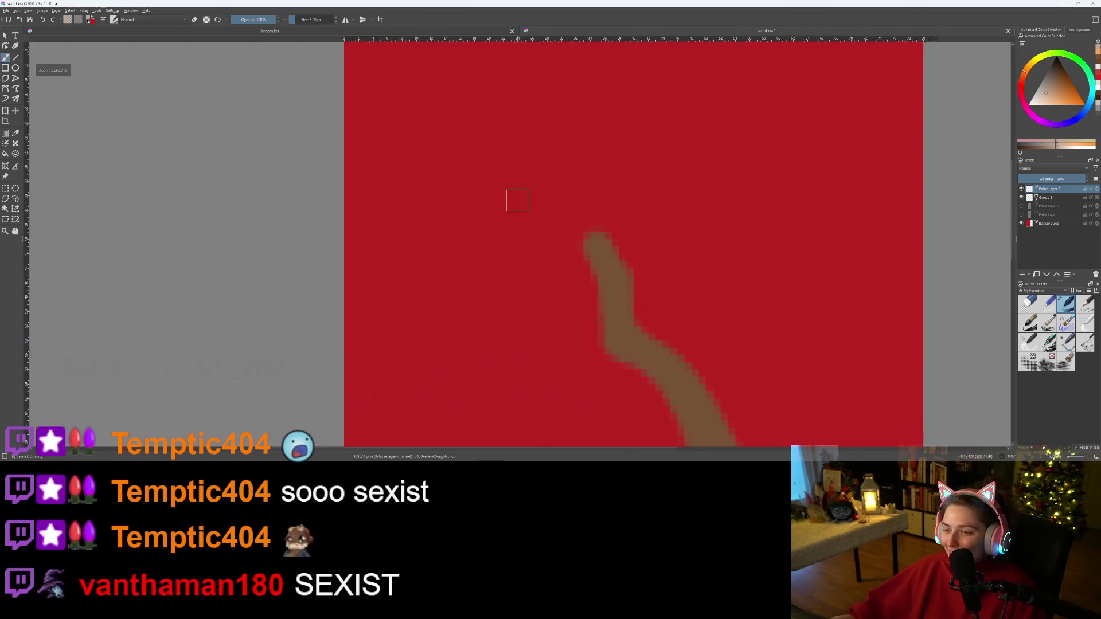
{"action": "scroll", "coordinate": [574, 230], "scroll_direction": "down", "scroll_amount": 2}
{"action": "scroll", "coordinate": [576, 205], "scroll_direction": "up", "scroll_amount": 2}
{"action": "scroll", "coordinate": [577, 204], "scroll_direction": "down", "scroll_amount": 1}
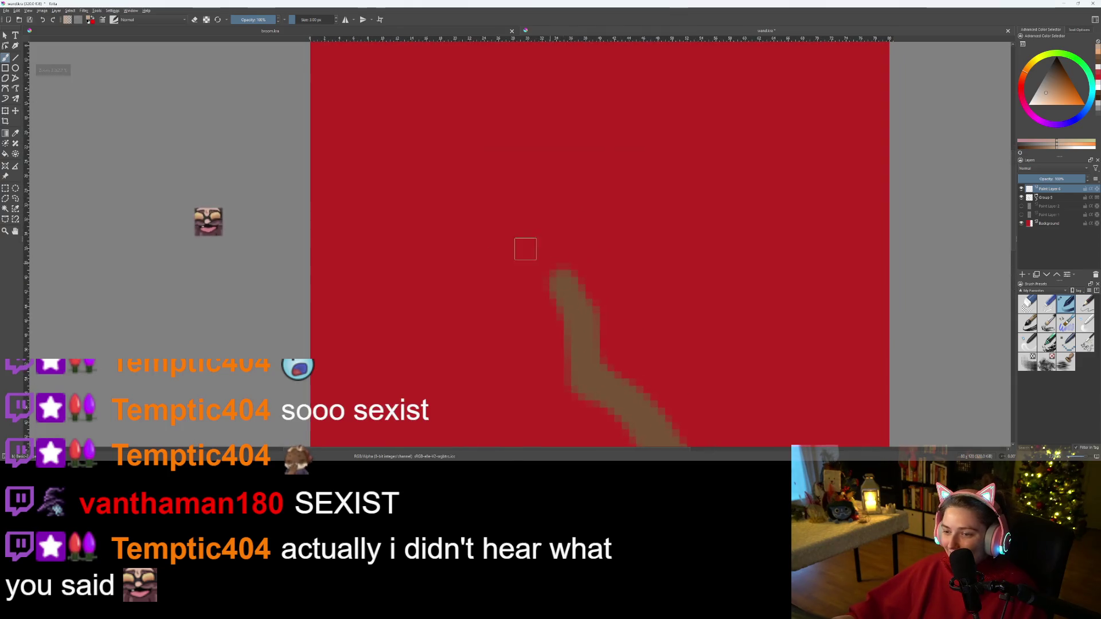
{"action": "scroll", "coordinate": [608, 298], "scroll_direction": "down", "scroll_amount": 4}
{"action": "scroll", "coordinate": [636, 338], "scroll_direction": "up", "scroll_amount": 1}
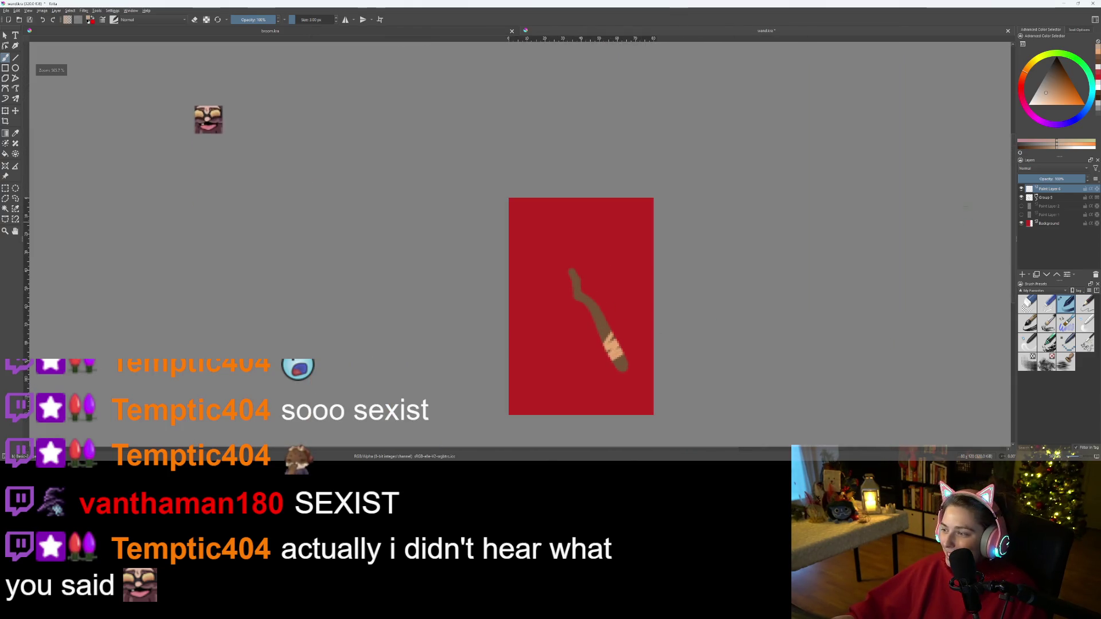
{"action": "key", "text": "Page_Down"}
{"action": "key", "text": "t"}
- Move the wand group slightly down-right, then select Paint Layer 6 with a 5 px brush
{"action": "left_click_drag", "start_coordinate": [566, 274], "coordinate": [591, 306]}
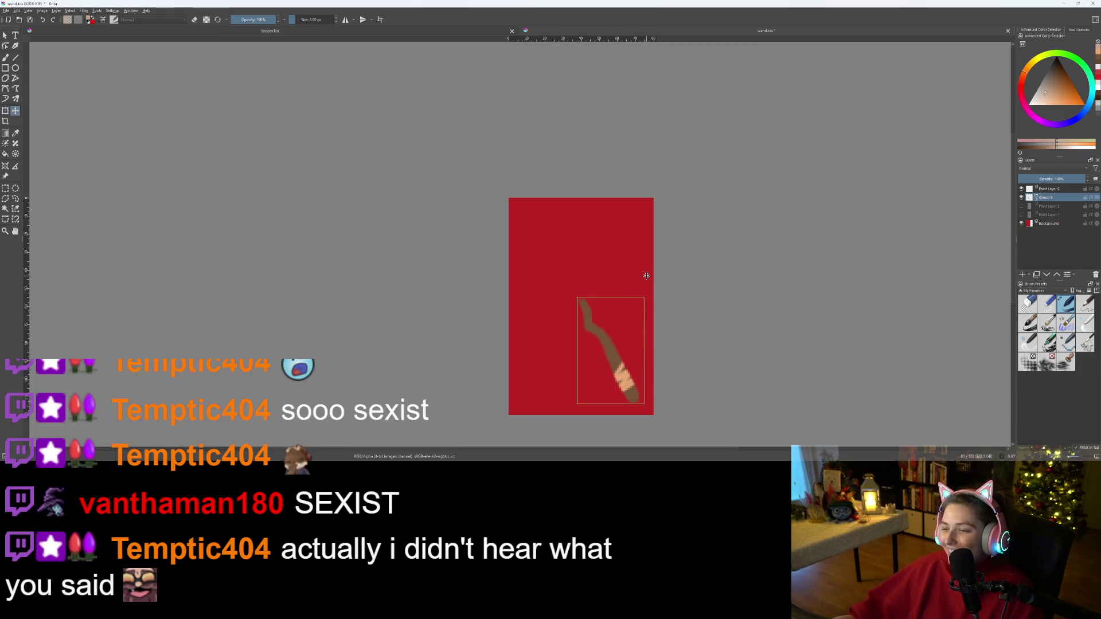
{"action": "left_click_drag", "start_coordinate": [585, 280], "coordinate": [577, 263]}
{"action": "left_click", "coordinate": [1050, 189]}
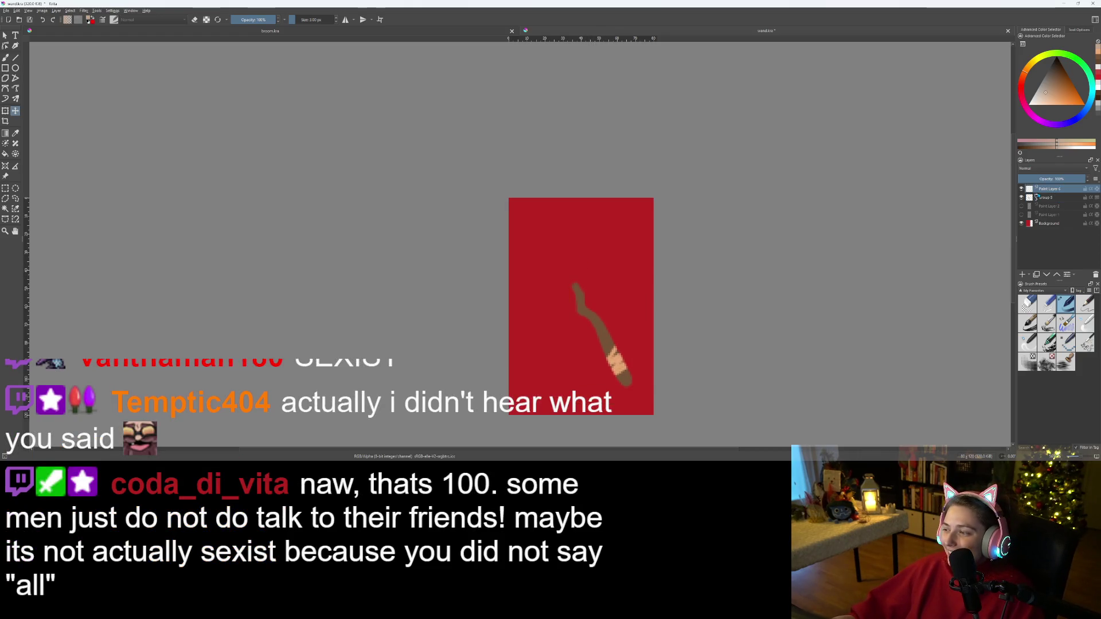
{"action": "key", "text": "b"}
{"action": "scroll", "coordinate": [692, 289], "scroll_direction": "up", "scroll_amount": 4}
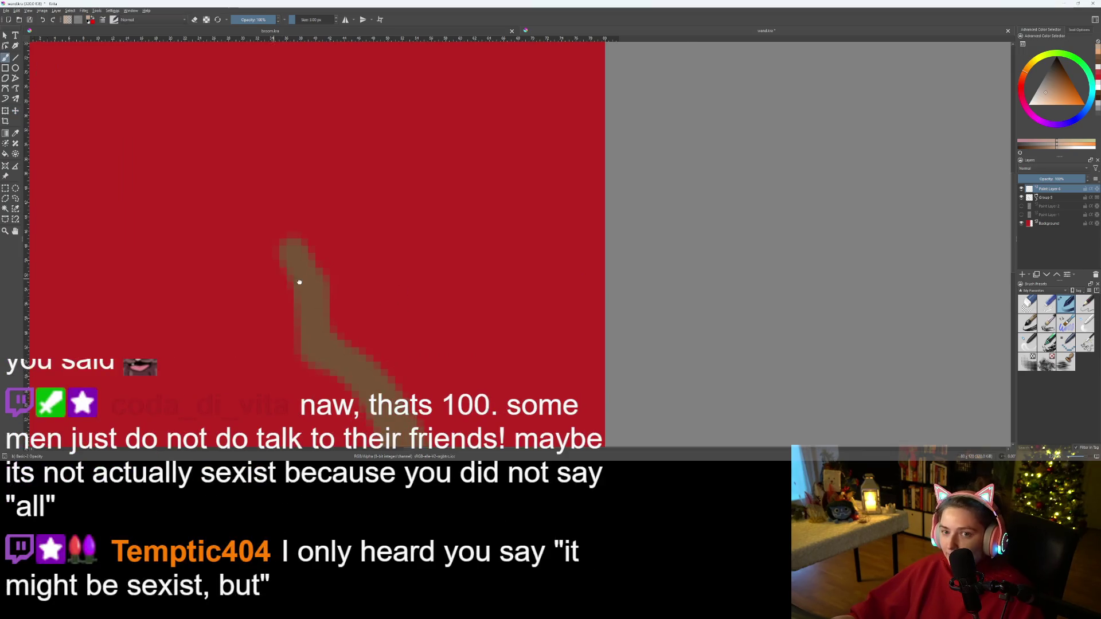
{"action": "left_click_drag", "start_coordinate": [277, 277], "coordinate": [501, 310]}
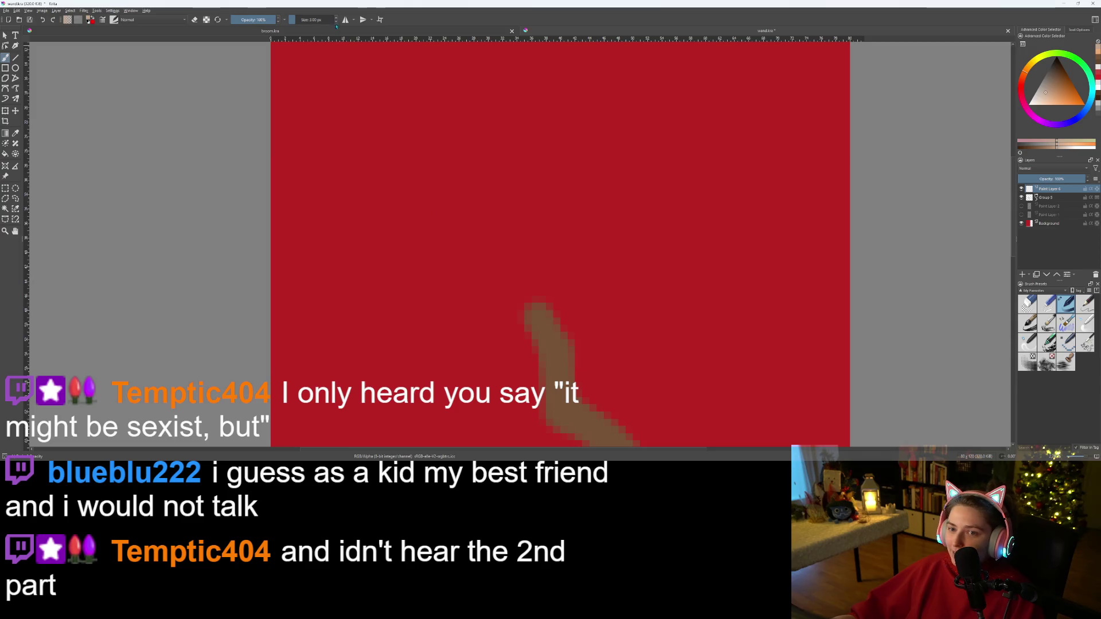
{"action": "key", "text": "bracketright"}
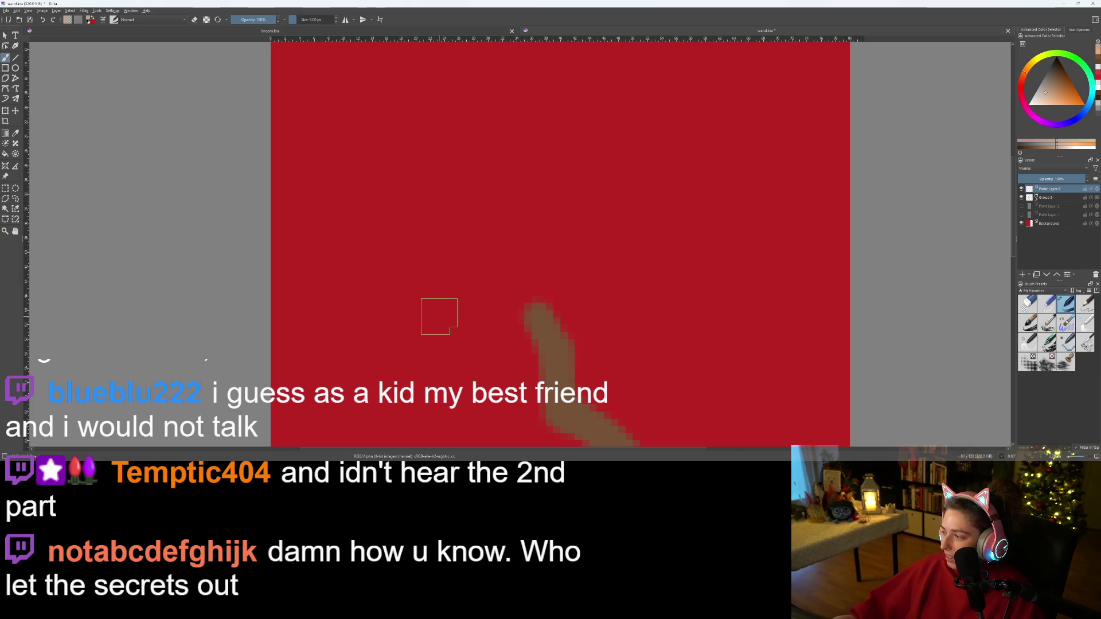
{"action": "scroll", "coordinate": [438, 315], "scroll_direction": "down", "scroll_amount": 1}
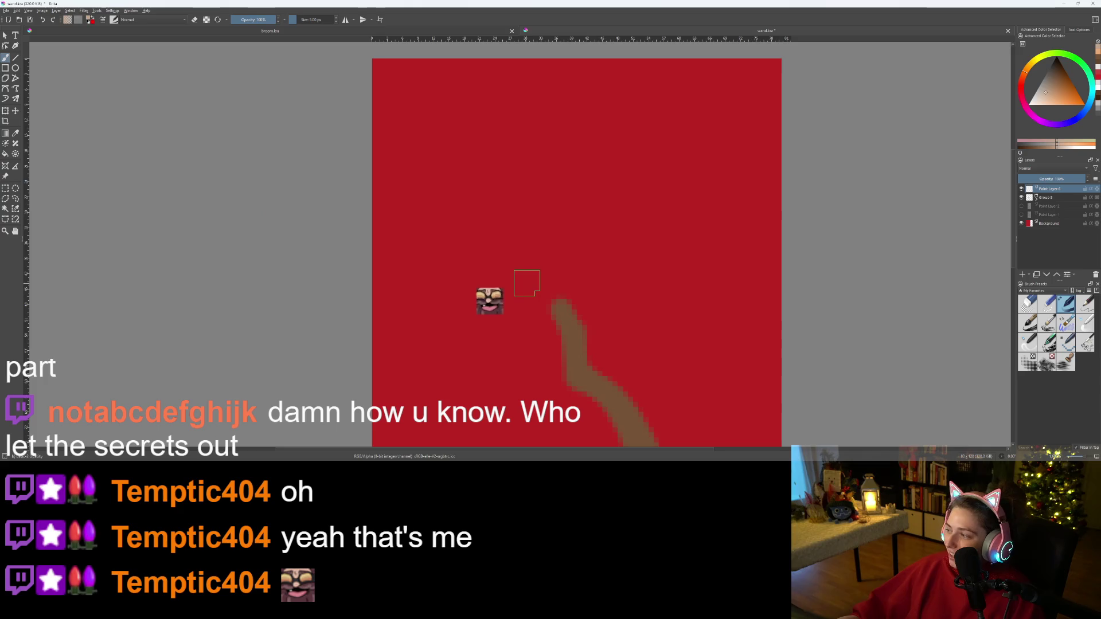
- Paint peach strokes outlining the flame's left and right sides above the stick tip
{"action": "mouse_move", "coordinate": [555, 324]}
{"action": "left_mouse_down"}
{"action": "mouse_move", "coordinate": [584, 333]}
{"action": "mouse_move", "coordinate": [562, 295]}
{"action": "mouse_move", "coordinate": [557, 316]}
{"action": "left_mouse_up"}
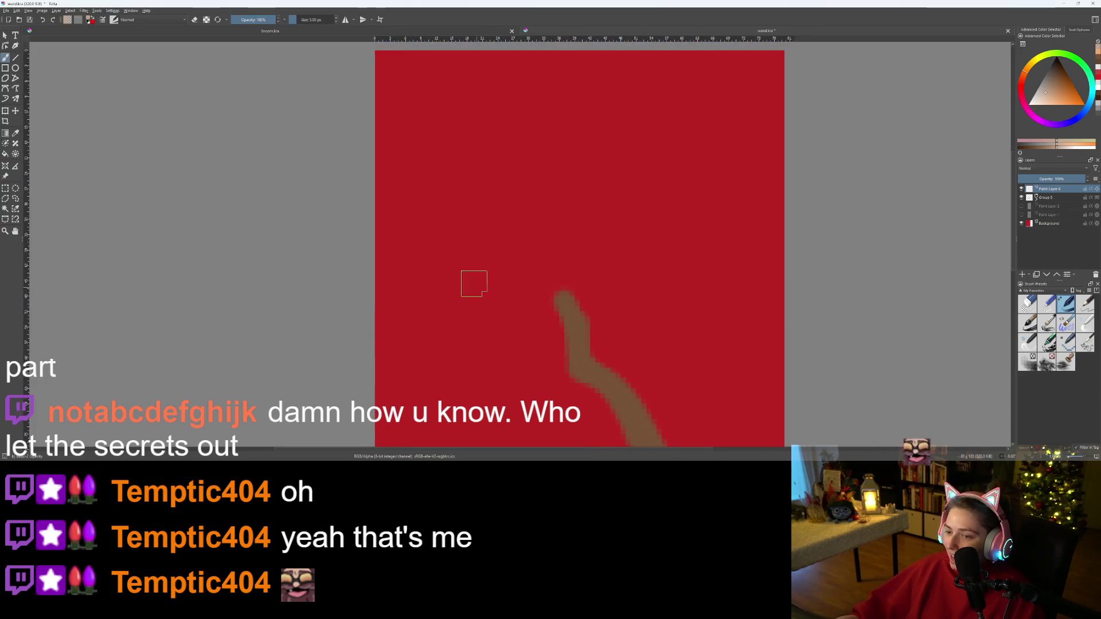
{"action": "mouse_move", "coordinate": [439, 234]}
{"action": "left_mouse_down"}
{"action": "mouse_move", "coordinate": [505, 272]}
{"action": "mouse_move", "coordinate": [539, 269]}
{"action": "mouse_move", "coordinate": [561, 247]}
{"action": "mouse_move", "coordinate": [583, 148]}
{"action": "left_mouse_up"}
{"action": "mouse_move", "coordinate": [416, 136]}
{"action": "left_mouse_down"}
{"action": "mouse_move", "coordinate": [448, 215]}
{"action": "mouse_move", "coordinate": [493, 261]}
{"action": "left_mouse_up"}
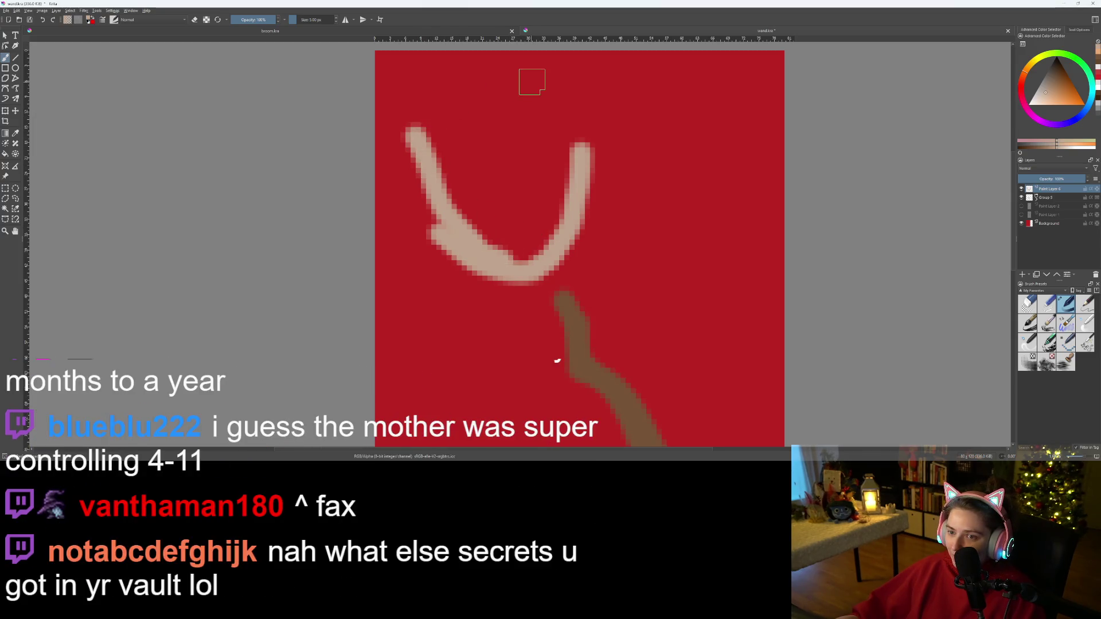
{"action": "left_click_drag", "start_coordinate": [523, 83], "coordinate": [554, 238]}
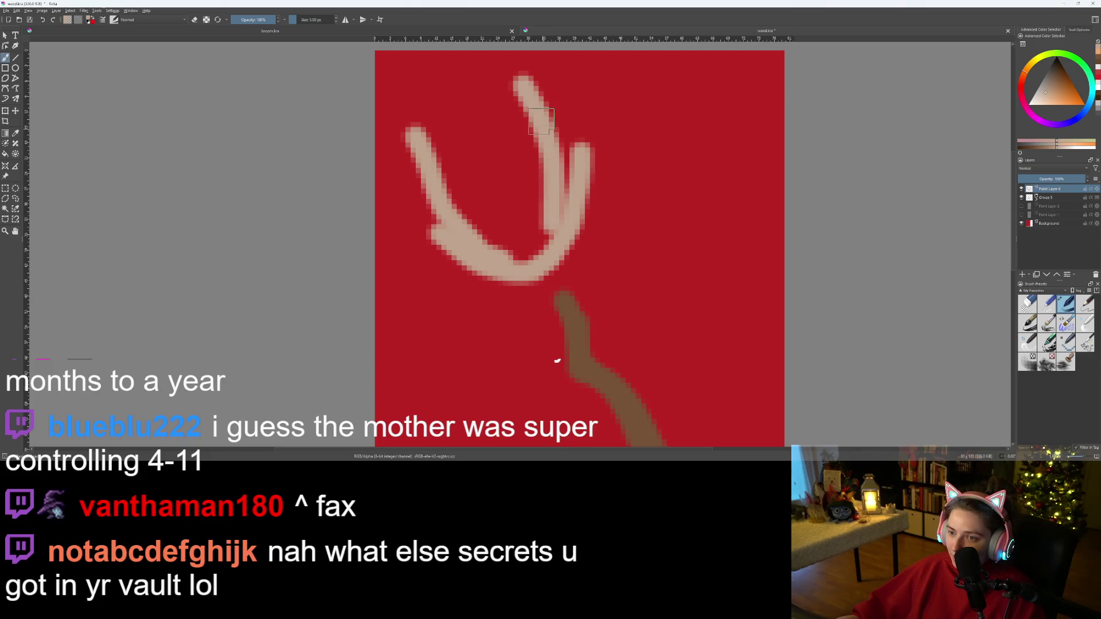
{"action": "left_click_drag", "start_coordinate": [558, 138], "coordinate": [573, 196]}
{"action": "mouse_move", "coordinate": [421, 129]}
{"action": "left_mouse_down"}
{"action": "mouse_move", "coordinate": [410, 67]}
{"action": "mouse_move", "coordinate": [439, 133]}
{"action": "left_mouse_up"}
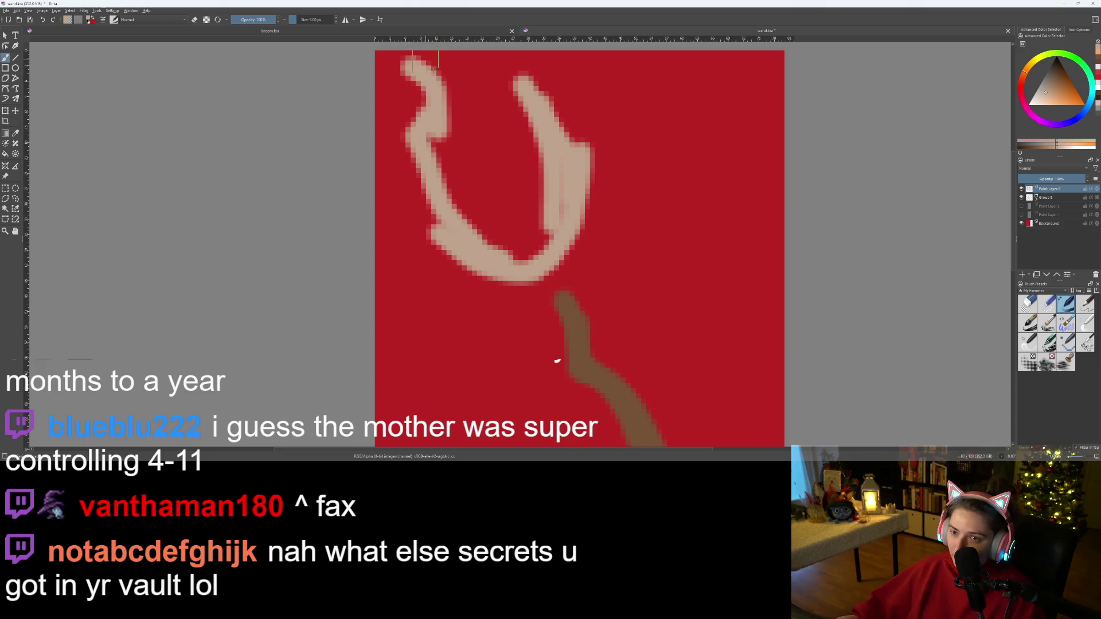
- Arc the flame's top, thicken its inner edges and fill most of the red interior
{"action": "left_click_drag", "start_coordinate": [425, 59], "coordinate": [508, 99]}
{"action": "mouse_move", "coordinate": [445, 66]}
{"action": "left_mouse_down"}
{"action": "mouse_move", "coordinate": [421, 97]}
{"action": "mouse_move", "coordinate": [450, 144]}
{"action": "mouse_move", "coordinate": [488, 92]}
{"action": "mouse_move", "coordinate": [533, 136]}
{"action": "left_mouse_up"}
{"action": "left_click_drag", "start_coordinate": [447, 83], "coordinate": [462, 227]}
{"action": "mouse_move", "coordinate": [424, 129]}
{"action": "left_mouse_down"}
{"action": "mouse_move", "coordinate": [476, 227]}
{"action": "mouse_move", "coordinate": [522, 255]}
{"action": "mouse_move", "coordinate": [547, 212]}
{"action": "mouse_move", "coordinate": [546, 239]}
{"action": "mouse_move", "coordinate": [557, 198]}
{"action": "left_mouse_up"}
{"action": "left_click_drag", "start_coordinate": [546, 132], "coordinate": [542, 198]}
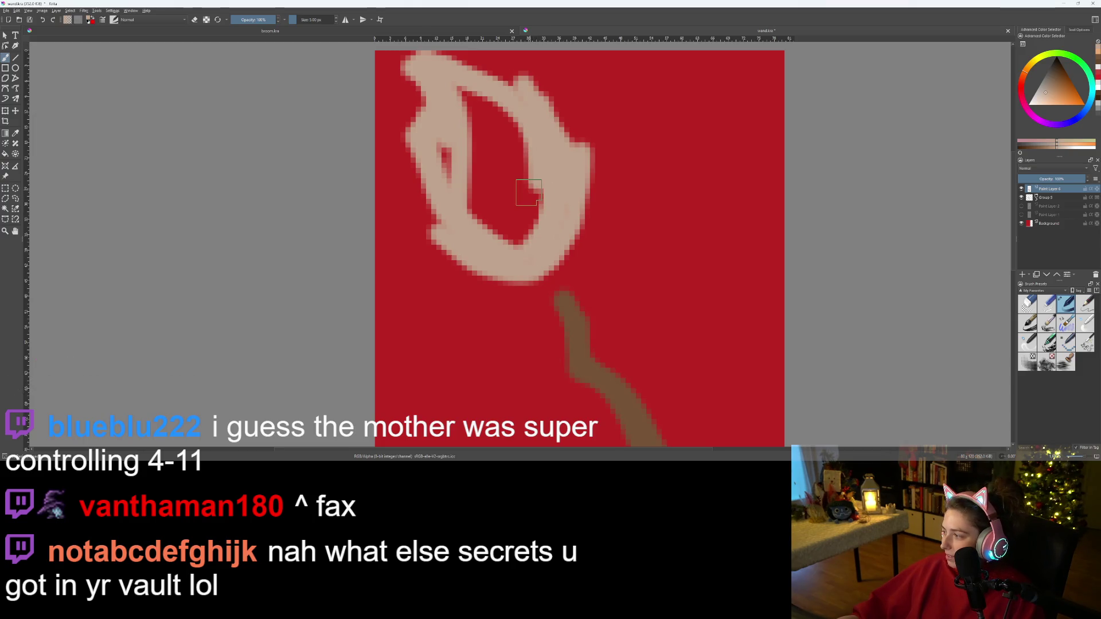
{"action": "mouse_move", "coordinate": [479, 231]}
{"action": "left_mouse_down"}
{"action": "mouse_move", "coordinate": [525, 241]}
{"action": "mouse_move", "coordinate": [536, 189]}
{"action": "mouse_move", "coordinate": [507, 195]}
{"action": "mouse_move", "coordinate": [499, 124]}
{"action": "mouse_move", "coordinate": [467, 95]}
{"action": "mouse_move", "coordinate": [505, 115]}
{"action": "left_mouse_up"}
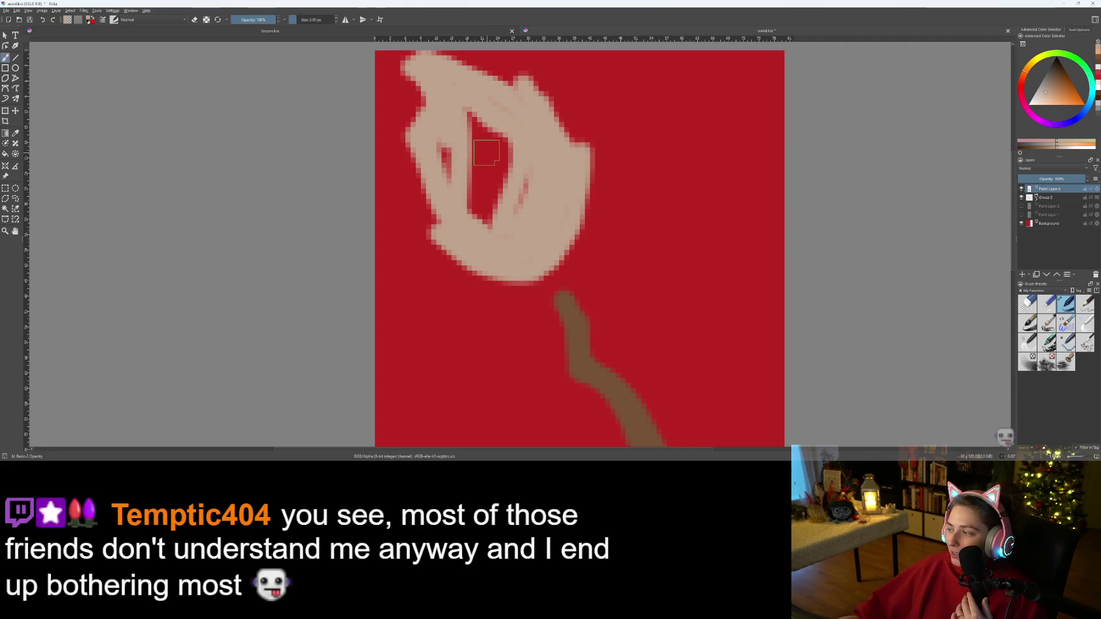
- Paint over the red slit and dark marks inside the flame to make it solid
{"action": "left_click_drag", "start_coordinate": [442, 148], "coordinate": [474, 192]}
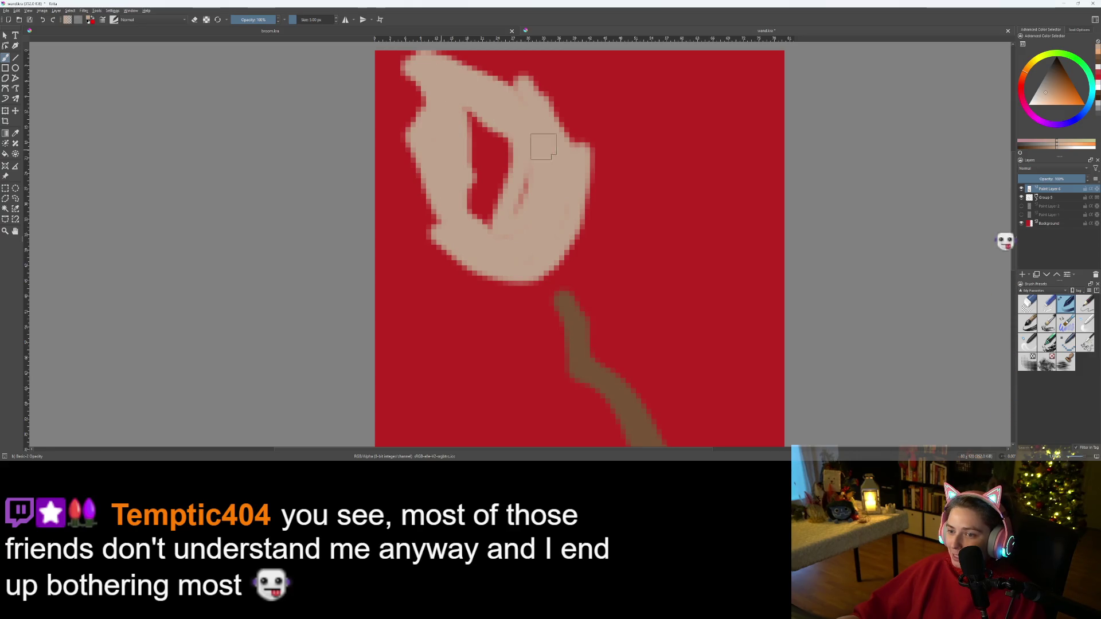
{"action": "left_click_drag", "start_coordinate": [523, 216], "coordinate": [506, 227]}
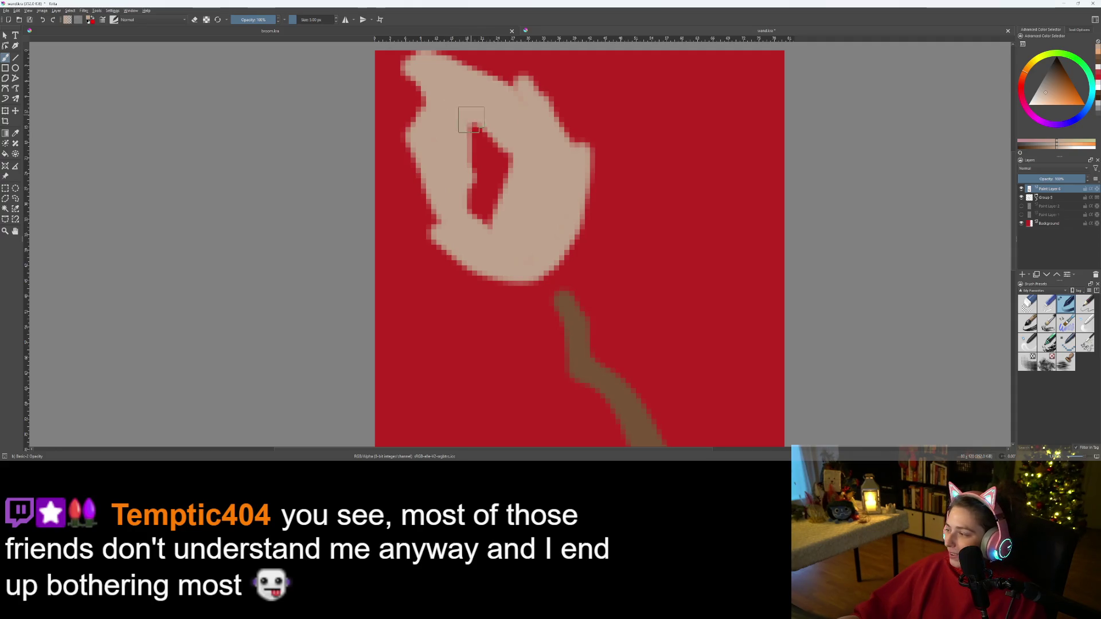
{"action": "left_click_drag", "start_coordinate": [471, 118], "coordinate": [484, 173]}
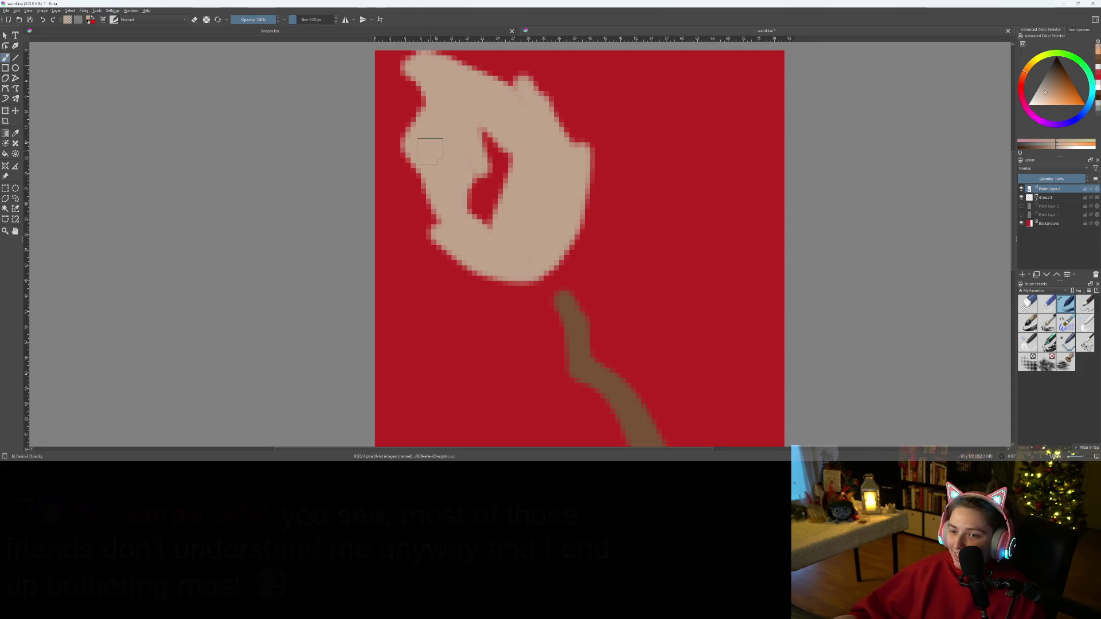
- Erase and repaint to shape pointed tips along the flame's top and left edges
{"action": "key", "text": "e"}
{"action": "mouse_move", "coordinate": [404, 135]}
{"action": "left_mouse_down"}
{"action": "mouse_move", "coordinate": [453, 142]}
{"action": "mouse_move", "coordinate": [443, 109]}
{"action": "mouse_move", "coordinate": [462, 152]}
{"action": "mouse_move", "coordinate": [445, 109]}
{"action": "mouse_move", "coordinate": [443, 153]}
{"action": "mouse_move", "coordinate": [492, 239]}
{"action": "mouse_move", "coordinate": [487, 143]}
{"action": "mouse_move", "coordinate": [476, 217]}
{"action": "mouse_move", "coordinate": [508, 129]}
{"action": "left_mouse_up"}
{"action": "key", "text": "e"}
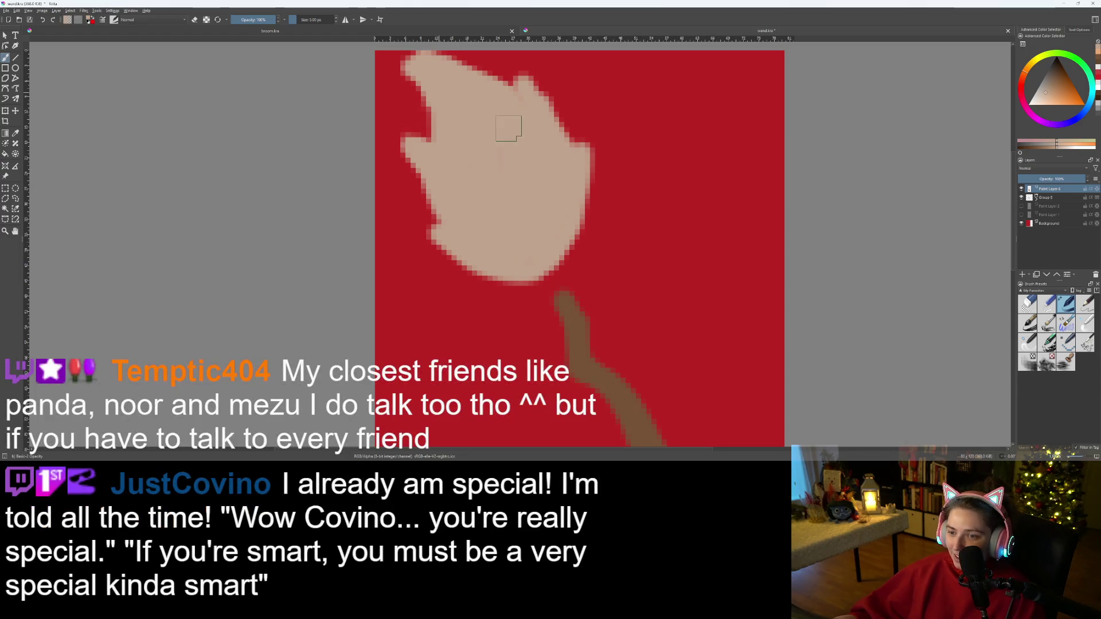
{"action": "mouse_move", "coordinate": [428, 73]}
{"action": "left_mouse_down"}
{"action": "mouse_move", "coordinate": [402, 58]}
{"action": "mouse_move", "coordinate": [440, 122]}
{"action": "left_mouse_up"}
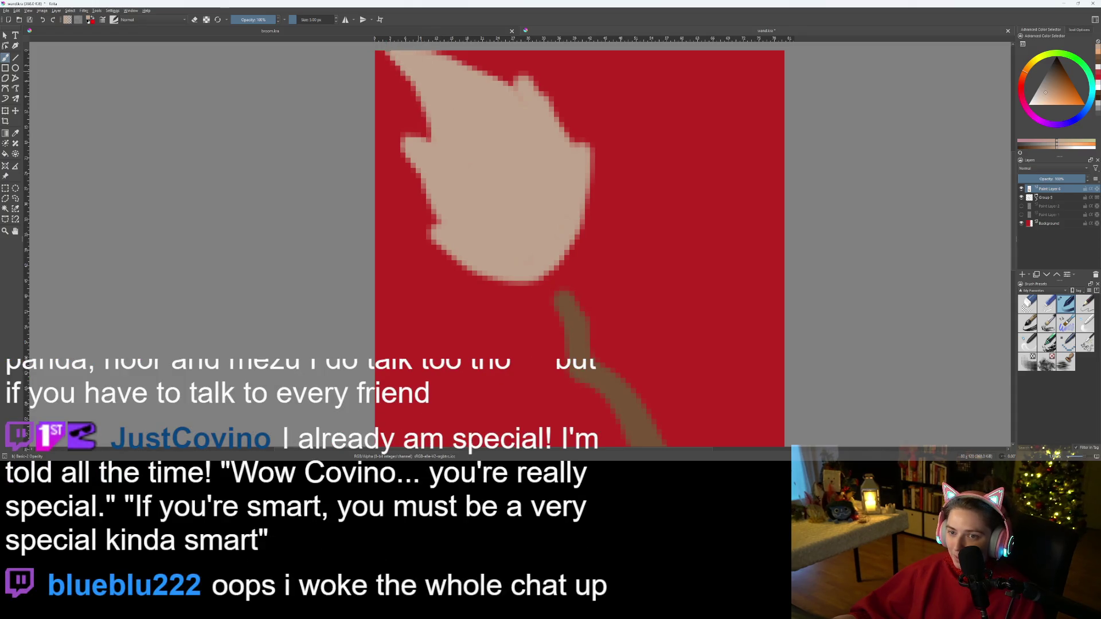
{"action": "mouse_move", "coordinate": [432, 57]}
{"action": "left_mouse_down"}
{"action": "mouse_move", "coordinate": [480, 86]}
{"action": "mouse_move", "coordinate": [526, 86]}
{"action": "mouse_move", "coordinate": [510, 75]}
{"action": "mouse_move", "coordinate": [513, 98]}
{"action": "mouse_move", "coordinate": [439, 60]}
{"action": "mouse_move", "coordinate": [507, 93]}
{"action": "left_mouse_up"}
{"action": "key", "text": "e"}
{"action": "key", "text": "ctrl+z"}
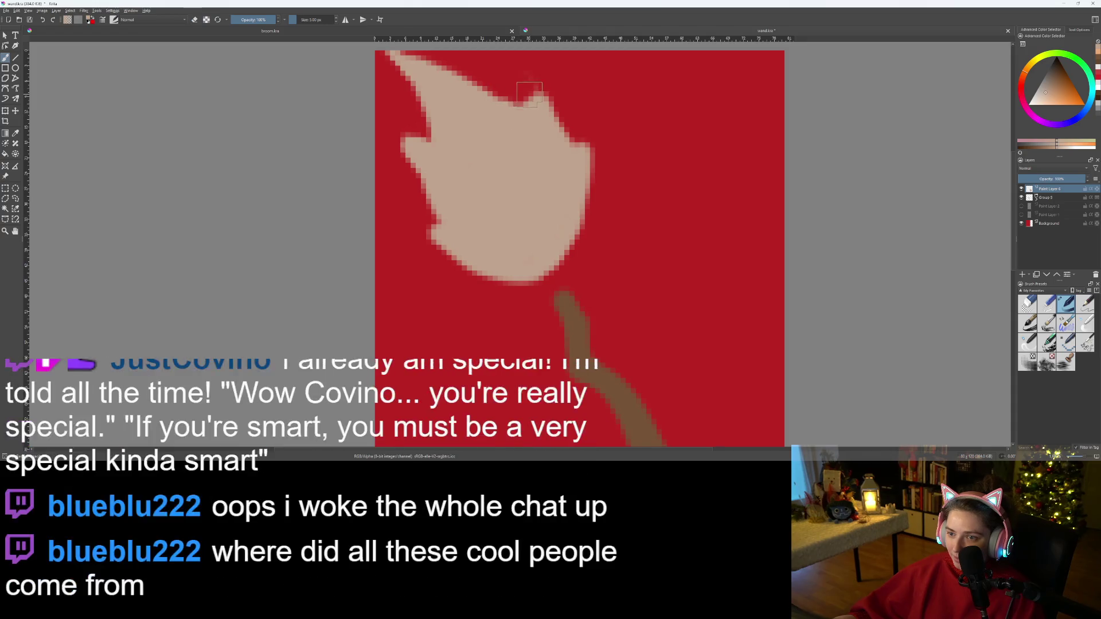
- Widen the burst's lower-left edge and extend flame tips upward, up-left and to the right
{"action": "scroll", "coordinate": [546, 277], "scroll_direction": "down", "scroll_amount": 3}
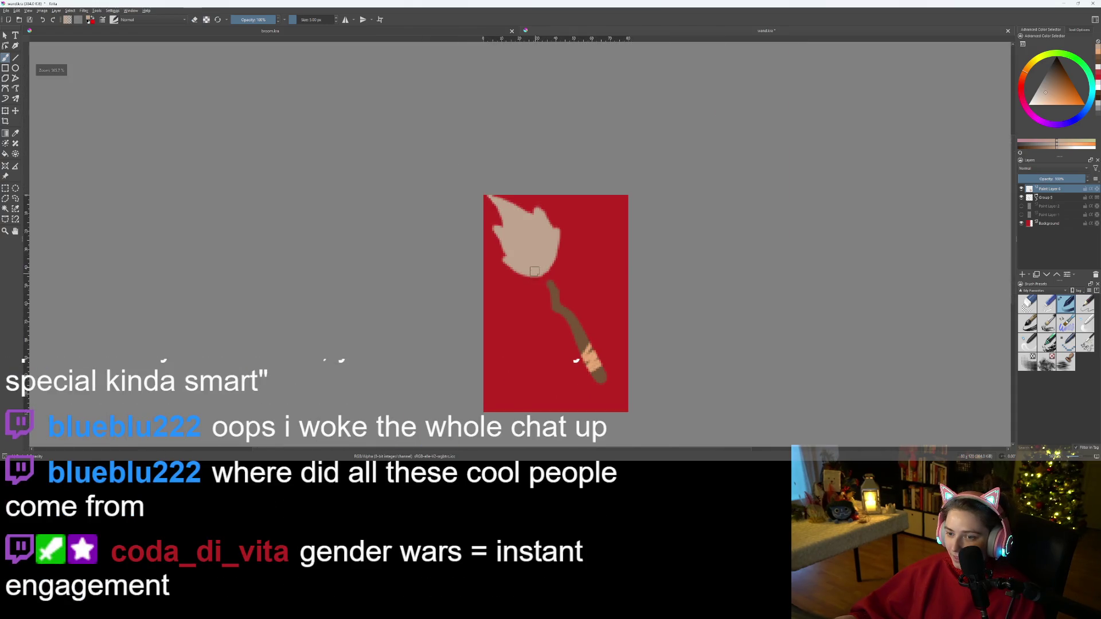
{"action": "scroll", "coordinate": [533, 272], "scroll_direction": "up", "scroll_amount": 4}
{"action": "mouse_move", "coordinate": [413, 246]}
{"action": "left_mouse_down"}
{"action": "mouse_move", "coordinate": [476, 280]}
{"action": "mouse_move", "coordinate": [554, 278]}
{"action": "mouse_move", "coordinate": [489, 285]}
{"action": "mouse_move", "coordinate": [406, 262]}
{"action": "mouse_move", "coordinate": [423, 246]}
{"action": "mouse_move", "coordinate": [452, 290]}
{"action": "left_mouse_up"}
{"action": "scroll", "coordinate": [453, 244], "scroll_direction": "down", "scroll_amount": 1}
{"action": "scroll", "coordinate": [458, 248], "scroll_direction": "up", "scroll_amount": 1}
{"action": "scroll", "coordinate": [451, 291], "scroll_direction": "down", "scroll_amount": 3}
{"action": "scroll", "coordinate": [459, 270], "scroll_direction": "up", "scroll_amount": 4}
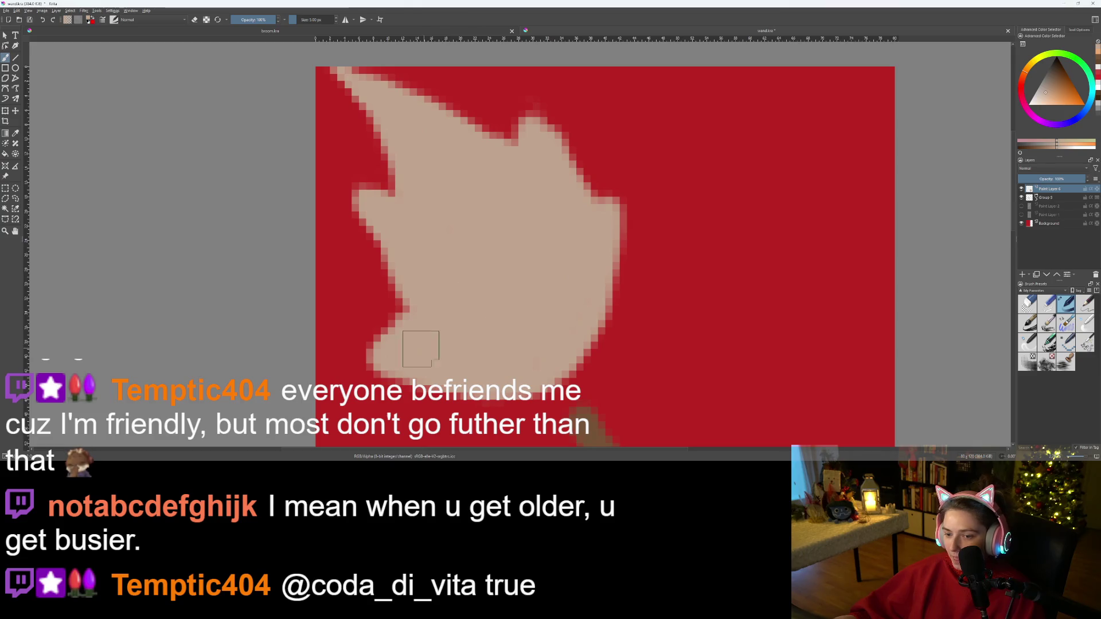
{"action": "mouse_move", "coordinate": [390, 355]}
{"action": "left_mouse_down"}
{"action": "mouse_move", "coordinate": [328, 340]}
{"action": "mouse_move", "coordinate": [356, 319]}
{"action": "mouse_move", "coordinate": [384, 327]}
{"action": "left_mouse_up"}
{"action": "key", "text": "e"}
{"action": "key", "text": "e"}
{"action": "mouse_move", "coordinate": [539, 161]}
{"action": "left_mouse_down"}
{"action": "mouse_move", "coordinate": [519, 100]}
{"action": "mouse_move", "coordinate": [493, 81]}
{"action": "left_mouse_up"}
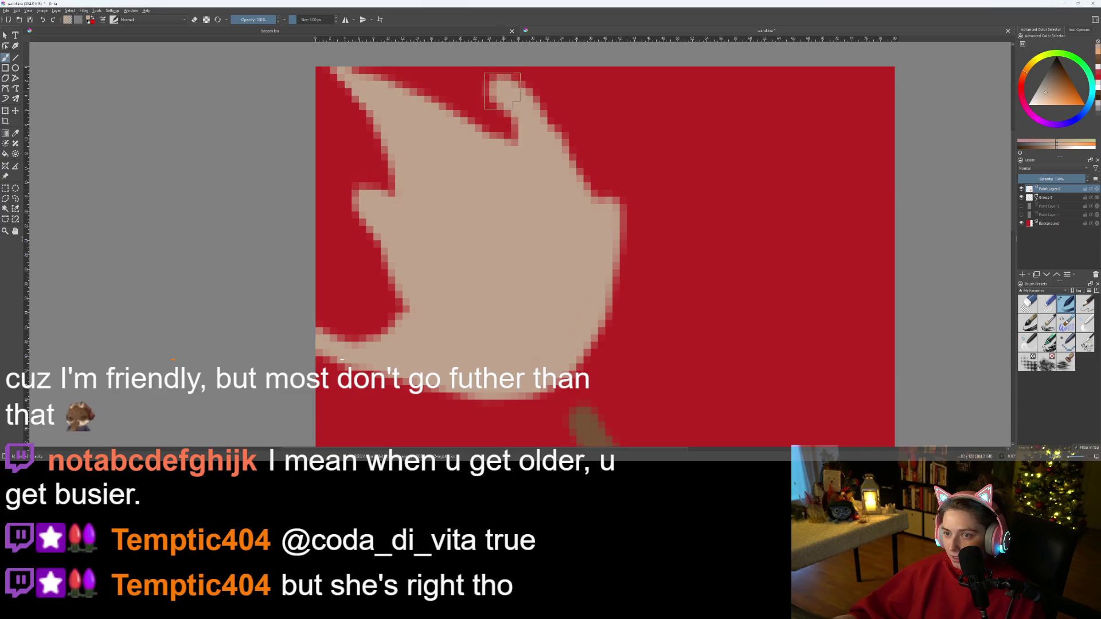
{"action": "mouse_move", "coordinate": [377, 207]}
{"action": "left_mouse_down"}
{"action": "mouse_move", "coordinate": [363, 167]}
{"action": "mouse_move", "coordinate": [353, 169]}
{"action": "mouse_move", "coordinate": [367, 178]}
{"action": "left_mouse_up"}
{"action": "mouse_move", "coordinate": [605, 179]}
{"action": "left_mouse_down"}
{"action": "mouse_move", "coordinate": [625, 189]}
{"action": "mouse_move", "coordinate": [619, 235]}
{"action": "left_mouse_up"}
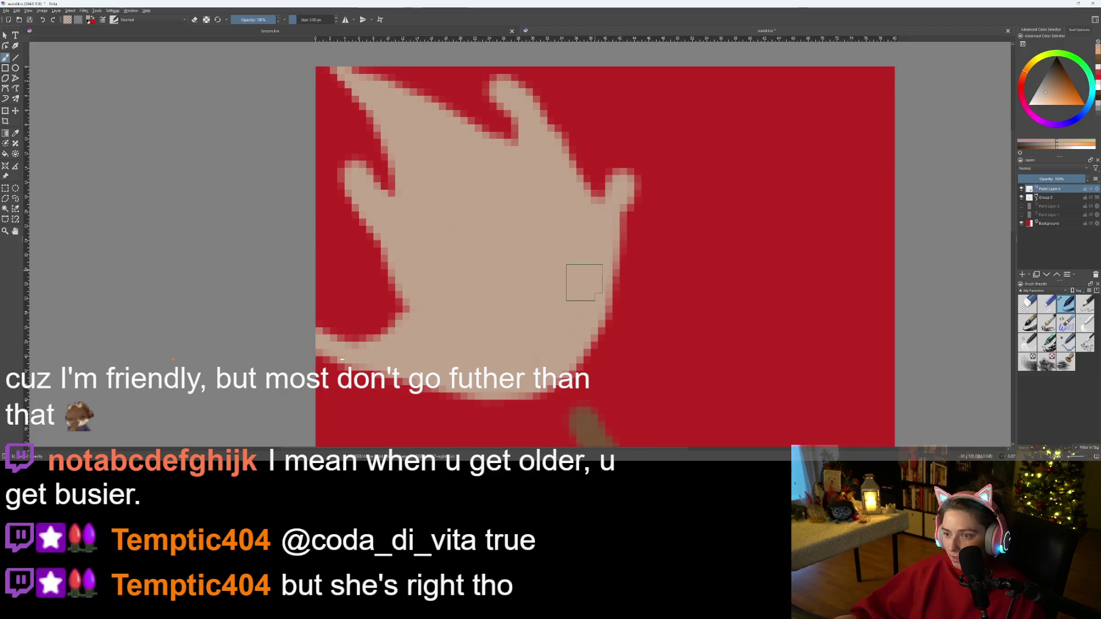
- Trim the burst's lower-left edge and add a small bump there
{"action": "scroll", "coordinate": [591, 345], "scroll_direction": "down", "scroll_amount": 5}
{"action": "scroll", "coordinate": [590, 355], "scroll_direction": "up", "scroll_amount": 5}
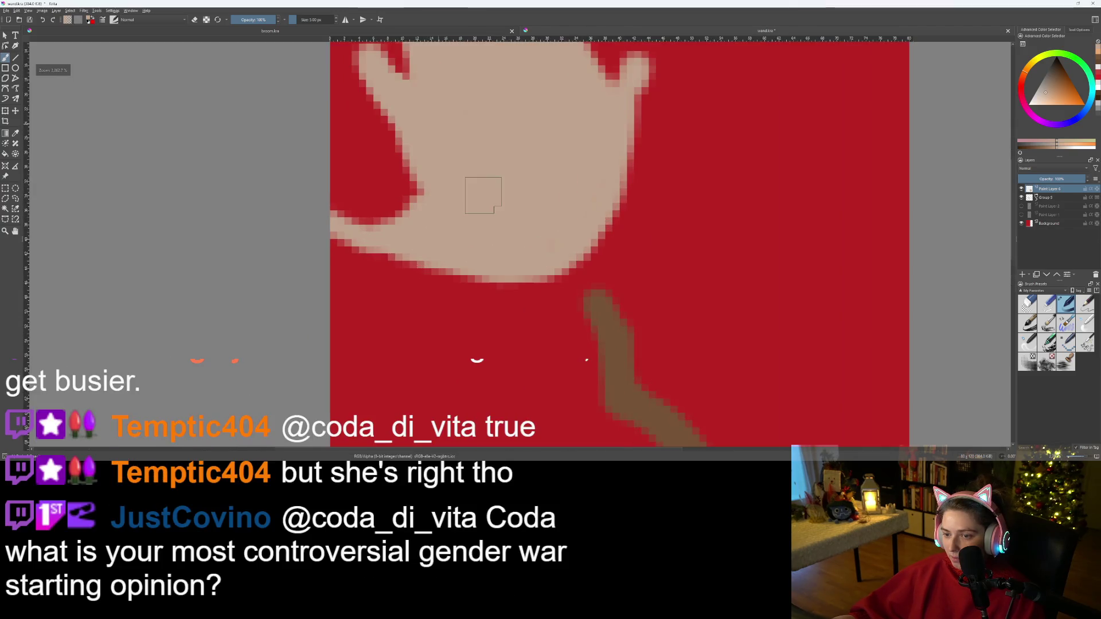
{"action": "scroll", "coordinate": [493, 264], "scroll_direction": "up", "scroll_amount": 2}
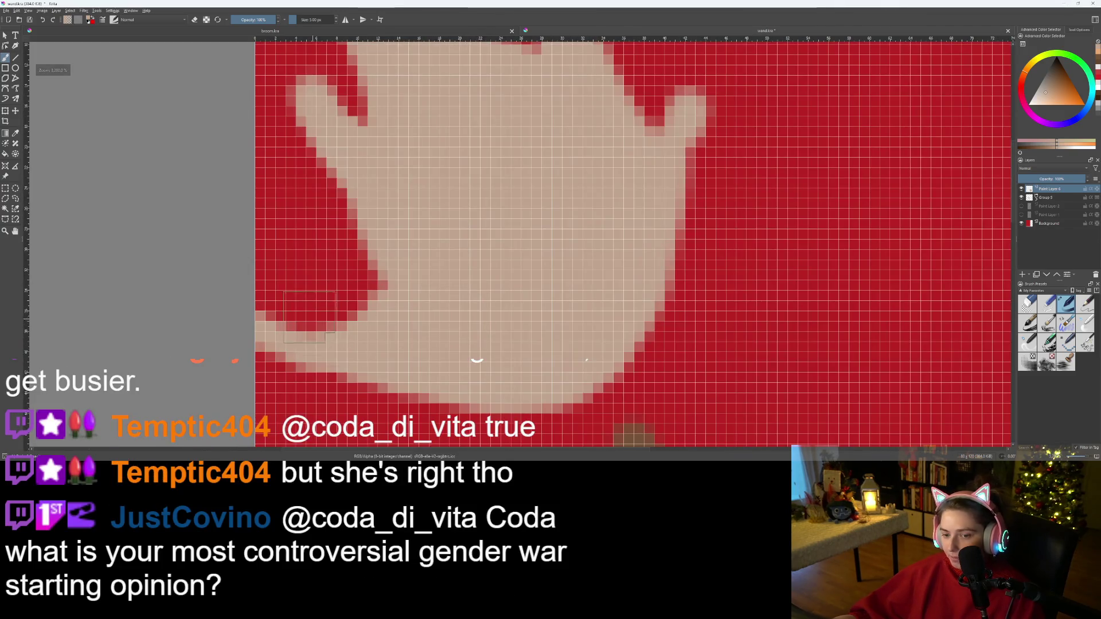
{"action": "scroll", "coordinate": [458, 373], "scroll_direction": "down", "scroll_amount": 2}
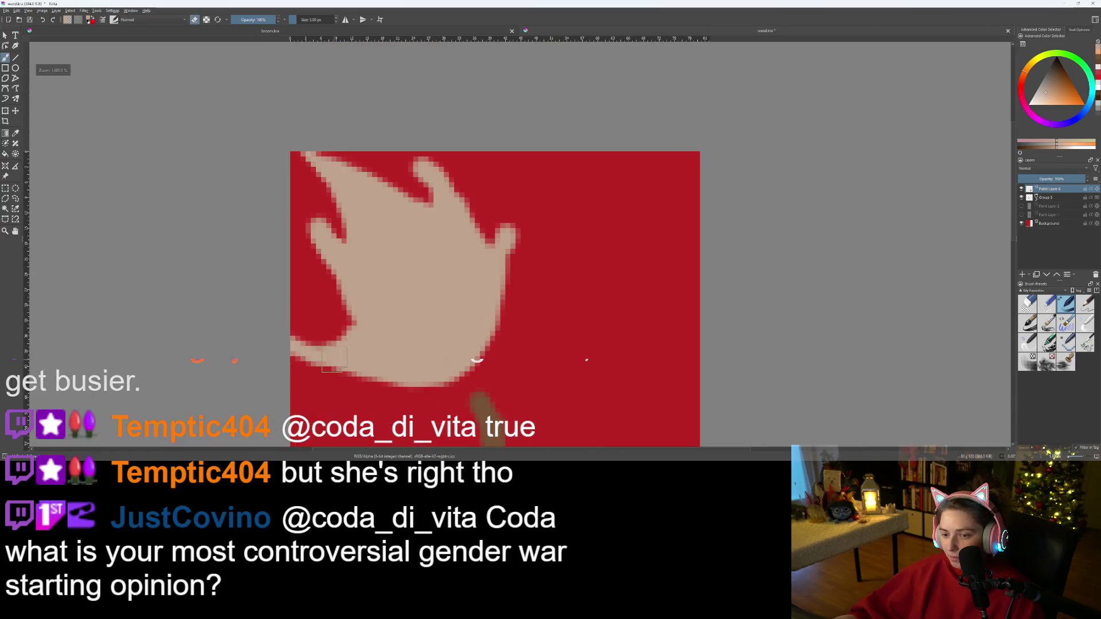
{"action": "mouse_move", "coordinate": [444, 395]}
{"action": "left_mouse_down"}
{"action": "mouse_move", "coordinate": [367, 379]}
{"action": "mouse_move", "coordinate": [301, 344]}
{"action": "mouse_move", "coordinate": [363, 400]}
{"action": "left_mouse_up"}
{"action": "key", "text": "e"}
{"action": "left_click_drag", "start_coordinate": [344, 351], "coordinate": [312, 324]}
{"action": "scroll", "coordinate": [443, 365], "scroll_direction": "down", "scroll_amount": 3}
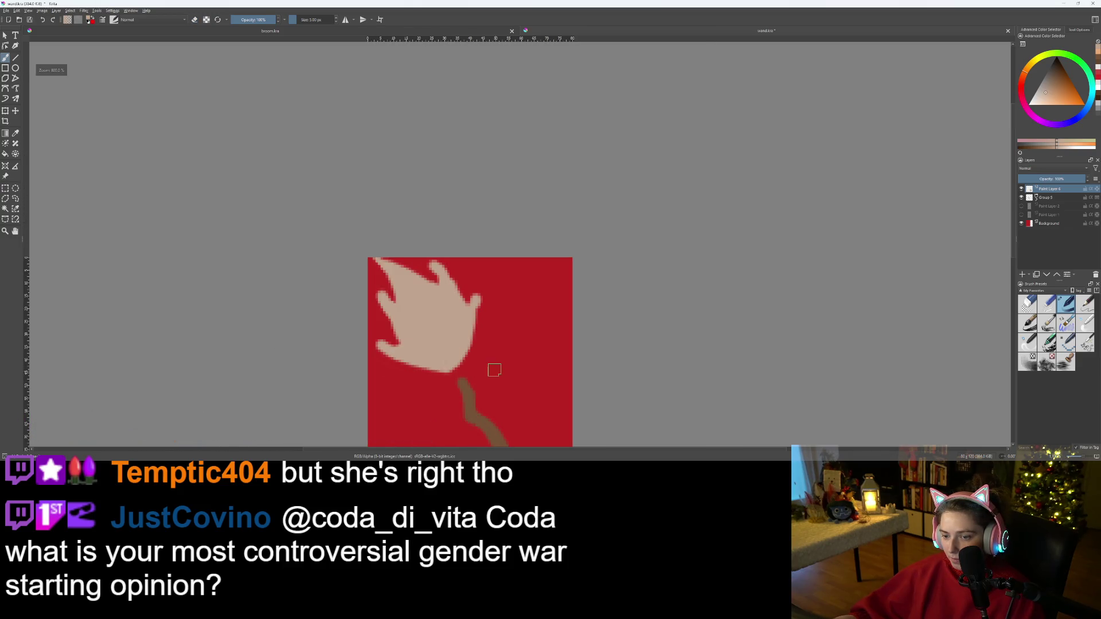
{"action": "scroll", "coordinate": [439, 358], "scroll_direction": "up", "scroll_amount": 3}
{"action": "scroll", "coordinate": [438, 355], "scroll_direction": "up", "scroll_amount": 2}
{"action": "scroll", "coordinate": [450, 363], "scroll_direction": "down", "scroll_amount": 4}
- Fill the whole burst with a darker tan using the Fill tool
{"action": "key", "text": "f"}
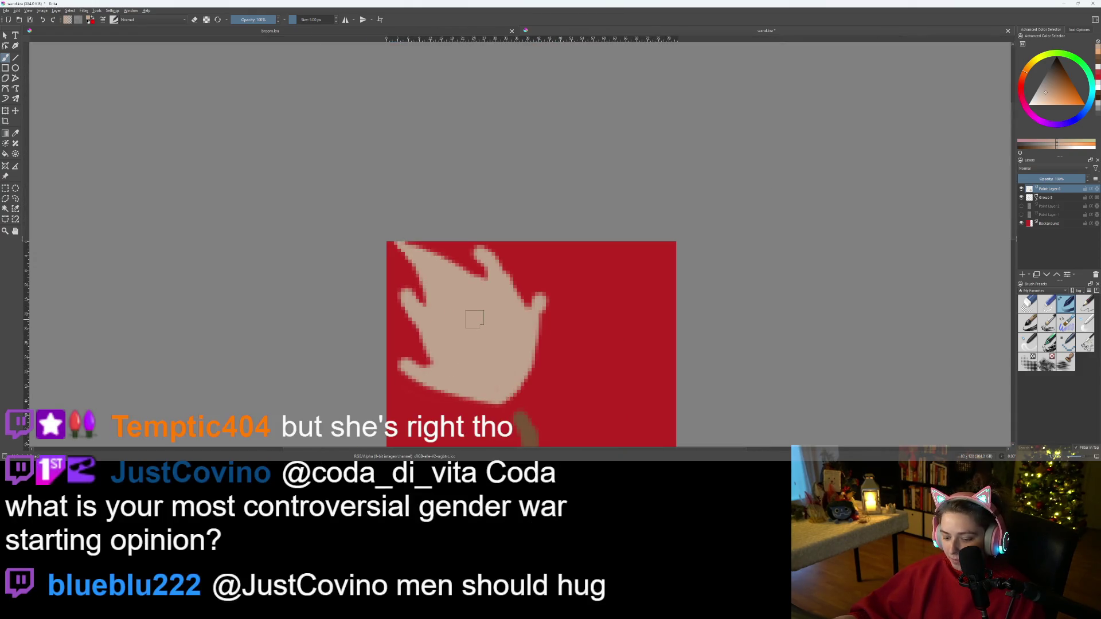
{"action": "left_click", "coordinate": [1042, 95]}
{"action": "scroll", "coordinate": [485, 336], "scroll_direction": "down", "scroll_amount": 3}
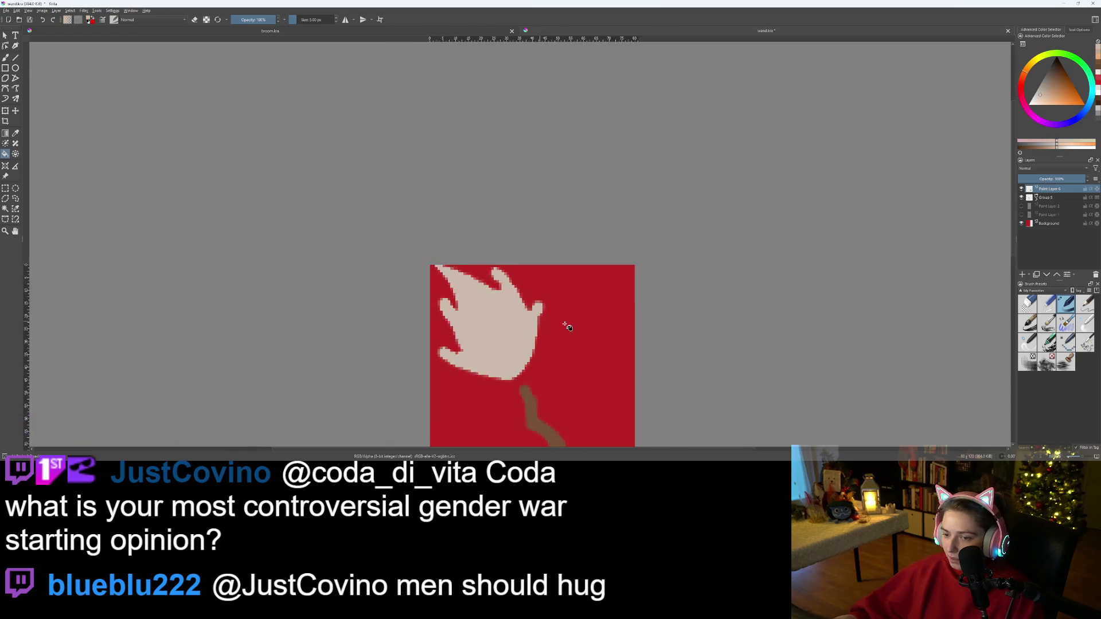
{"action": "scroll", "coordinate": [546, 339], "scroll_direction": "up", "scroll_amount": 3}
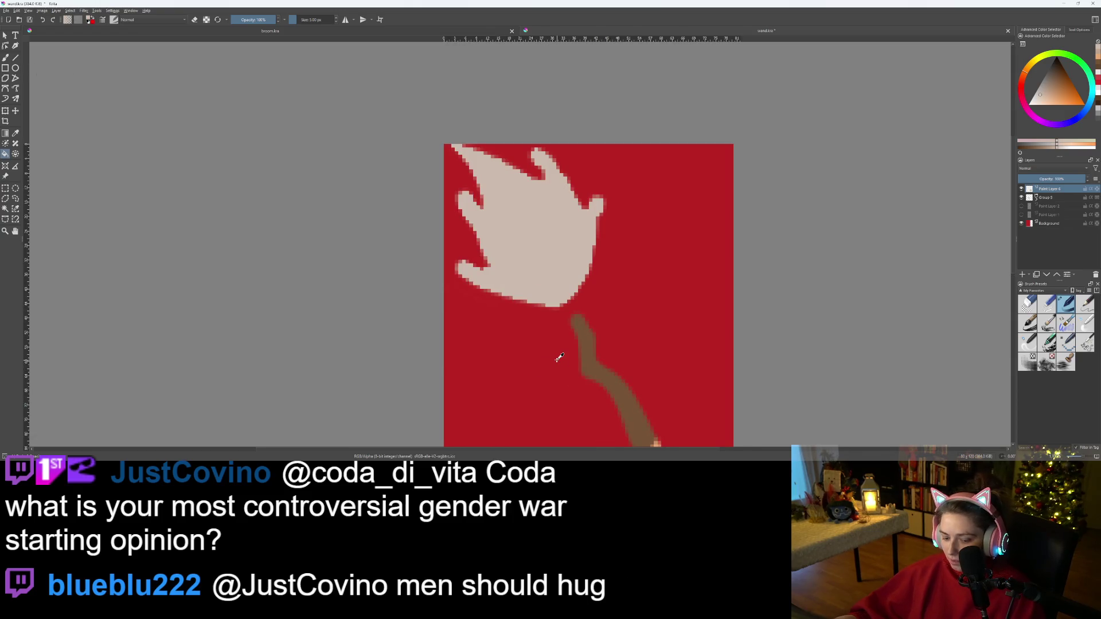
{"action": "left_click", "coordinate": [556, 283]}
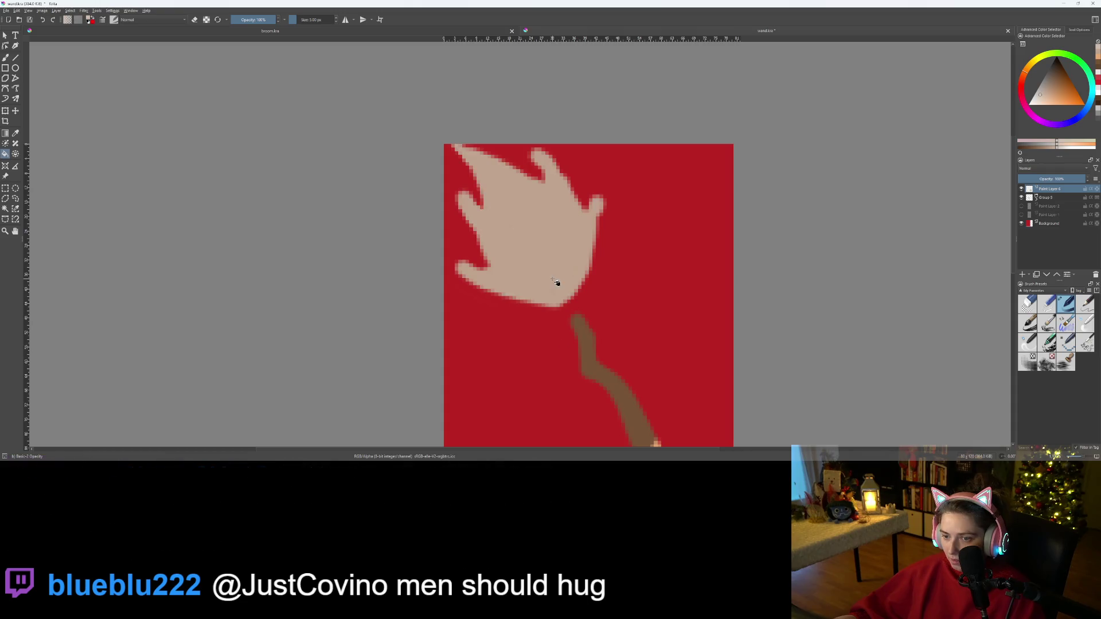
- Group the burst's layer into Group 7, add Paint Layer 8 above, and fill the burst
{"action": "key", "text": "ctrl+g"}
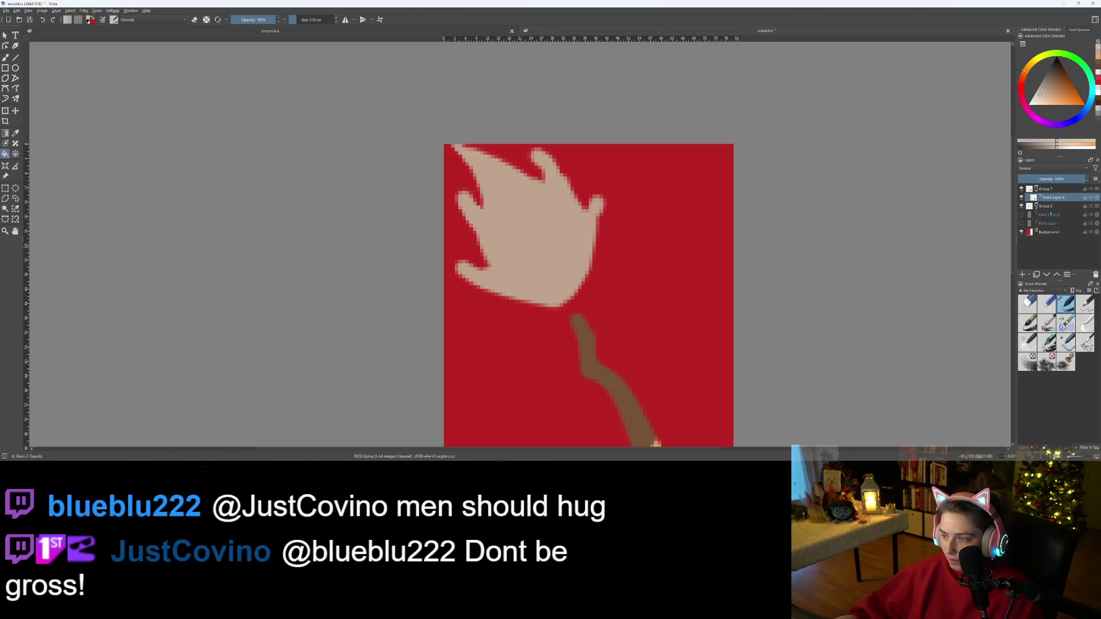
{"action": "left_click", "coordinate": [1022, 275]}
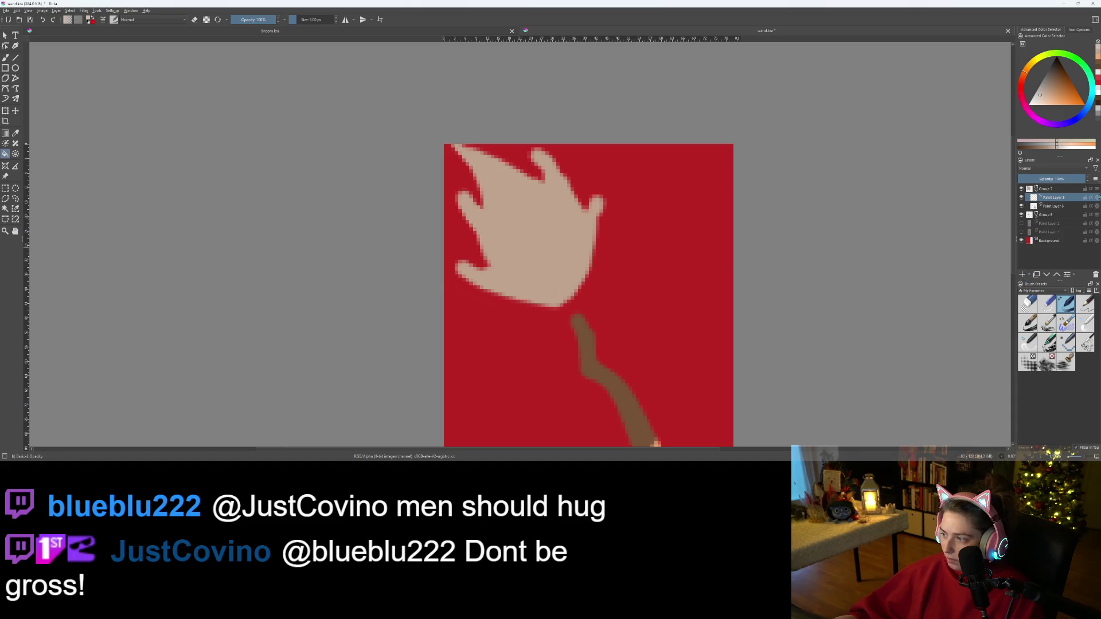
{"action": "left_click", "coordinate": [574, 250]}
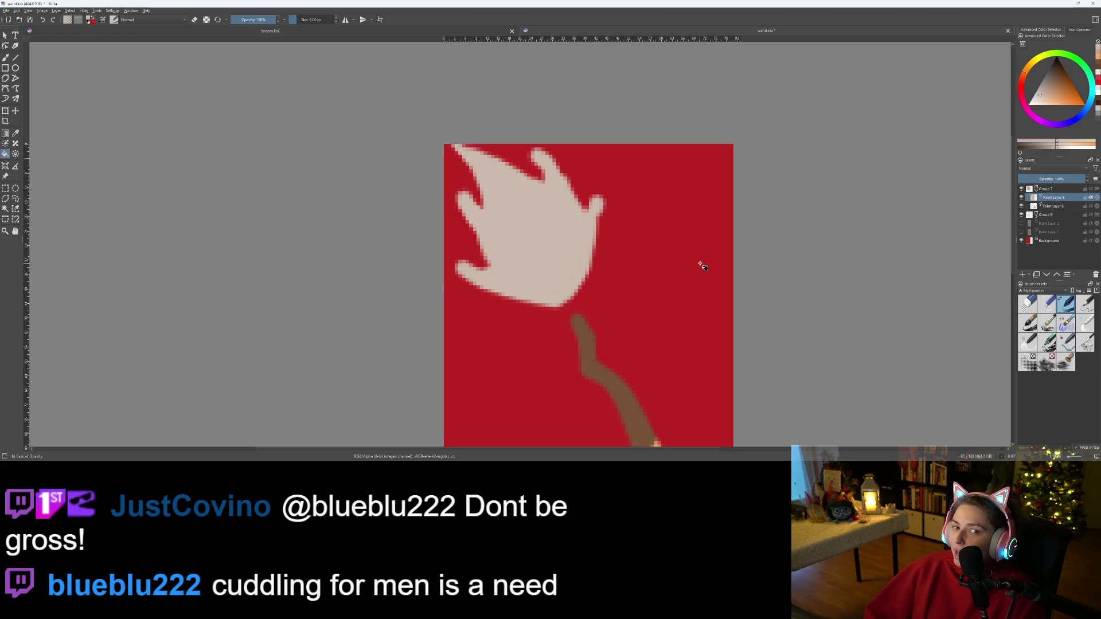
- Save wand.kra and refill the burst with a lighter peach
{"action": "key", "text": "ctrl+s"}
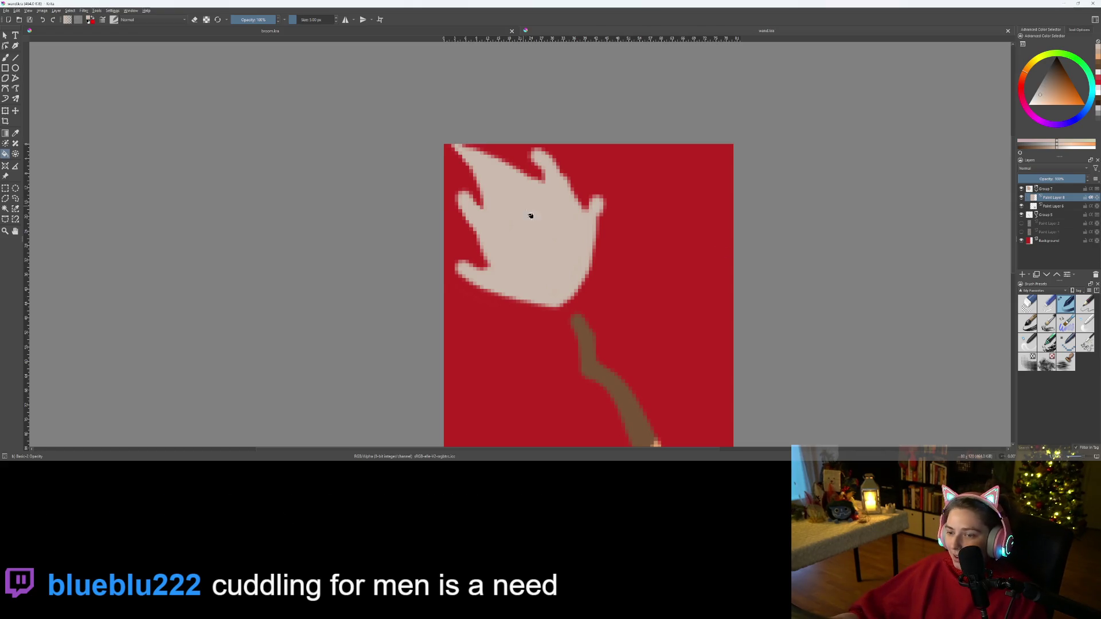
{"action": "left_click_drag", "start_coordinate": [1042, 102], "coordinate": [1042, 106]}
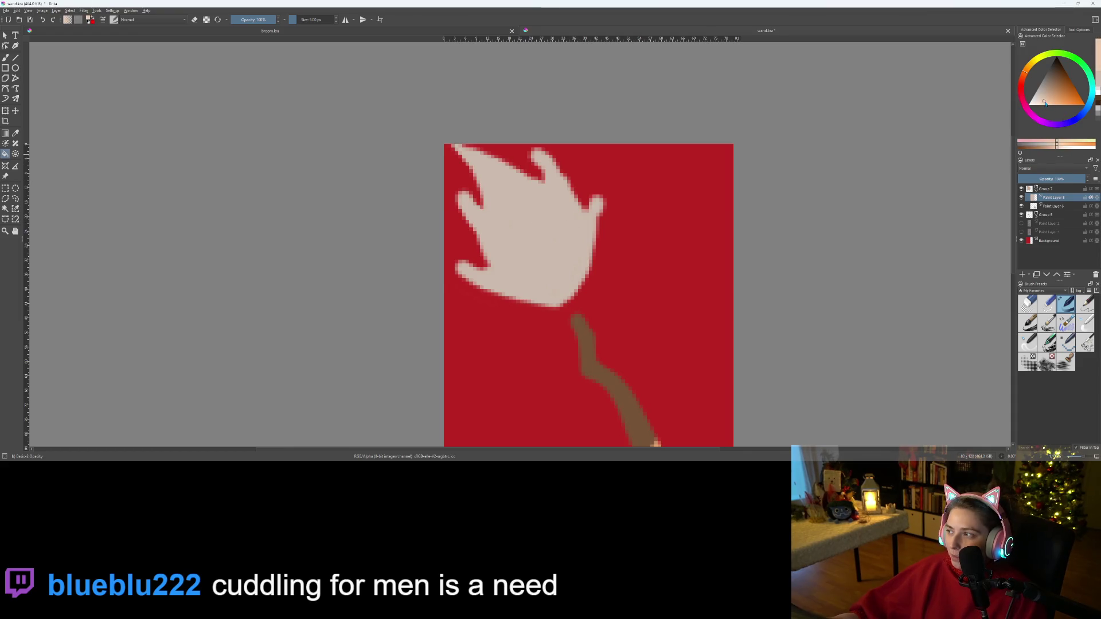
{"action": "left_click", "coordinate": [551, 251]}
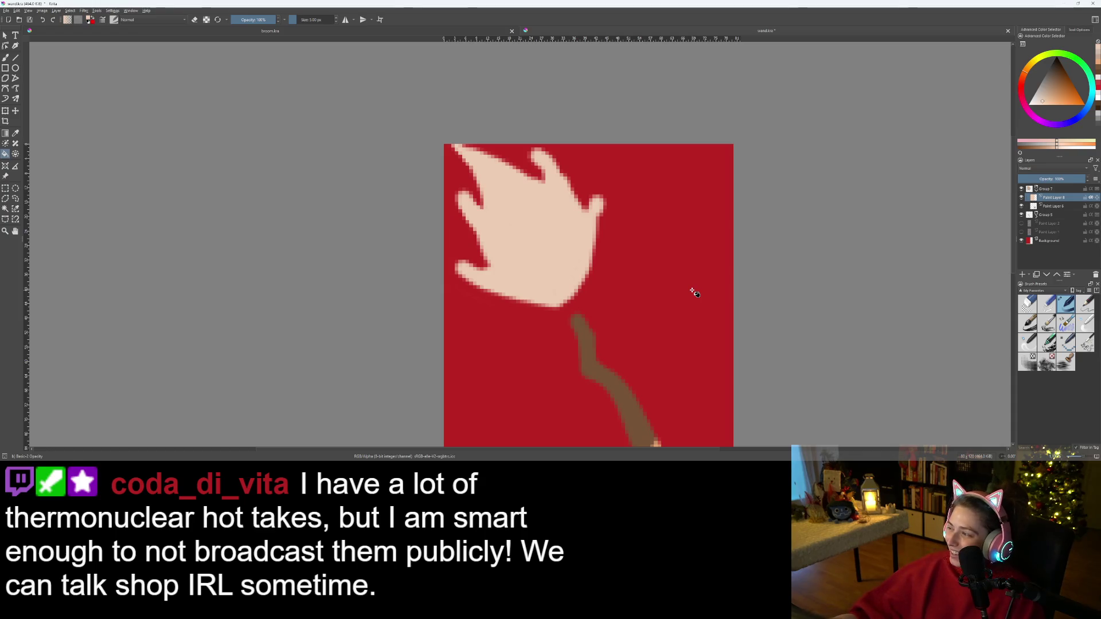
- Zoom in on the burst and ready the freehand brush on Paint Layer 6
{"action": "scroll", "coordinate": [705, 297], "scroll_direction": "down", "scroll_amount": 1}
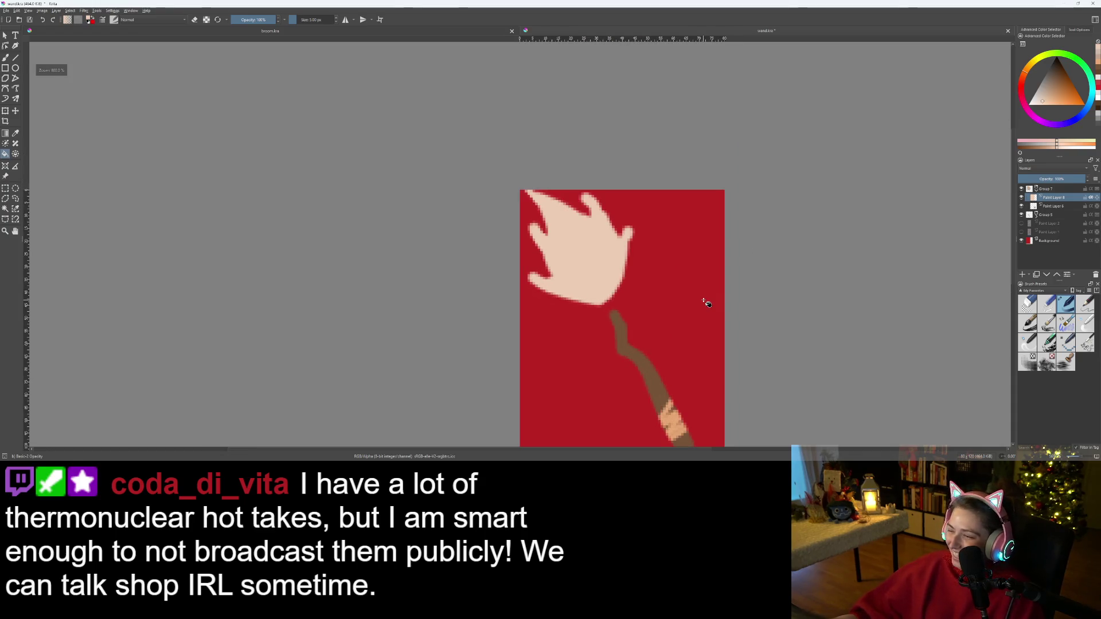
{"action": "scroll", "coordinate": [699, 296], "scroll_direction": "up", "scroll_amount": 1}
{"action": "scroll", "coordinate": [567, 281], "scroll_direction": "up", "scroll_amount": 1}
{"action": "left_click_drag", "start_coordinate": [571, 266], "coordinate": [564, 316]}
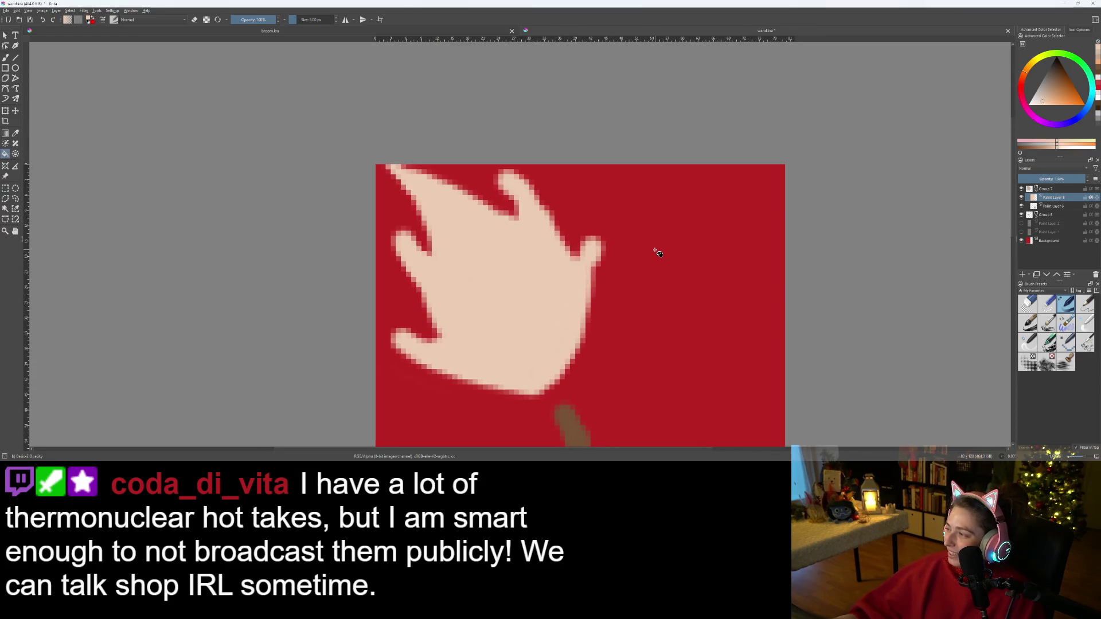
{"action": "left_click", "coordinate": [1044, 205]}
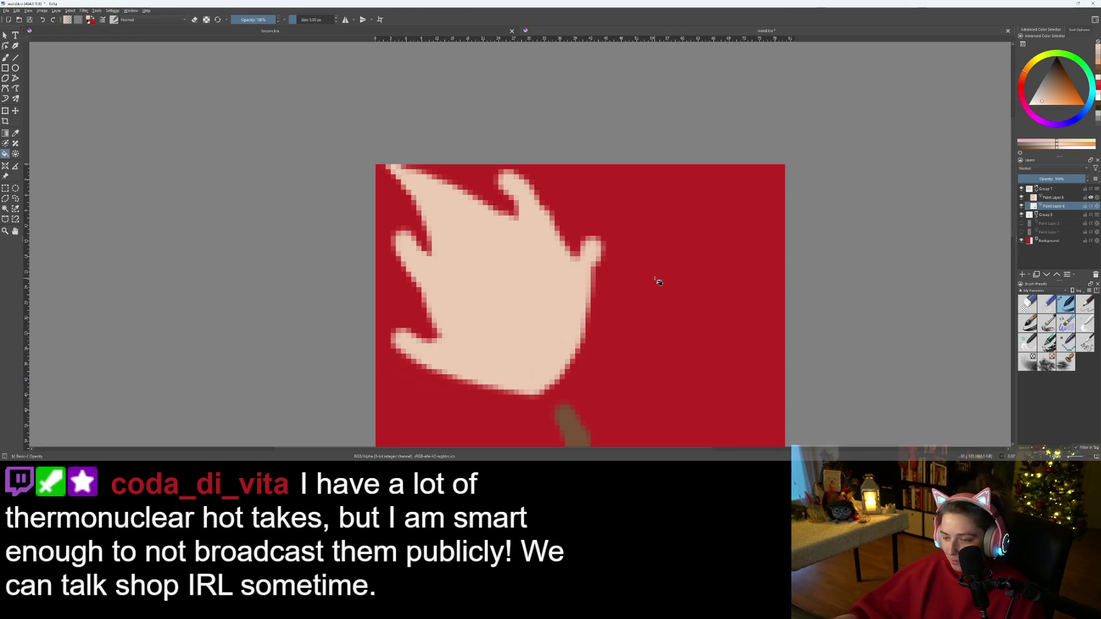
{"action": "scroll", "coordinate": [659, 282], "scroll_direction": "up", "scroll_amount": 2}
{"action": "key", "text": "b"}
{"action": "key", "text": "e"}
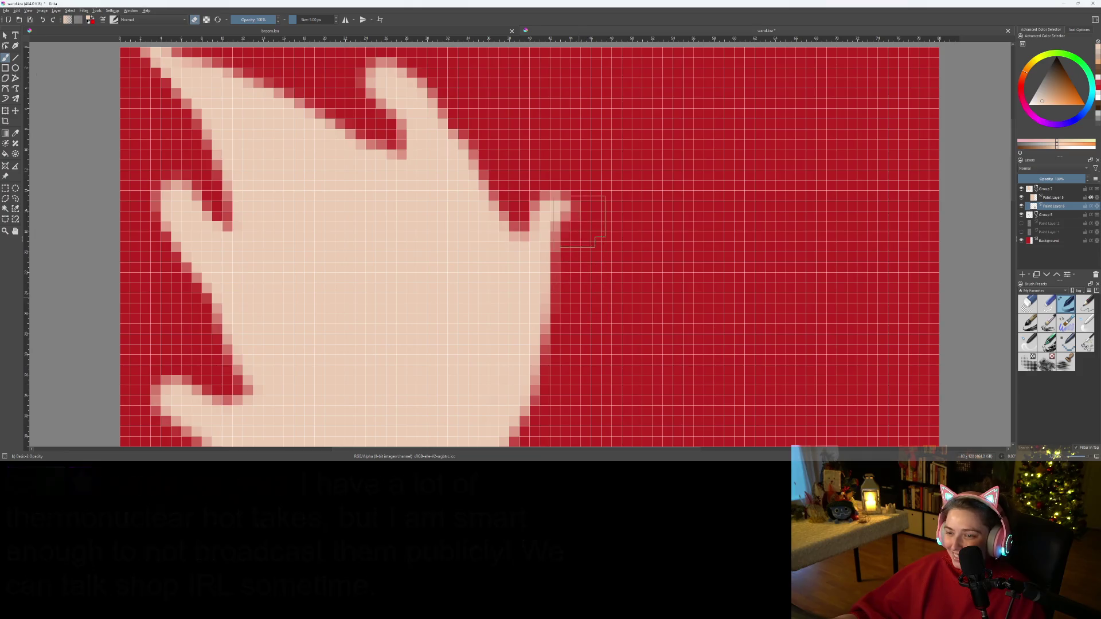
{"action": "scroll", "coordinate": [617, 327], "scroll_direction": "down", "scroll_amount": 3}
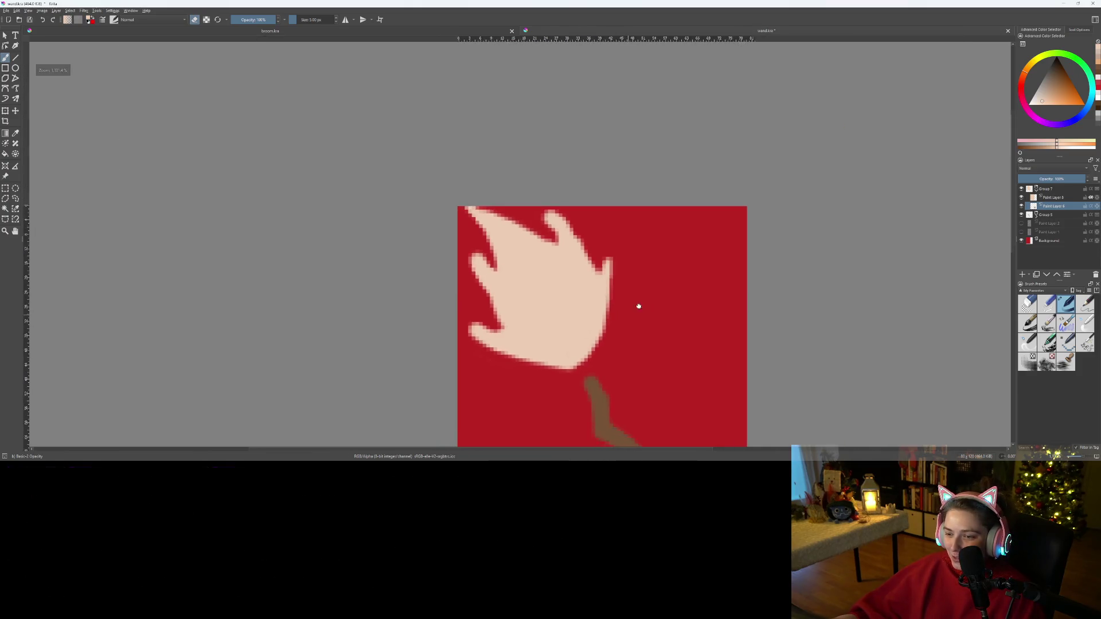
{"action": "scroll", "coordinate": [634, 310], "scroll_direction": "up", "scroll_amount": 2}
- Paint a rounded bump at the burst's upper right, then switch to erasing to trim the right edge
{"action": "key", "text": "e"}
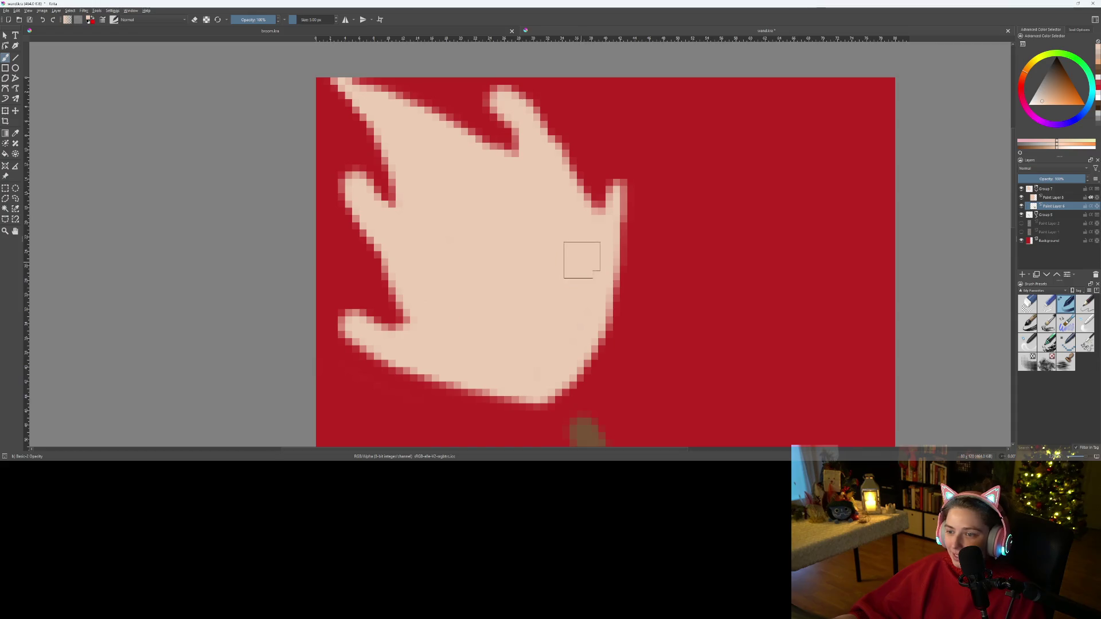
{"action": "mouse_move", "coordinate": [597, 221]}
{"action": "left_mouse_down"}
{"action": "mouse_move", "coordinate": [597, 167]}
{"action": "mouse_move", "coordinate": [607, 272]}
{"action": "mouse_move", "coordinate": [639, 234]}
{"action": "mouse_move", "coordinate": [625, 145]}
{"action": "left_mouse_up"}
{"action": "key", "text": "e"}
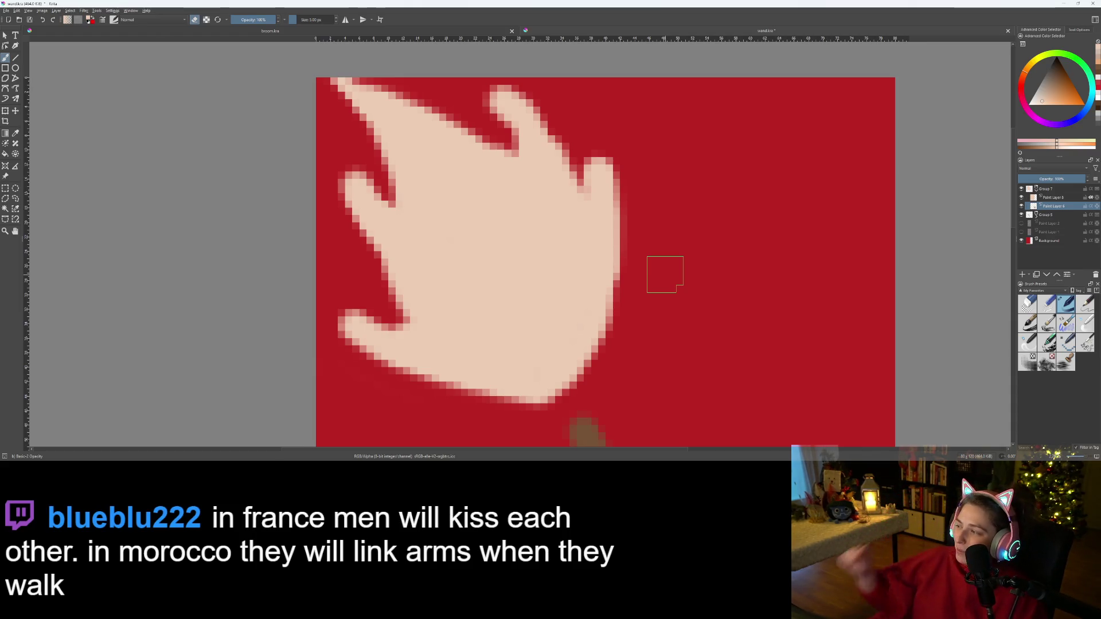
{"action": "scroll", "coordinate": [628, 295], "scroll_direction": "down", "scroll_amount": 1}
{"action": "scroll", "coordinate": [626, 296], "scroll_direction": "down", "scroll_amount": 1}
{"action": "scroll", "coordinate": [596, 290], "scroll_direction": "up", "scroll_amount": 2}
{"action": "scroll", "coordinate": [597, 290], "scroll_direction": "down", "scroll_amount": 2}
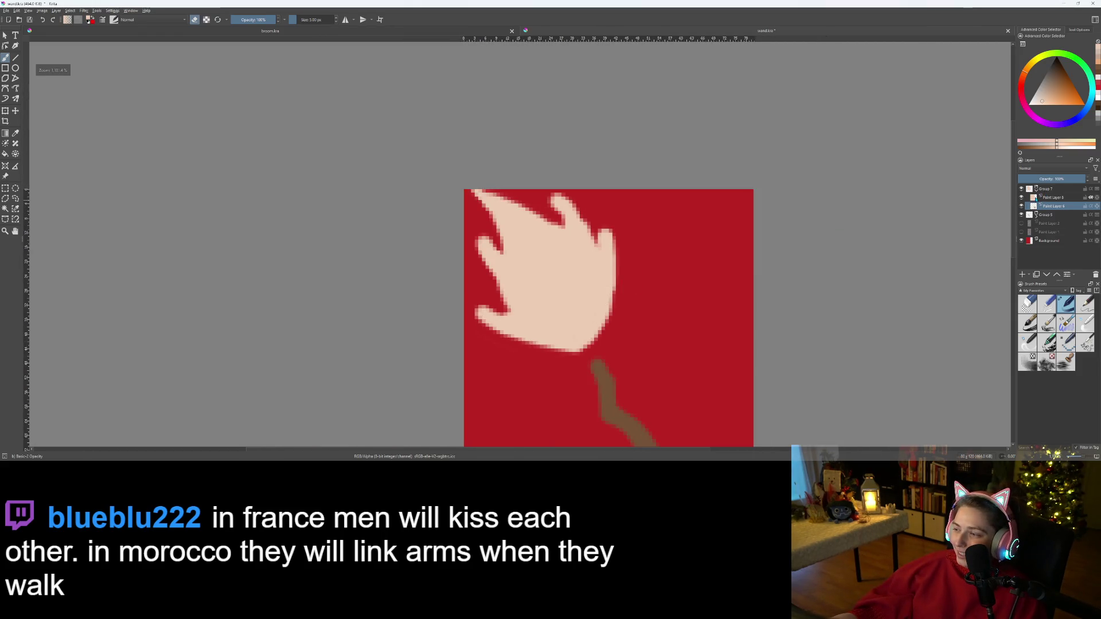
- On Paint Layer 8, fill the flame burst with a near-white cream colour
{"action": "left_click", "coordinate": [1053, 197]}
{"action": "left_click", "coordinate": [1036, 106]}
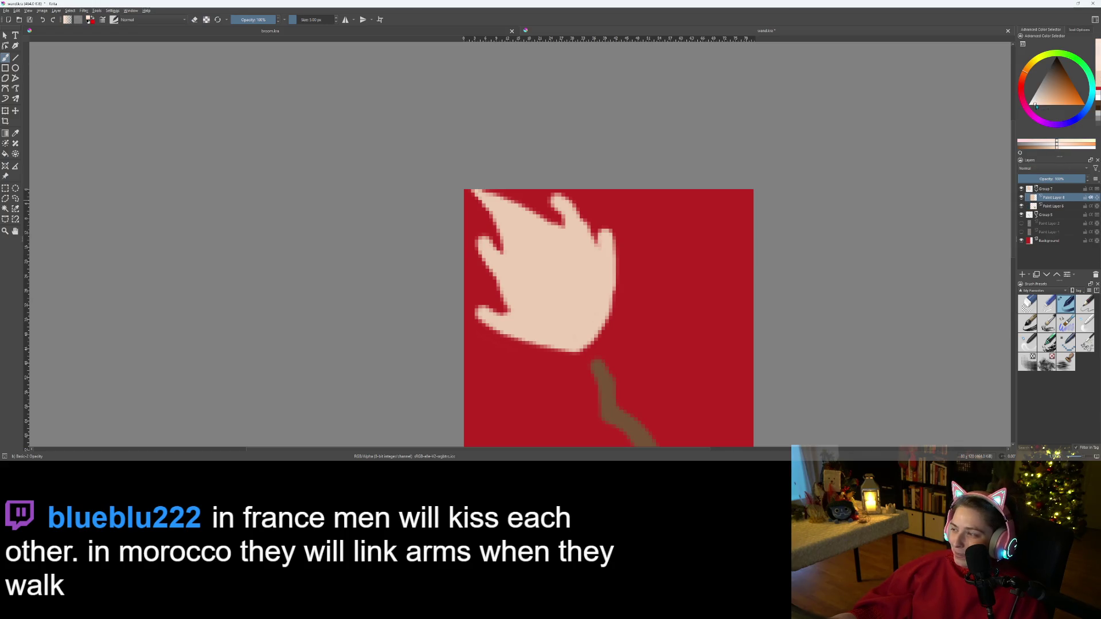
{"action": "key", "text": "f"}
{"action": "left_click", "coordinate": [590, 300]}
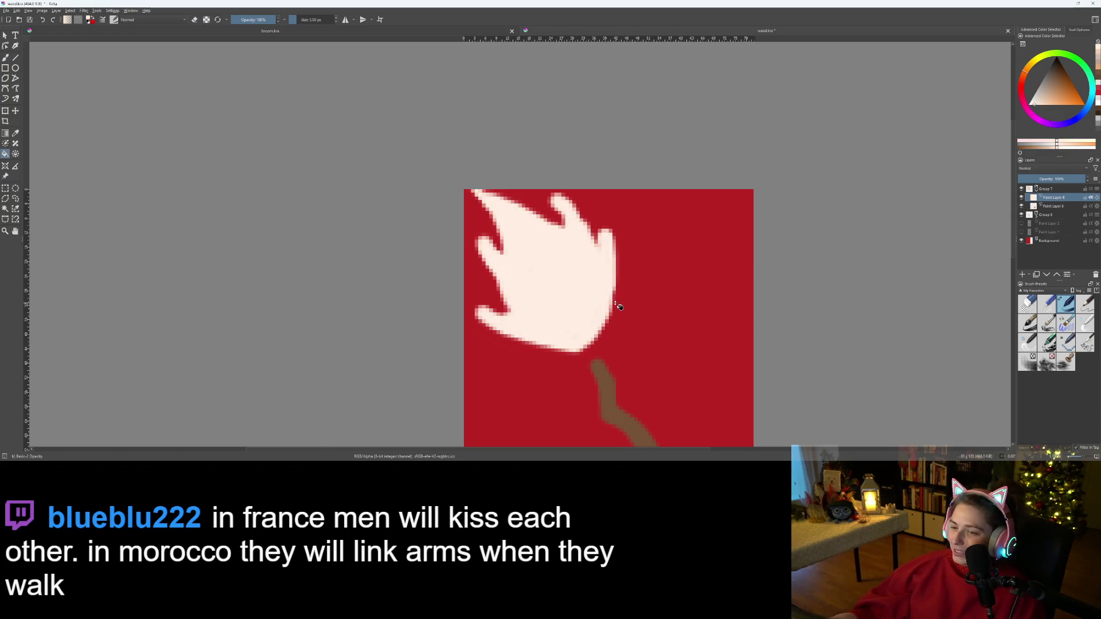
{"action": "scroll", "coordinate": [555, 342], "scroll_direction": "down", "scroll_amount": 3}
{"action": "scroll", "coordinate": [555, 342], "scroll_direction": "up", "scroll_amount": 3}
{"action": "scroll", "coordinate": [555, 342], "scroll_direction": "down", "scroll_amount": 1}
{"action": "scroll", "coordinate": [555, 342], "scroll_direction": "up", "scroll_amount": 1}
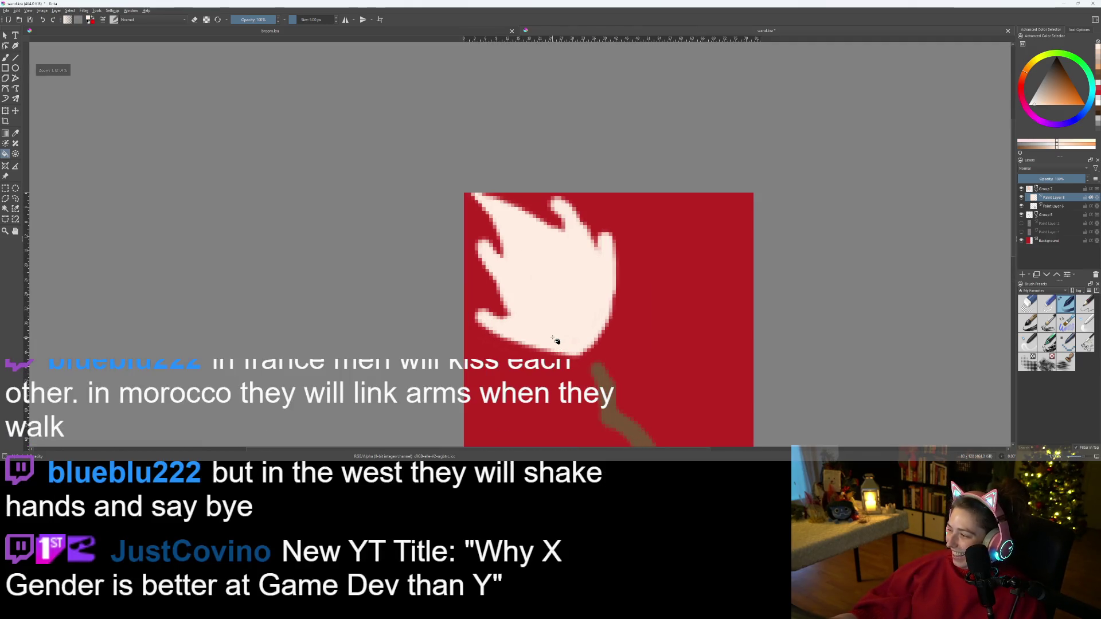
{"action": "scroll", "coordinate": [557, 343], "scroll_direction": "up", "scroll_amount": 1}
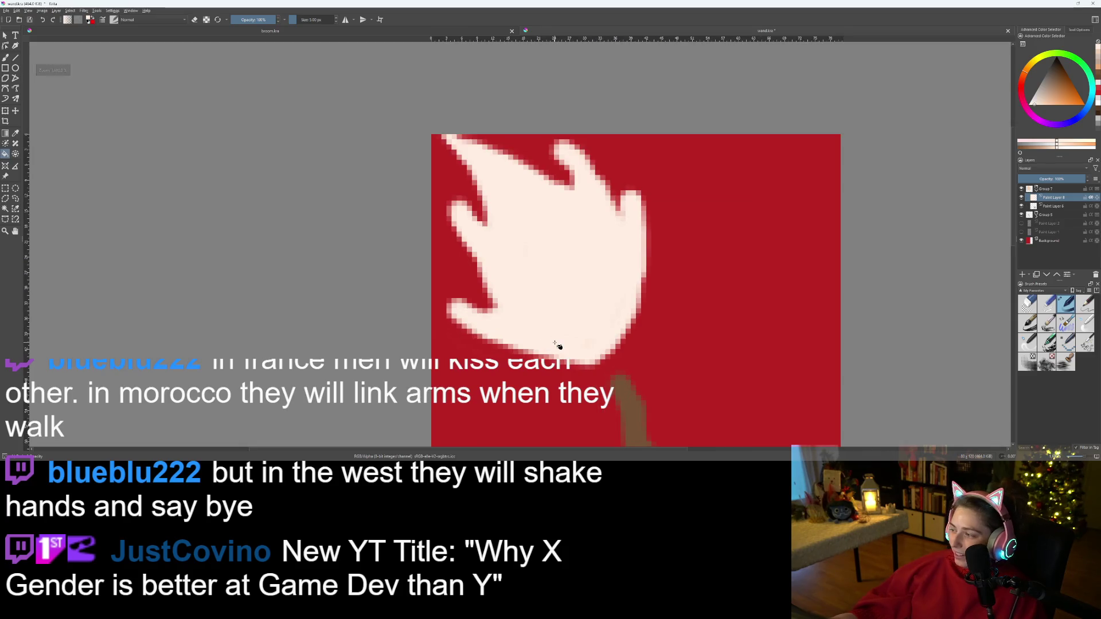
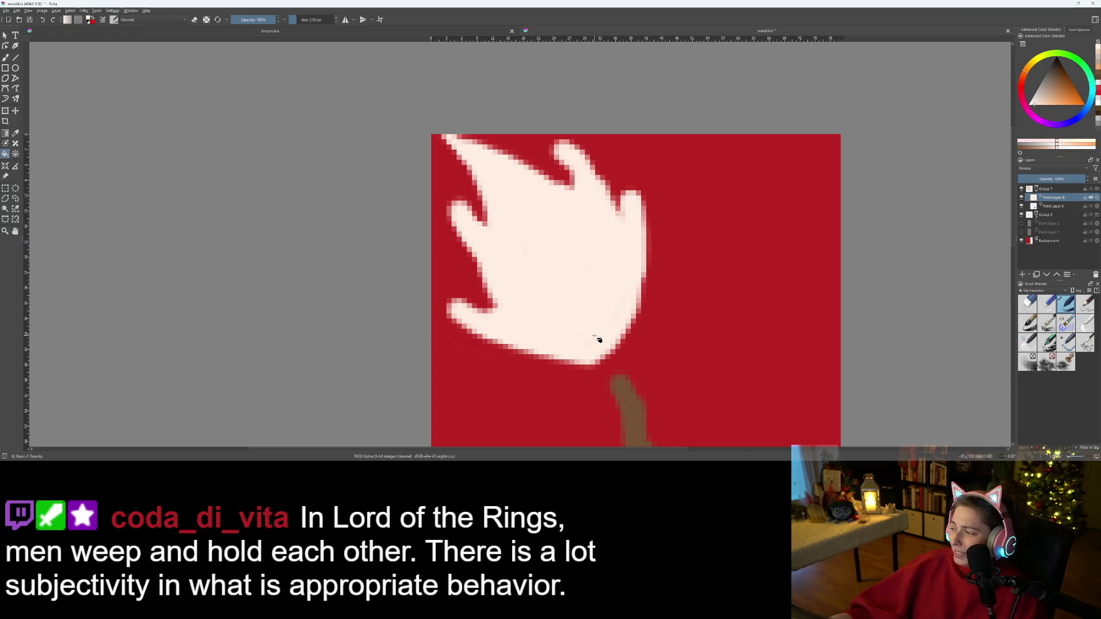
- On Paint Layer 6, fill out the flame's lower-right edge with cream pixels
{"action": "scroll", "coordinate": [600, 340], "scroll_direction": "down", "scroll_amount": 1}
{"action": "scroll", "coordinate": [600, 340], "scroll_direction": "up", "scroll_amount": 1}
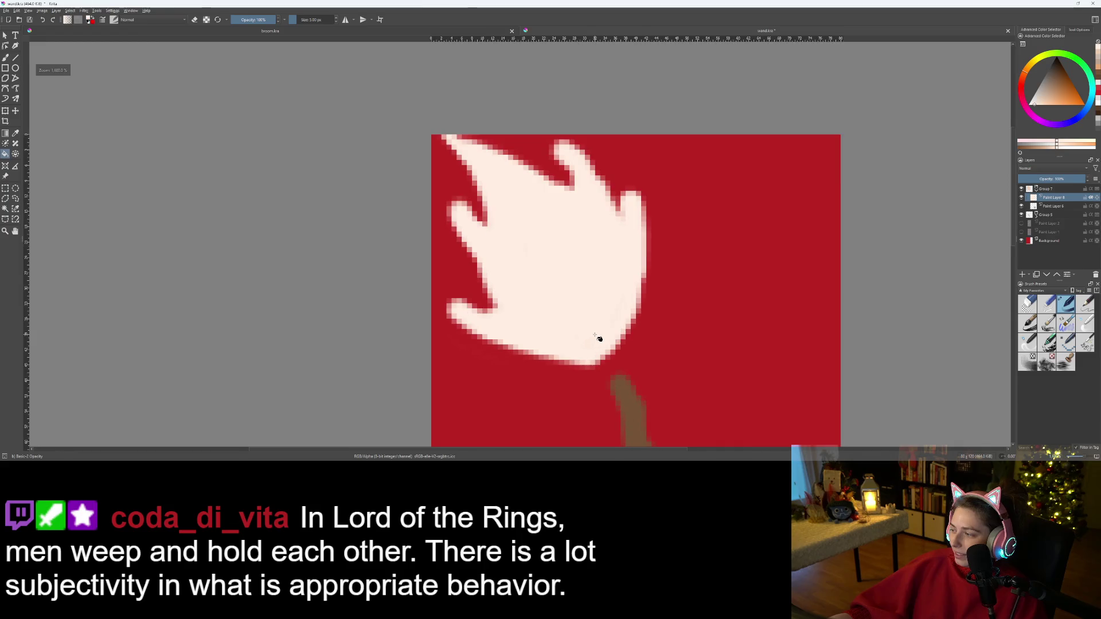
{"action": "scroll", "coordinate": [599, 344], "scroll_direction": "down", "scroll_amount": 2}
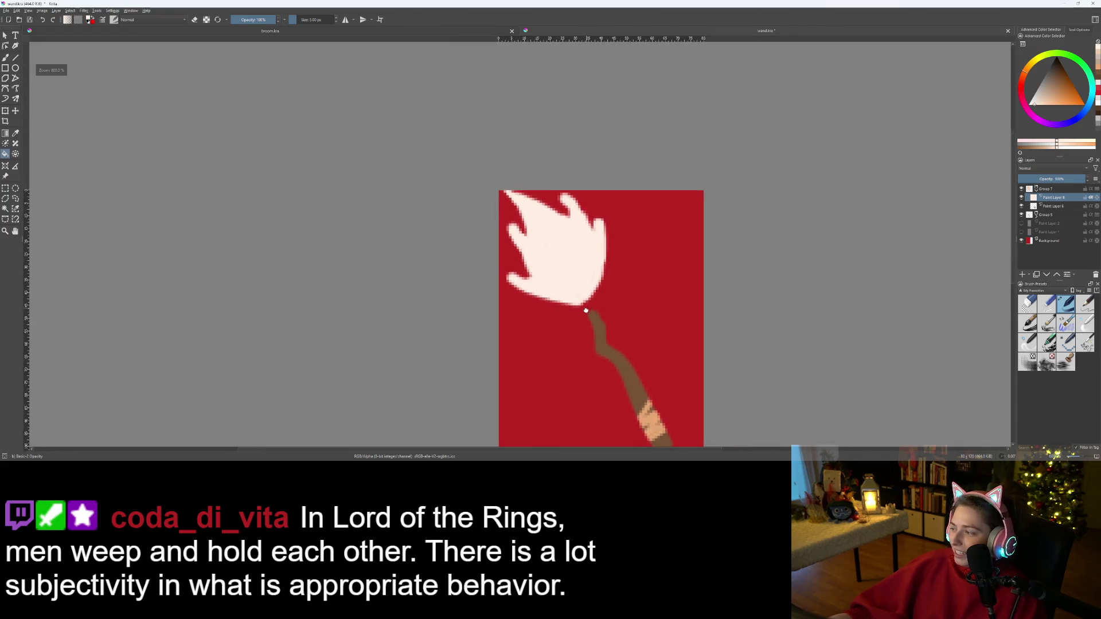
{"action": "scroll", "coordinate": [593, 341], "scroll_direction": "up", "scroll_amount": 1}
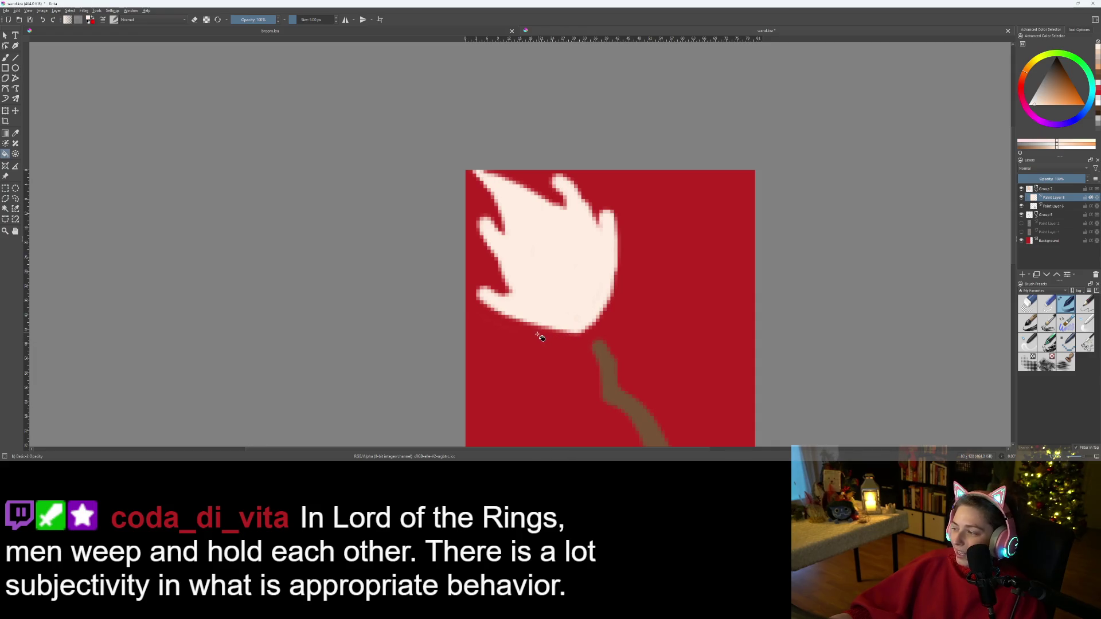
{"action": "scroll", "coordinate": [537, 340], "scroll_direction": "down", "scroll_amount": 1}
{"action": "mouse_move", "coordinate": [539, 349]}
{"action": "left_mouse_down"}
{"action": "mouse_move", "coordinate": [541, 263]}
{"action": "mouse_move", "coordinate": [568, 276]}
{"action": "mouse_move", "coordinate": [578, 312]}
{"action": "mouse_move", "coordinate": [567, 355]}
{"action": "left_mouse_up"}
{"action": "scroll", "coordinate": [574, 309], "scroll_direction": "up", "scroll_amount": 2}
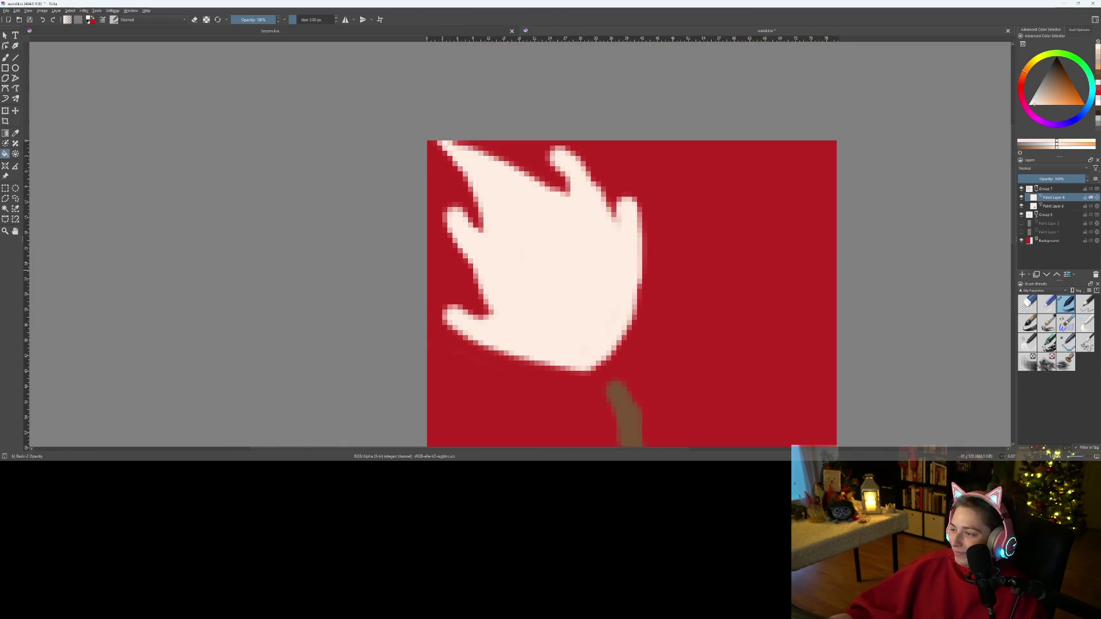
{"action": "left_click", "coordinate": [1054, 206]}
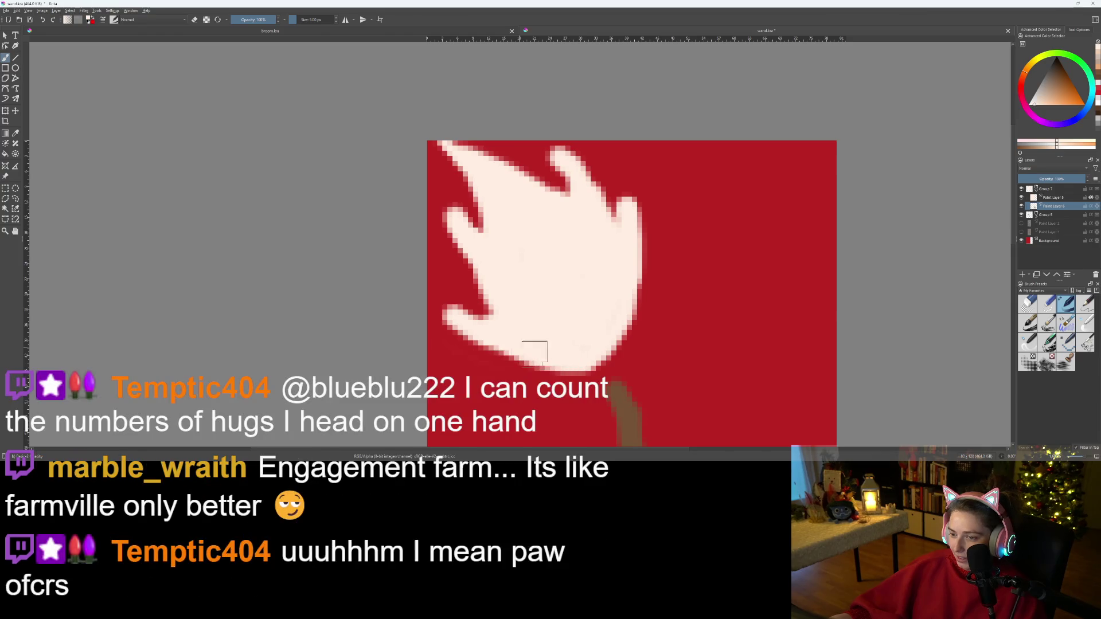
{"action": "left_click_drag", "start_coordinate": [595, 366], "coordinate": [623, 334]}
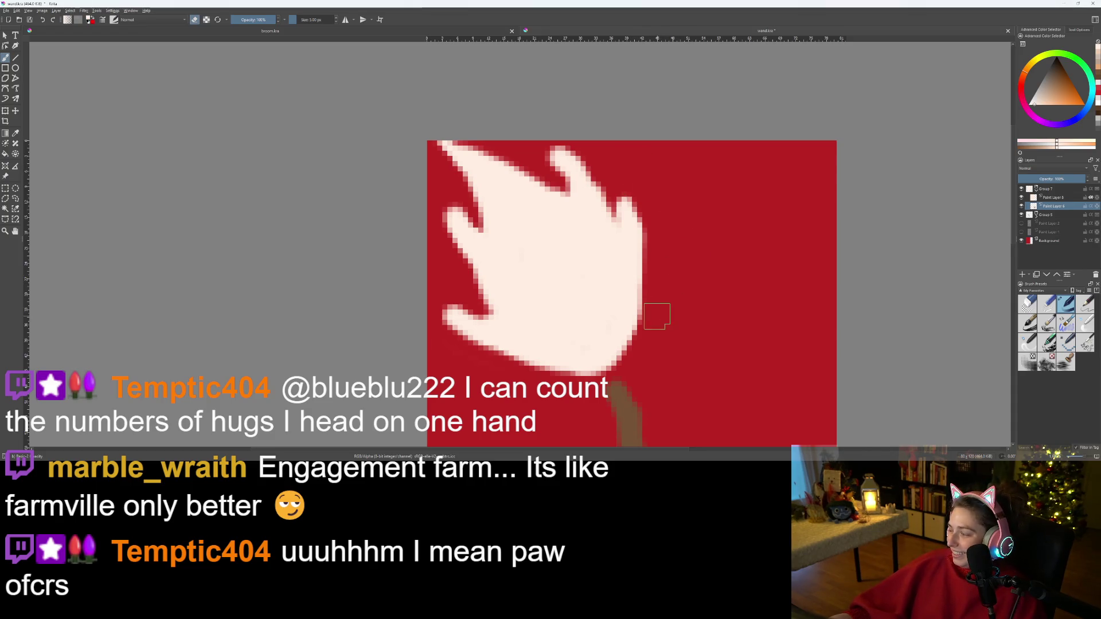
- Collapse Group 7 and add a new group holding a fresh paint layer
{"action": "scroll", "coordinate": [657, 316], "scroll_direction": "down", "scroll_amount": 2}
{"action": "mouse_move", "coordinate": [654, 315]}
{"action": "left_mouse_down"}
{"action": "mouse_move", "coordinate": [625, 270]}
{"action": "mouse_move", "coordinate": [625, 242]}
{"action": "left_mouse_up"}
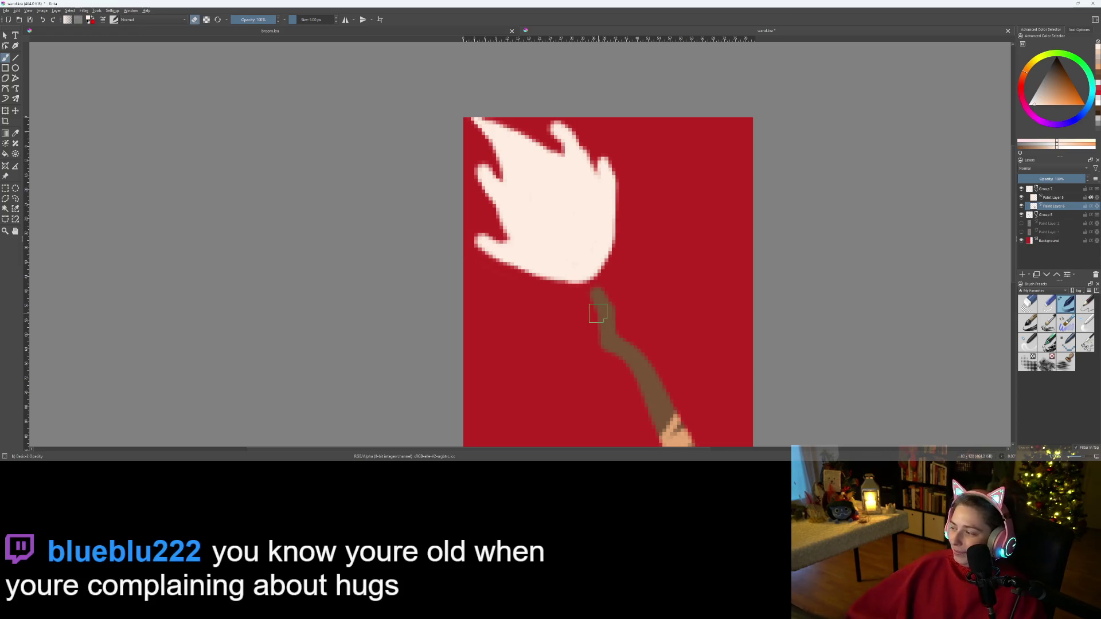
{"action": "scroll", "coordinate": [593, 293], "scroll_direction": "up", "scroll_amount": 1}
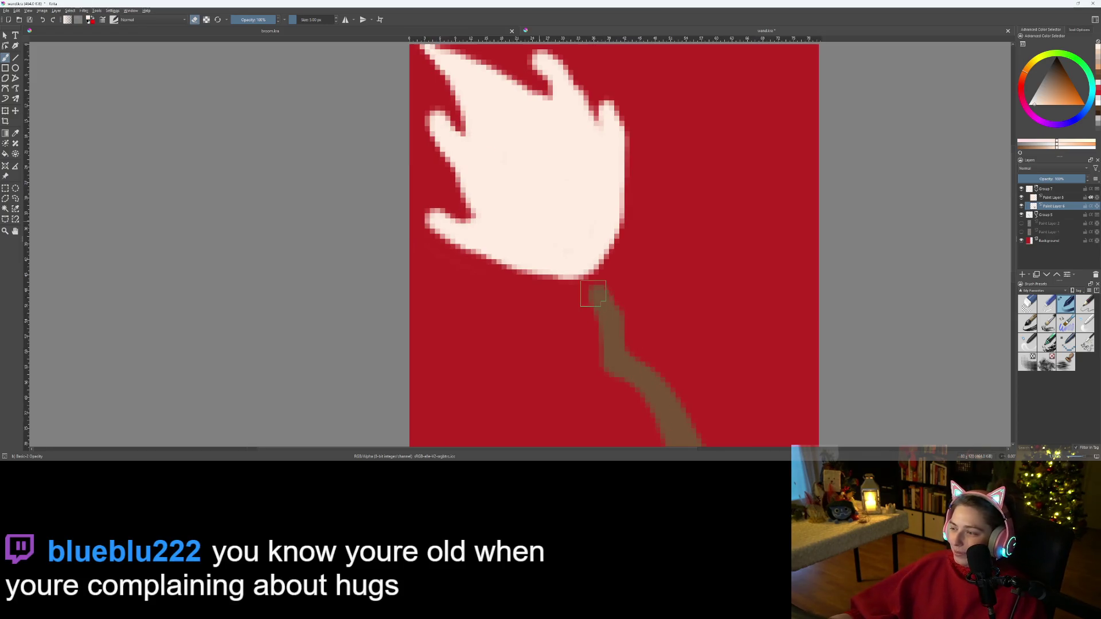
{"action": "left_click", "coordinate": [1036, 189]}
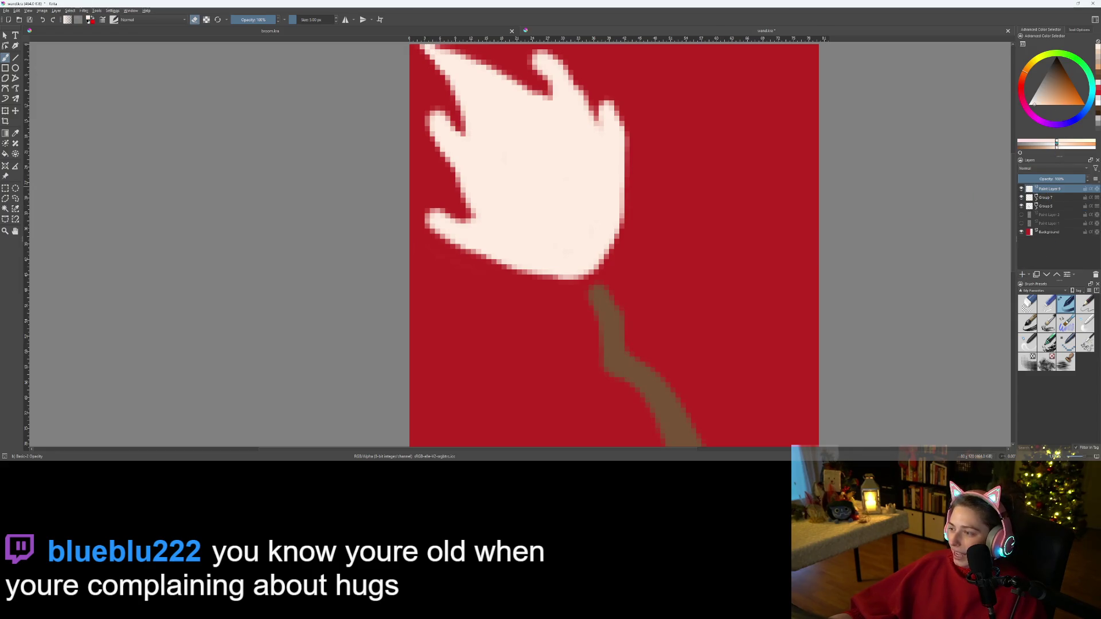
{"action": "key", "text": "ctrl+g"}
- Select orange in the color selector and switch the brush from eraser back to painting
{"action": "left_click", "coordinate": [1067, 100]}
{"action": "key", "text": "e"}
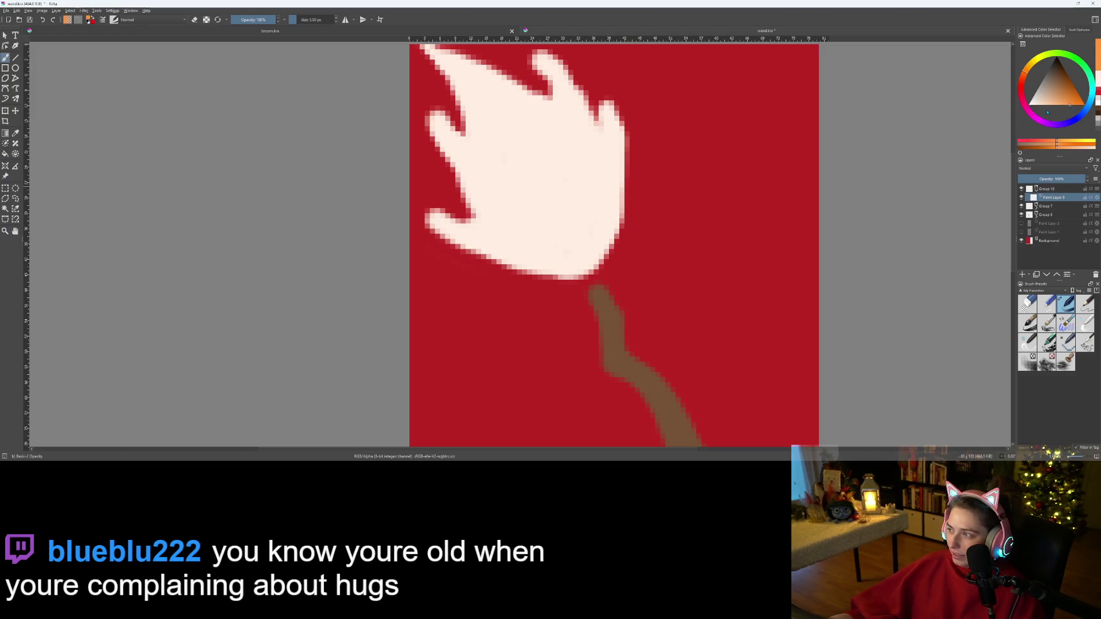
{"action": "scroll", "coordinate": [499, 206], "scroll_direction": "down", "scroll_amount": 3}
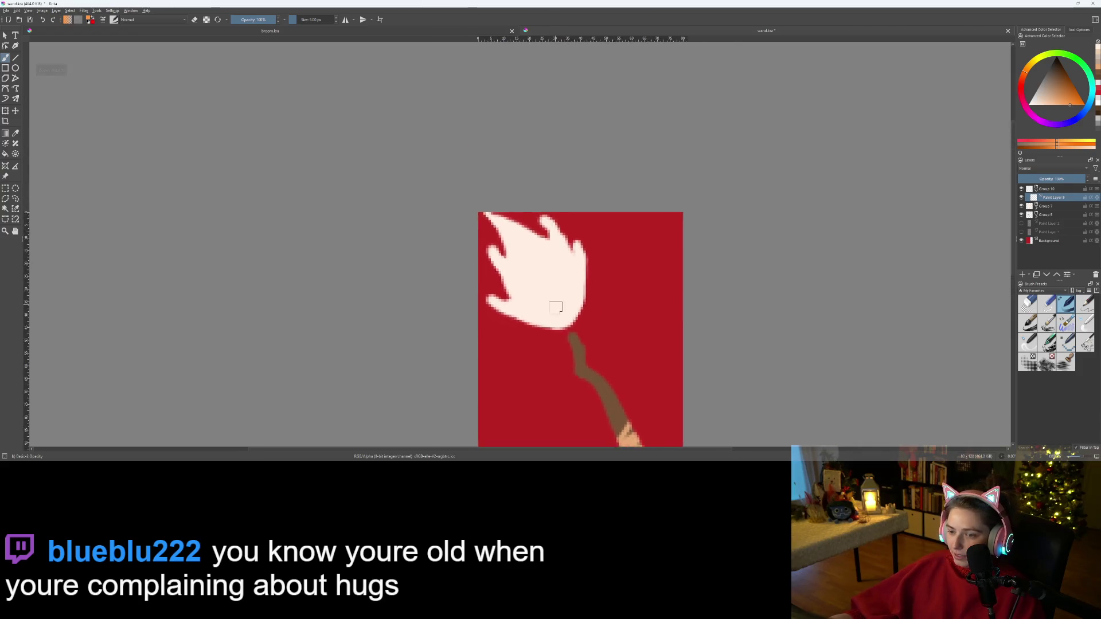
{"action": "scroll", "coordinate": [556, 309], "scroll_direction": "up", "scroll_amount": 3}
{"action": "mouse_move", "coordinate": [584, 340]}
{"action": "left_mouse_down"}
{"action": "mouse_move", "coordinate": [514, 312]}
{"action": "mouse_move", "coordinate": [573, 343]}
{"action": "left_mouse_up"}
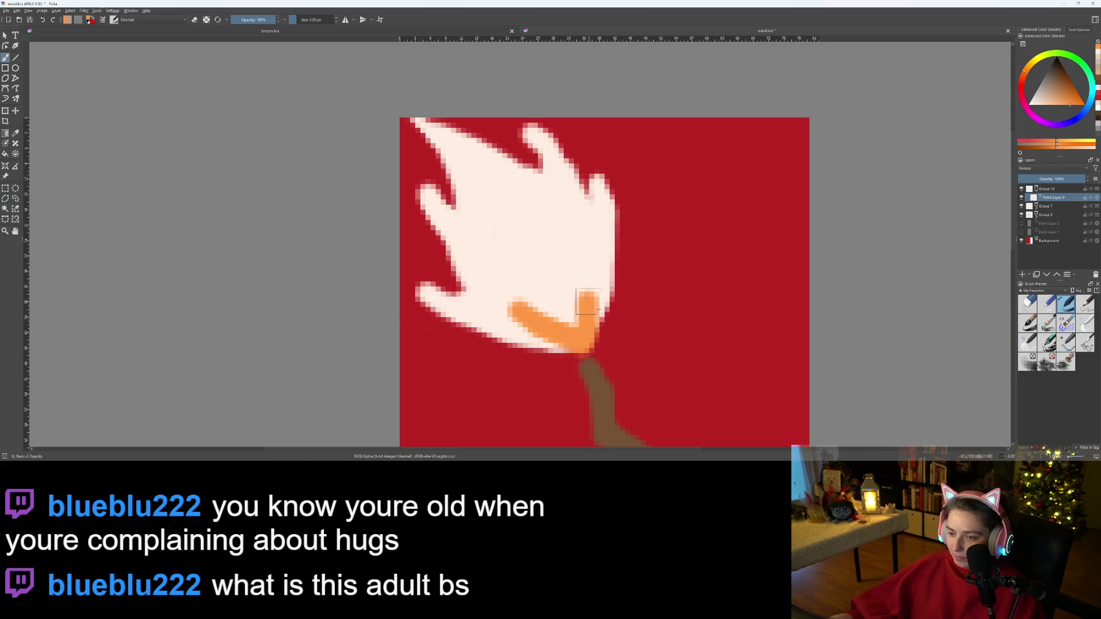
{"action": "key", "text": "ctrl+z"}
{"action": "key", "text": "ctrl+z"}
- Paint orange finger strokes up the flame's right side, along its bottom and toward the upper left
{"action": "left_click_drag", "start_coordinate": [574, 328], "coordinate": [594, 216]}
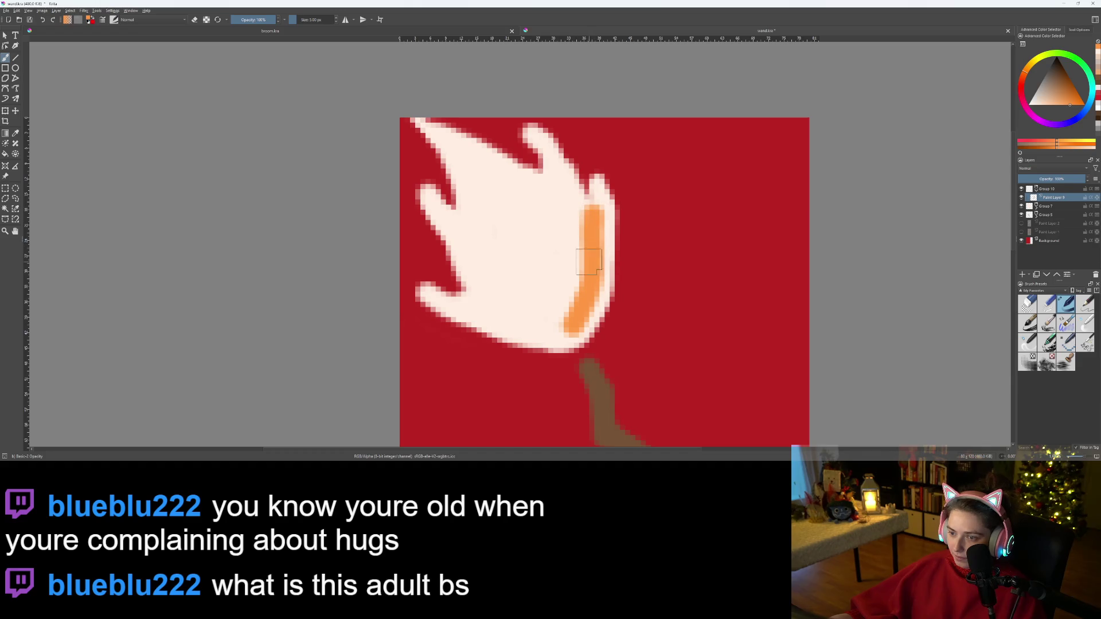
{"action": "mouse_move", "coordinate": [568, 306]}
{"action": "left_mouse_down"}
{"action": "mouse_move", "coordinate": [582, 227]}
{"action": "mouse_move", "coordinate": [542, 140]}
{"action": "left_mouse_up"}
{"action": "key", "text": "ctrl+z"}
{"action": "mouse_move", "coordinate": [575, 326]}
{"action": "left_mouse_down"}
{"action": "mouse_move", "coordinate": [577, 241]}
{"action": "mouse_move", "coordinate": [561, 192]}
{"action": "left_mouse_up"}
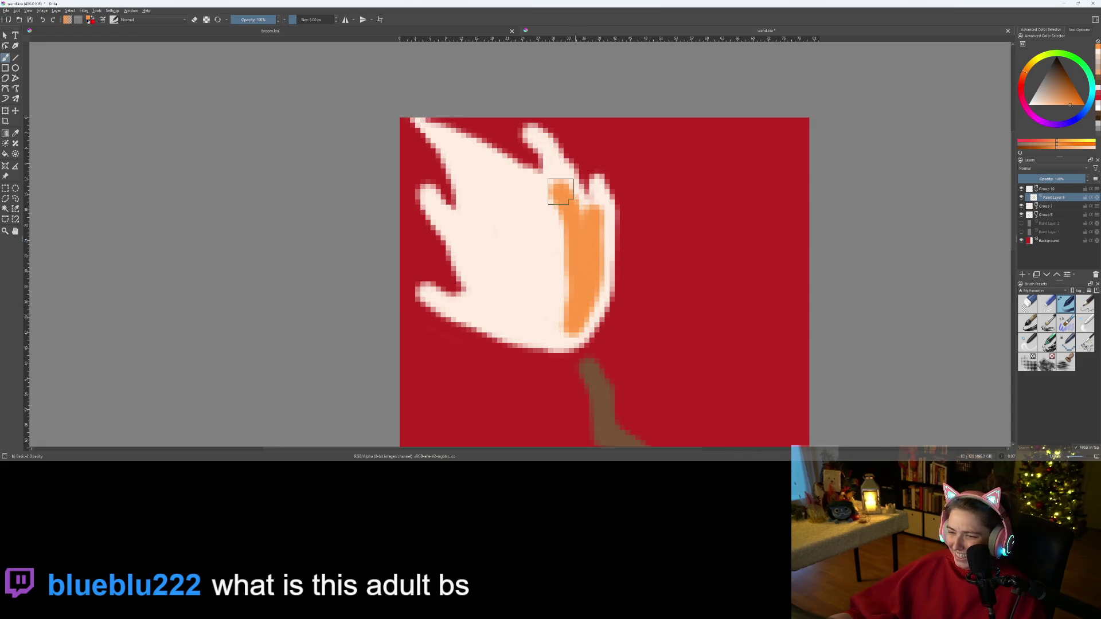
{"action": "left_click_drag", "start_coordinate": [571, 321], "coordinate": [483, 308]}
{"action": "left_click_drag", "start_coordinate": [570, 316], "coordinate": [462, 225]}
{"action": "mouse_move", "coordinate": [558, 299]}
{"action": "left_mouse_down"}
{"action": "mouse_move", "coordinate": [484, 177]}
{"action": "mouse_move", "coordinate": [530, 207]}
{"action": "mouse_move", "coordinate": [562, 277]}
{"action": "left_mouse_up"}
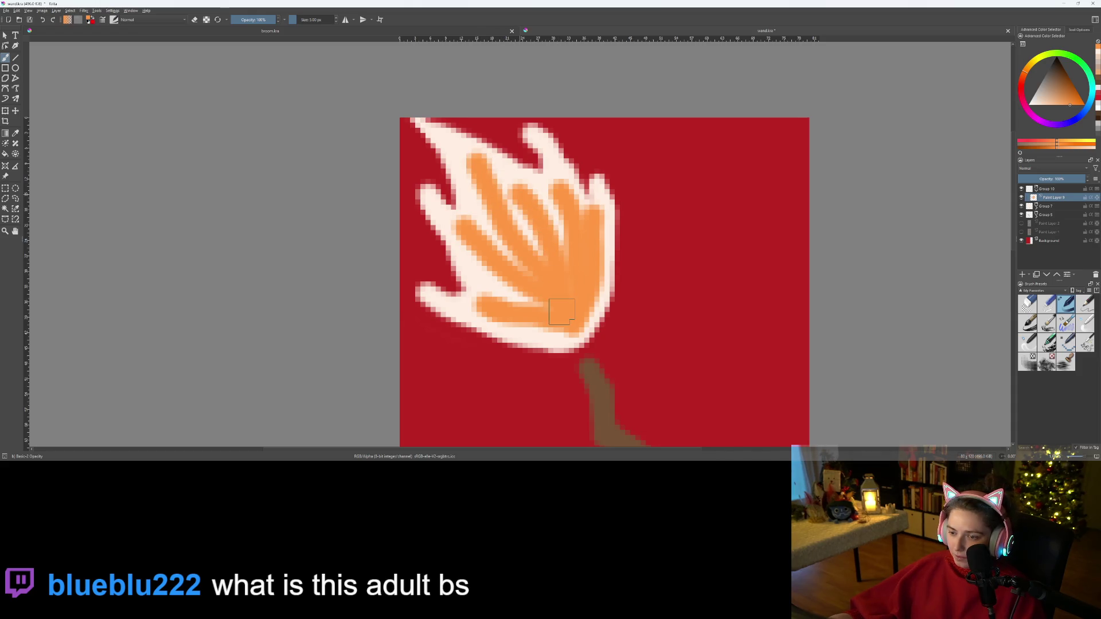
{"action": "scroll", "coordinate": [516, 405], "scroll_direction": "down", "scroll_amount": 8}
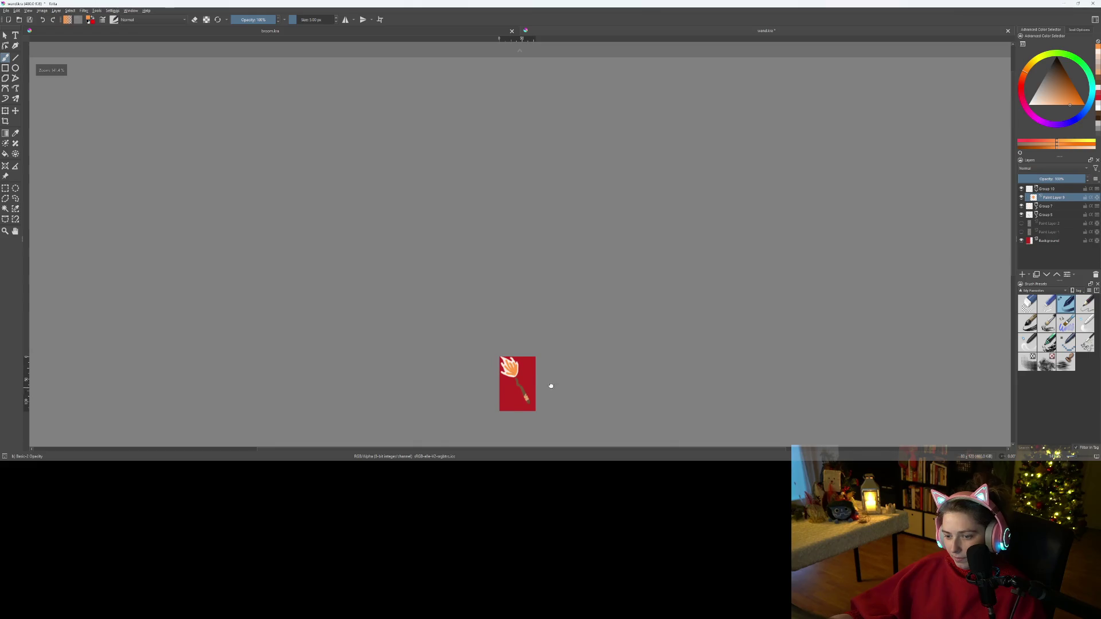
- Paint orange over the cream streaks between the fingers and the lighter peach pixels
{"action": "scroll", "coordinate": [515, 383], "scroll_direction": "up", "scroll_amount": 8}
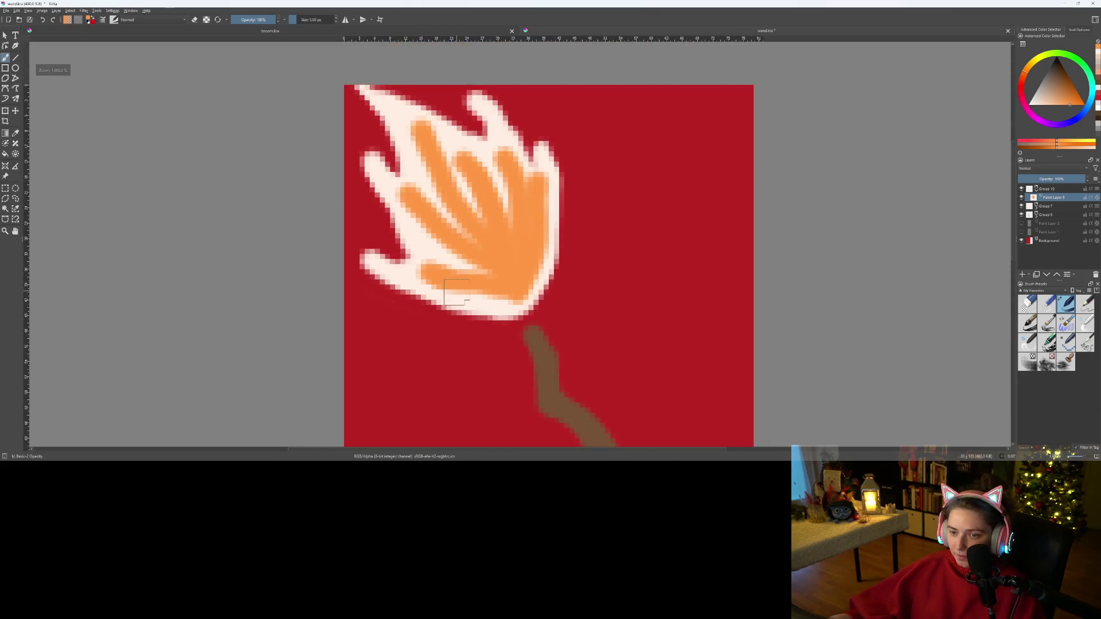
{"action": "scroll", "coordinate": [456, 291], "scroll_direction": "up", "scroll_amount": 2}
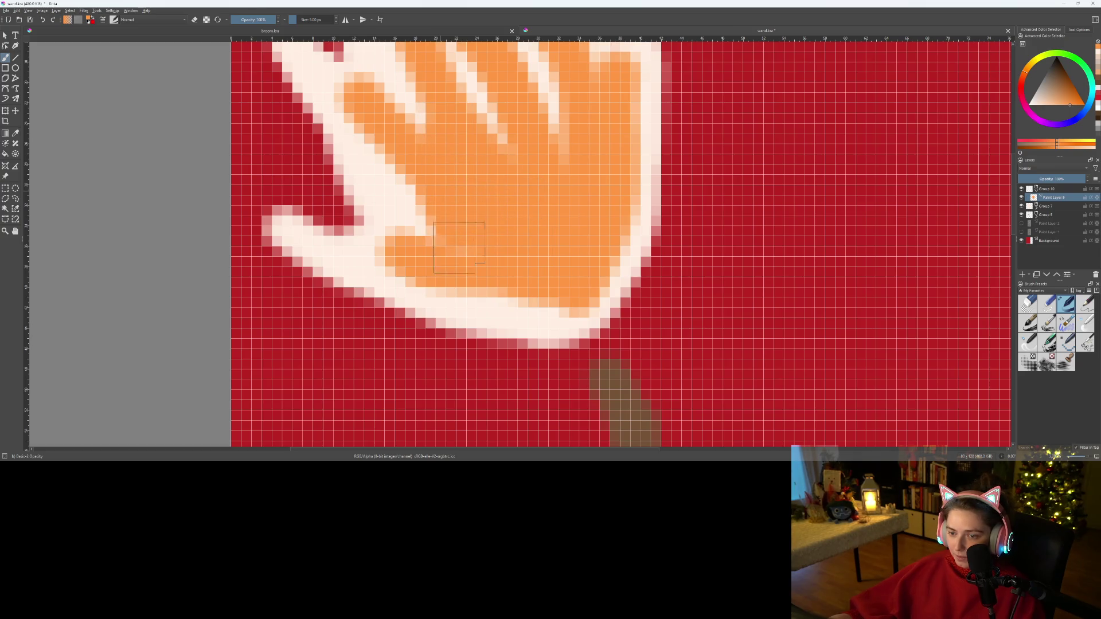
{"action": "scroll", "coordinate": [460, 245], "scroll_direction": "down", "scroll_amount": 2}
{"action": "scroll", "coordinate": [485, 340], "scroll_direction": "up", "scroll_amount": 3}
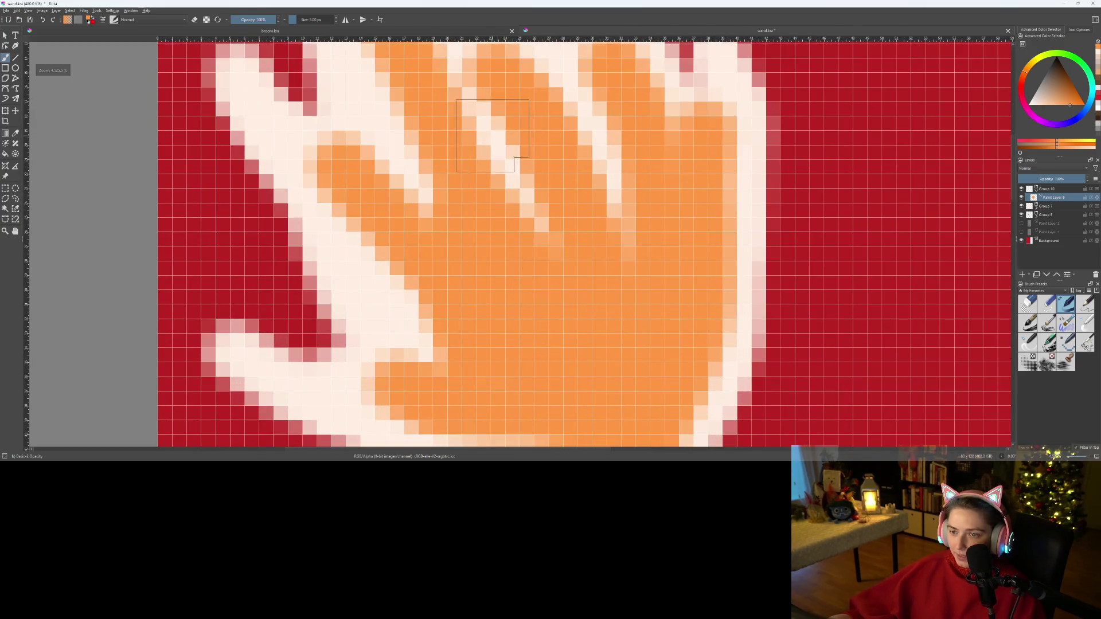
{"action": "left_click_drag", "start_coordinate": [494, 135], "coordinate": [573, 225]}
{"action": "mouse_move", "coordinate": [573, 149]}
{"action": "left_mouse_down"}
{"action": "mouse_move", "coordinate": [612, 140]}
{"action": "mouse_move", "coordinate": [624, 310]}
{"action": "left_mouse_up"}
{"action": "scroll", "coordinate": [624, 179], "scroll_direction": "down", "scroll_amount": 3}
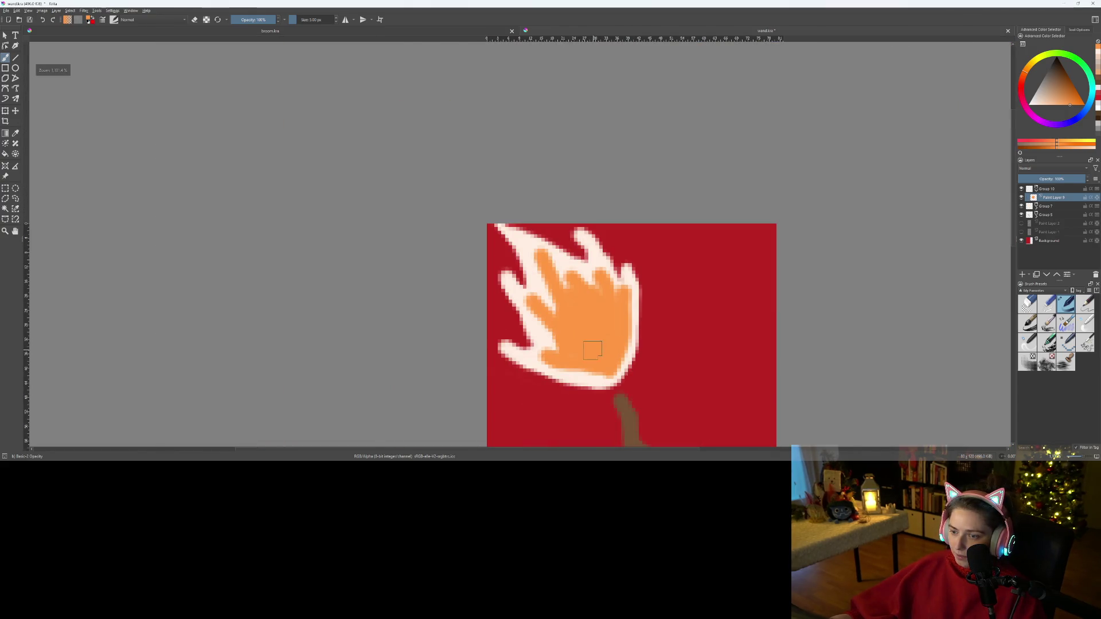
{"action": "scroll", "coordinate": [592, 351], "scroll_direction": "up", "scroll_amount": 4}
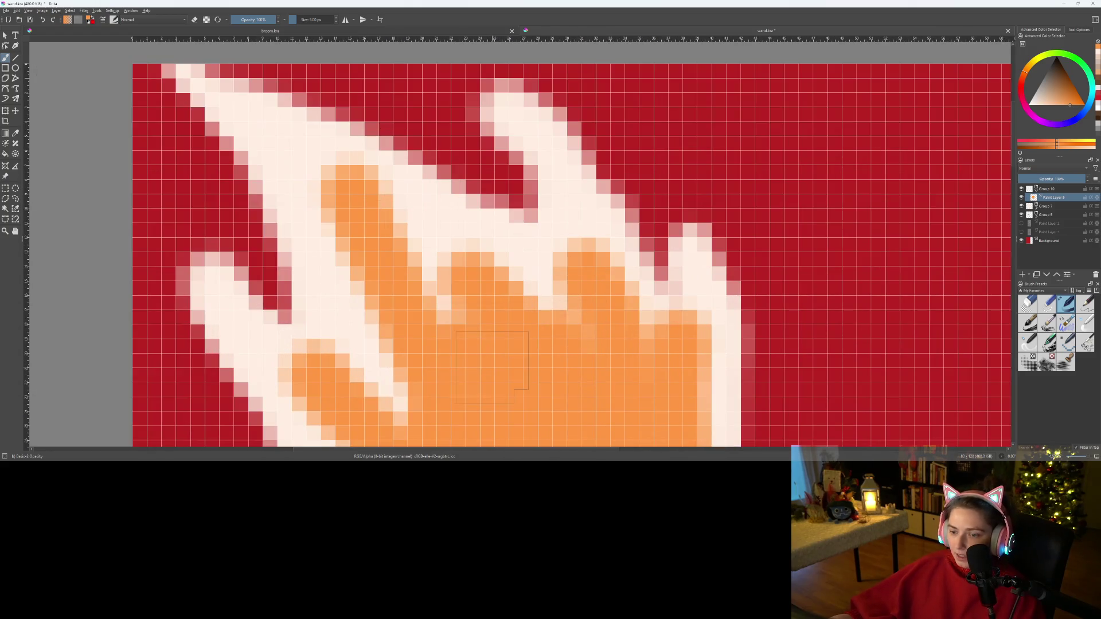
{"action": "left_click_drag", "start_coordinate": [568, 338], "coordinate": [608, 405]}
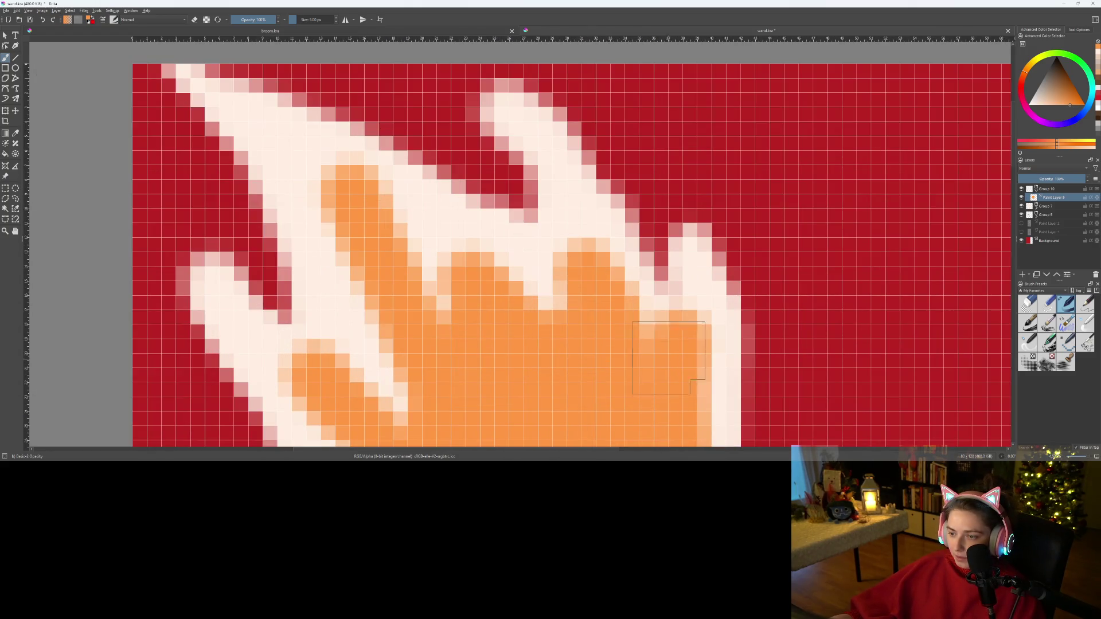
{"action": "scroll", "coordinate": [668, 359], "scroll_direction": "down", "scroll_amount": 3}
{"action": "scroll", "coordinate": [492, 319], "scroll_direction": "up", "scroll_amount": 5}
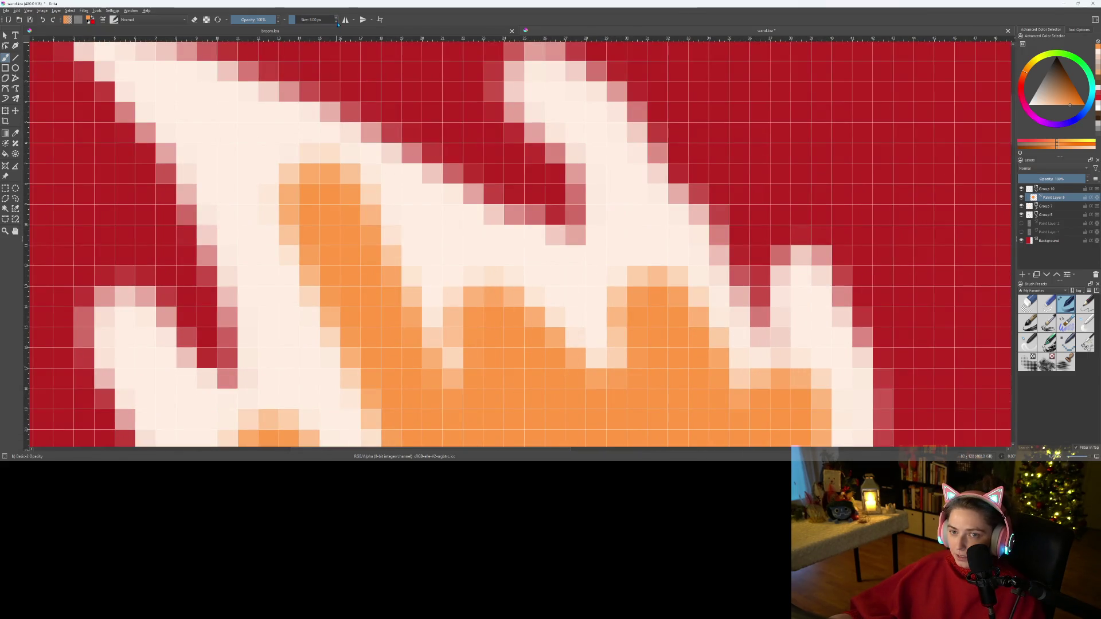
- Erase orange pixels along vertical strips and the left column of the inner flame
{"action": "key", "text": "e"}
{"action": "left_click_drag", "start_coordinate": [453, 338], "coordinate": [459, 295]}
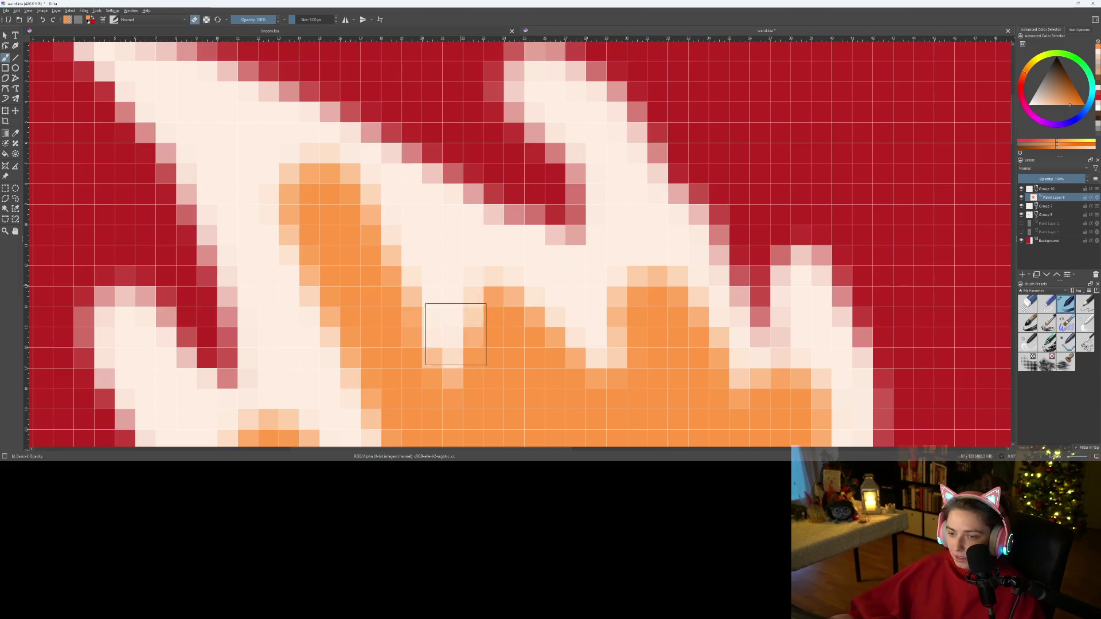
{"action": "left_click_drag", "start_coordinate": [493, 406], "coordinate": [496, 321]}
{"action": "mouse_move", "coordinate": [498, 264]}
{"action": "left_mouse_down"}
{"action": "mouse_move", "coordinate": [517, 305]}
{"action": "mouse_move", "coordinate": [272, 148]}
{"action": "mouse_move", "coordinate": [413, 217]}
{"action": "left_mouse_up"}
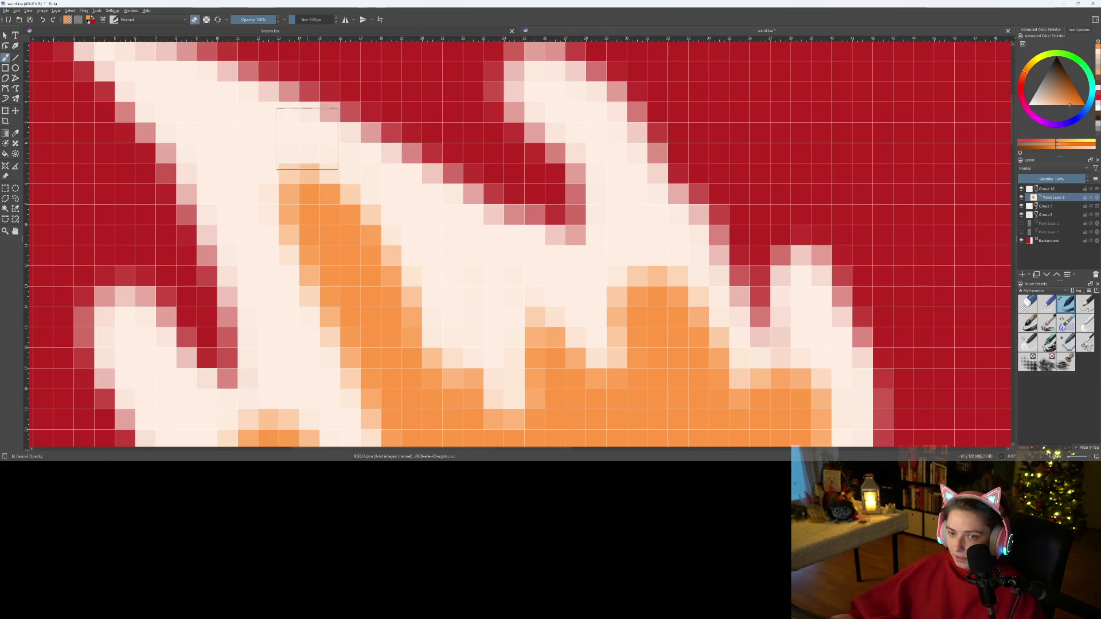
{"action": "left_click_drag", "start_coordinate": [304, 135], "coordinate": [298, 304]}
{"action": "scroll", "coordinate": [298, 305], "scroll_direction": "down", "scroll_amount": 4}
{"action": "scroll", "coordinate": [461, 170], "scroll_direction": "up", "scroll_amount": 2}
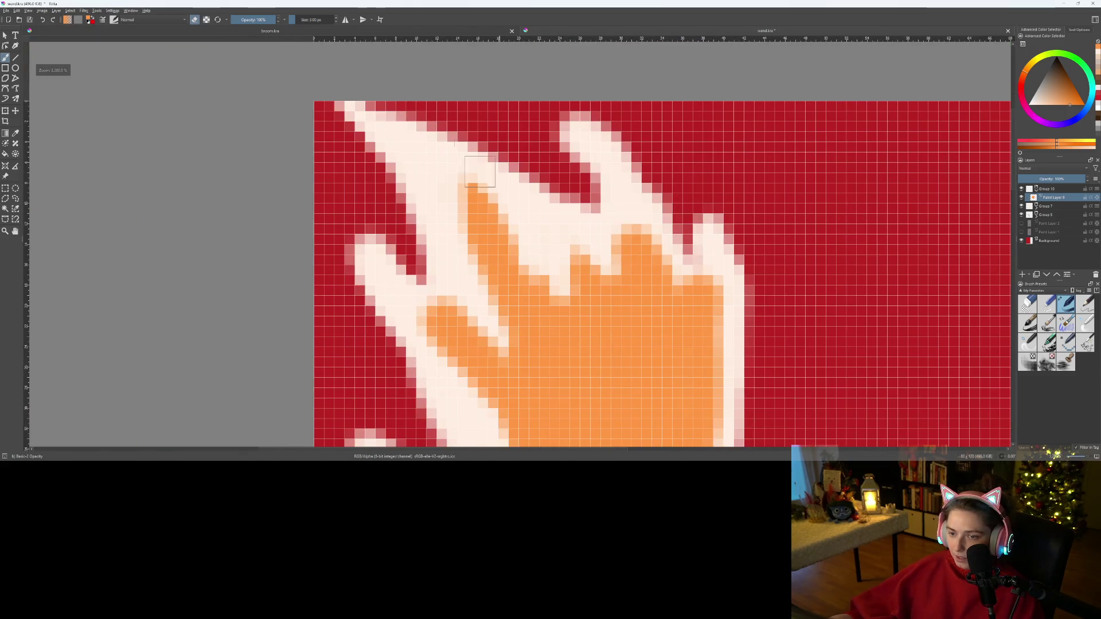
{"action": "scroll", "coordinate": [460, 170], "scroll_direction": "down", "scroll_amount": 2}
{"action": "scroll", "coordinate": [527, 241], "scroll_direction": "up", "scroll_amount": 4}
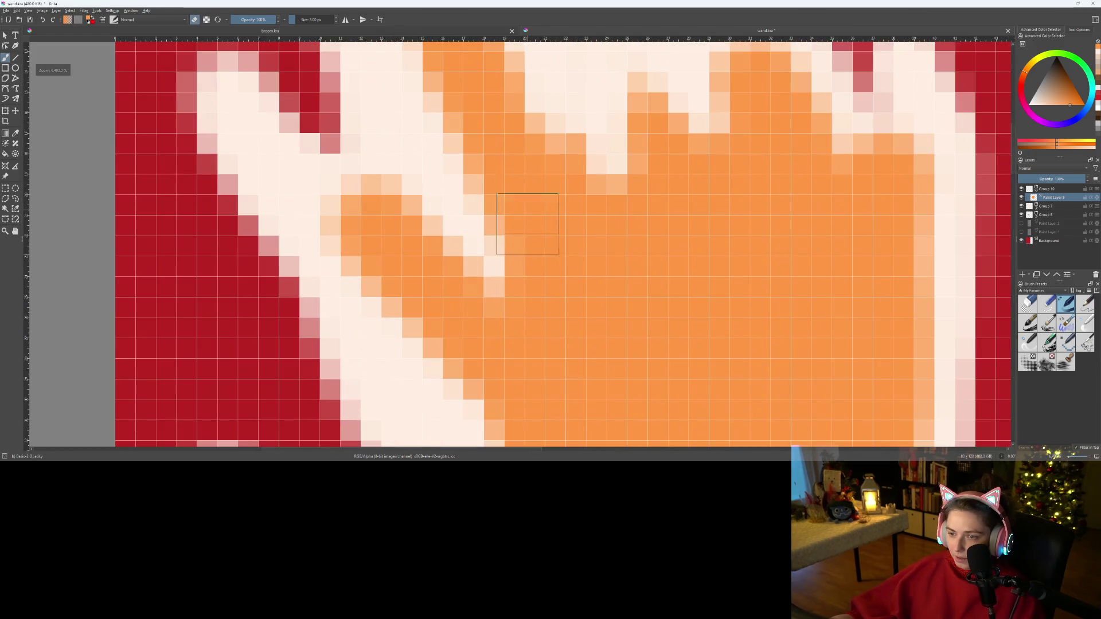
{"action": "scroll", "coordinate": [530, 134], "scroll_direction": "down", "scroll_amount": 2}
{"action": "scroll", "coordinate": [490, 174], "scroll_direction": "up", "scroll_amount": 1}
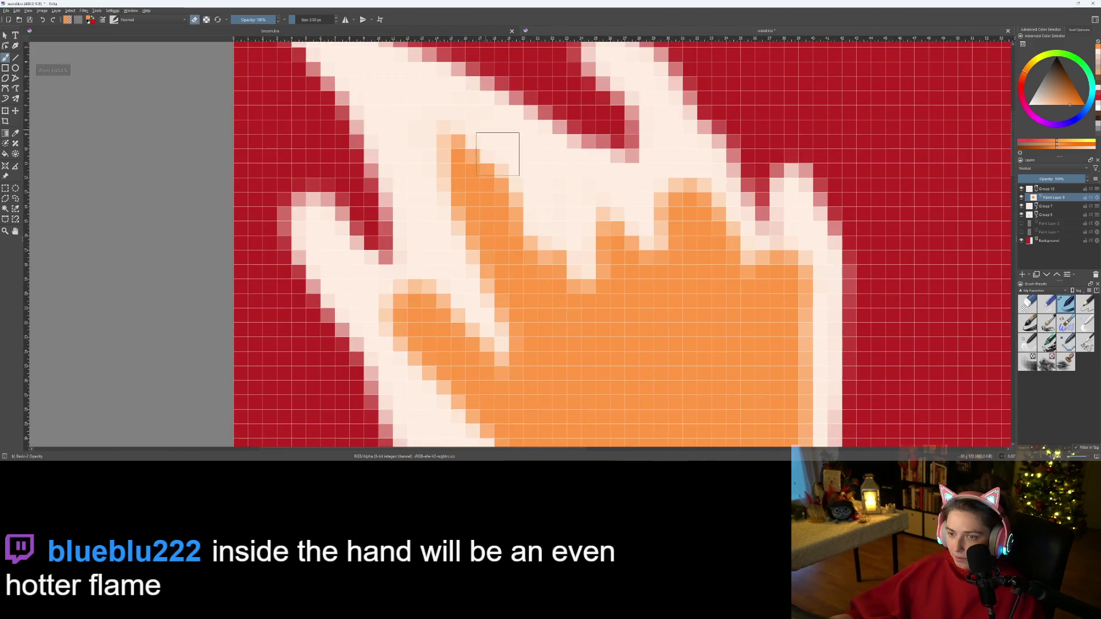
- Touch up the orange hand's edges, turning peach edge cells cream and filling its notch
{"action": "left_click_drag", "start_coordinate": [534, 214], "coordinate": [582, 253]}
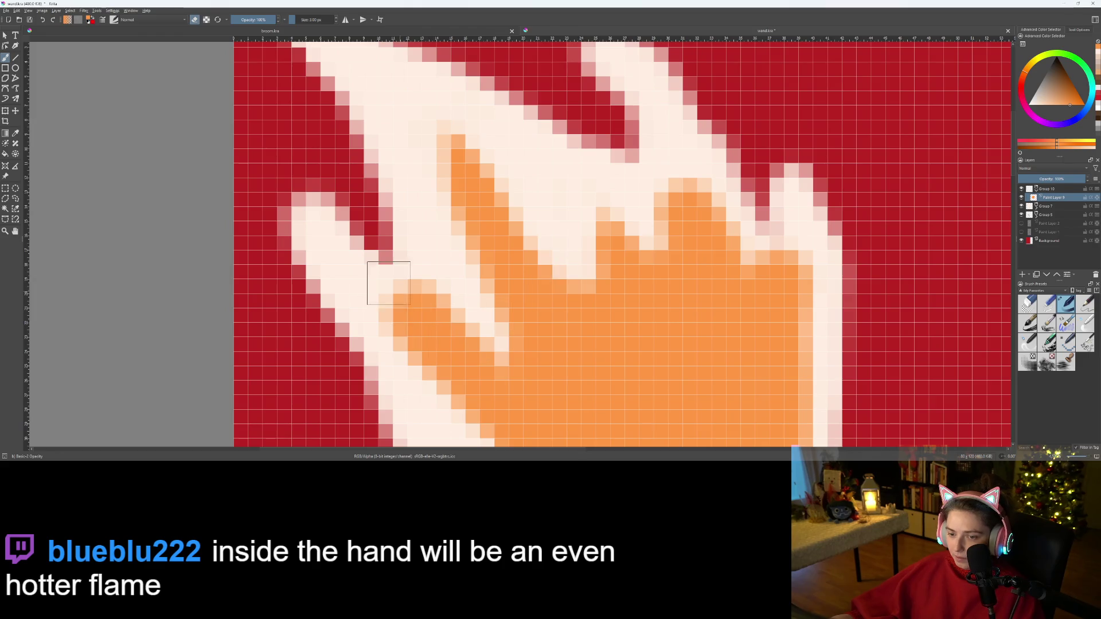
{"action": "left_click_drag", "start_coordinate": [390, 284], "coordinate": [454, 294]}
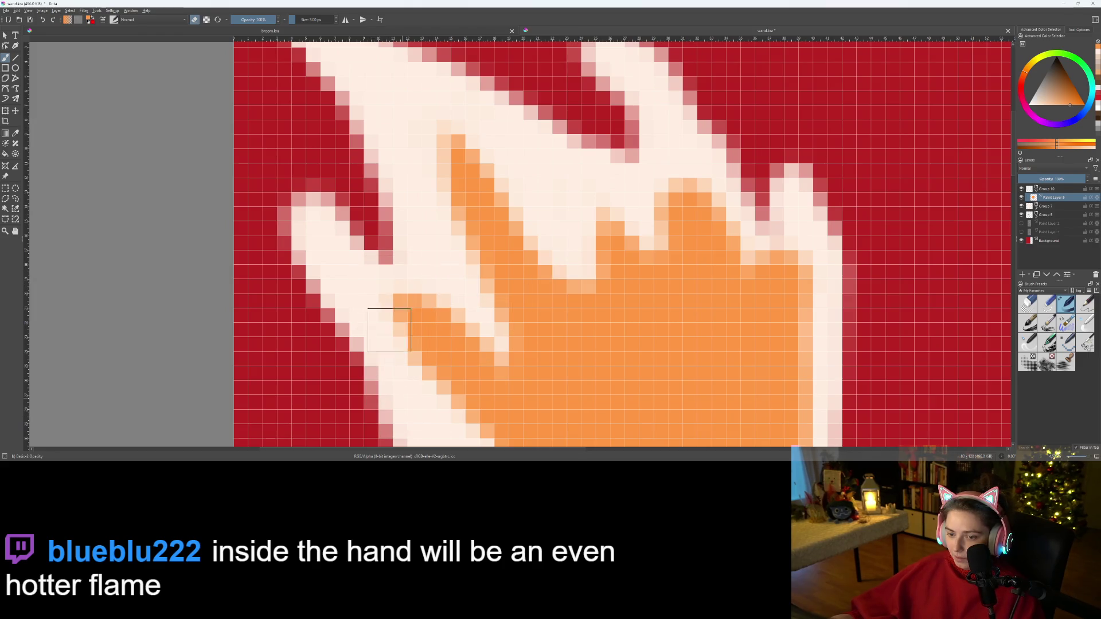
{"action": "scroll", "coordinate": [396, 276], "scroll_direction": "down", "scroll_amount": 3}
{"action": "scroll", "coordinate": [495, 347], "scroll_direction": "up", "scroll_amount": 3}
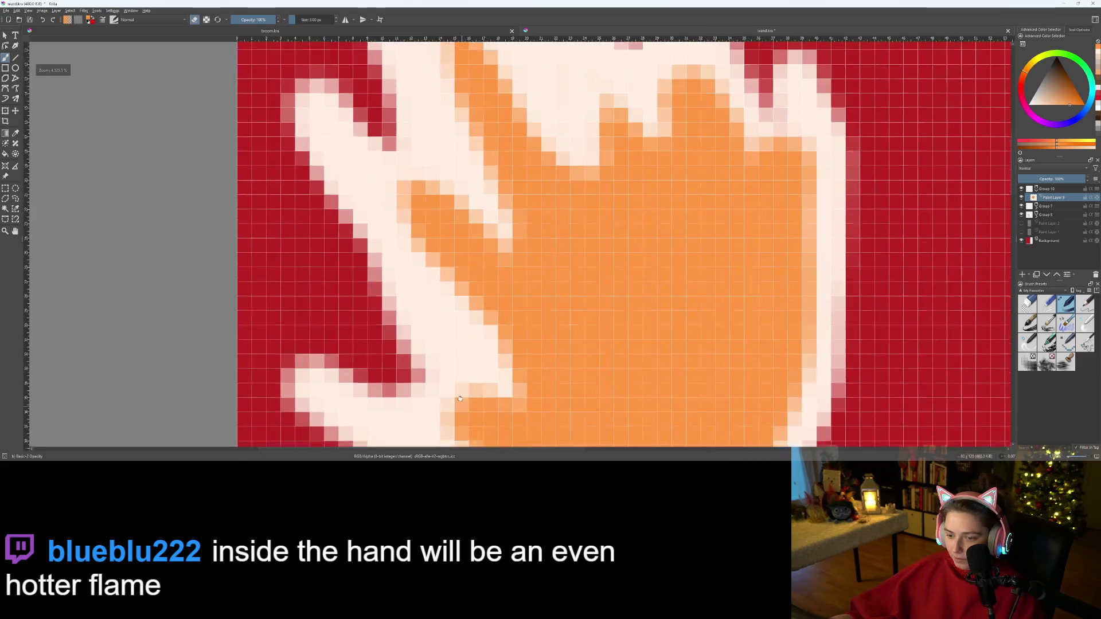
{"action": "left_click_drag", "start_coordinate": [446, 323], "coordinate": [476, 308]}
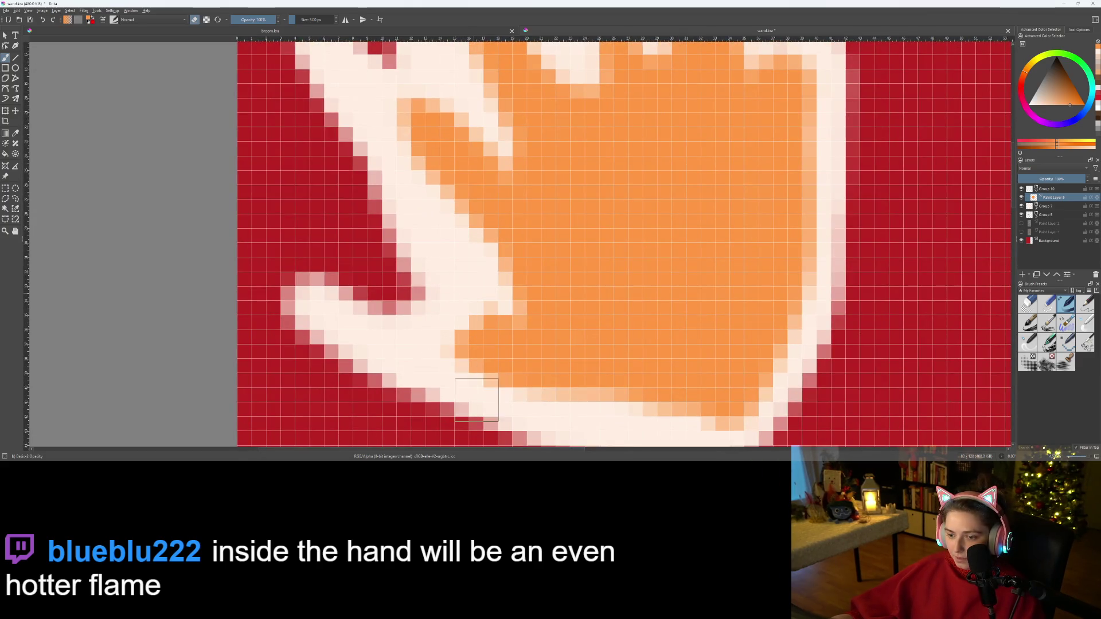
{"action": "scroll", "coordinate": [402, 322], "scroll_direction": "down", "scroll_amount": 3}
{"action": "scroll", "coordinate": [526, 326], "scroll_direction": "up", "scroll_amount": 3}
{"action": "scroll", "coordinate": [519, 330], "scroll_direction": "up", "scroll_amount": 2}
{"action": "mouse_move", "coordinate": [369, 195]}
{"action": "left_mouse_down"}
{"action": "mouse_move", "coordinate": [381, 300]}
{"action": "mouse_move", "coordinate": [442, 311]}
{"action": "left_mouse_up"}
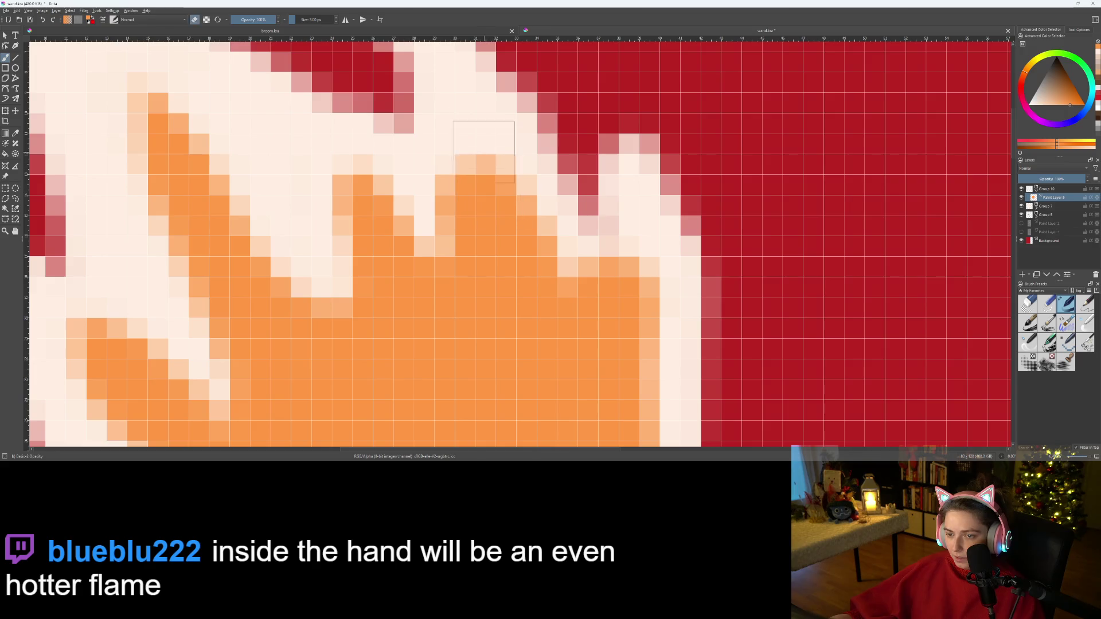
- Erase stray orange cells back to cream along the flame's right edge
{"action": "key", "text": "e"}
{"action": "left_click_drag", "start_coordinate": [479, 159], "coordinate": [440, 242]}
{"action": "key", "text": "e"}
{"action": "mouse_move", "coordinate": [574, 241]}
{"action": "left_mouse_down"}
{"action": "mouse_move", "coordinate": [631, 287]}
{"action": "mouse_move", "coordinate": [717, 311]}
{"action": "left_mouse_up"}
{"action": "key", "text": "ctrl+z"}
{"action": "key", "text": "e"}
{"action": "mouse_move", "coordinate": [608, 229]}
{"action": "left_mouse_down"}
{"action": "mouse_move", "coordinate": [671, 279]}
{"action": "mouse_move", "coordinate": [644, 290]}
{"action": "mouse_move", "coordinate": [590, 222]}
{"action": "left_mouse_up"}
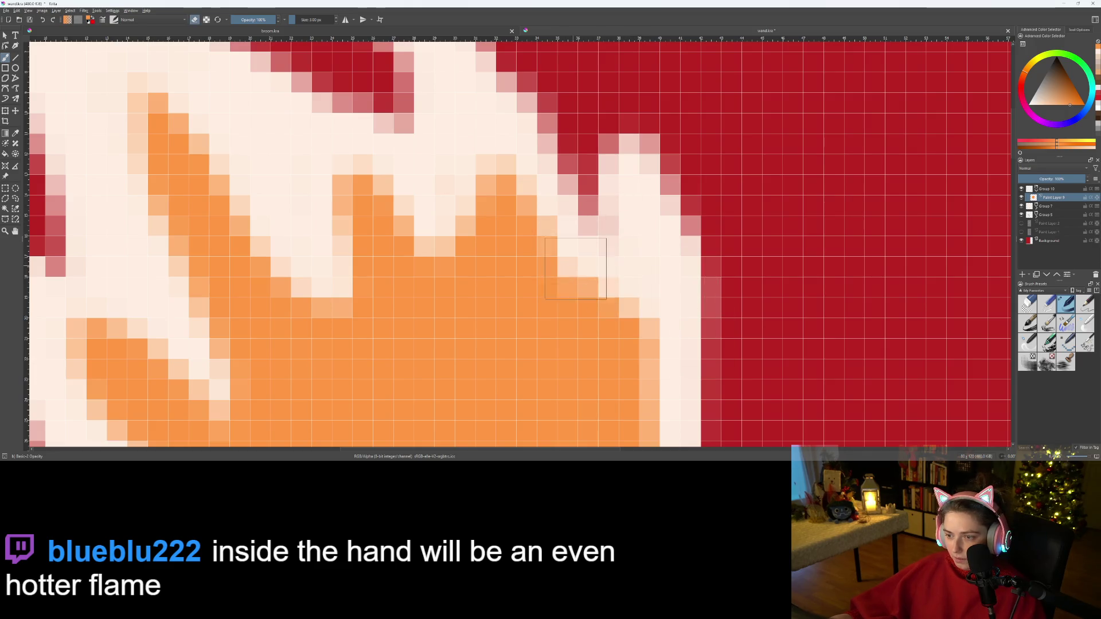
{"action": "scroll", "coordinate": [596, 439], "scroll_direction": "down", "scroll_amount": 5}
{"action": "scroll", "coordinate": [597, 441], "scroll_direction": "up", "scroll_amount": 4}
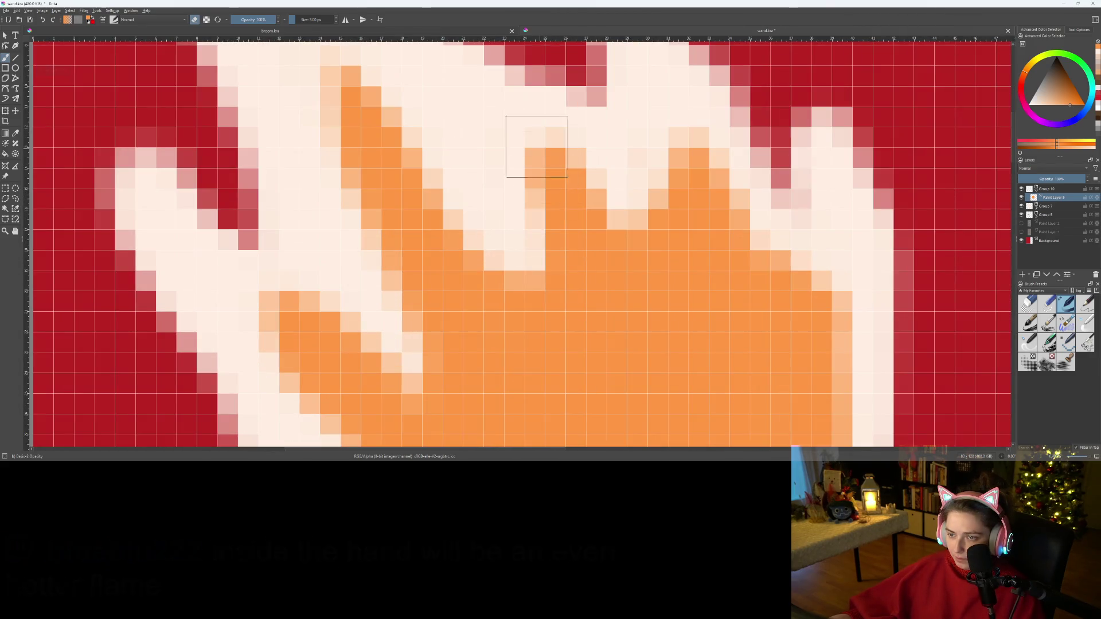
- Fill the light gaps in the hand with orange and extend the orange tip upward
{"action": "key", "text": "e"}
{"action": "left_click_drag", "start_coordinate": [544, 145], "coordinate": [593, 191]}
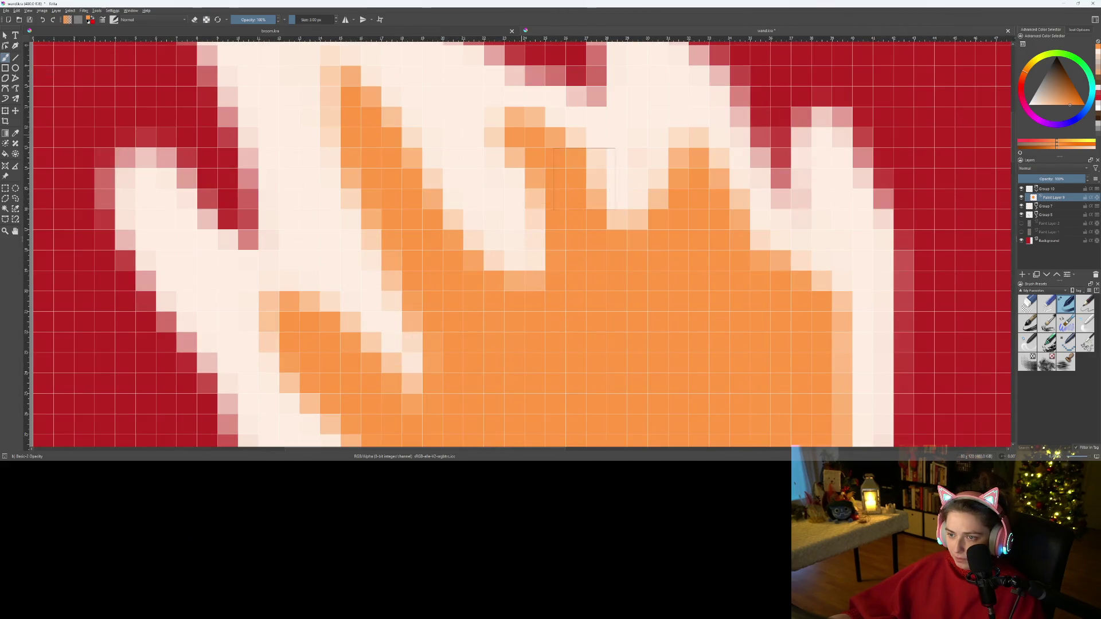
{"action": "key", "text": "ctrl+z"}
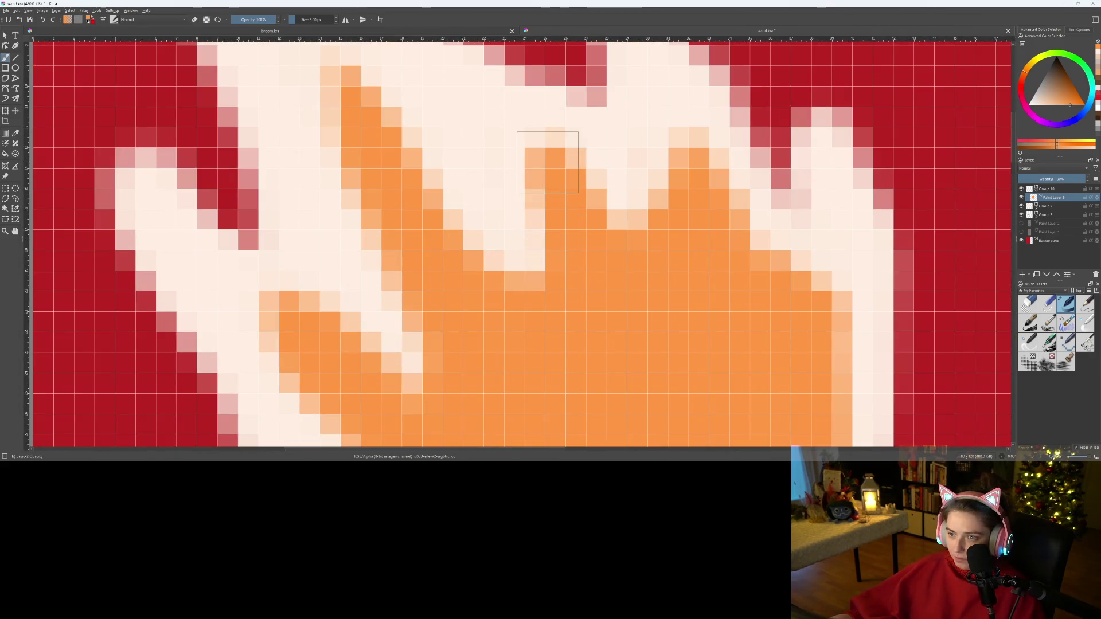
{"action": "key", "text": "e"}
{"action": "key", "text": "e"}
{"action": "left_click_drag", "start_coordinate": [504, 167], "coordinate": [565, 291]}
{"action": "mouse_move", "coordinate": [523, 195]}
{"action": "left_mouse_down"}
{"action": "mouse_move", "coordinate": [614, 271]}
{"action": "mouse_move", "coordinate": [479, 209]}
{"action": "mouse_move", "coordinate": [584, 326]}
{"action": "left_mouse_up"}
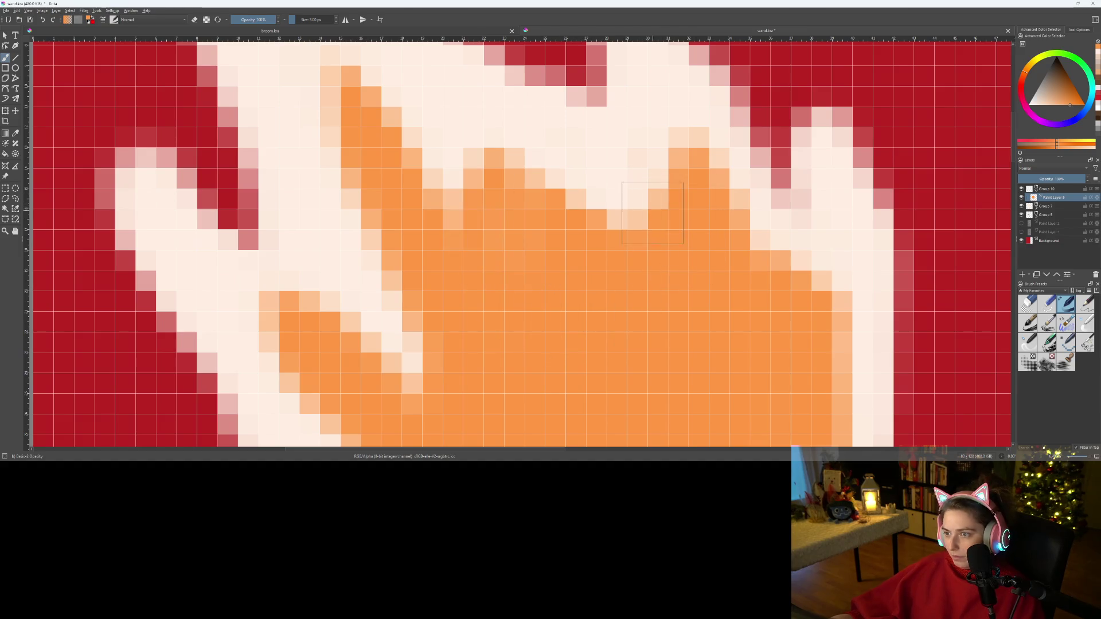
{"action": "key", "text": "e"}
{"action": "mouse_move", "coordinate": [659, 135]}
{"action": "left_mouse_down"}
{"action": "mouse_move", "coordinate": [791, 208]}
{"action": "mouse_move", "coordinate": [695, 146]}
{"action": "left_mouse_up"}
{"action": "key", "text": "e"}
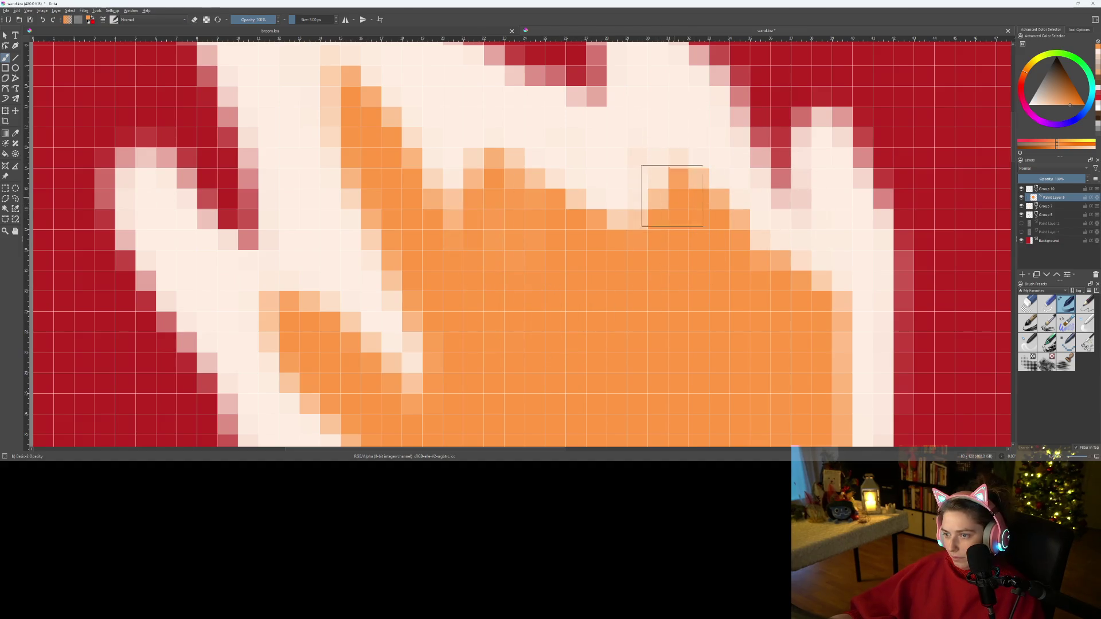
{"action": "left_click_drag", "start_coordinate": [638, 196], "coordinate": [661, 265]}
{"action": "left_click_drag", "start_coordinate": [628, 141], "coordinate": [632, 182]}
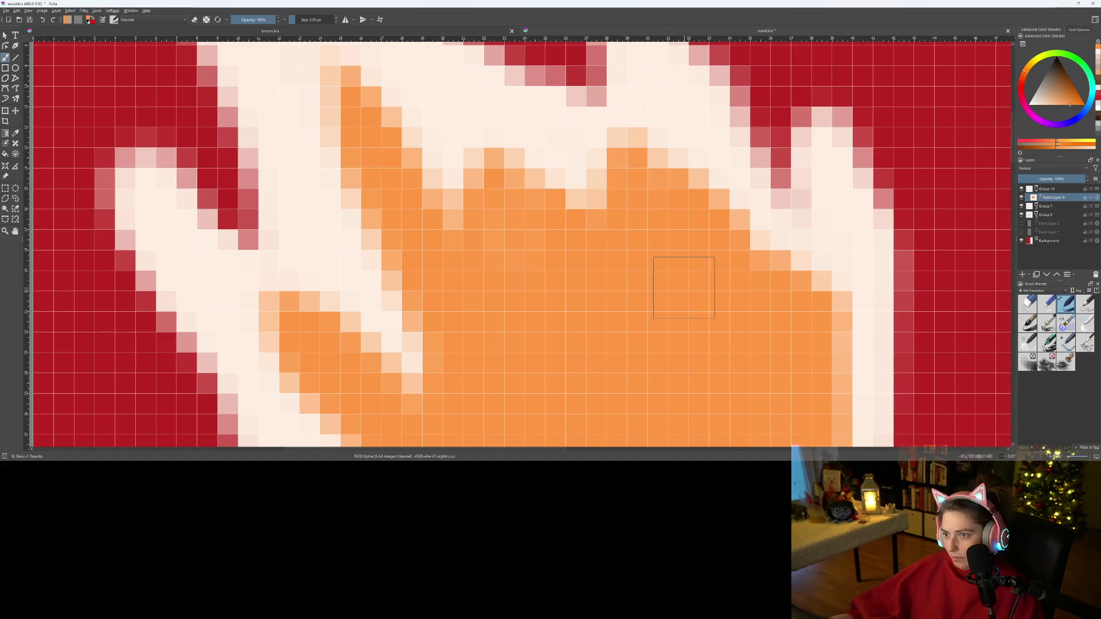
- Join the orange shapes across the peach gap and repaint the lower cells orange
{"action": "scroll", "coordinate": [594, 344], "scroll_direction": "down", "scroll_amount": 3}
{"action": "scroll", "coordinate": [658, 315], "scroll_direction": "up", "scroll_amount": 3}
{"action": "mouse_move", "coordinate": [504, 275]}
{"action": "left_mouse_down"}
{"action": "mouse_move", "coordinate": [523, 356]}
{"action": "mouse_move", "coordinate": [544, 296]}
{"action": "left_mouse_up"}
{"action": "key", "text": "e"}
{"action": "mouse_move", "coordinate": [422, 268]}
{"action": "left_mouse_down"}
{"action": "mouse_move", "coordinate": [418, 386]}
{"action": "mouse_move", "coordinate": [440, 235]}
{"action": "mouse_move", "coordinate": [492, 307]}
{"action": "left_mouse_up"}
{"action": "left_click_drag", "start_coordinate": [440, 350], "coordinate": [542, 402]}
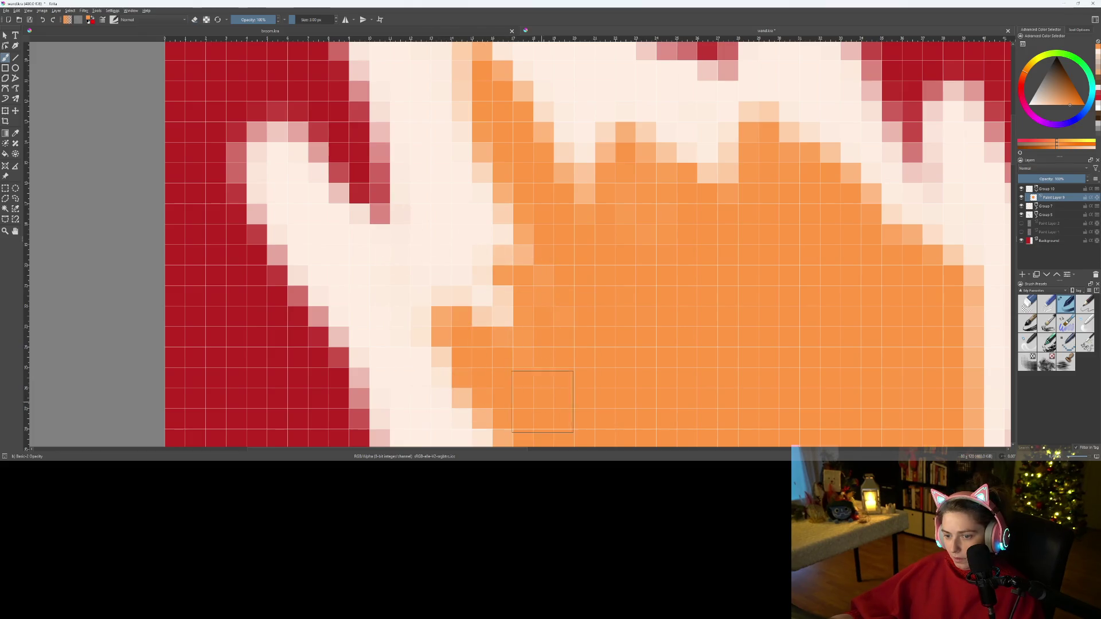
{"action": "scroll", "coordinate": [470, 285], "scroll_direction": "down", "scroll_amount": 4}
{"action": "scroll", "coordinate": [561, 400], "scroll_direction": "down", "scroll_amount": 1}
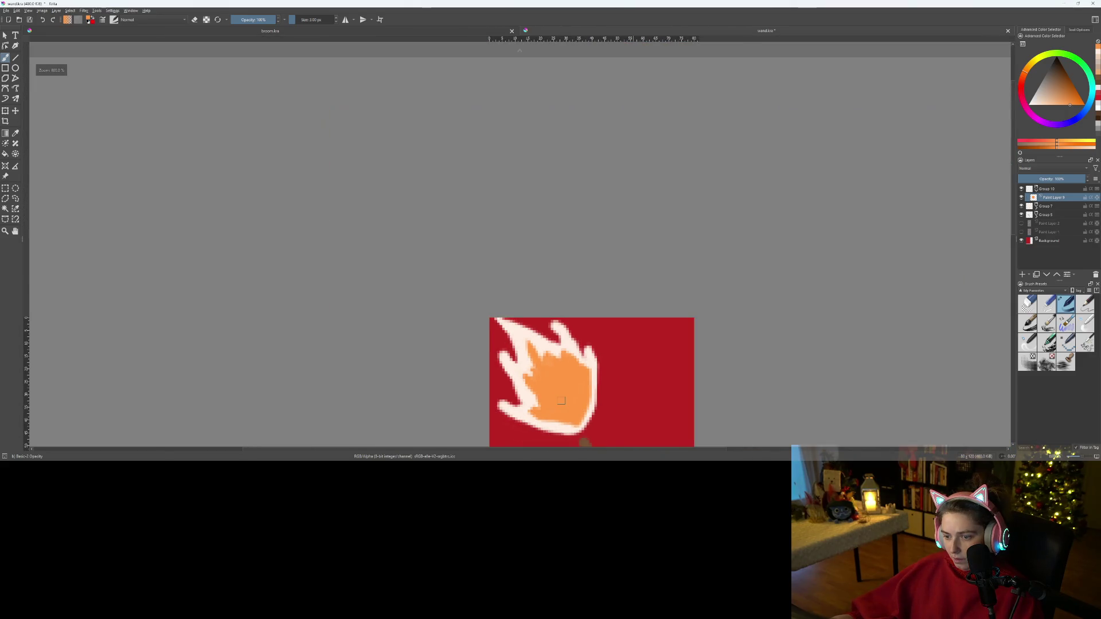
{"action": "scroll", "coordinate": [561, 400], "scroll_direction": "up", "scroll_amount": 5}
- Paint the last light cells near the hand, then remove the orange inner flame entirely
{"action": "key", "text": "e"}
{"action": "key", "text": "e"}
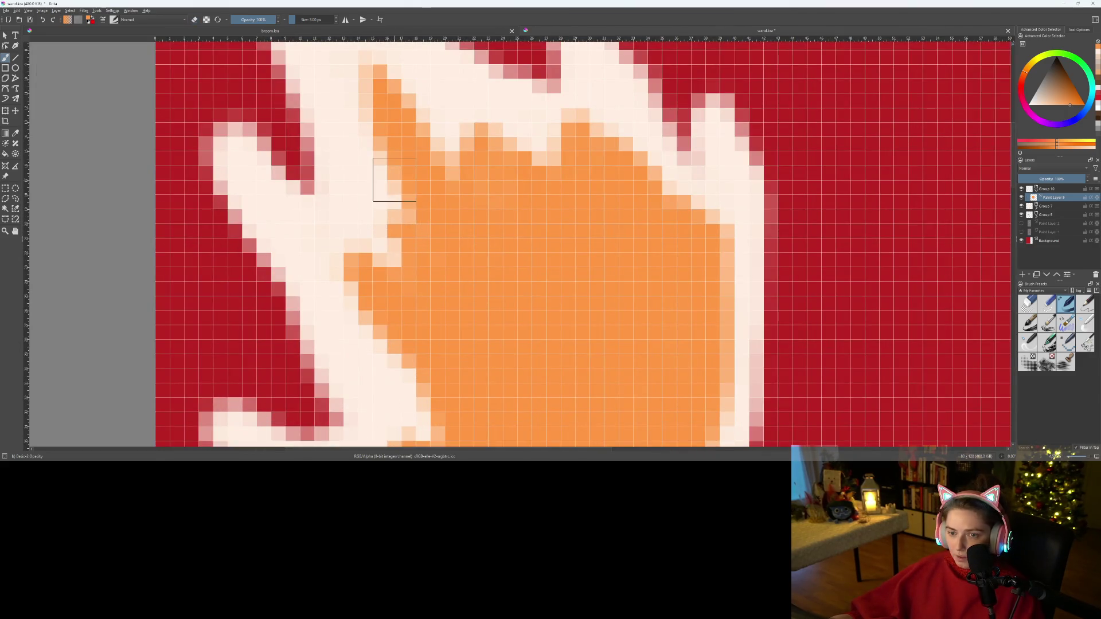
{"action": "left_click_drag", "start_coordinate": [388, 182], "coordinate": [430, 241]}
{"action": "scroll", "coordinate": [484, 355], "scroll_direction": "down", "scroll_amount": 4}
{"action": "scroll", "coordinate": [483, 355], "scroll_direction": "down", "scroll_amount": 6}
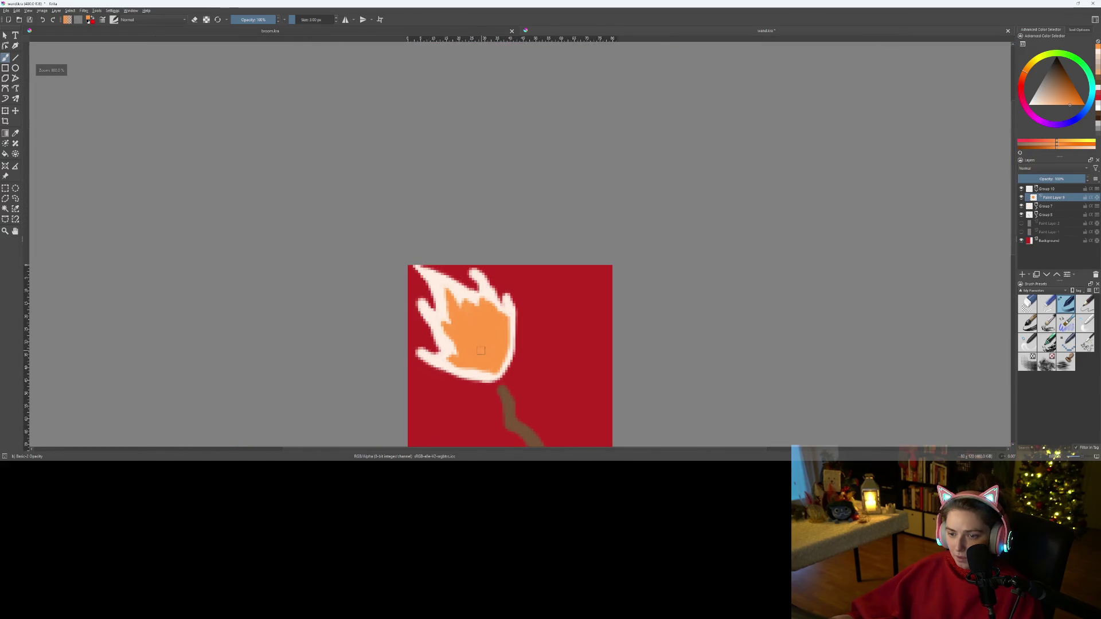
{"action": "scroll", "coordinate": [476, 372], "scroll_direction": "up", "scroll_amount": 5}
{"action": "scroll", "coordinate": [475, 372], "scroll_direction": "up", "scroll_amount": 2}
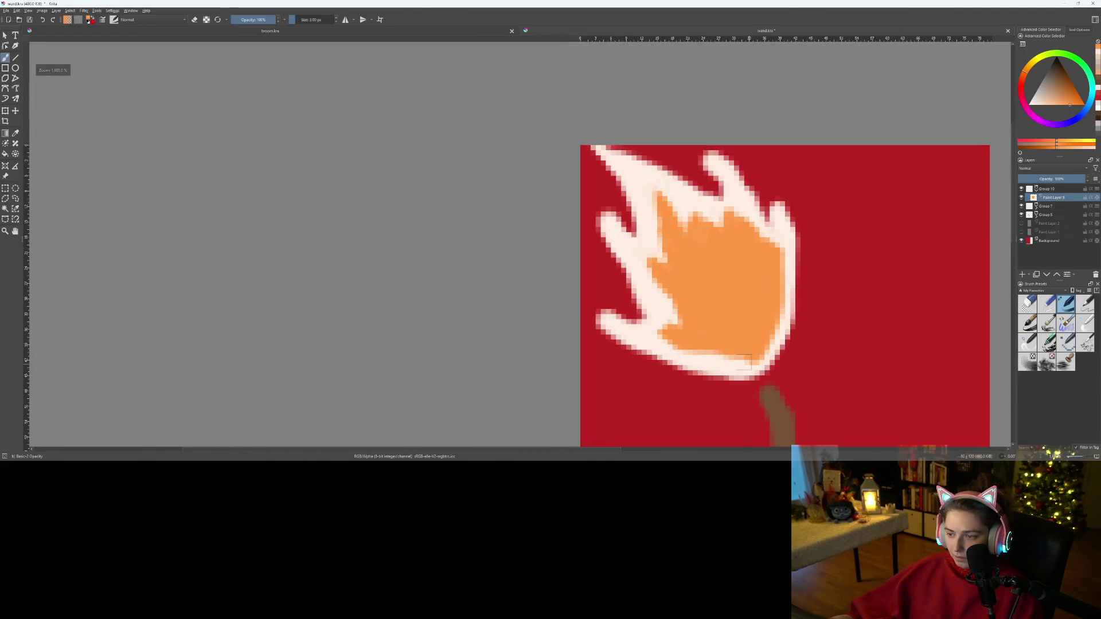
{"action": "scroll", "coordinate": [615, 358], "scroll_direction": "up", "scroll_amount": 3}
{"action": "scroll", "coordinate": [614, 358], "scroll_direction": "down", "scroll_amount": 1}
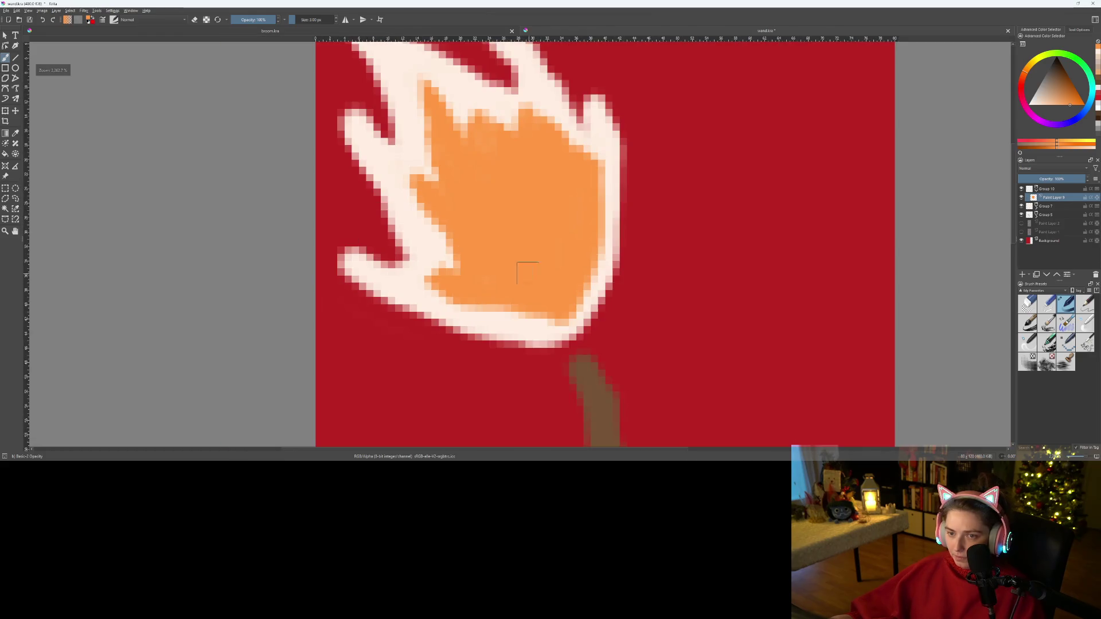
{"action": "scroll", "coordinate": [528, 271], "scroll_direction": "up", "scroll_amount": 2}
{"action": "scroll", "coordinate": [452, 253], "scroll_direction": "down", "scroll_amount": 2}
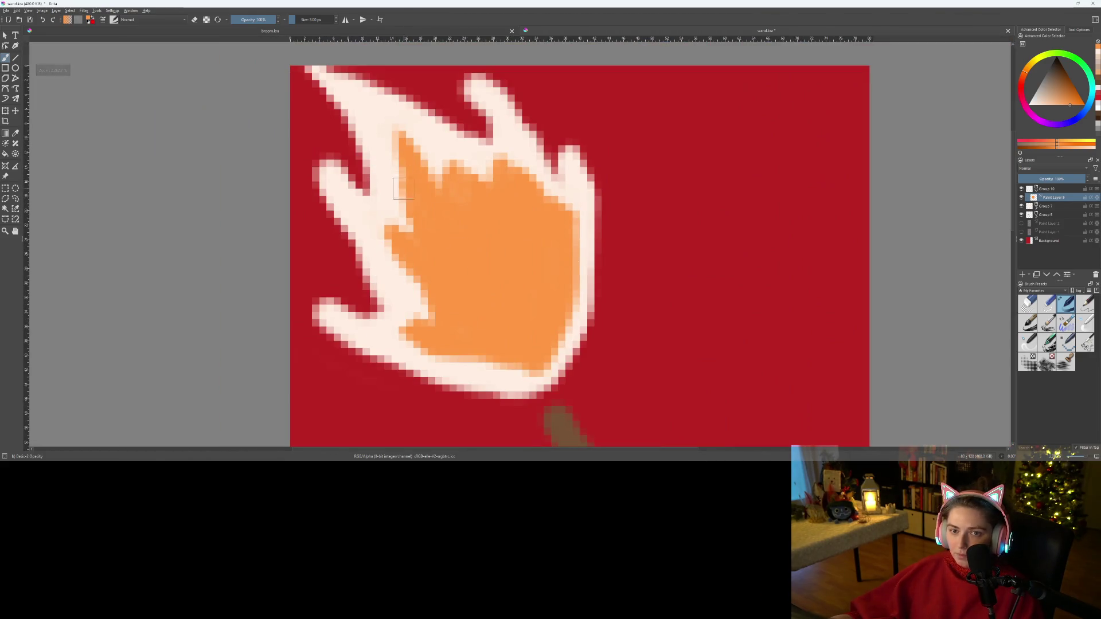
{"action": "key", "text": "ctrl+z"}
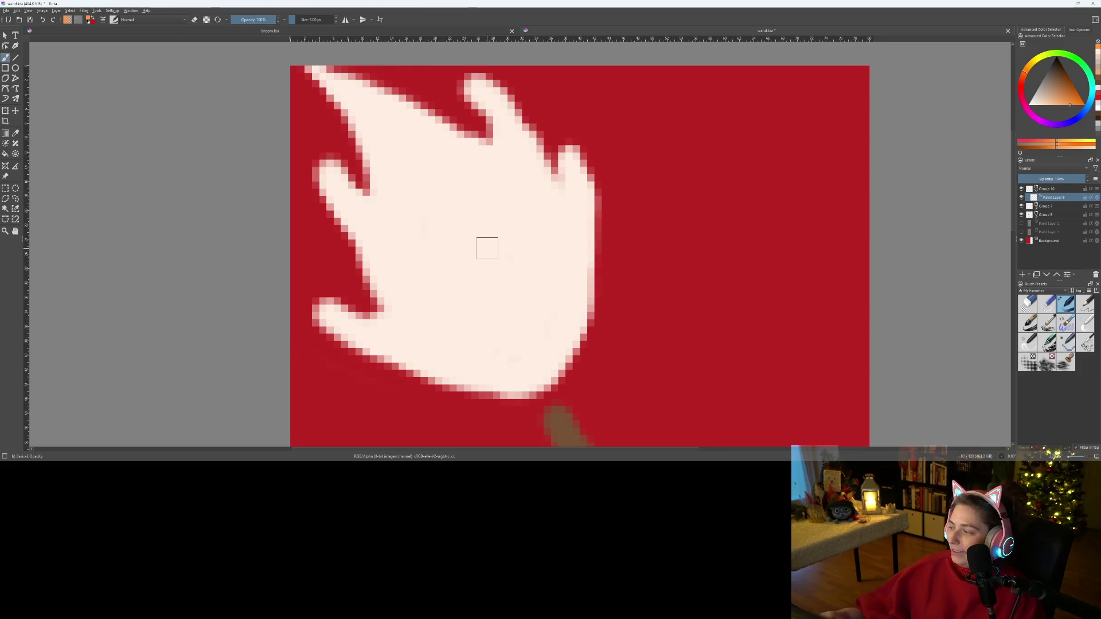
- Reduce the brush to 2 px and try orange strokes on the lower flame, undoing both
{"action": "left_click", "coordinate": [337, 21]}
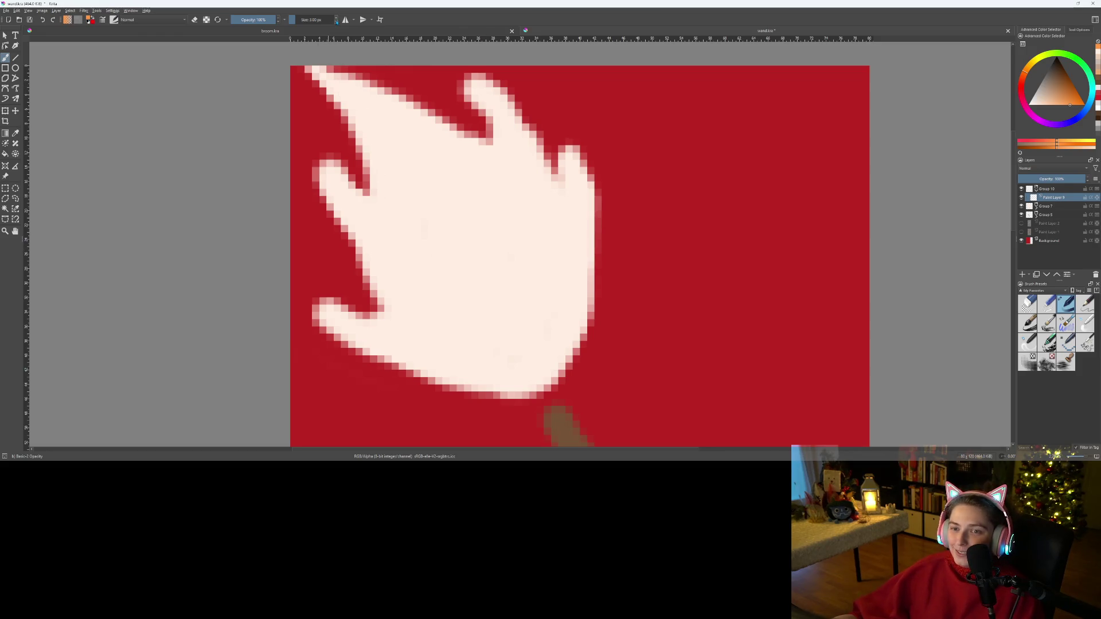
{"action": "scroll", "coordinate": [453, 233], "scroll_direction": "down", "scroll_amount": 5}
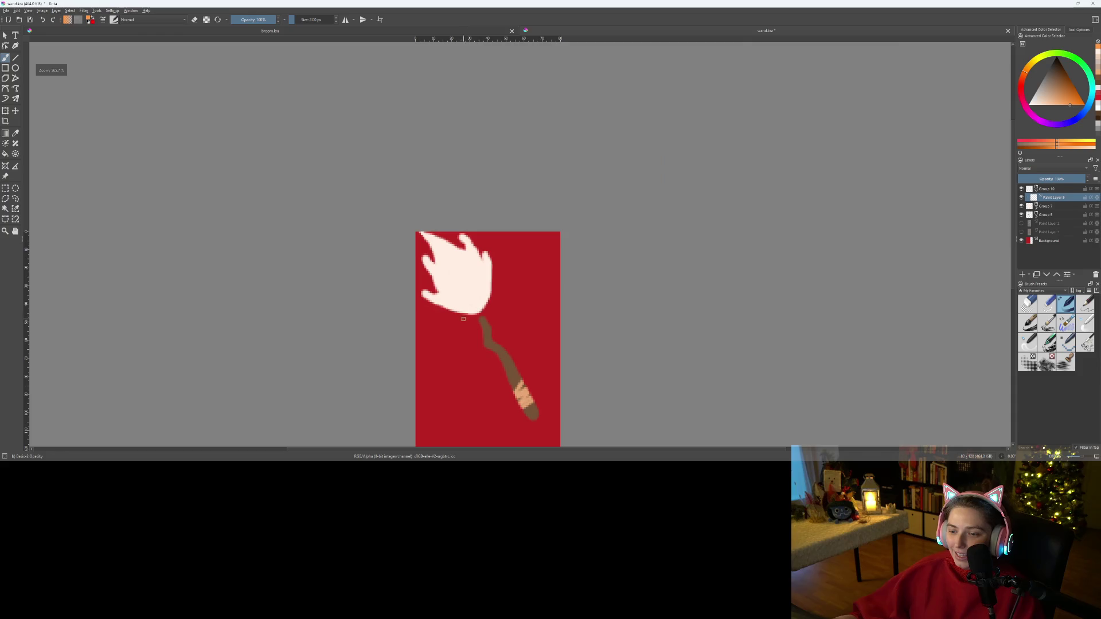
{"action": "scroll", "coordinate": [471, 274], "scroll_direction": "up", "scroll_amount": 8}
{"action": "left_click_drag", "start_coordinate": [471, 274], "coordinate": [420, 340]}
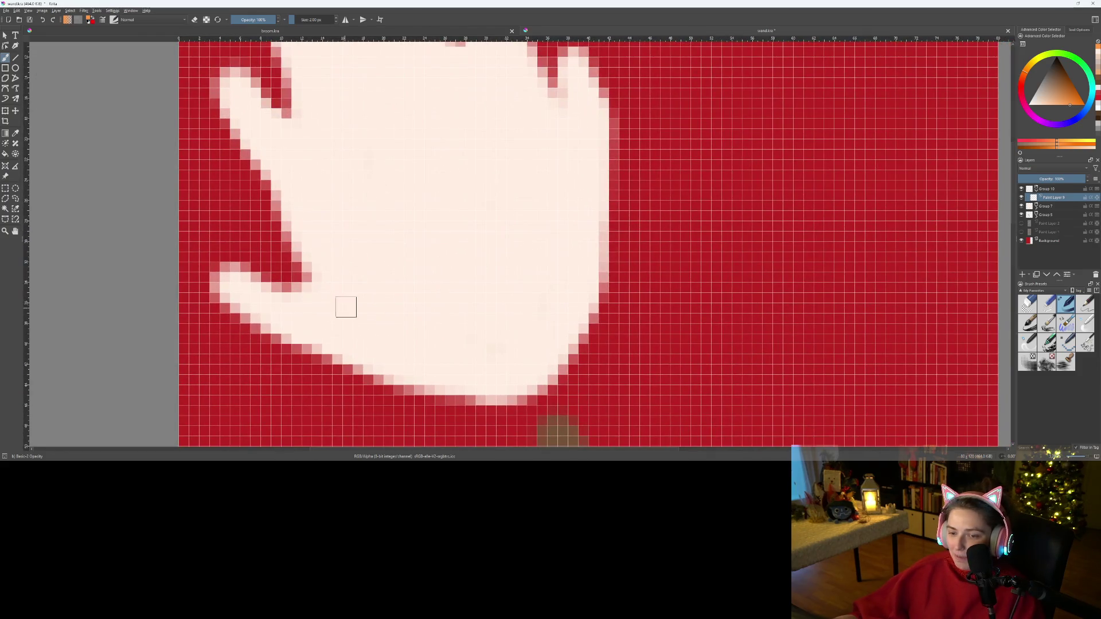
{"action": "mouse_move", "coordinate": [317, 311]}
{"action": "left_mouse_down"}
{"action": "mouse_move", "coordinate": [506, 364]}
{"action": "mouse_move", "coordinate": [578, 132]}
{"action": "left_mouse_up"}
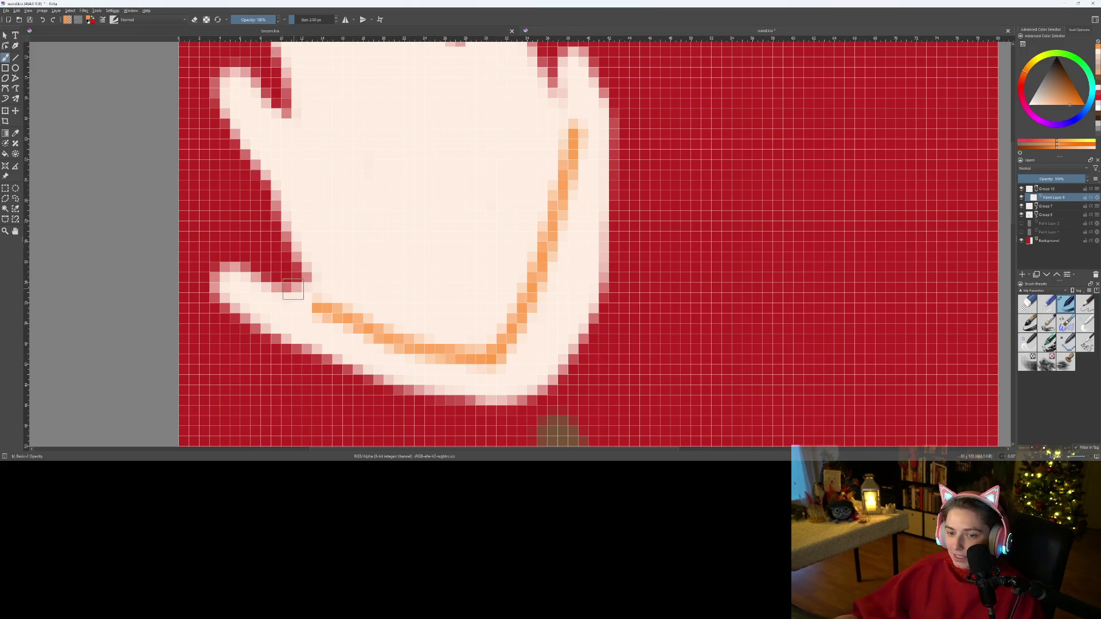
{"action": "left_click_drag", "start_coordinate": [294, 179], "coordinate": [324, 310]}
{"action": "key", "text": "ctrl+z"}
{"action": "key", "text": "ctrl+z"}
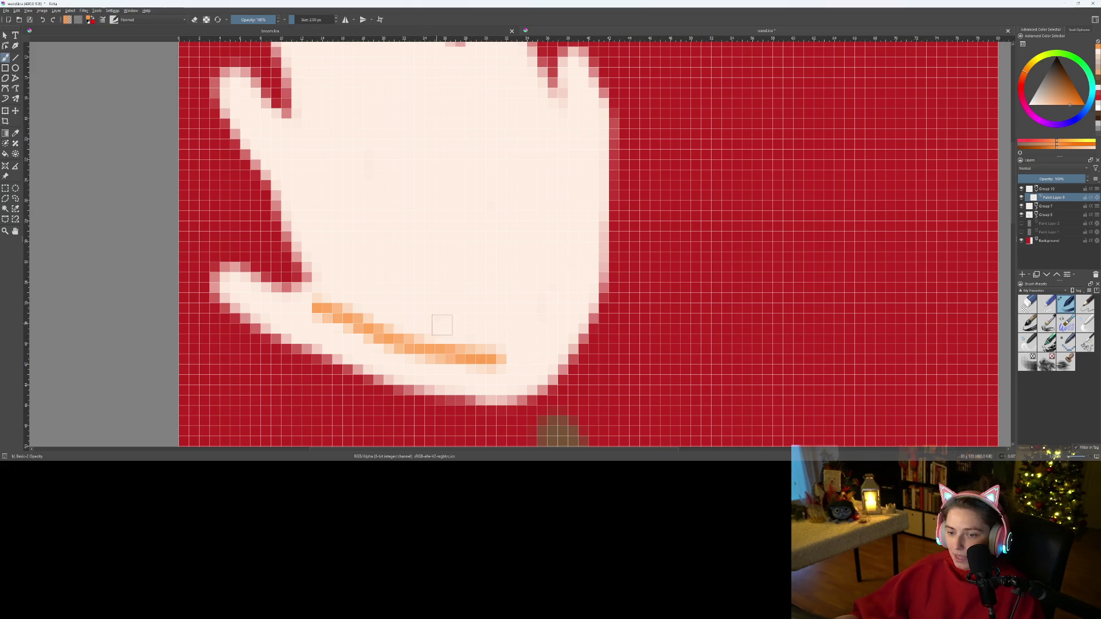
{"action": "key", "text": "ctrl+z"}
- Draw the orange teardrop outline with an L-shaped line and a stroke across the top
{"action": "mouse_move", "coordinate": [492, 351]}
{"action": "left_mouse_down"}
{"action": "mouse_move", "coordinate": [430, 343]}
{"action": "mouse_move", "coordinate": [355, 288]}
{"action": "mouse_move", "coordinate": [345, 71]}
{"action": "left_mouse_up"}
{"action": "scroll", "coordinate": [397, 243], "scroll_direction": "down", "scroll_amount": 2}
{"action": "scroll", "coordinate": [397, 242], "scroll_direction": "up", "scroll_amount": 2}
{"action": "scroll", "coordinate": [397, 243], "scroll_direction": "up", "scroll_amount": 1}
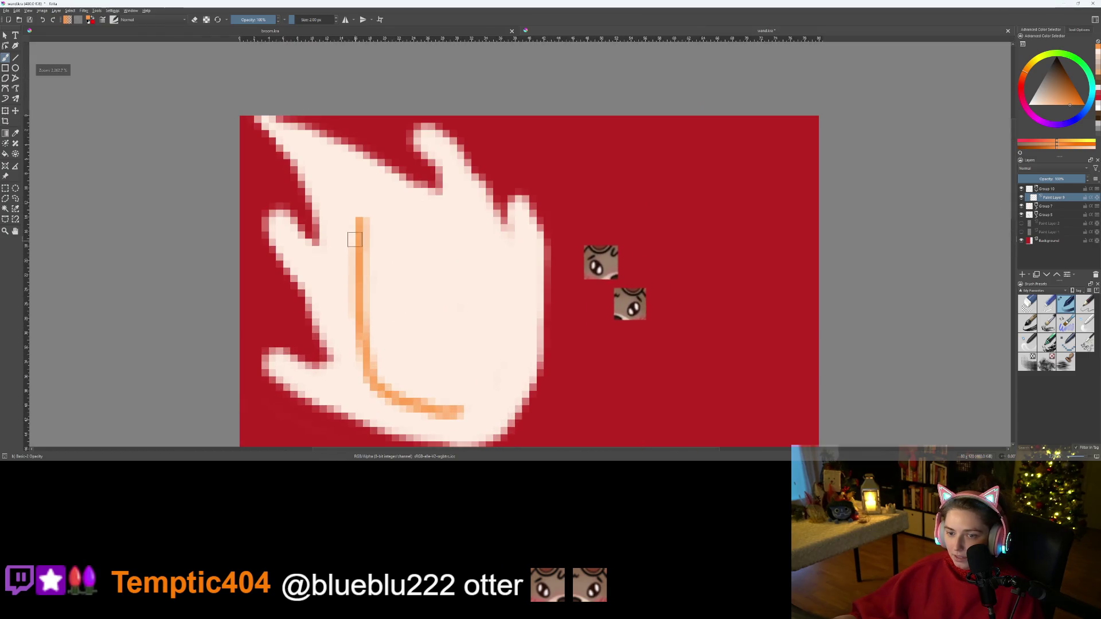
{"action": "mouse_move", "coordinate": [359, 214]}
{"action": "left_mouse_down"}
{"action": "mouse_move", "coordinate": [451, 256]}
{"action": "mouse_move", "coordinate": [491, 307]}
{"action": "mouse_move", "coordinate": [492, 381]}
{"action": "mouse_move", "coordinate": [462, 410]}
{"action": "left_mouse_up"}
{"action": "scroll", "coordinate": [459, 410], "scroll_direction": "down", "scroll_amount": 2}
{"action": "scroll", "coordinate": [459, 410], "scroll_direction": "down", "scroll_amount": 3}
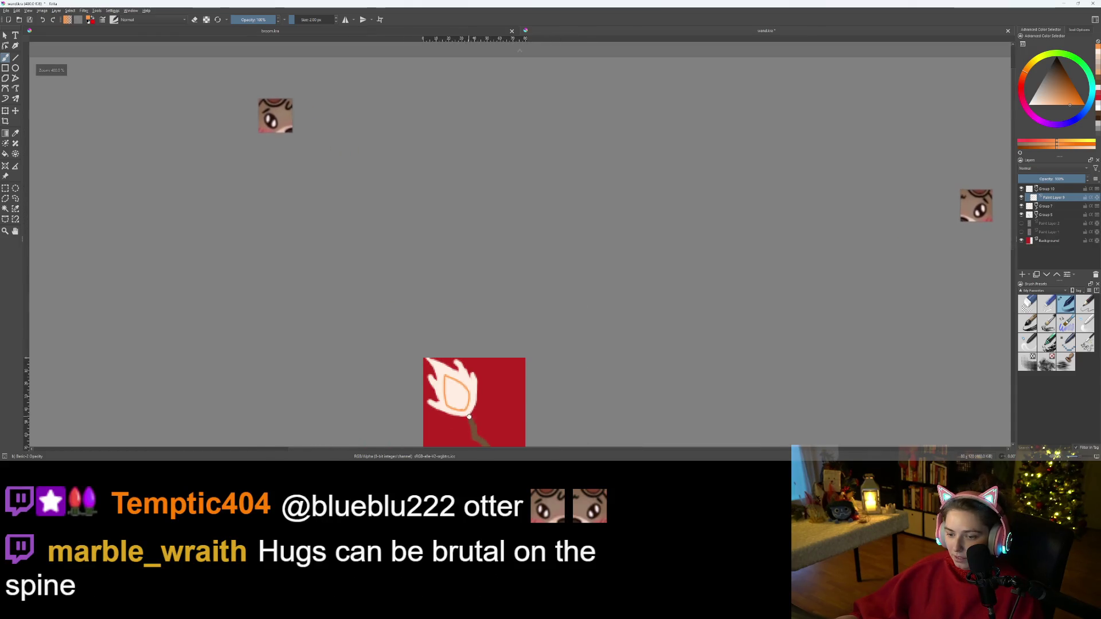
{"action": "scroll", "coordinate": [402, 204], "scroll_direction": "up", "scroll_amount": 6}
{"action": "scroll", "coordinate": [402, 203], "scroll_direction": "up", "scroll_amount": 1}
{"action": "scroll", "coordinate": [435, 285], "scroll_direction": "down", "scroll_amount": 3}
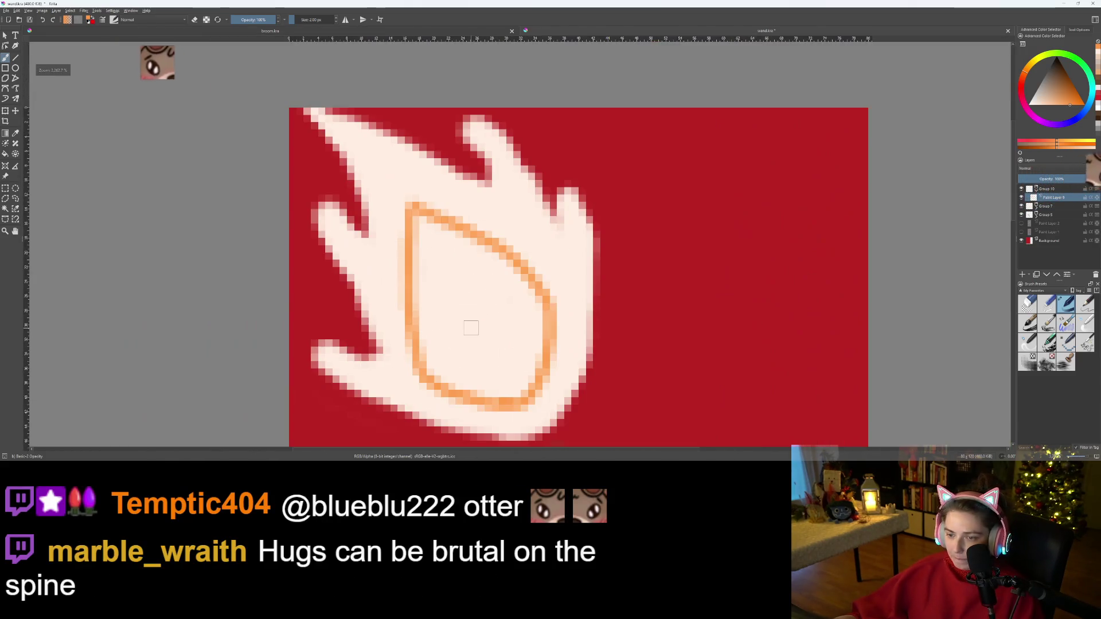
{"action": "scroll", "coordinate": [470, 327], "scroll_direction": "up", "scroll_amount": 2}
- Raise the brush to 3 px and fill the teardrop's edges and white interior with orange
{"action": "mouse_move", "coordinate": [524, 412]}
{"action": "left_mouse_down"}
{"action": "mouse_move", "coordinate": [493, 423]}
{"action": "mouse_move", "coordinate": [433, 401]}
{"action": "mouse_move", "coordinate": [399, 356]}
{"action": "mouse_move", "coordinate": [408, 234]}
{"action": "left_mouse_up"}
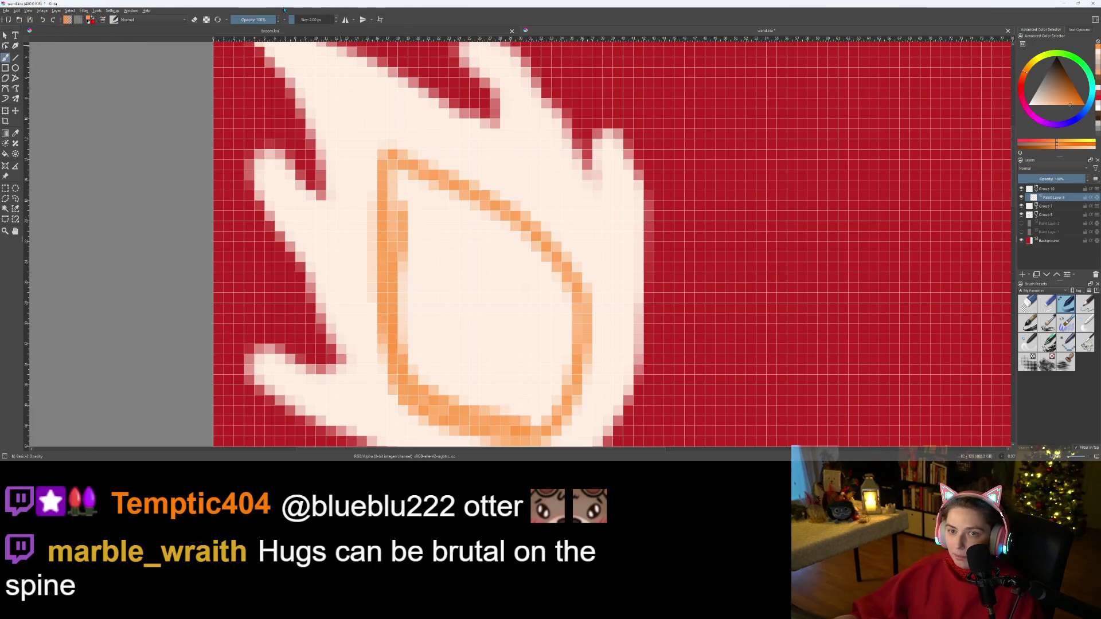
{"action": "left_click", "coordinate": [337, 17]}
{"action": "mouse_move", "coordinate": [399, 172]}
{"action": "left_mouse_down"}
{"action": "mouse_move", "coordinate": [555, 301]}
{"action": "mouse_move", "coordinate": [556, 342]}
{"action": "left_mouse_up"}
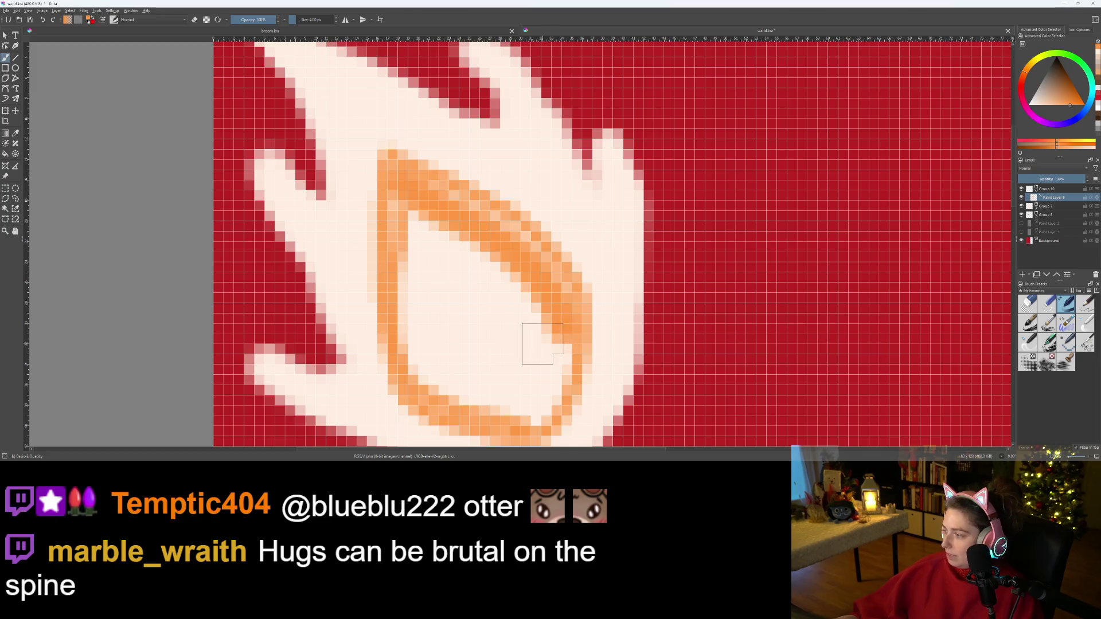
{"action": "mouse_move", "coordinate": [534, 419]}
{"action": "left_mouse_down"}
{"action": "mouse_move", "coordinate": [559, 375]}
{"action": "mouse_move", "coordinate": [551, 324]}
{"action": "mouse_move", "coordinate": [436, 247]}
{"action": "mouse_move", "coordinate": [400, 203]}
{"action": "mouse_move", "coordinate": [493, 373]}
{"action": "mouse_move", "coordinate": [505, 424]}
{"action": "mouse_move", "coordinate": [424, 373]}
{"action": "mouse_move", "coordinate": [412, 248]}
{"action": "left_mouse_up"}
{"action": "mouse_move", "coordinate": [407, 194]}
{"action": "left_mouse_down"}
{"action": "mouse_move", "coordinate": [436, 344]}
{"action": "mouse_move", "coordinate": [516, 407]}
{"action": "mouse_move", "coordinate": [516, 327]}
{"action": "mouse_move", "coordinate": [432, 246]}
{"action": "mouse_move", "coordinate": [539, 356]}
{"action": "mouse_move", "coordinate": [534, 396]}
{"action": "mouse_move", "coordinate": [436, 258]}
{"action": "mouse_move", "coordinate": [431, 345]}
{"action": "left_mouse_up"}
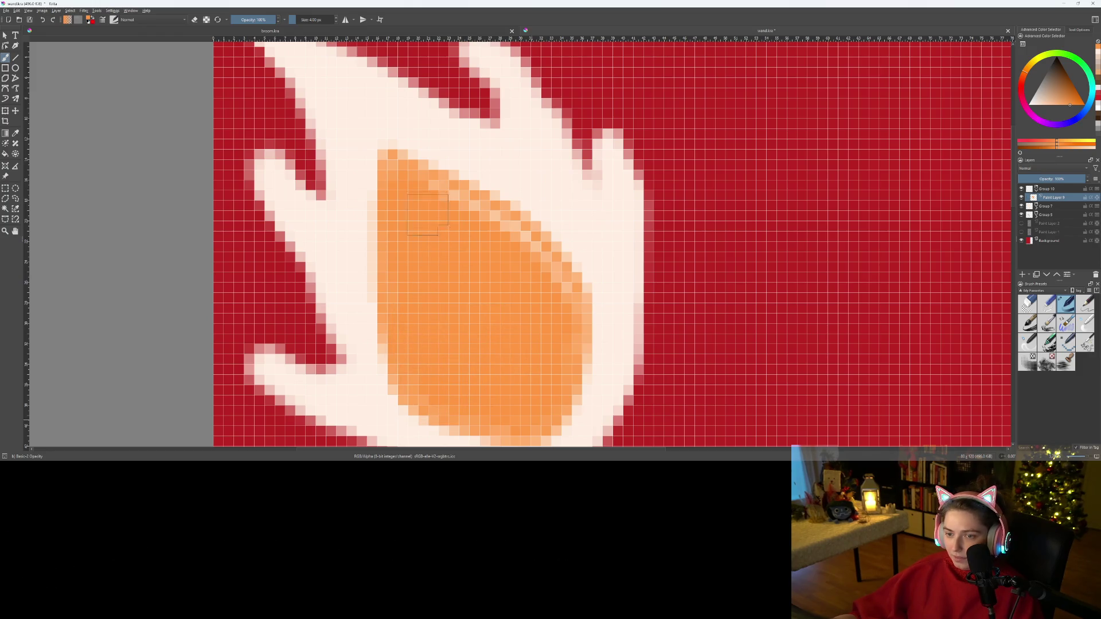
{"action": "mouse_move", "coordinate": [469, 218]}
{"action": "left_mouse_down"}
{"action": "mouse_move", "coordinate": [511, 235]}
{"action": "mouse_move", "coordinate": [562, 304]}
{"action": "left_mouse_up"}
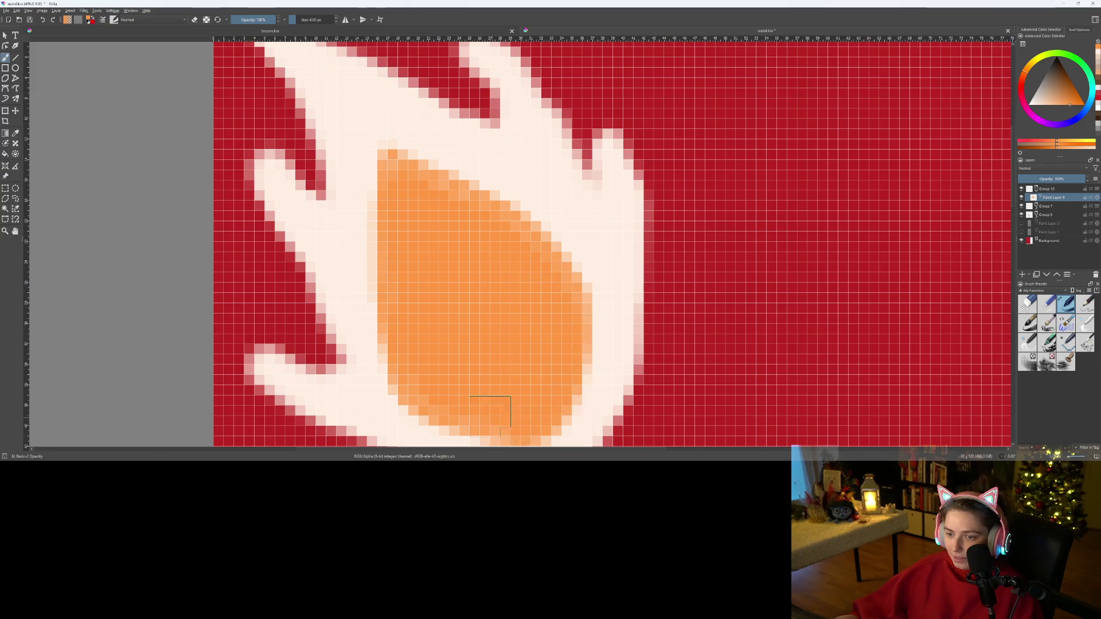
- Zoom in and scatter peach dither pixels above the teardrop's tip and along its top and left edge
{"action": "scroll", "coordinate": [492, 417], "scroll_direction": "down", "scroll_amount": 10}
{"action": "scroll", "coordinate": [481, 367], "scroll_direction": "up", "scroll_amount": 12}
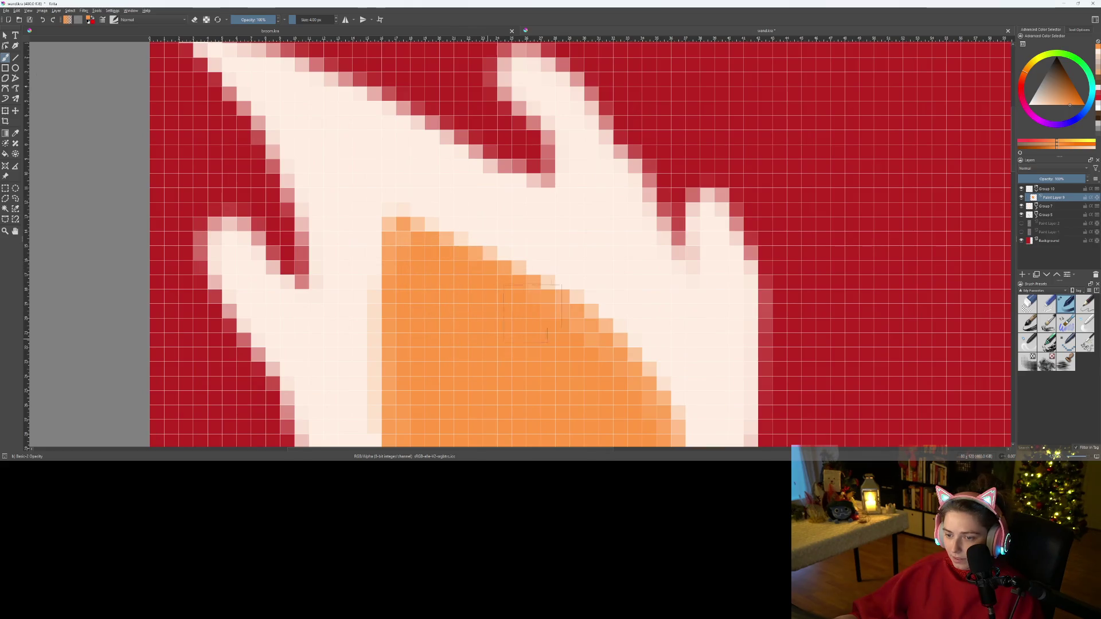
{"action": "scroll", "coordinate": [649, 390], "scroll_direction": "down", "scroll_amount": 5}
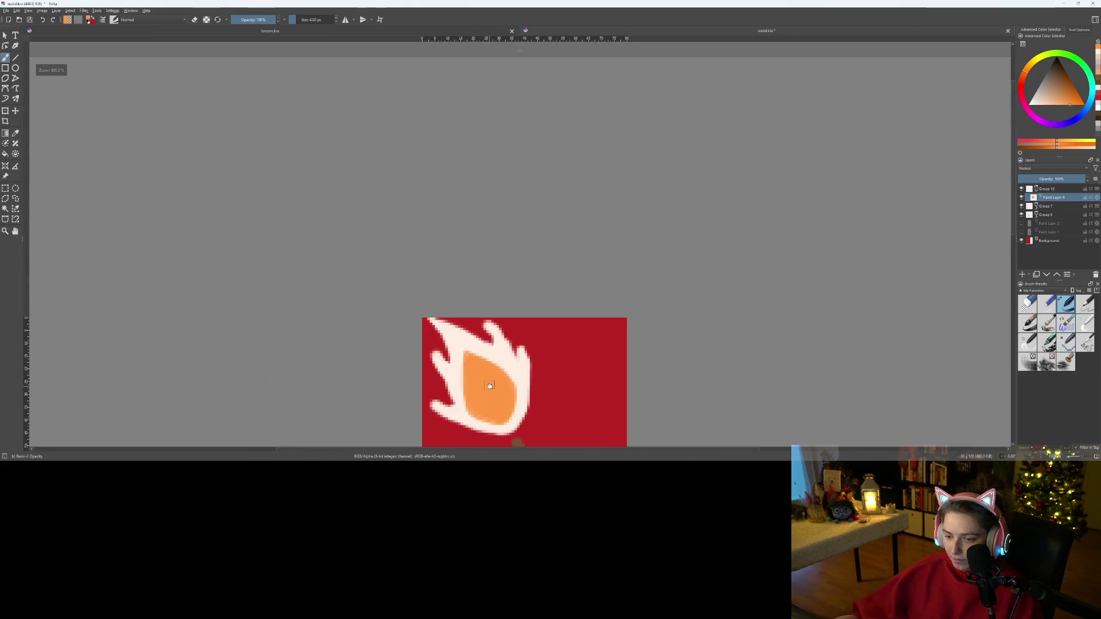
{"action": "scroll", "coordinate": [490, 387], "scroll_direction": "up", "scroll_amount": 3}
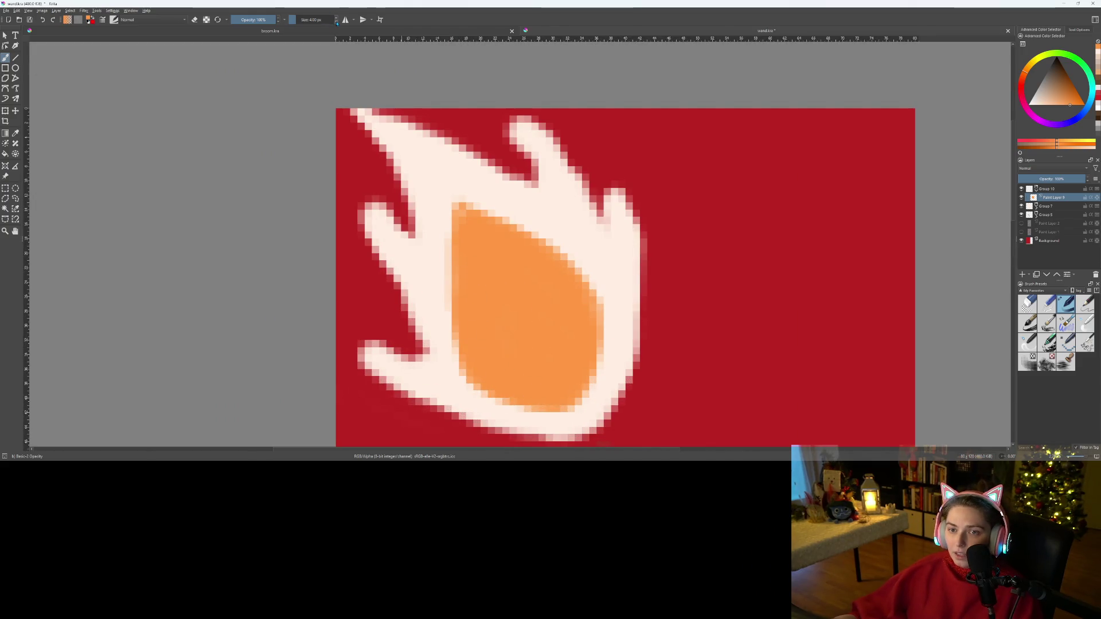
{"action": "scroll", "coordinate": [423, 234], "scroll_direction": "up", "scroll_amount": 5}
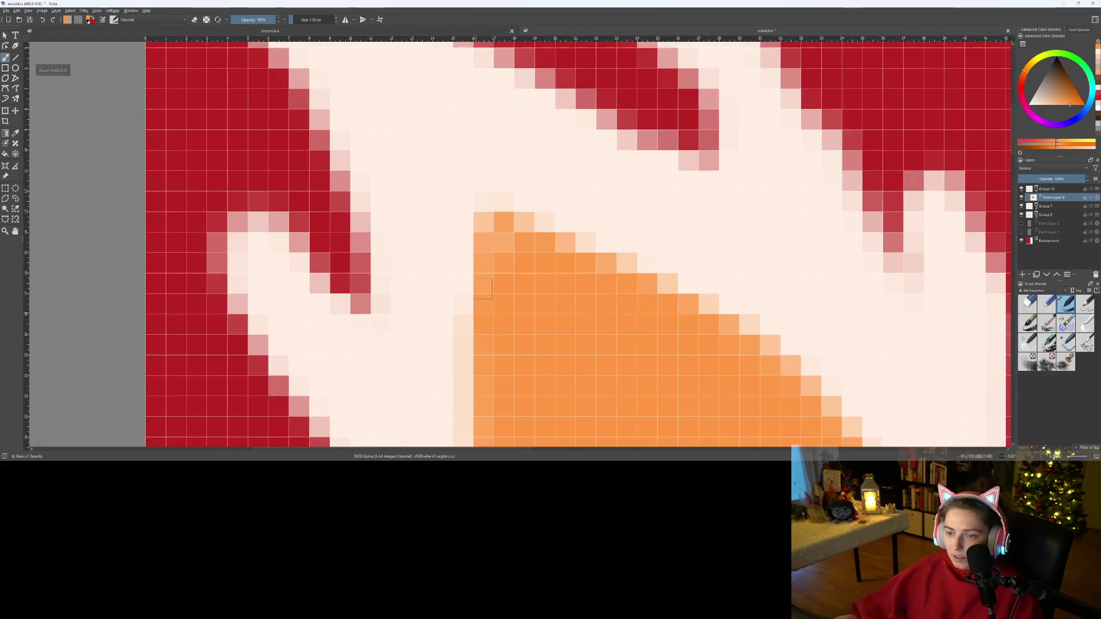
{"action": "mouse_move", "coordinate": [489, 248]}
{"action": "left_mouse_down"}
{"action": "mouse_move", "coordinate": [479, 209]}
{"action": "mouse_move", "coordinate": [424, 143]}
{"action": "left_mouse_up"}
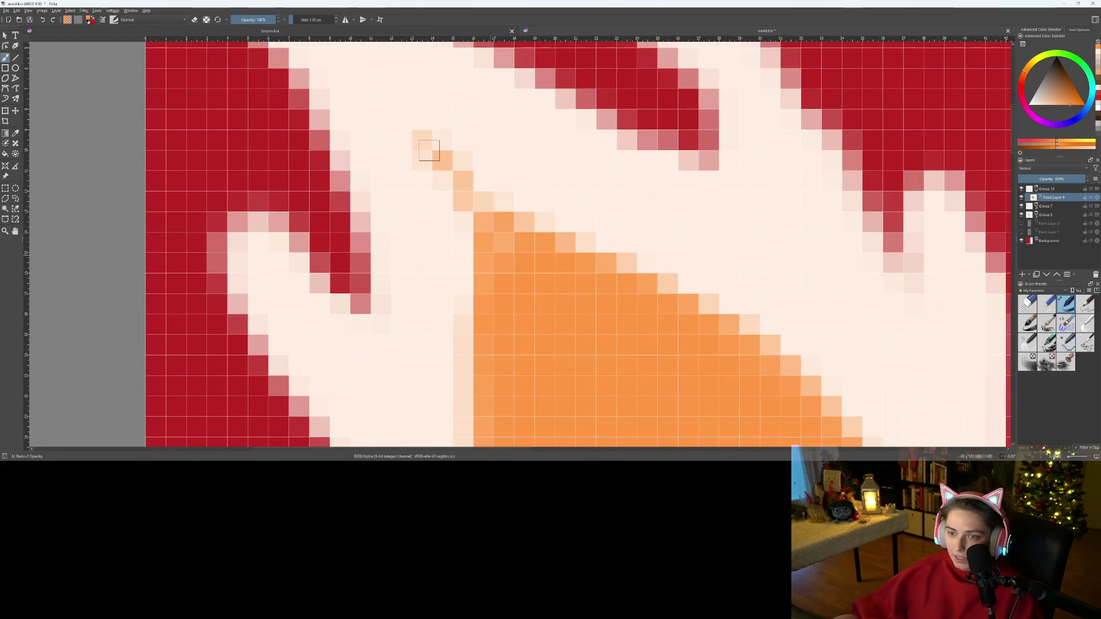
{"action": "mouse_move", "coordinate": [483, 170]}
{"action": "left_mouse_down"}
{"action": "mouse_move", "coordinate": [482, 143]}
{"action": "mouse_move", "coordinate": [540, 249]}
{"action": "left_mouse_up"}
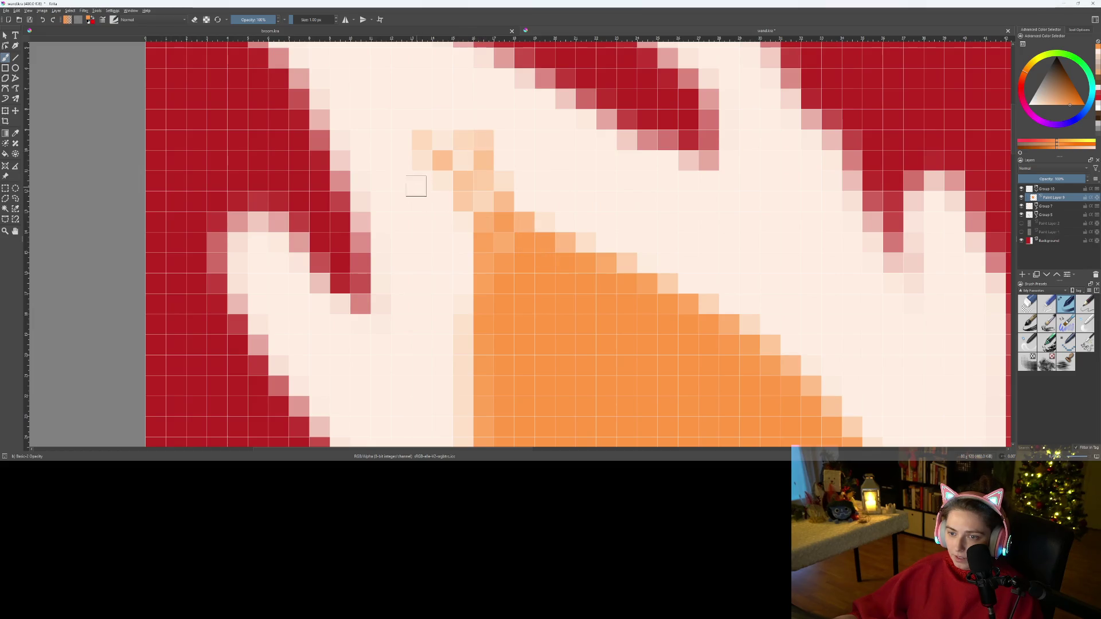
{"action": "left_click_drag", "start_coordinate": [417, 186], "coordinate": [471, 236]}
{"action": "left_click_drag", "start_coordinate": [466, 308], "coordinate": [438, 204]}
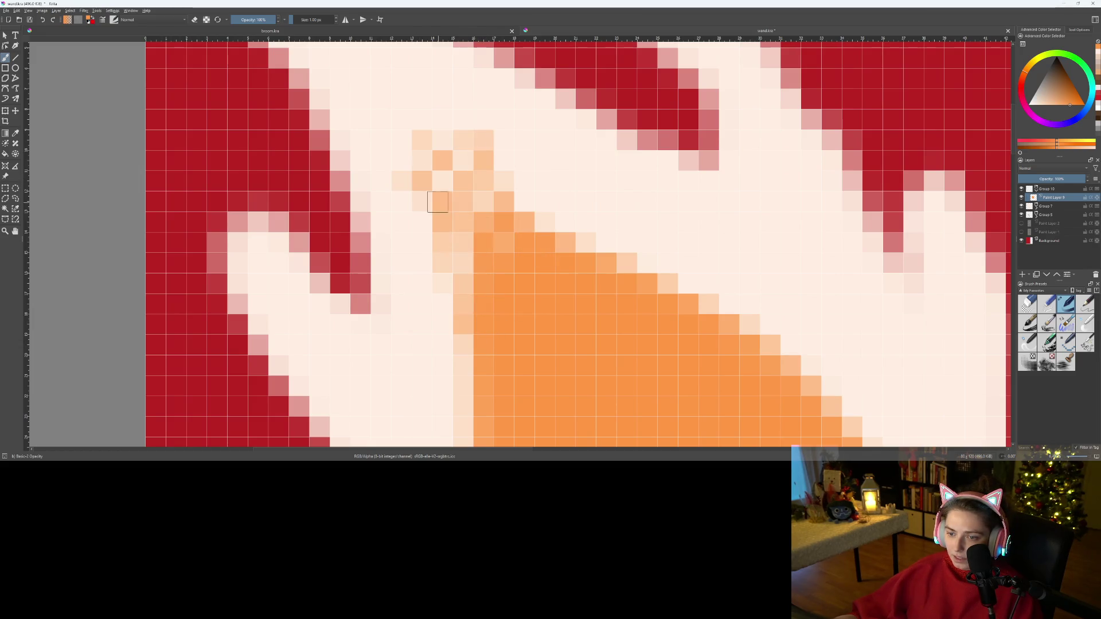
{"action": "mouse_move", "coordinate": [543, 190]}
{"action": "left_mouse_down"}
{"action": "mouse_move", "coordinate": [620, 270]}
{"action": "mouse_move", "coordinate": [545, 180]}
{"action": "left_mouse_up"}
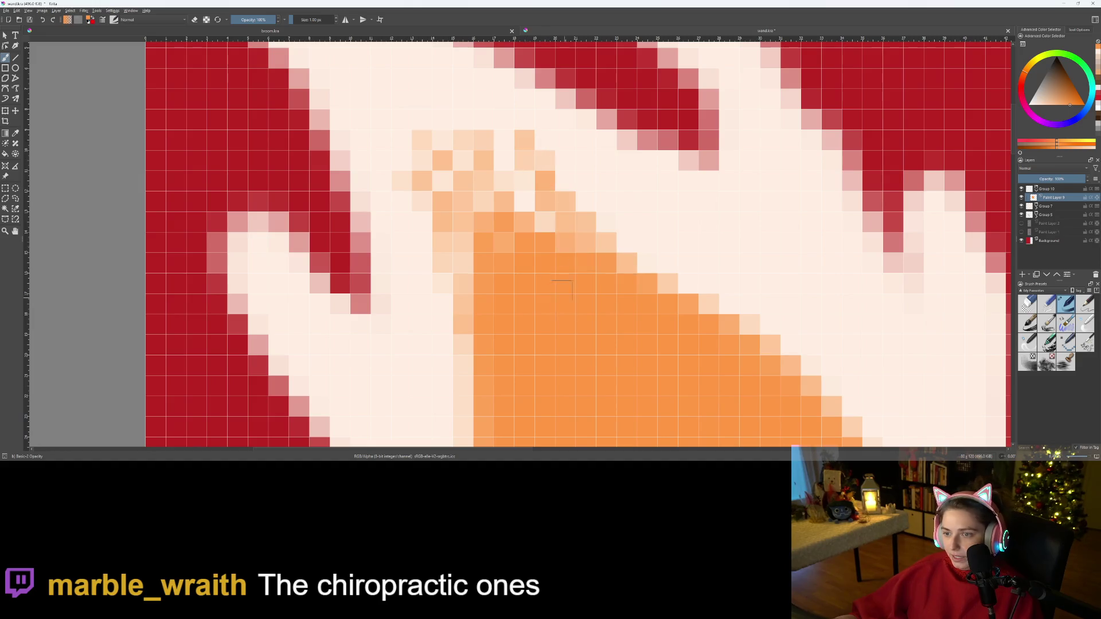
- Add more dither pixels down the teardrop's left edge, including single orange pixels, and darken its top
{"action": "scroll", "coordinate": [545, 180], "scroll_direction": "down", "scroll_amount": 10}
{"action": "scroll", "coordinate": [534, 341], "scroll_direction": "up", "scroll_amount": 3}
{"action": "scroll", "coordinate": [534, 341], "scroll_direction": "up", "scroll_amount": 3}
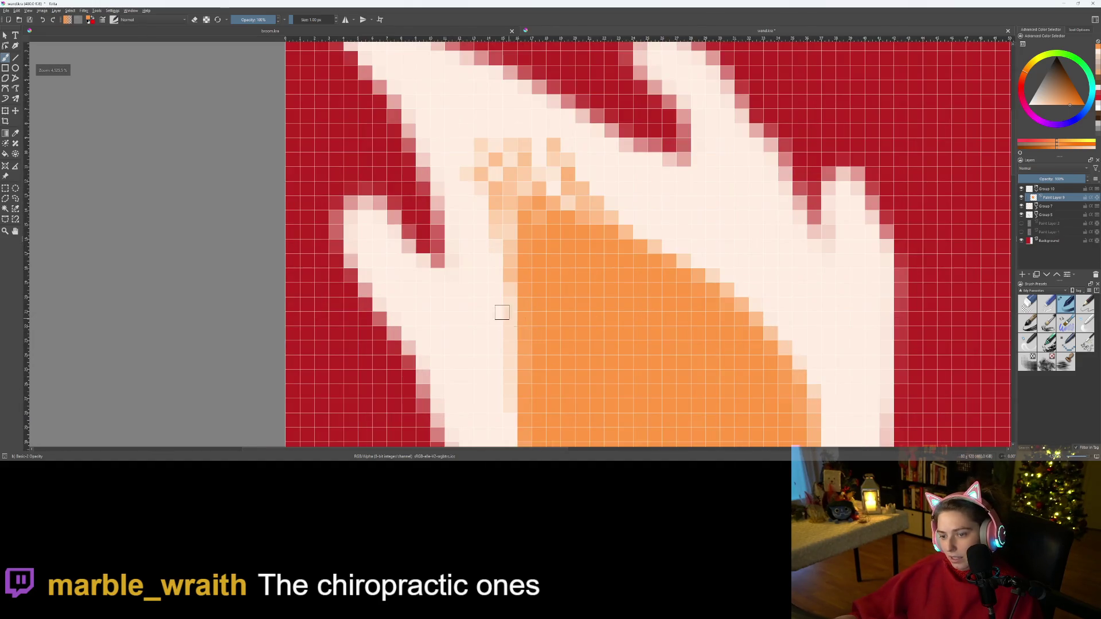
{"action": "left_click_drag", "start_coordinate": [476, 250], "coordinate": [522, 311]}
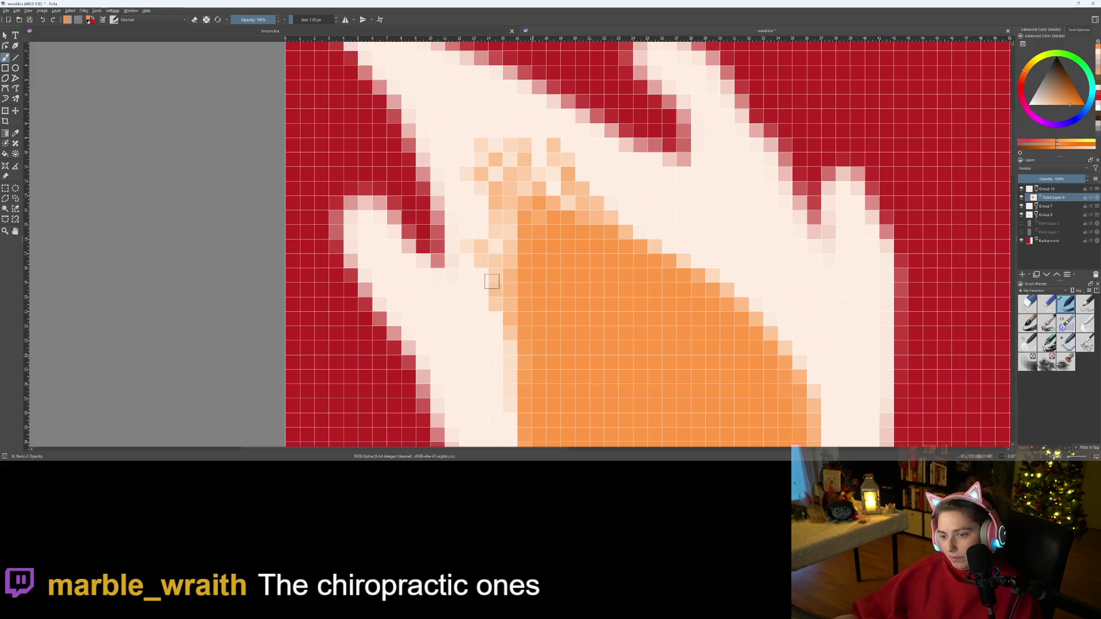
{"action": "left_click", "coordinate": [481, 247]}
{"action": "left_click_drag", "start_coordinate": [510, 261], "coordinate": [504, 241]}
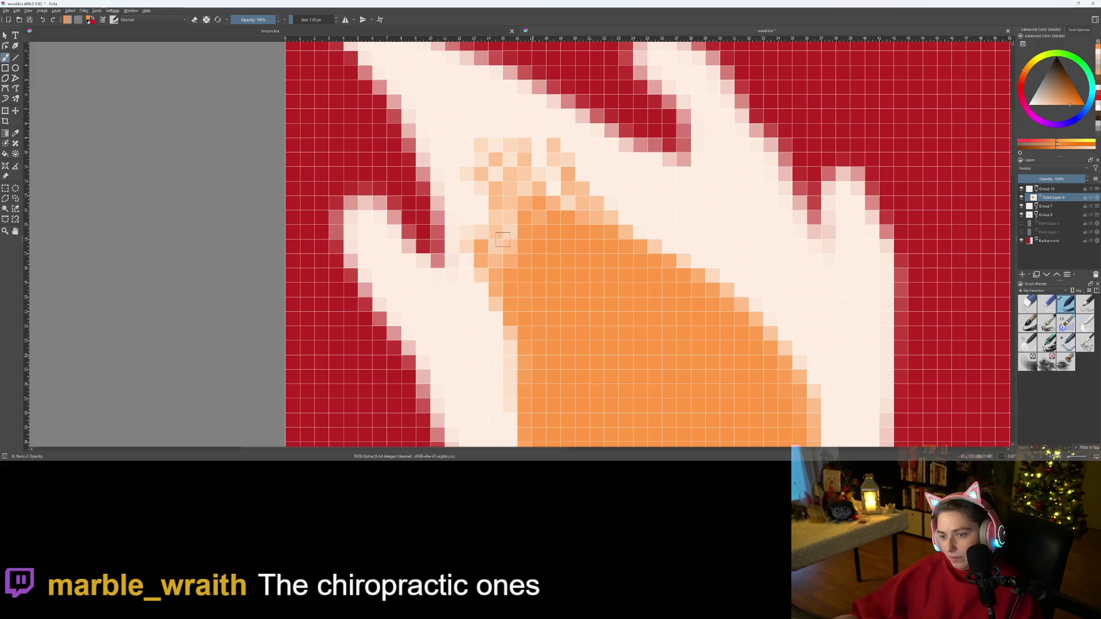
- Paint vertical strips of light-orange dither pixels into the orange core and lighten edge pixels
{"action": "scroll", "coordinate": [521, 276], "scroll_direction": "down", "scroll_amount": 4}
{"action": "scroll", "coordinate": [591, 280], "scroll_direction": "up", "scroll_amount": 3}
{"action": "left_click_drag", "start_coordinate": [583, 214], "coordinate": [606, 277]}
{"action": "left_click_drag", "start_coordinate": [601, 208], "coordinate": [606, 271]}
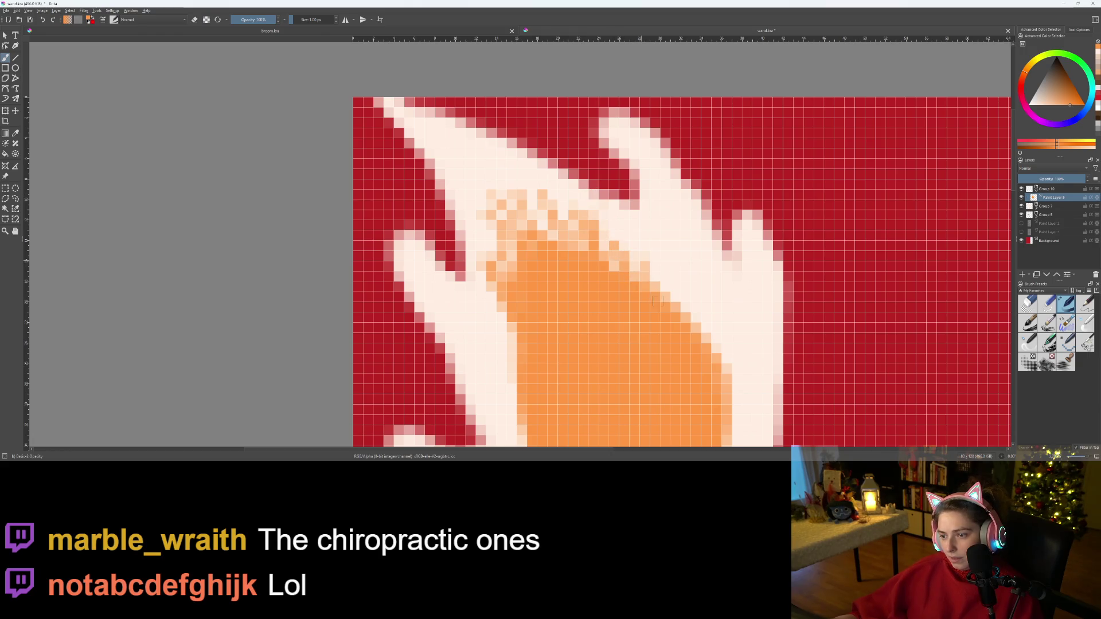
{"action": "left_click", "coordinate": [668, 278]}
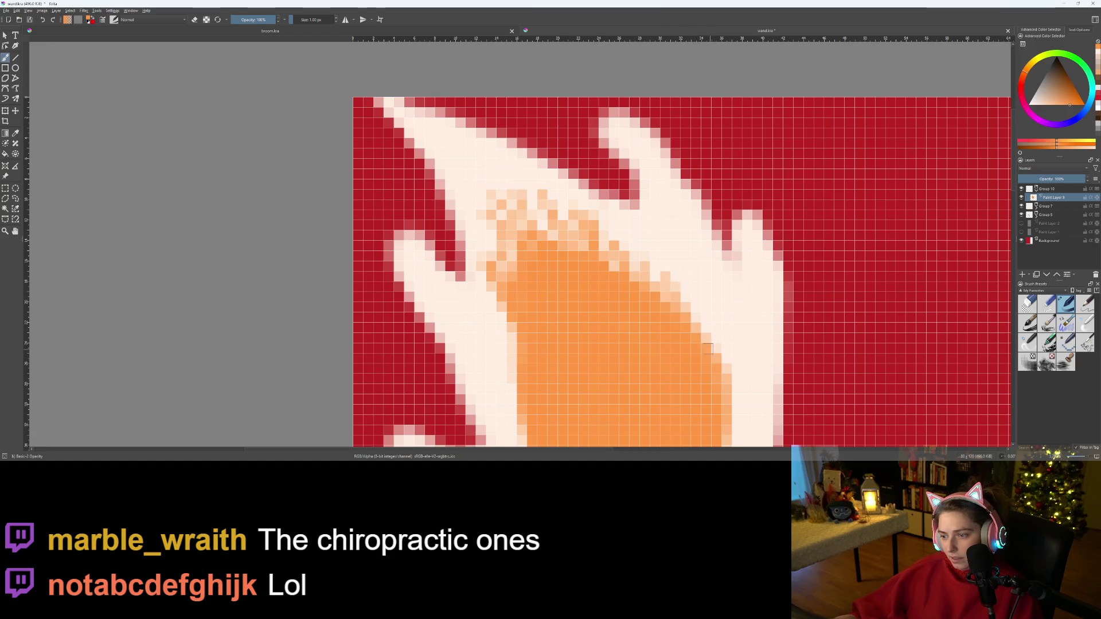
- Touch up and darken individual pixels along the orange teardrop's edge
{"action": "scroll", "coordinate": [583, 383], "scroll_direction": "down", "scroll_amount": 3}
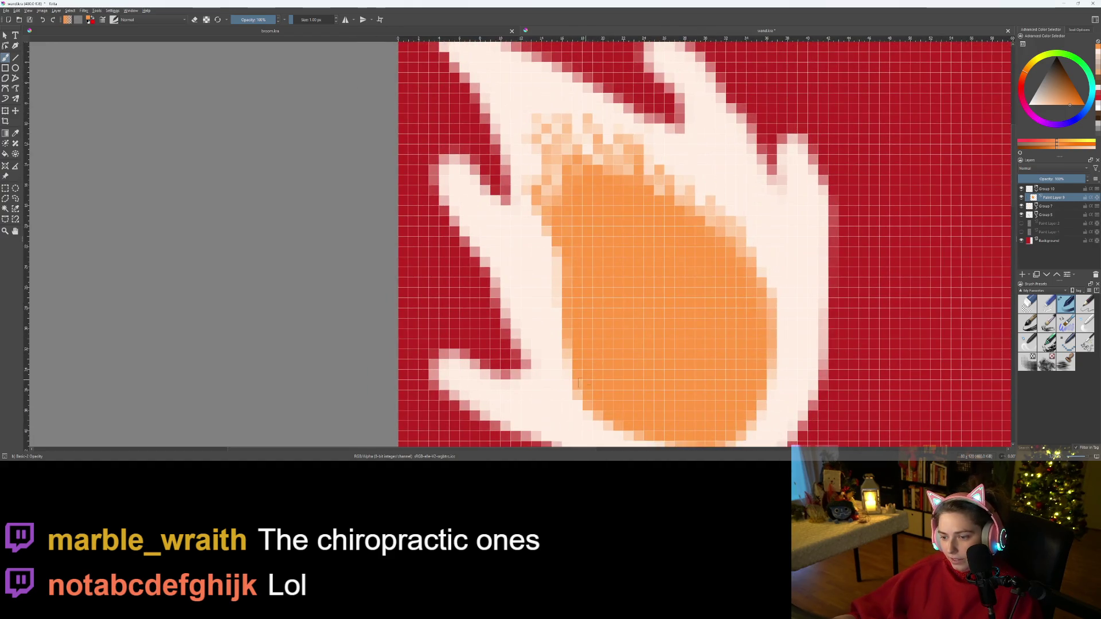
{"action": "left_click", "coordinate": [559, 292]}
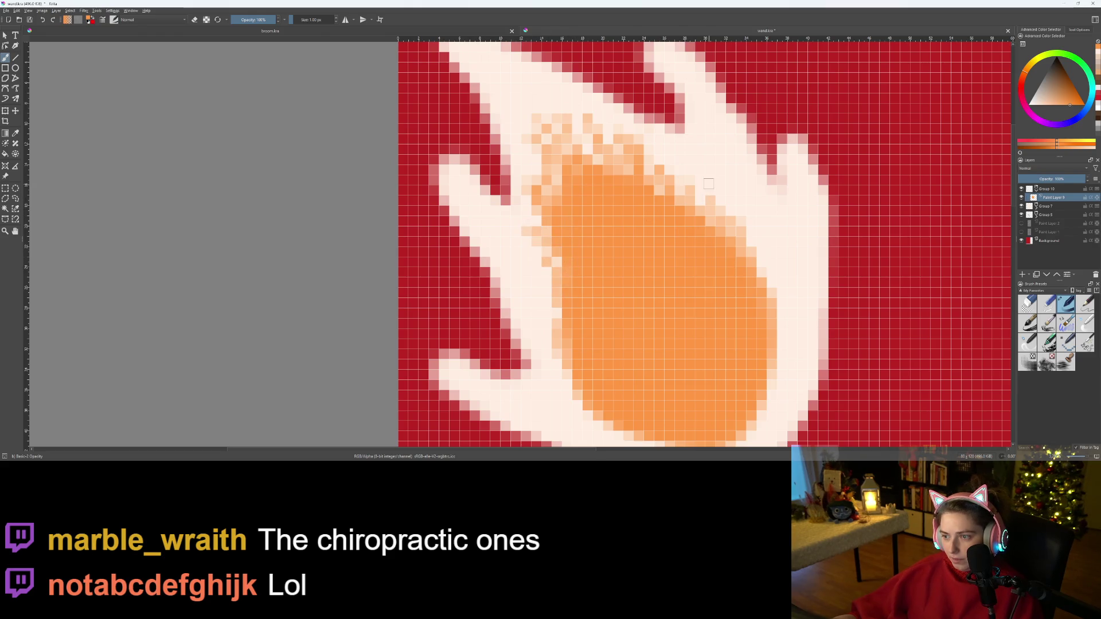
{"action": "scroll", "coordinate": [653, 285], "scroll_direction": "down", "scroll_amount": 10}
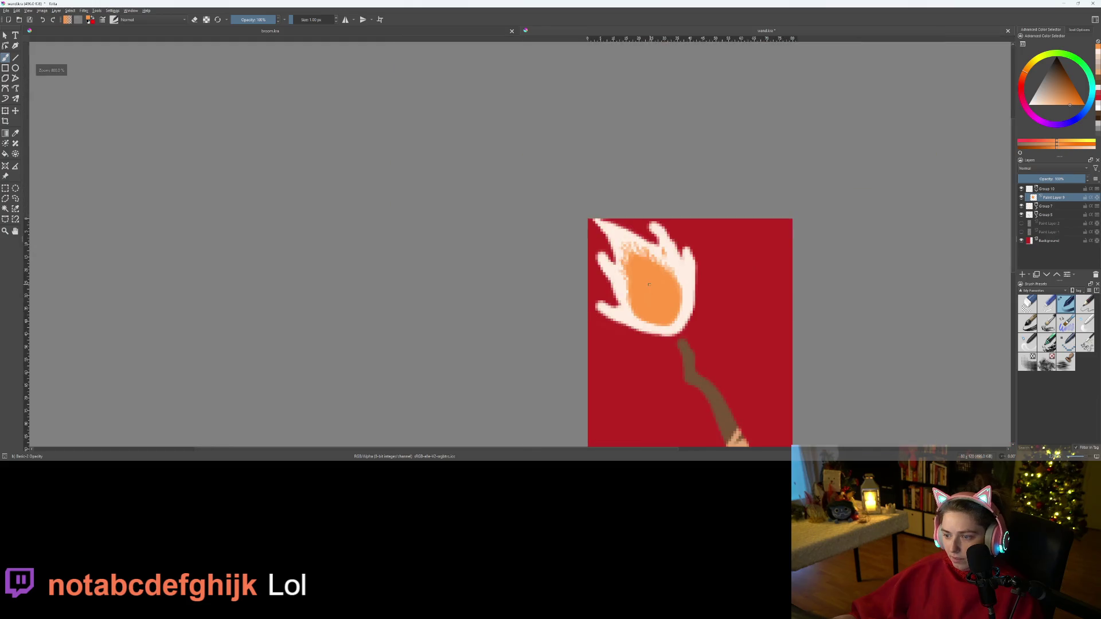
{"action": "scroll", "coordinate": [658, 330], "scroll_direction": "up", "scroll_amount": 10}
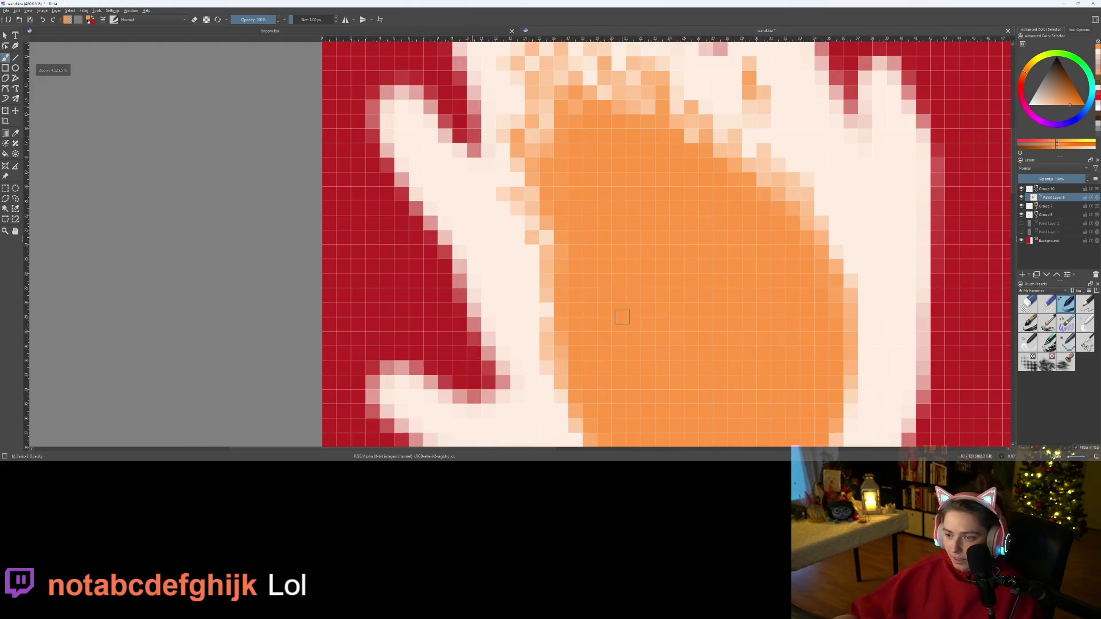
{"action": "mouse_move", "coordinate": [562, 321]}
{"action": "left_mouse_down"}
{"action": "mouse_move", "coordinate": [522, 178]}
{"action": "mouse_move", "coordinate": [548, 287]}
{"action": "left_mouse_up"}
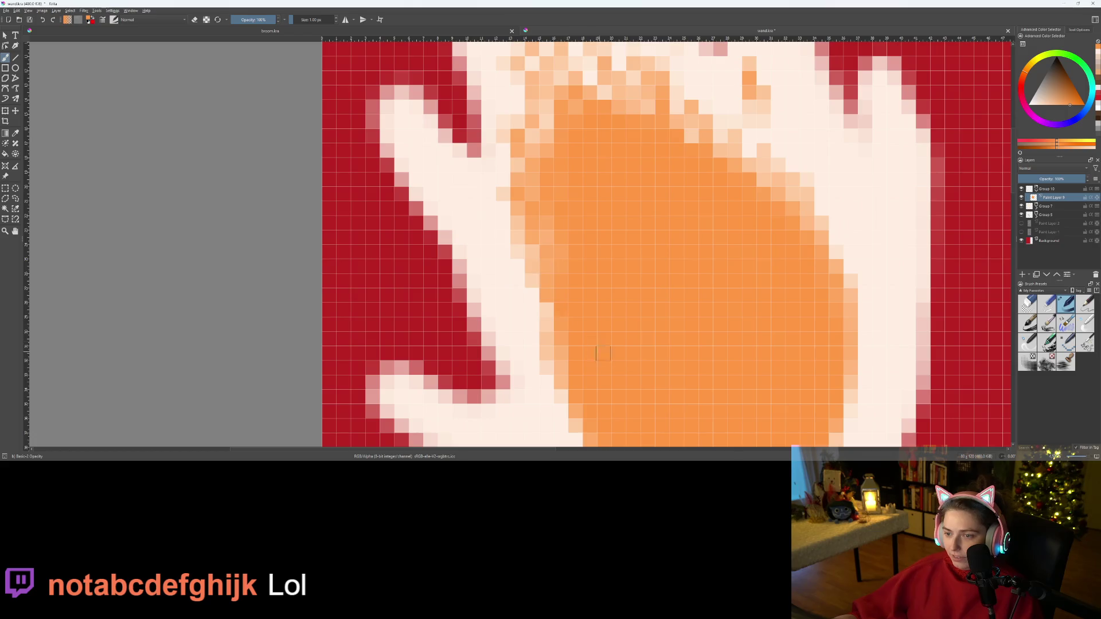
- Zoom out and center the whole torch to review the dithered flame
{"action": "scroll", "coordinate": [660, 379], "scroll_direction": "down", "scroll_amount": 5}
{"action": "scroll", "coordinate": [661, 378], "scroll_direction": "down", "scroll_amount": 1}
{"action": "left_click_drag", "start_coordinate": [661, 378], "coordinate": [573, 294]}
{"action": "scroll", "coordinate": [573, 293], "scroll_direction": "up", "scroll_amount": 2}
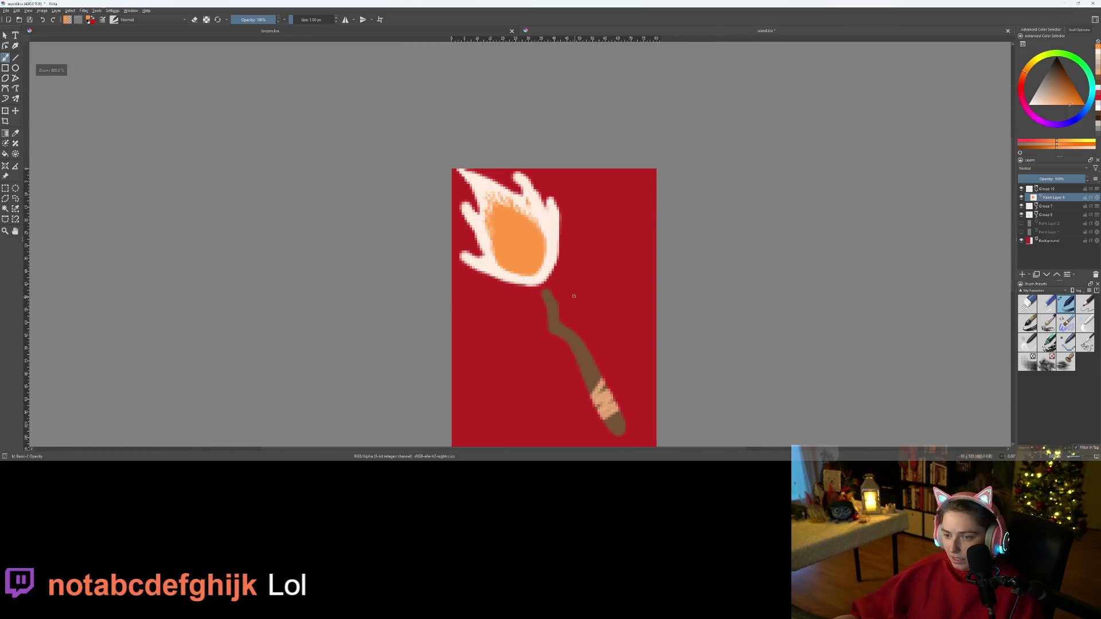
{"action": "scroll", "coordinate": [573, 293], "scroll_direction": "down", "scroll_amount": 3}
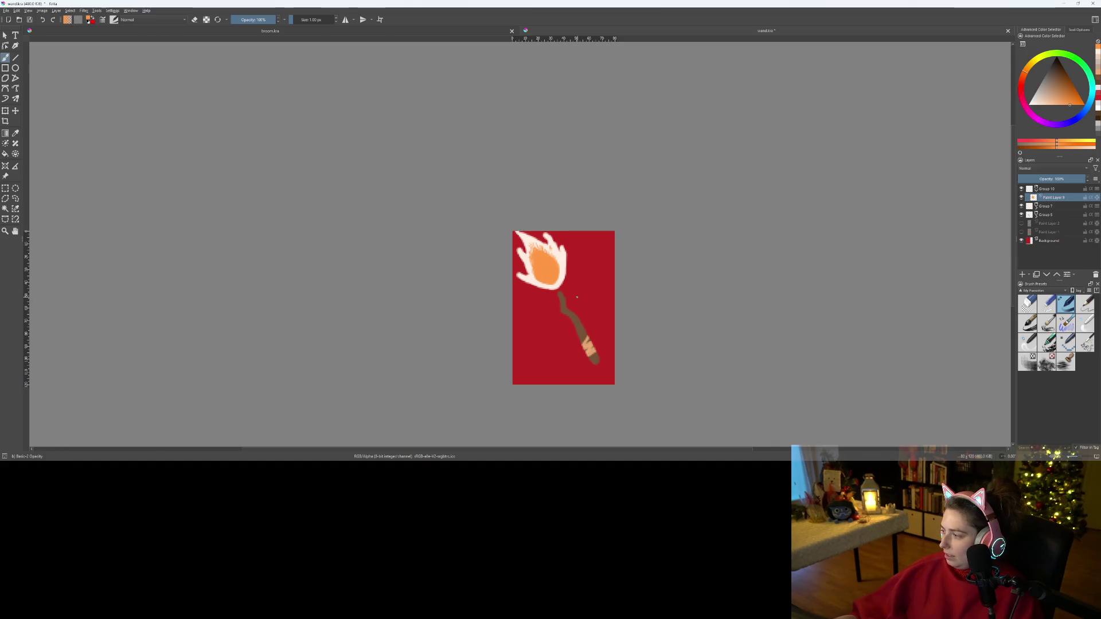
{"action": "scroll", "coordinate": [566, 324], "scroll_direction": "up", "scroll_amount": 5}
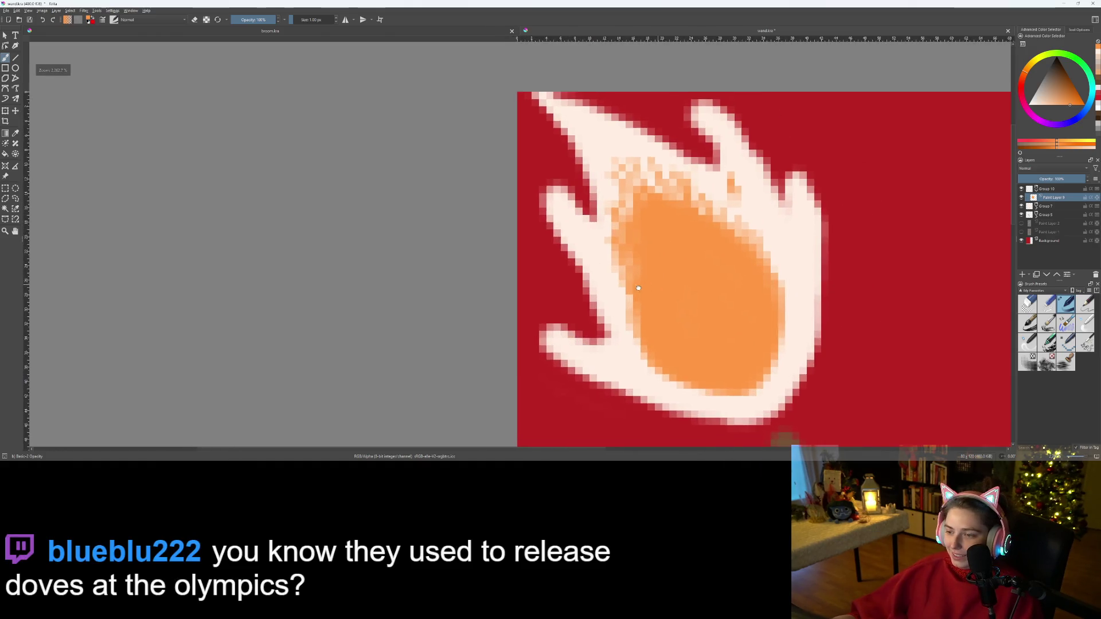